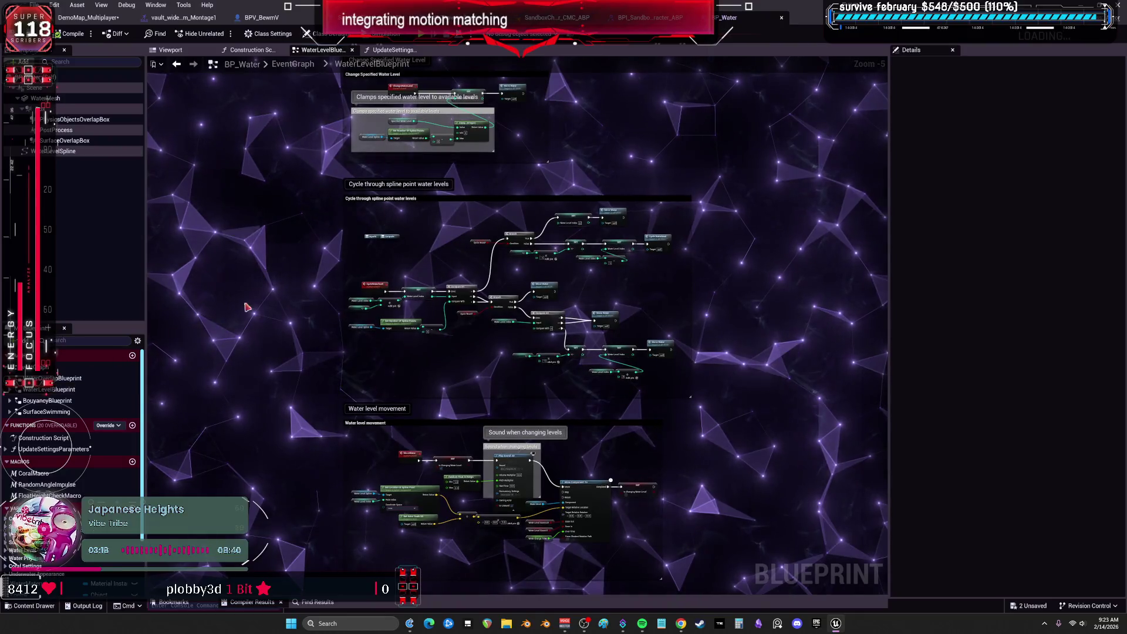
# Review BP_Water's water level movement, spline cycling and Change Specified Water Level sections, then open BouyancyBlueprint
pyautogui.scroll(4, 423, 238)
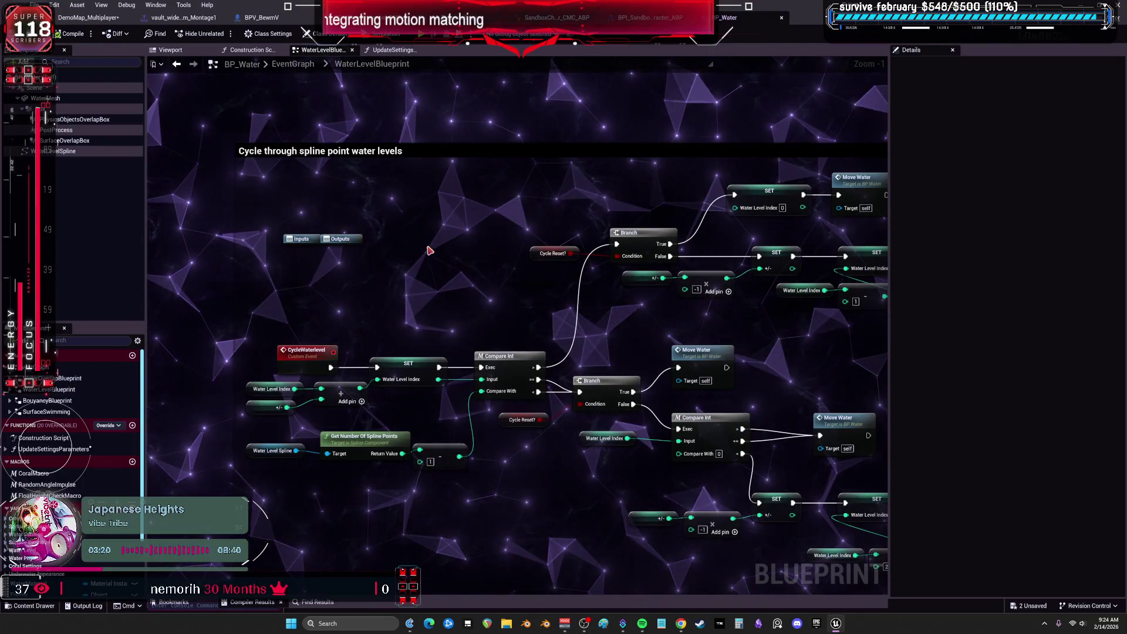
pyautogui.scroll(-2, 428, 250)
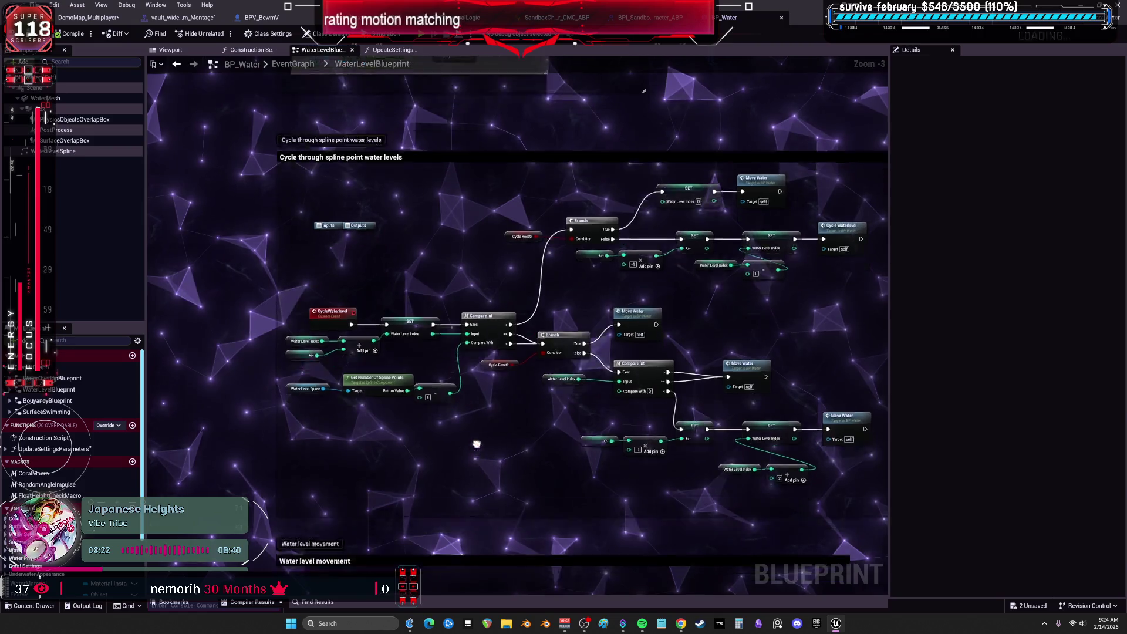
pyautogui.moveTo(477, 464); pyautogui.dragTo(450, 145)
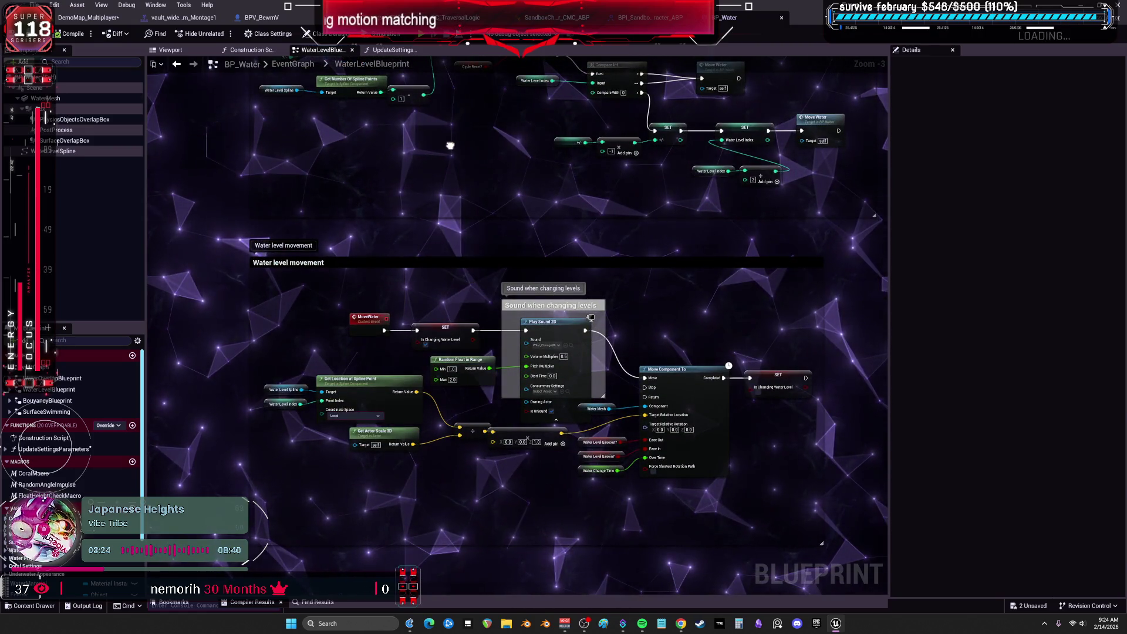
pyautogui.scroll(3, 564, 359)
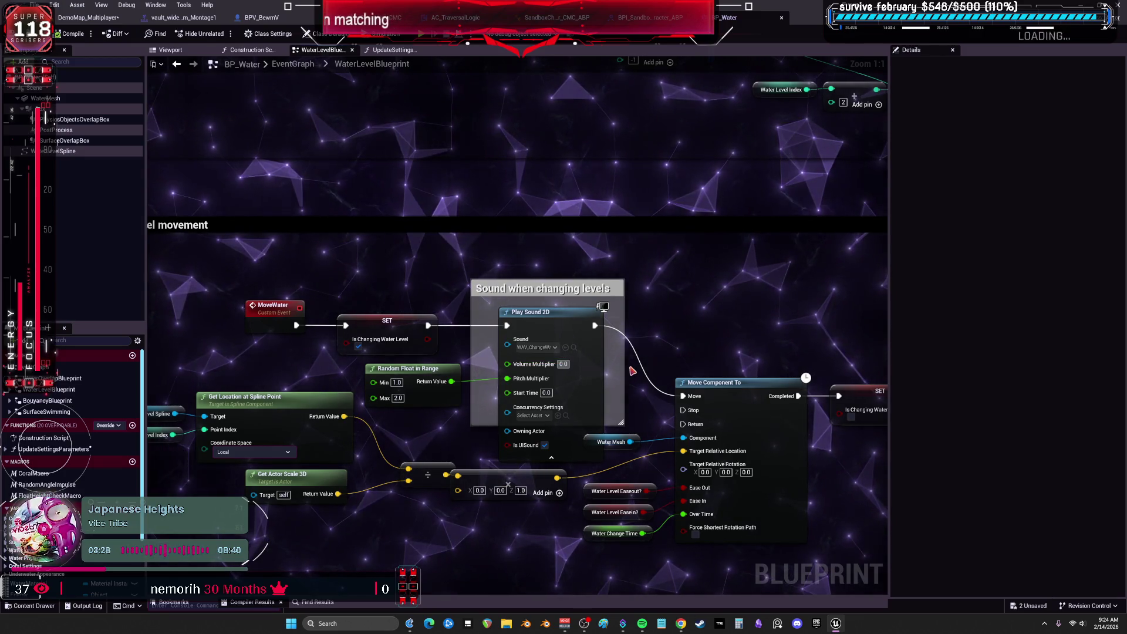
pyautogui.scroll(-5, 392, 176)
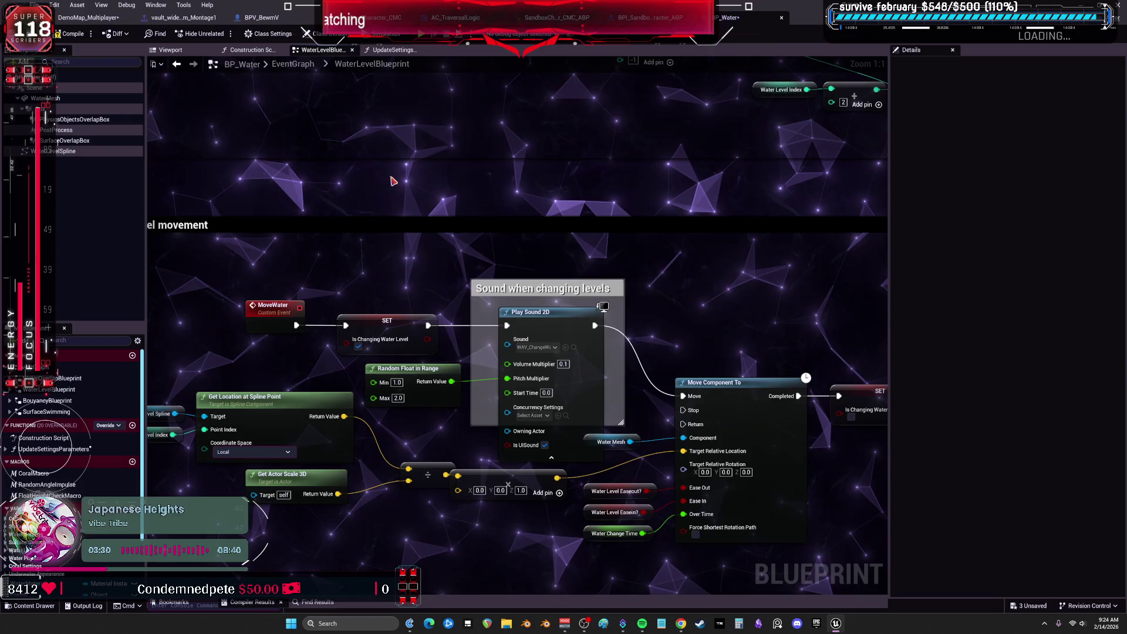
pyautogui.moveTo(508, 162); pyautogui.dragTo(544, 216)
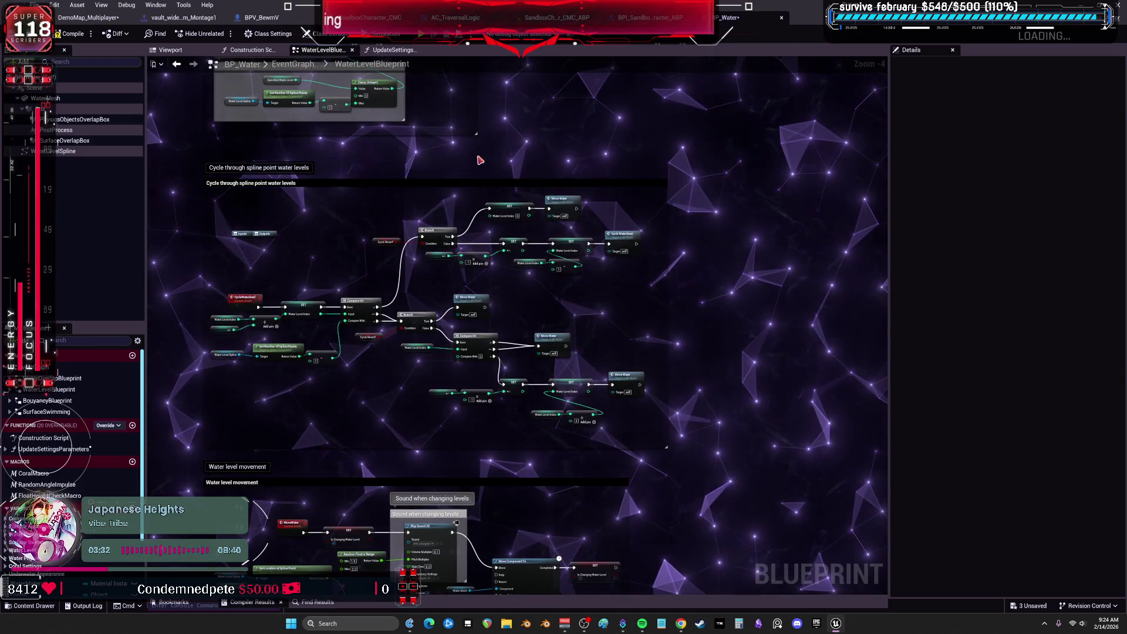
pyautogui.moveTo(480, 159); pyautogui.dragTo(525, 311)
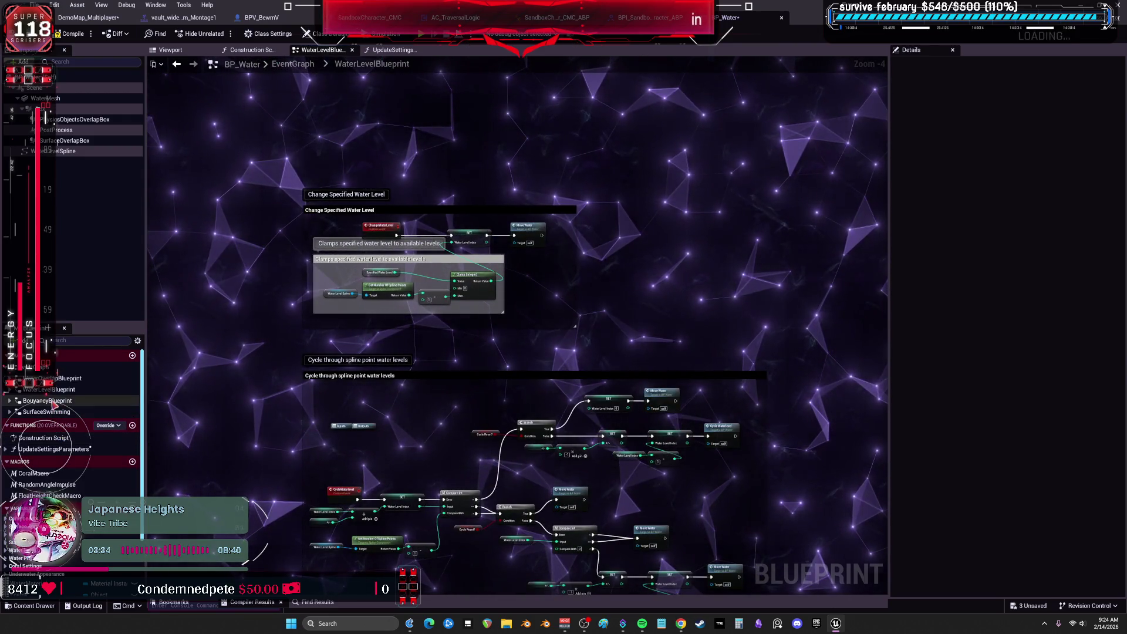
pyautogui.doubleClick(51, 400)
pyautogui.scroll(4, 335, 237)
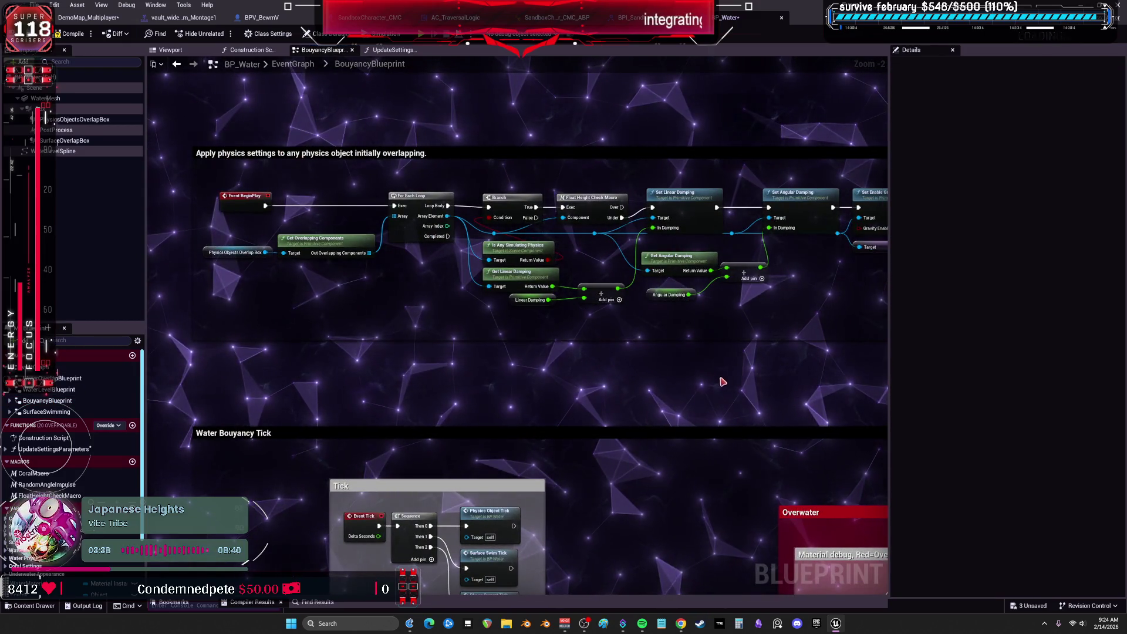
# Look through the physics settings and Water Bouyancy Tick nodes, then open the SurfaceSwimming graph
pyautogui.moveTo(730, 381)
pyautogui.mouseDown()
pyautogui.moveTo(399, 386)
pyautogui.moveTo(761, 124)
pyautogui.mouseUp()
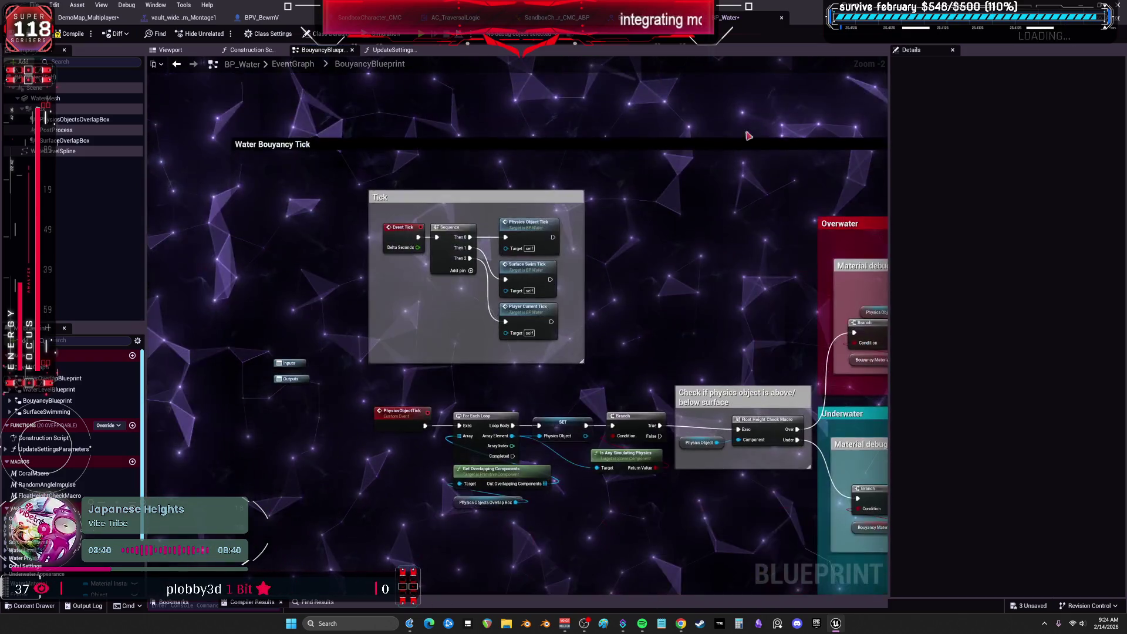
pyautogui.moveTo(645, 328)
pyautogui.mouseDown()
pyautogui.moveTo(579, 274)
pyautogui.moveTo(292, 243)
pyautogui.mouseUp()
pyautogui.doubleClick(443, 249)
# Inspect the pool check and Add Impulse section, then open WaterParamatars under UpdateSettingsParameters
pyautogui.moveTo(373, 341); pyautogui.dragTo(364, 322)
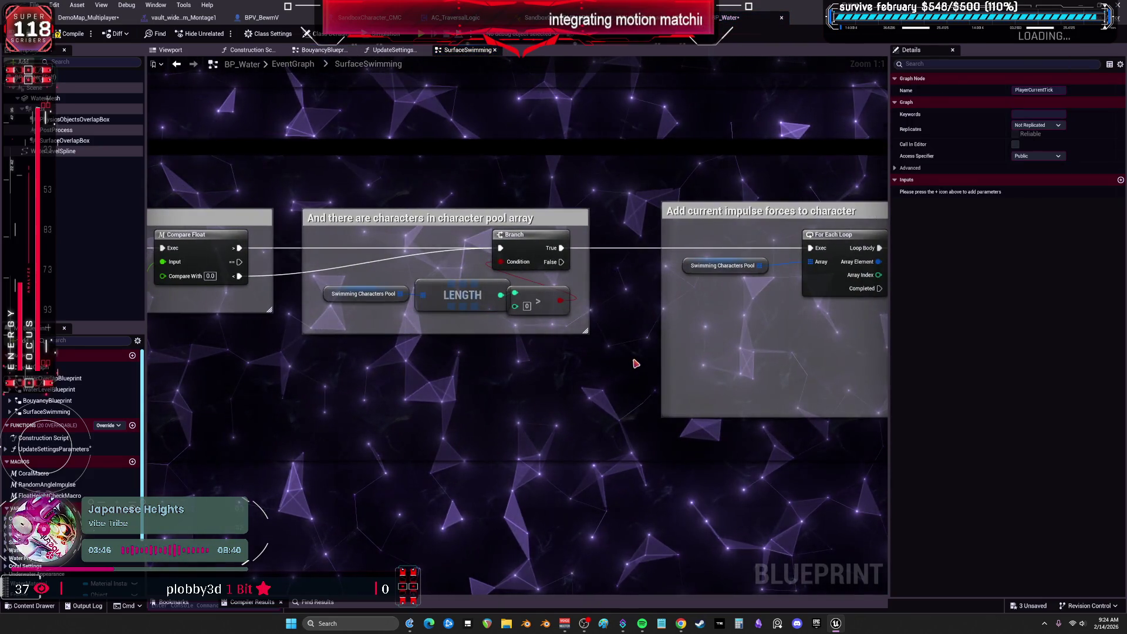
pyautogui.moveTo(744, 326); pyautogui.dragTo(413, 332)
pyautogui.moveTo(711, 296); pyautogui.dragTo(424, 283)
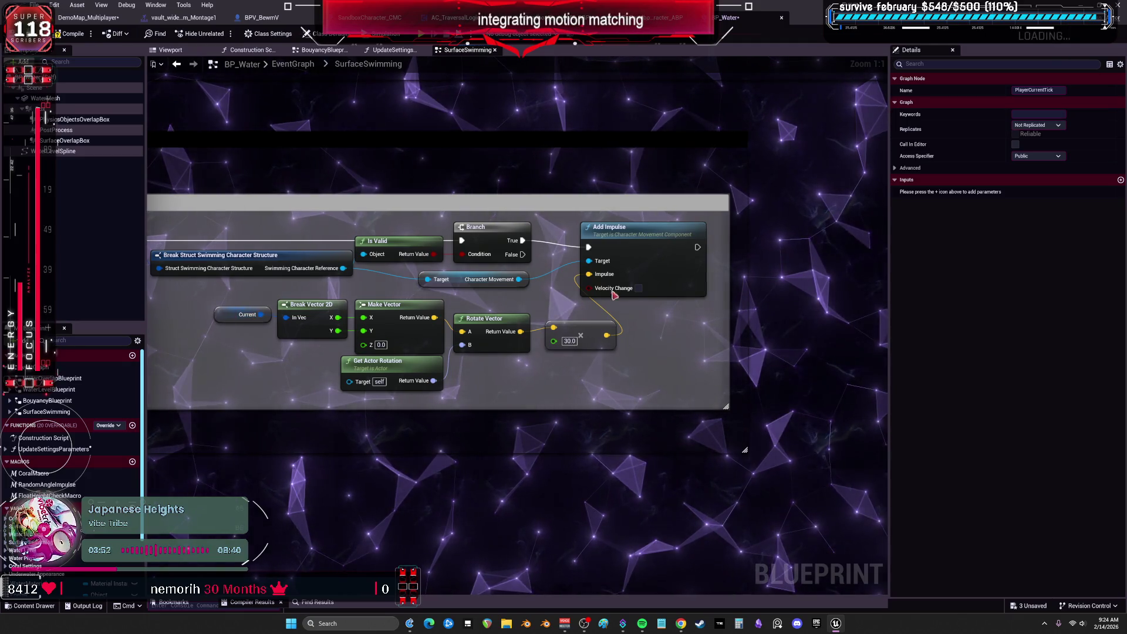
pyautogui.click(643, 244)
pyautogui.moveTo(281, 385); pyautogui.dragTo(394, 381)
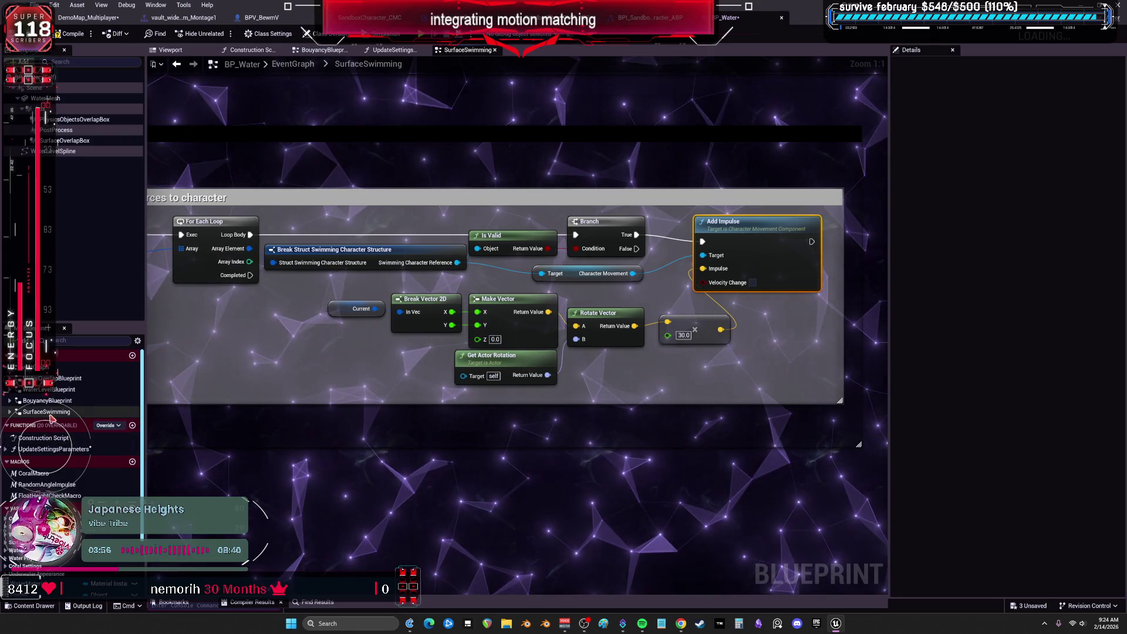
pyautogui.click(6, 450)
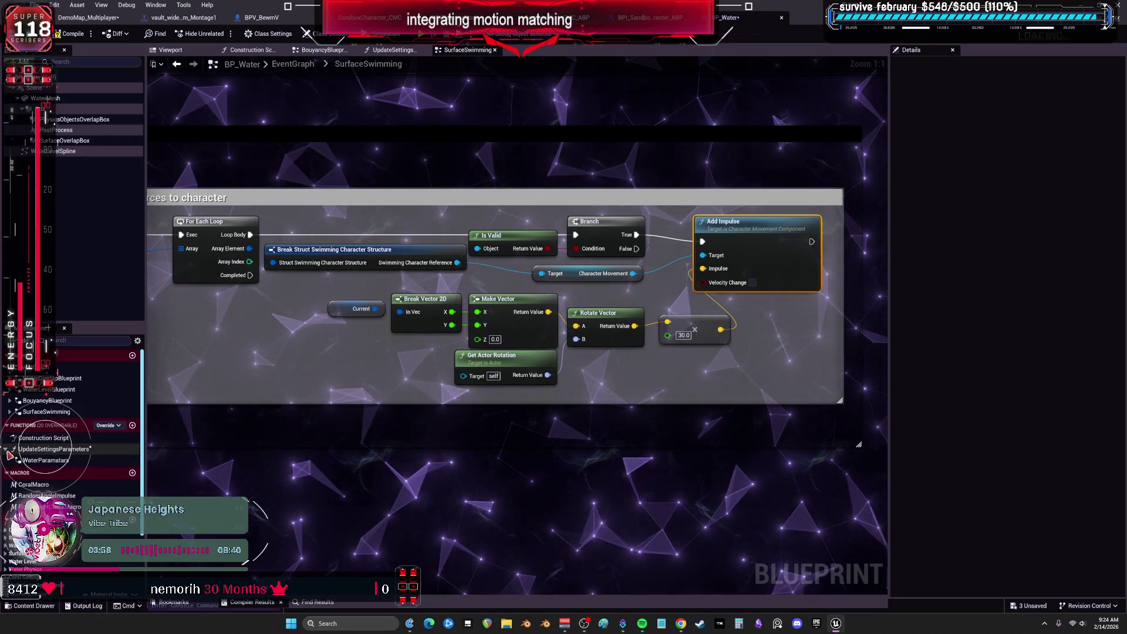
pyautogui.doubleClick(33, 460)
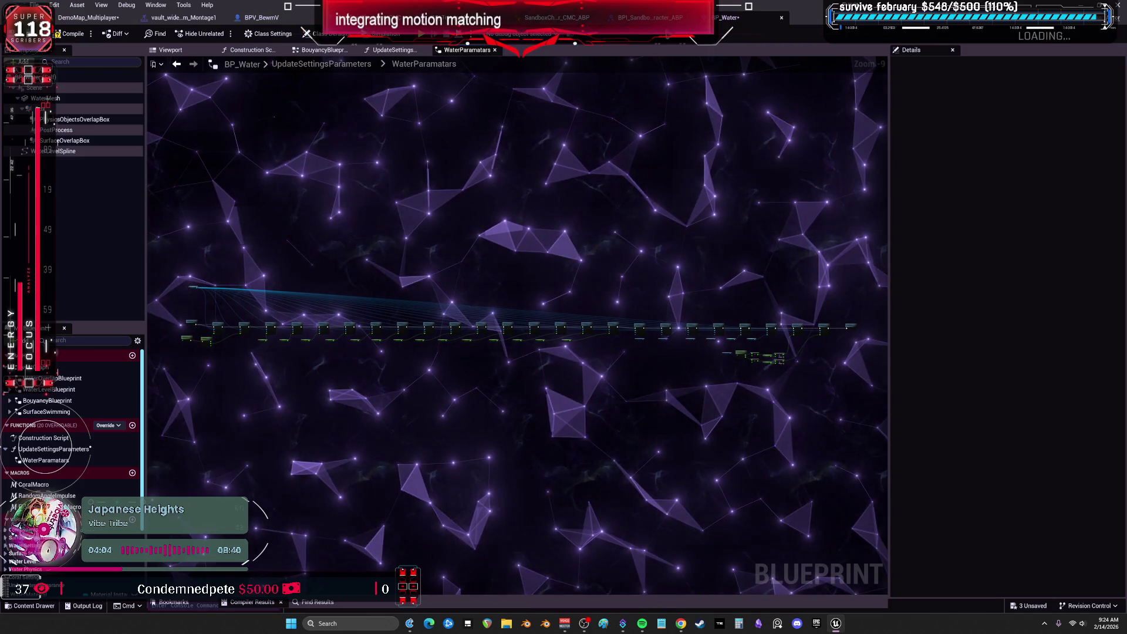
# In the level editor's Content Browser, go to Meshes > StarterCharacter > ThirdPersonBP and dismiss the load warning
pyautogui.click(88, 18)
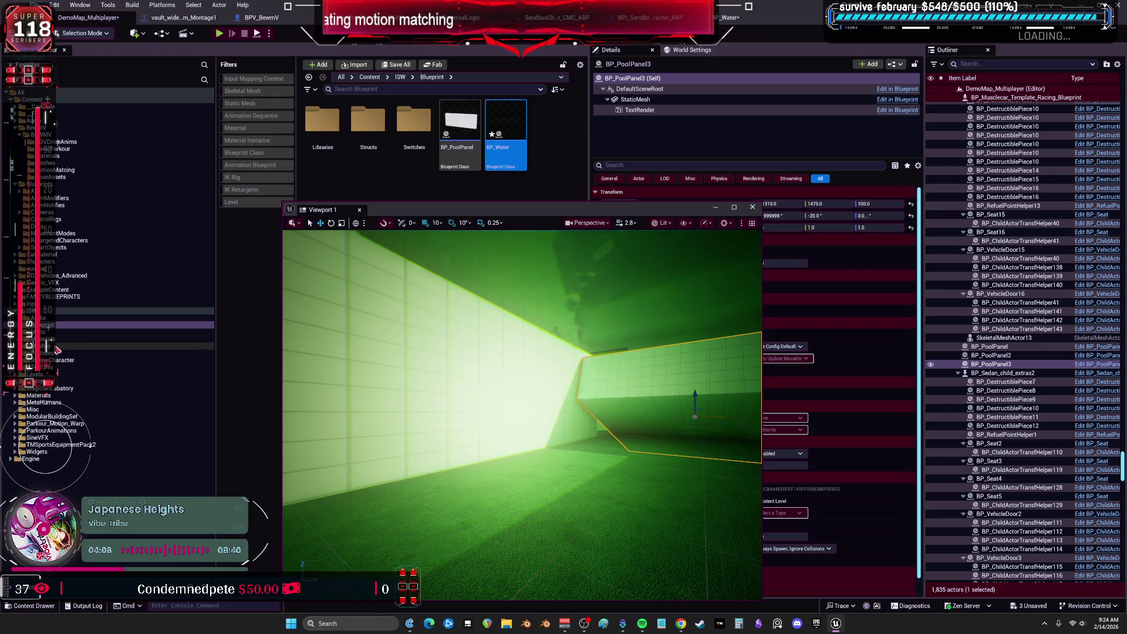
pyautogui.click(57, 346)
pyautogui.moveTo(493, 215); pyautogui.dragTo(484, 316)
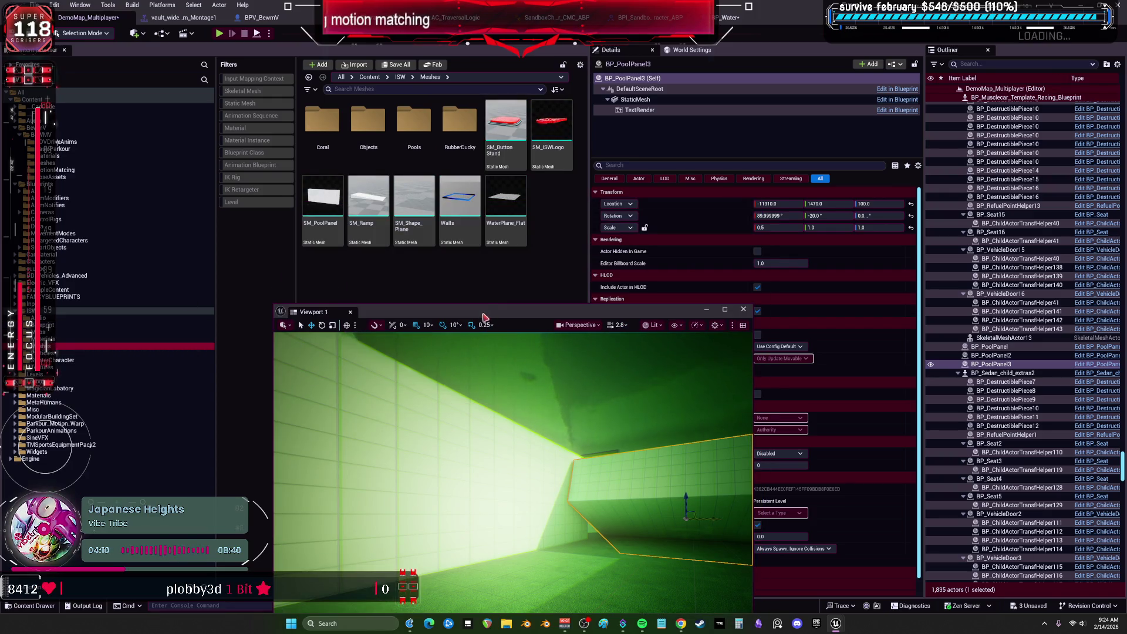
pyautogui.click(64, 360)
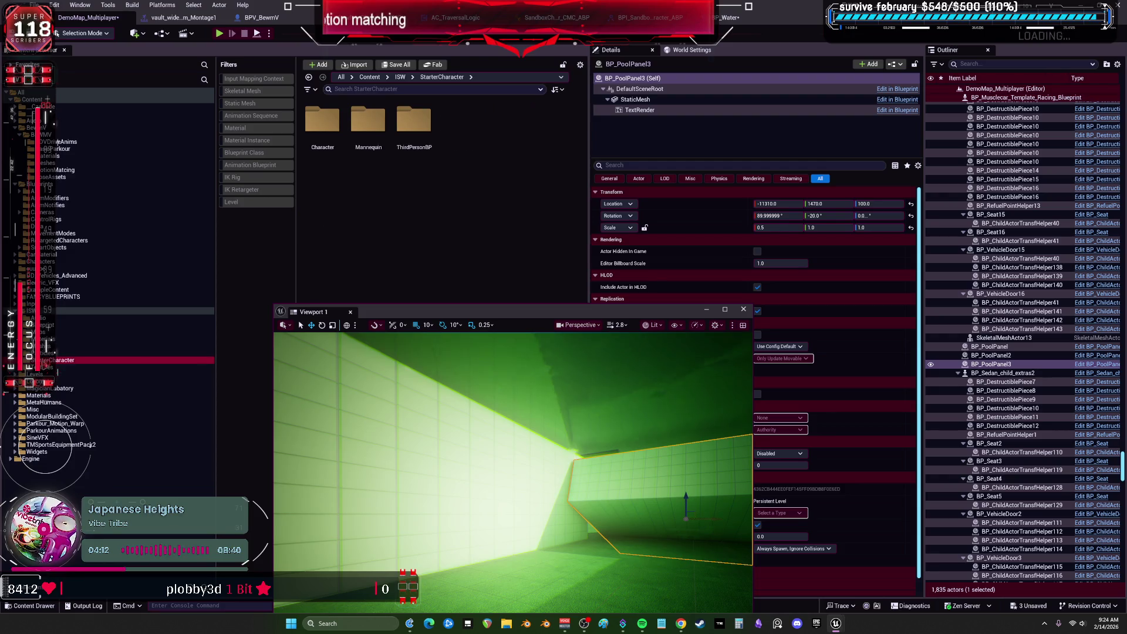
pyautogui.doubleClick(414, 120)
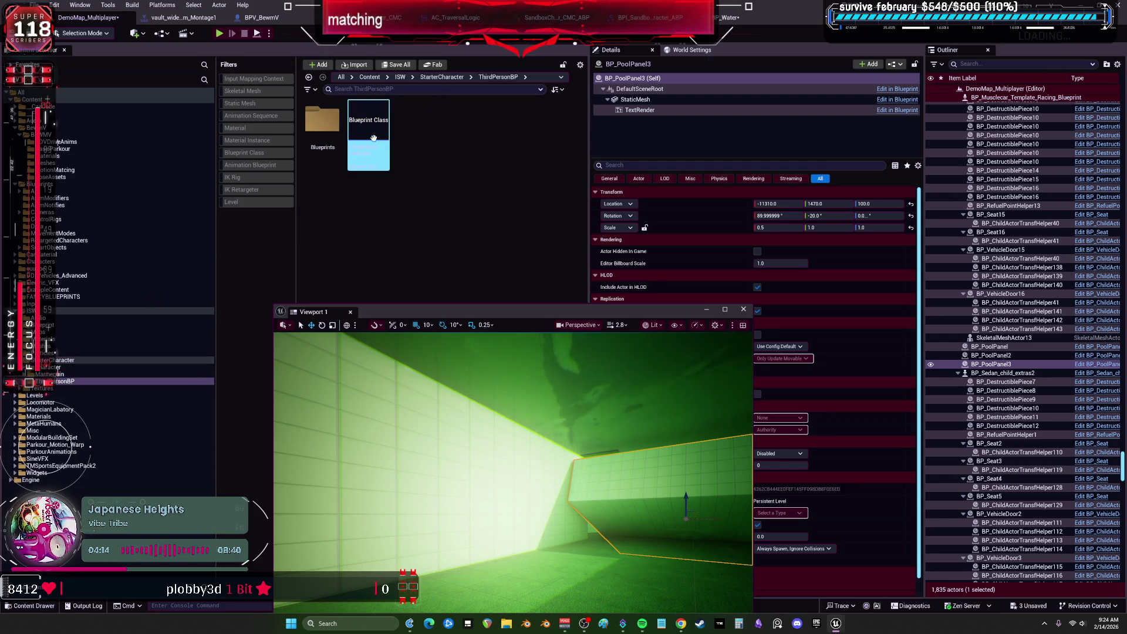
pyautogui.doubleClick(369, 130)
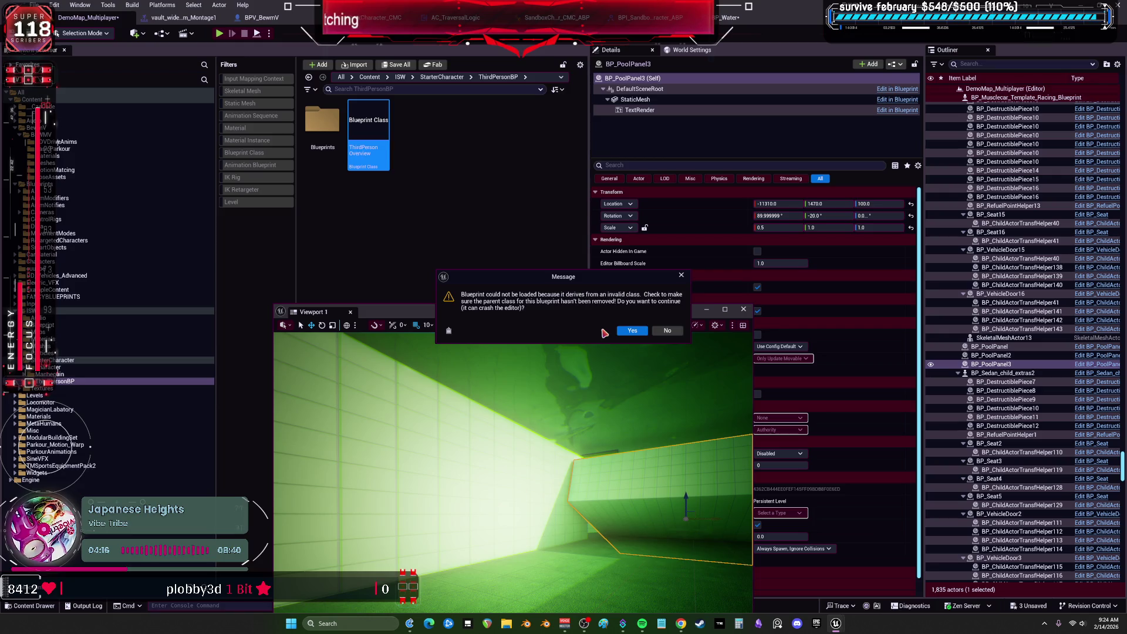
pyautogui.click(660, 333)
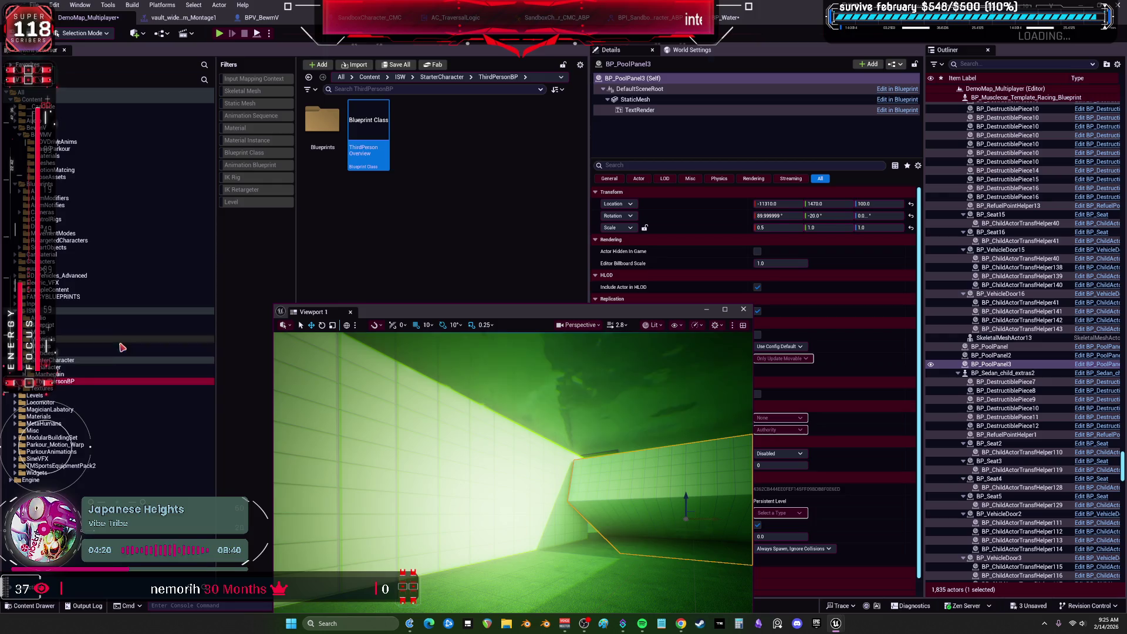
# Open the ThirdPersonBP Blueprints folder and select ThirdPersonCharacter
pyautogui.click(53, 373)
pyautogui.click(53, 388)
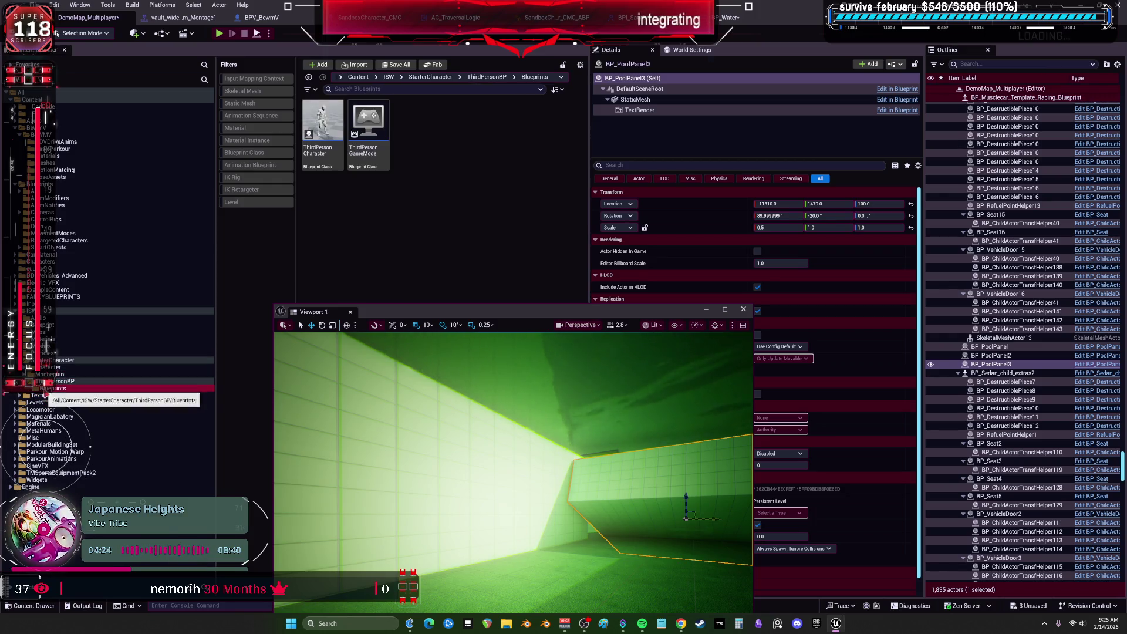
pyautogui.click(329, 136)
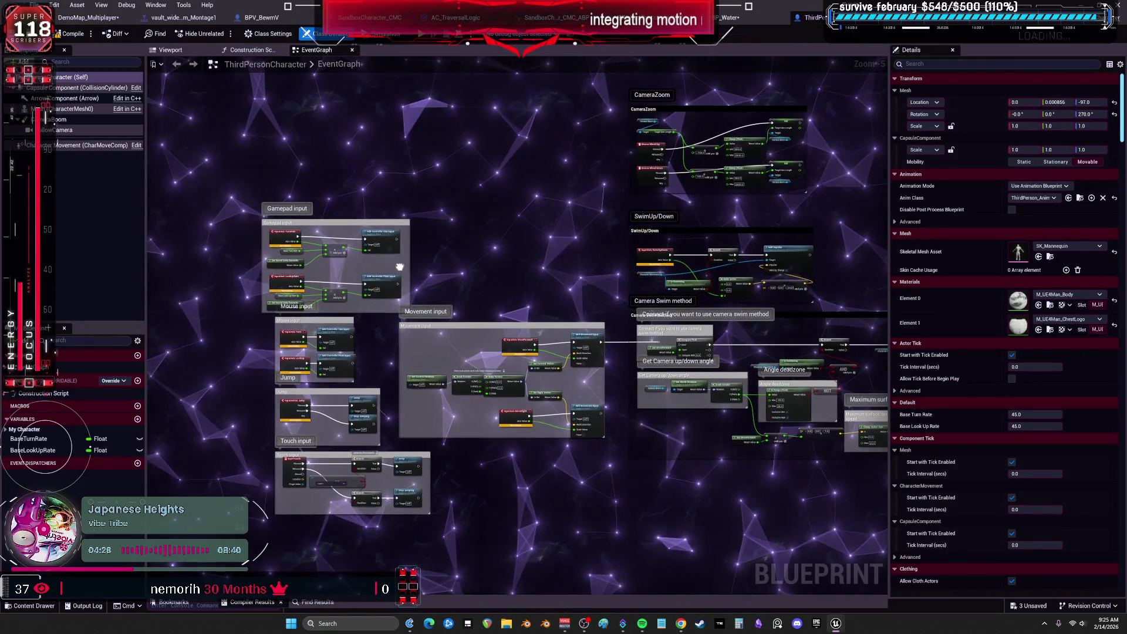
# Review the Movement input section, then select CharacterMesh0 and browse to its Anim Class asset
pyautogui.scroll(3, 453, 340)
pyautogui.moveTo(460, 390)
pyautogui.mouseDown()
pyautogui.moveTo(598, 244)
pyautogui.moveTo(444, 271)
pyautogui.moveTo(528, 156)
pyautogui.moveTo(488, 363)
pyautogui.moveTo(503, 242)
pyautogui.mouseUp()
pyautogui.scroll(-4, 503, 242)
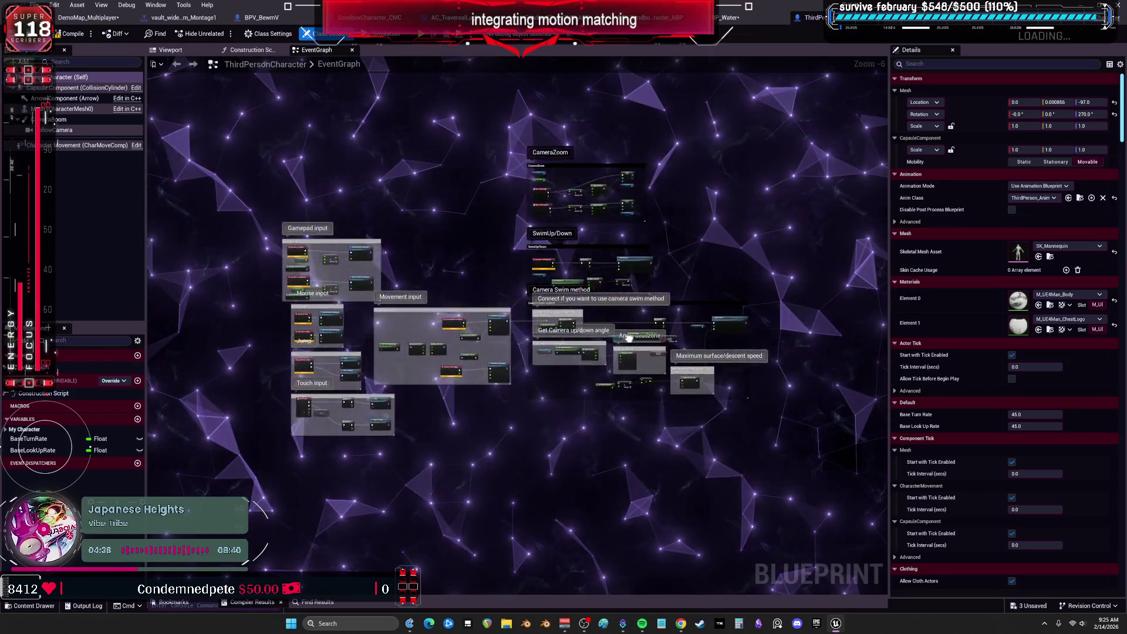
pyautogui.scroll(3, 488, 366)
pyautogui.click(69, 109)
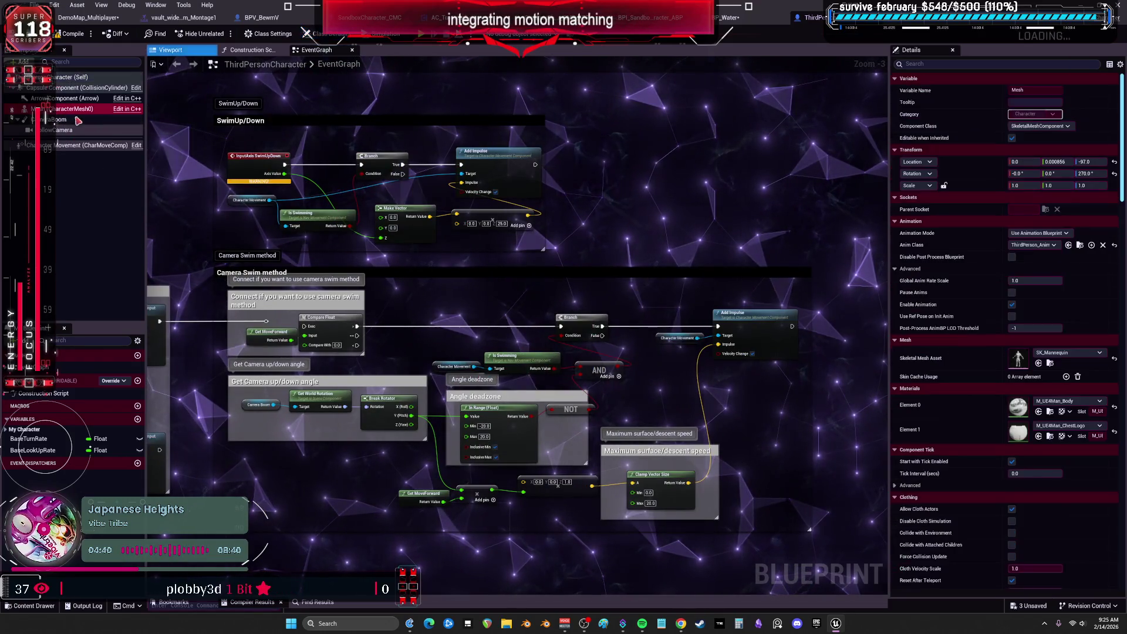
pyautogui.click(1079, 244)
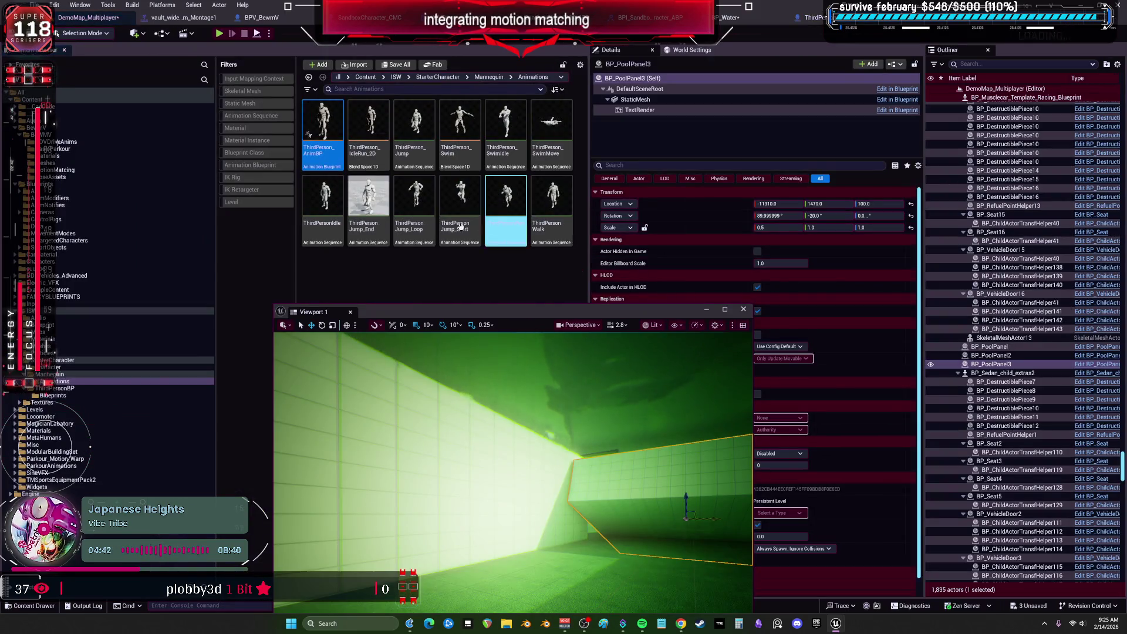
# Open the ThirdPerson_AnimBP animation blueprint and view the Swim state's animation graph
pyautogui.click(390, 292)
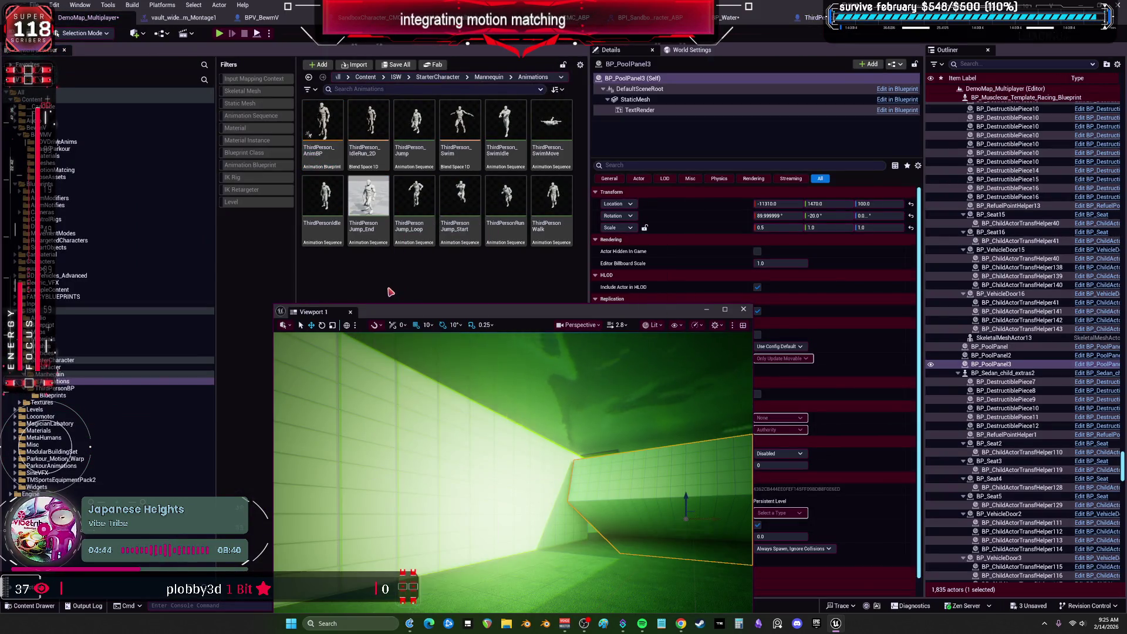
pyautogui.doubleClick(327, 145)
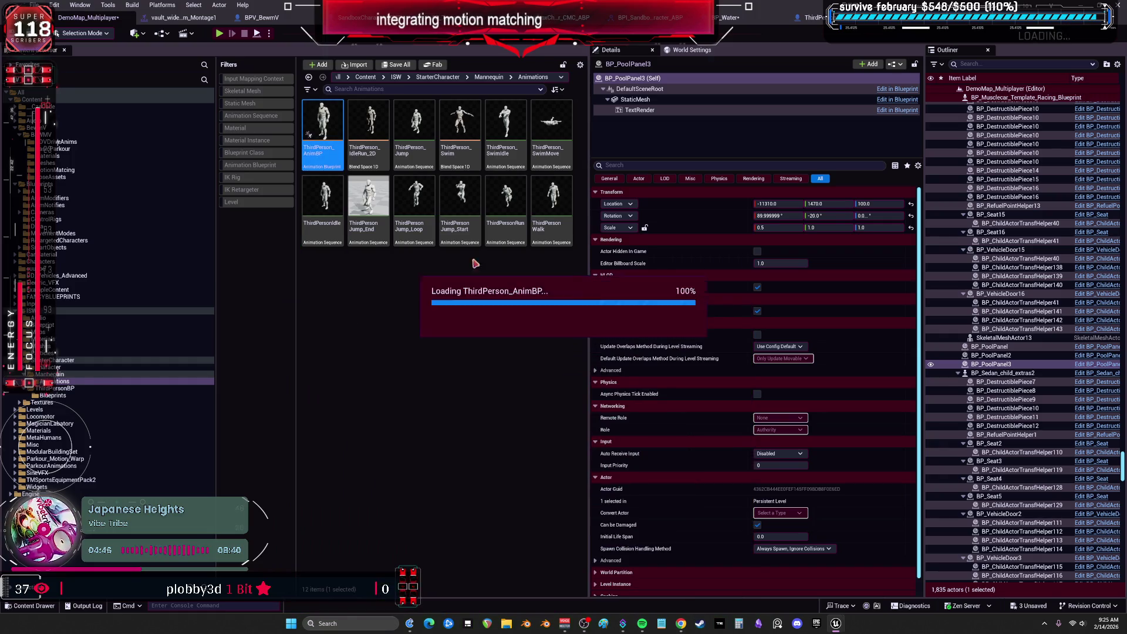
pyautogui.rightClick(539, 304)
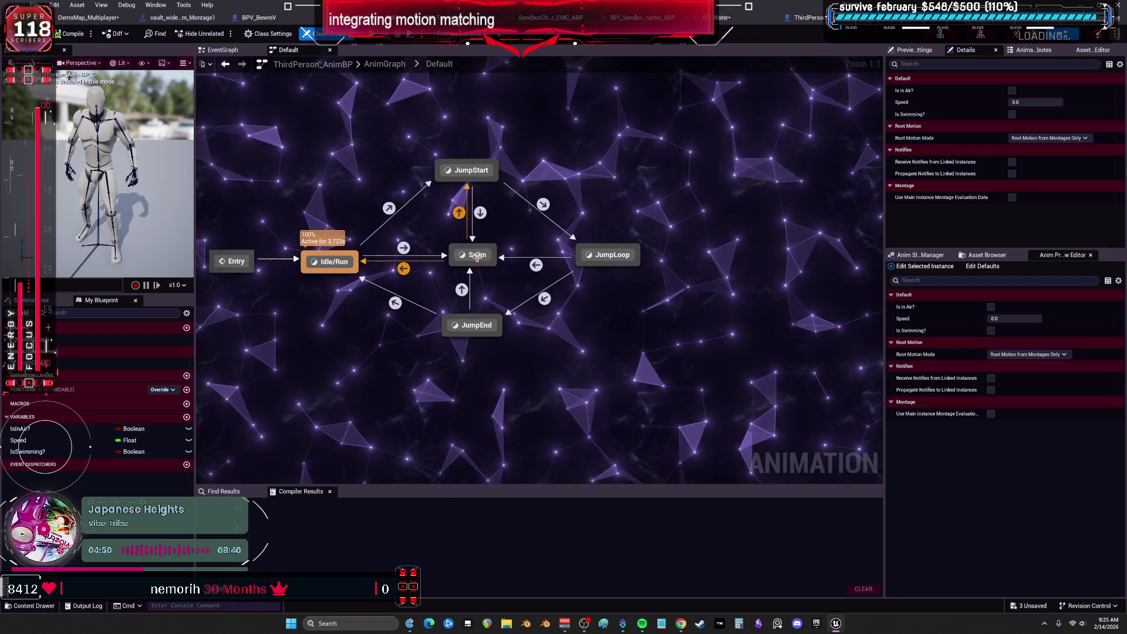
pyautogui.doubleClick(477, 259)
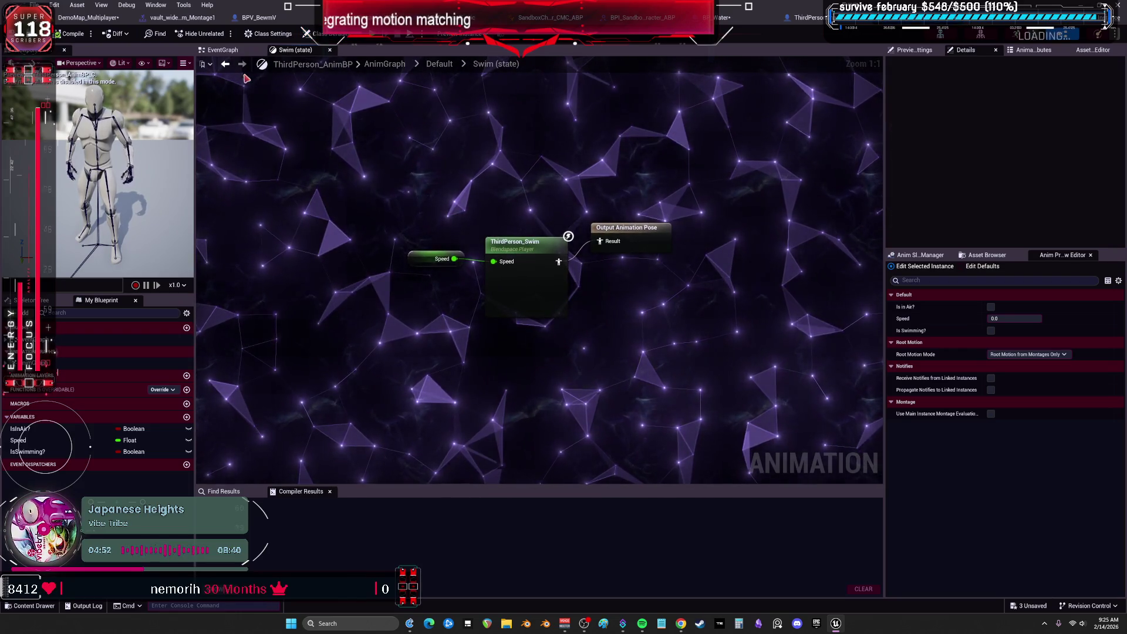
# Inspect the Is Swimming and Speed nodes in the AnimBP EventGraph, then return to the level editor
pyautogui.click(223, 49)
pyautogui.scroll(5, 339, 223)
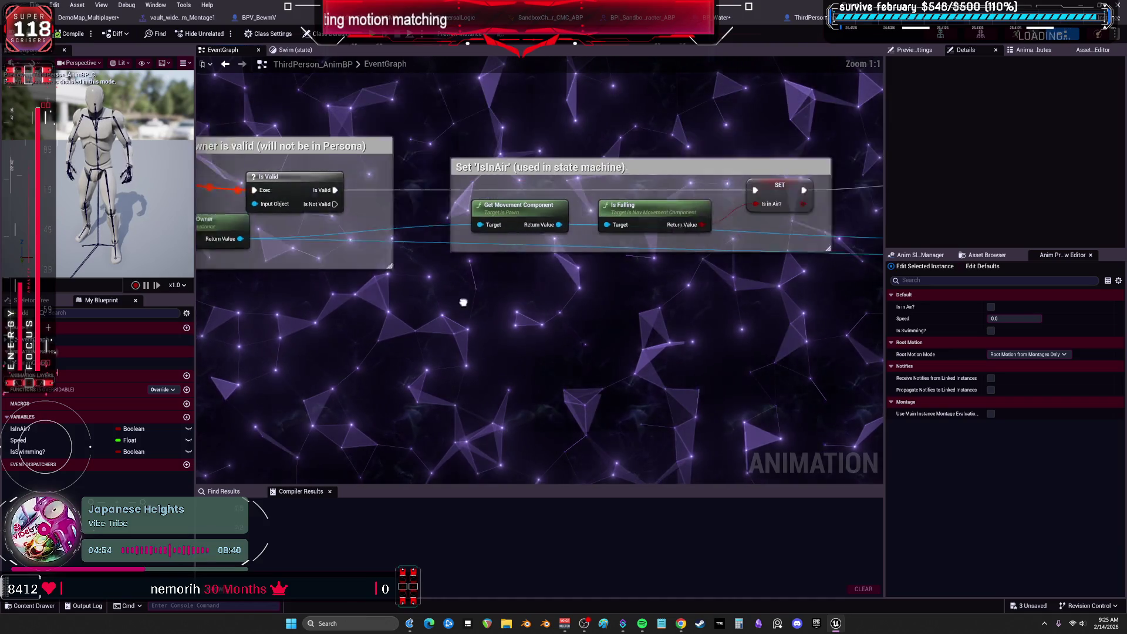
pyautogui.moveTo(656, 311)
pyautogui.mouseDown()
pyautogui.moveTo(667, 312)
pyautogui.moveTo(505, 314)
pyautogui.moveTo(394, 299)
pyautogui.mouseUp()
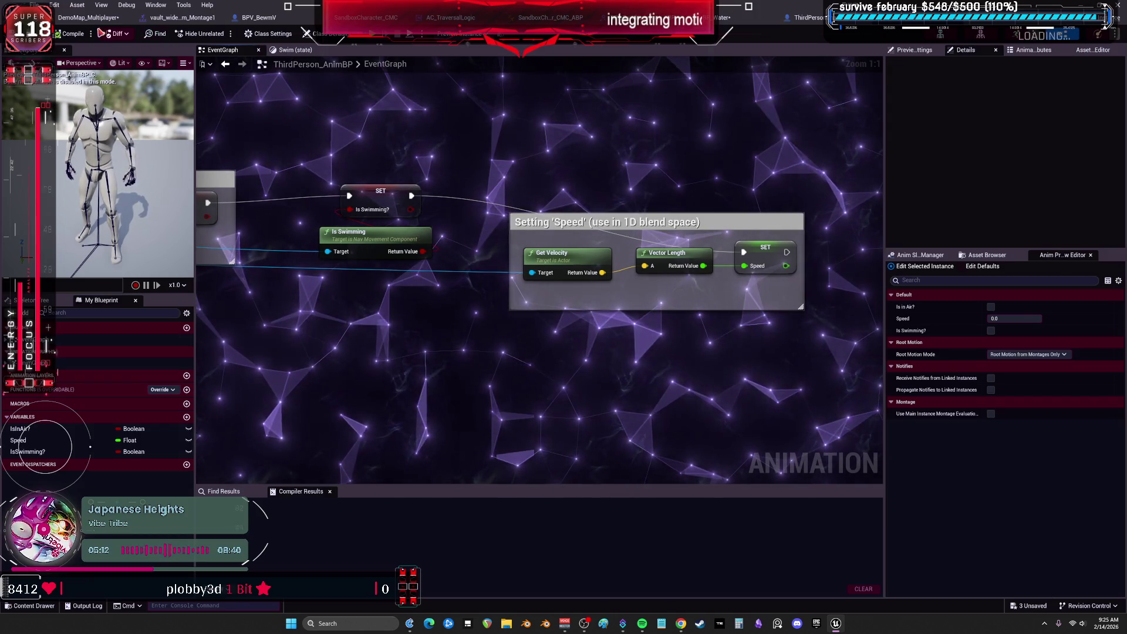
pyautogui.hotkey('ctrl', 'Tab')
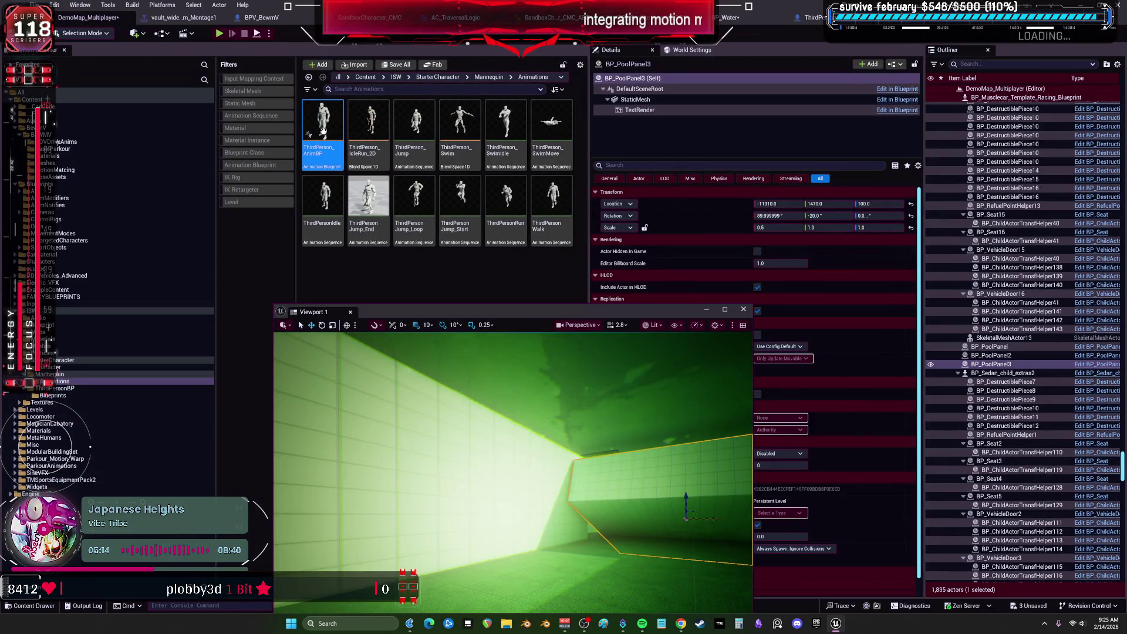
# Start Retarget Animations on ThirdPerson_AnimBP with BEWMV as the target skeletal mesh
pyautogui.rightClick(327, 131)
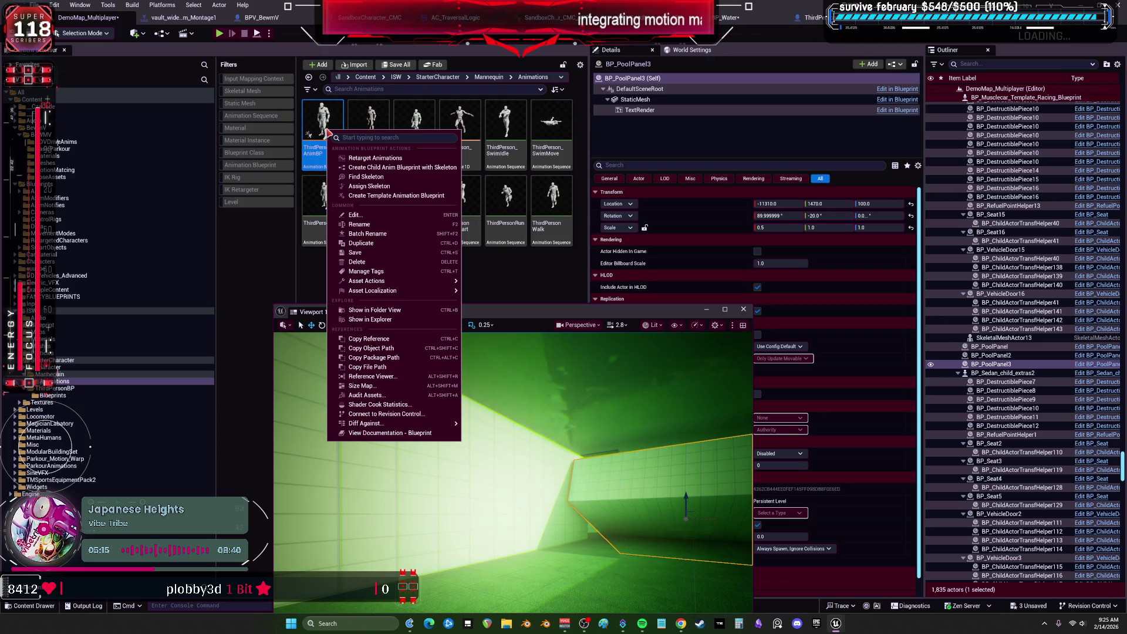
pyautogui.click(430, 160)
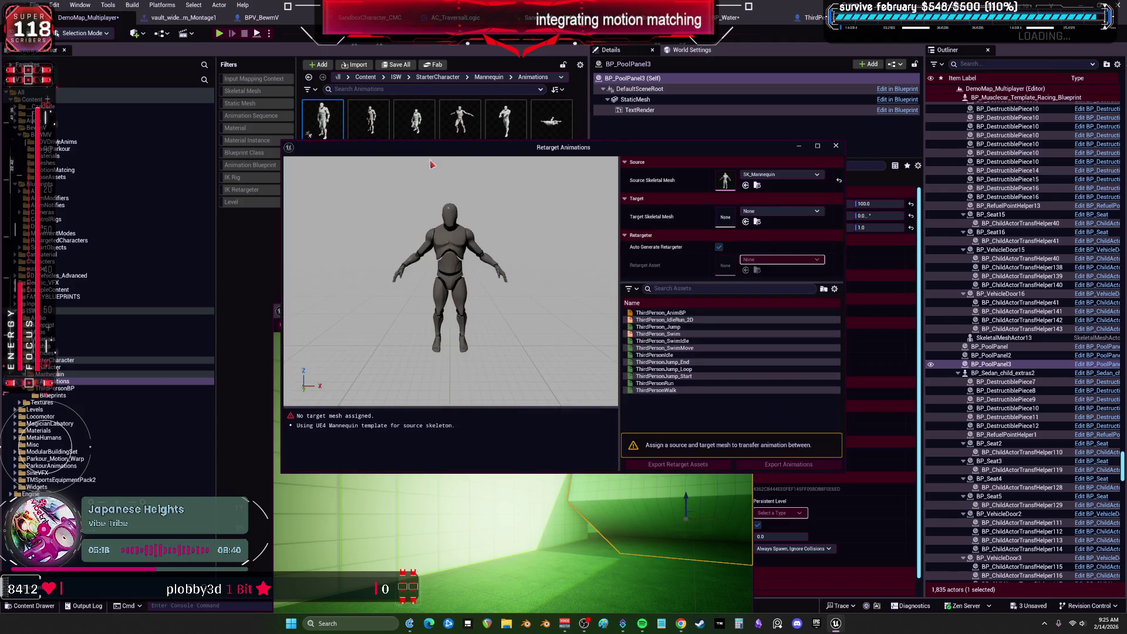
pyautogui.click(777, 211)
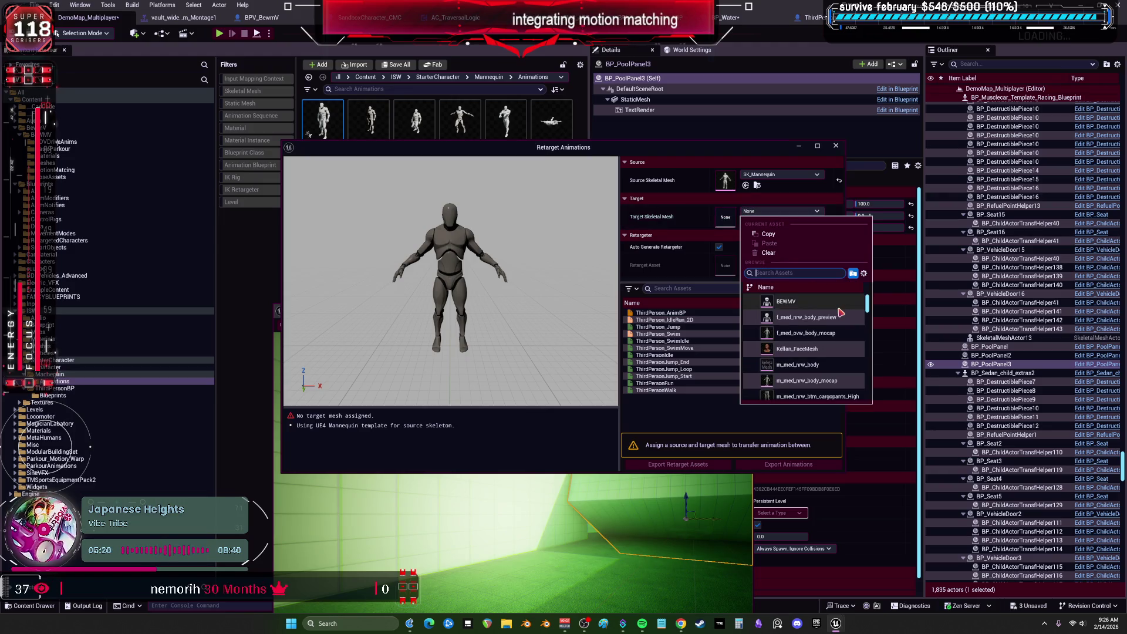
pyautogui.click(812, 304)
# Disable Auto Generate, use the RTG_UE4BASEManny_toBEWMV retargeter, and select all animations through ThirdPersonWalk
pyautogui.click(719, 247)
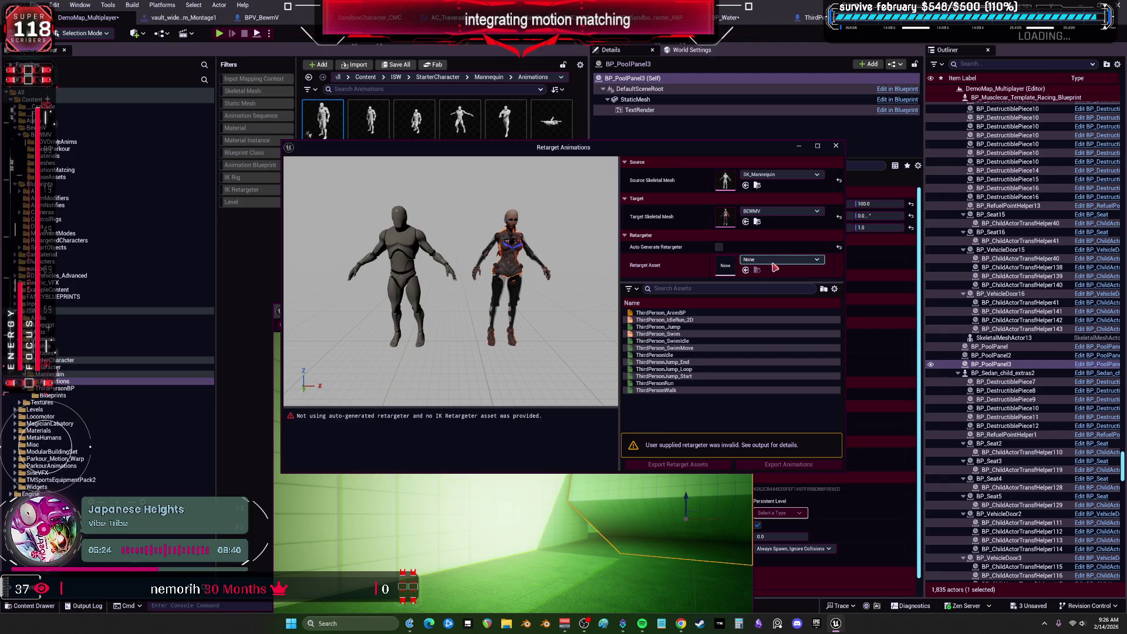
pyautogui.click(781, 259)
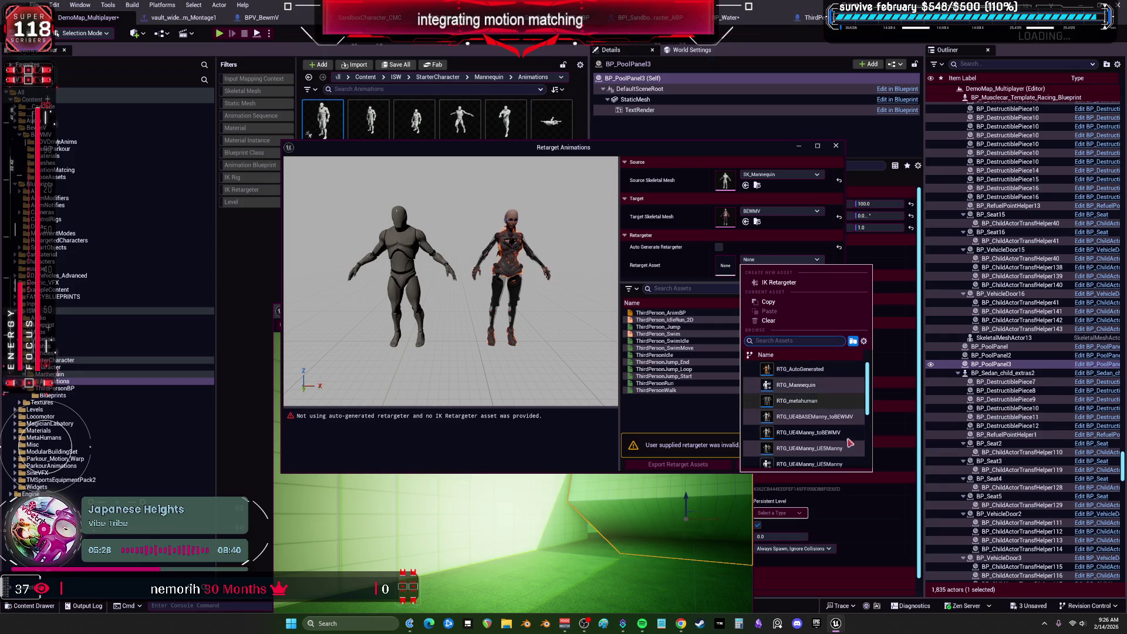
pyautogui.click(837, 418)
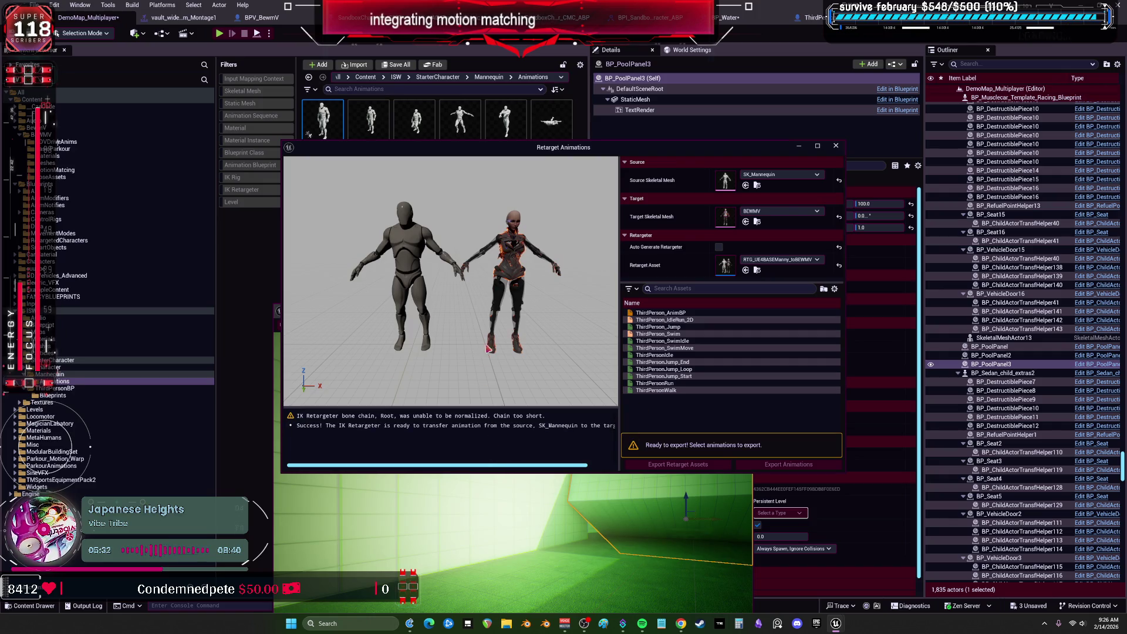
pyautogui.click(657, 313)
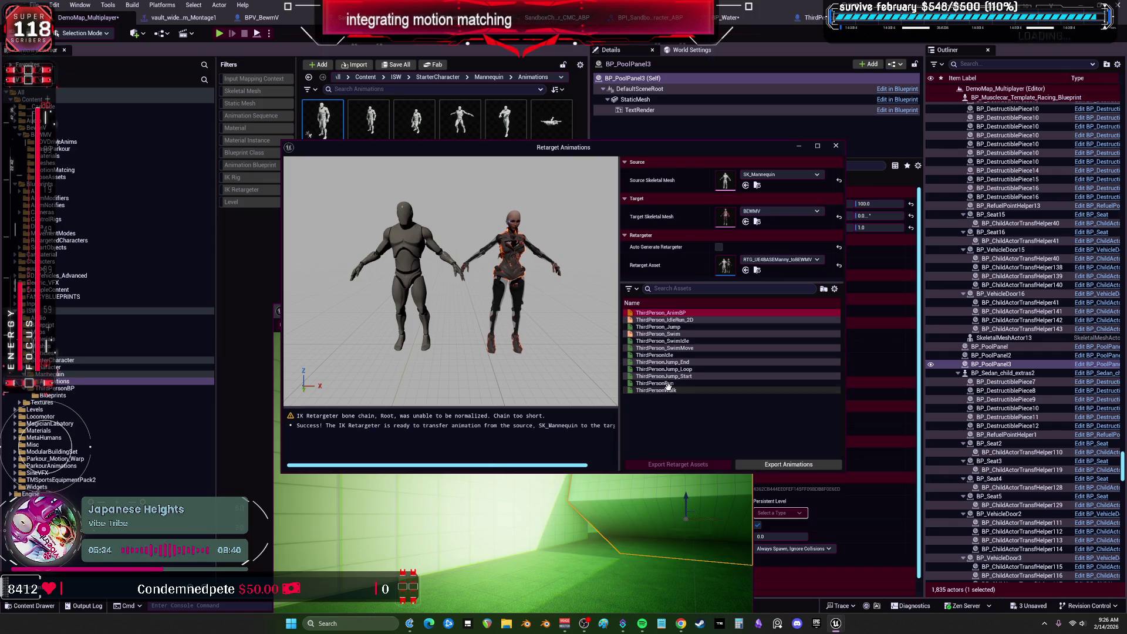
pyautogui.keyDown('shift'); pyautogui.click(667, 389); pyautogui.keyUp('shift')
# Export the selected retargeted animations into the ISW folder with the default batch export options
pyautogui.click(766, 466)
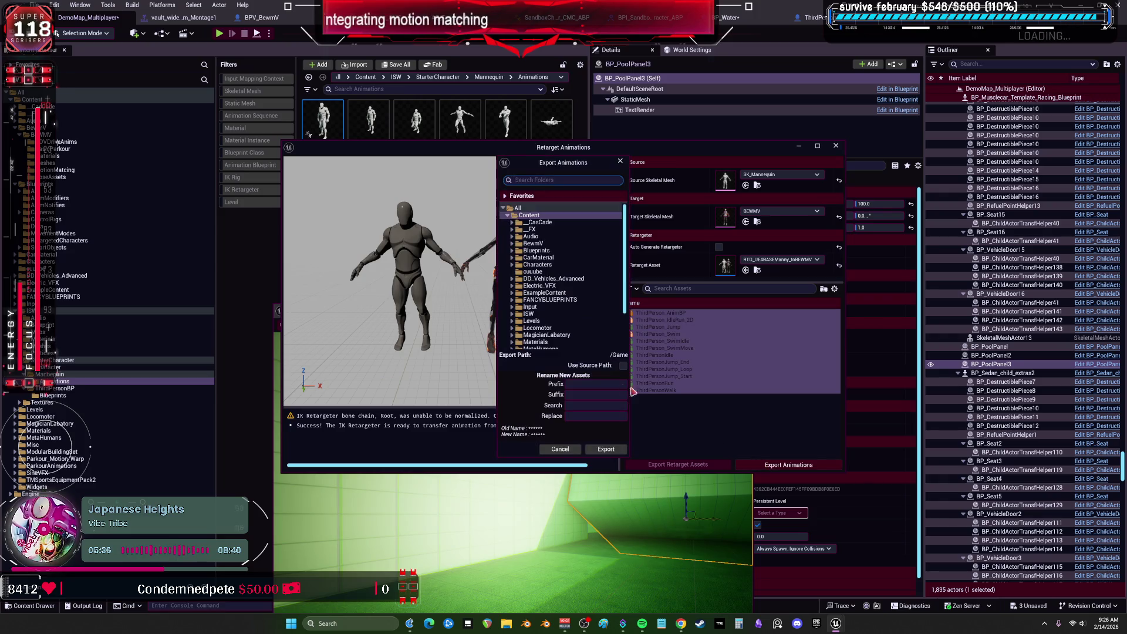
pyautogui.click(511, 314)
pyautogui.scroll(-1, 549, 322)
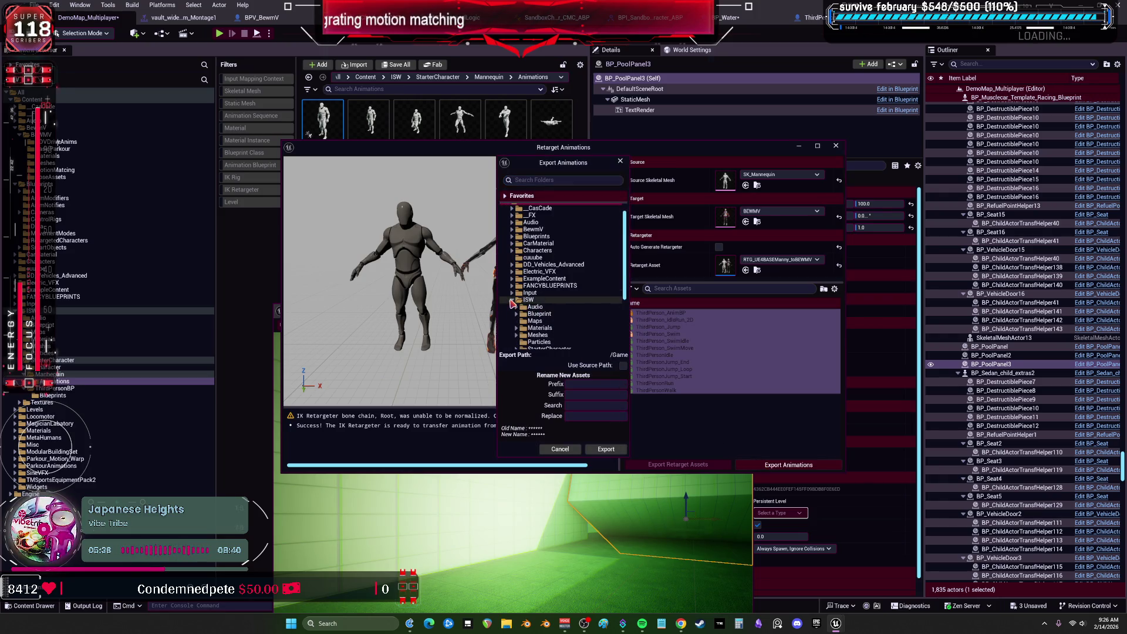
pyautogui.scroll(-1, 548, 322)
pyautogui.click(517, 322)
pyautogui.scroll(-2, 519, 327)
pyautogui.click(529, 257)
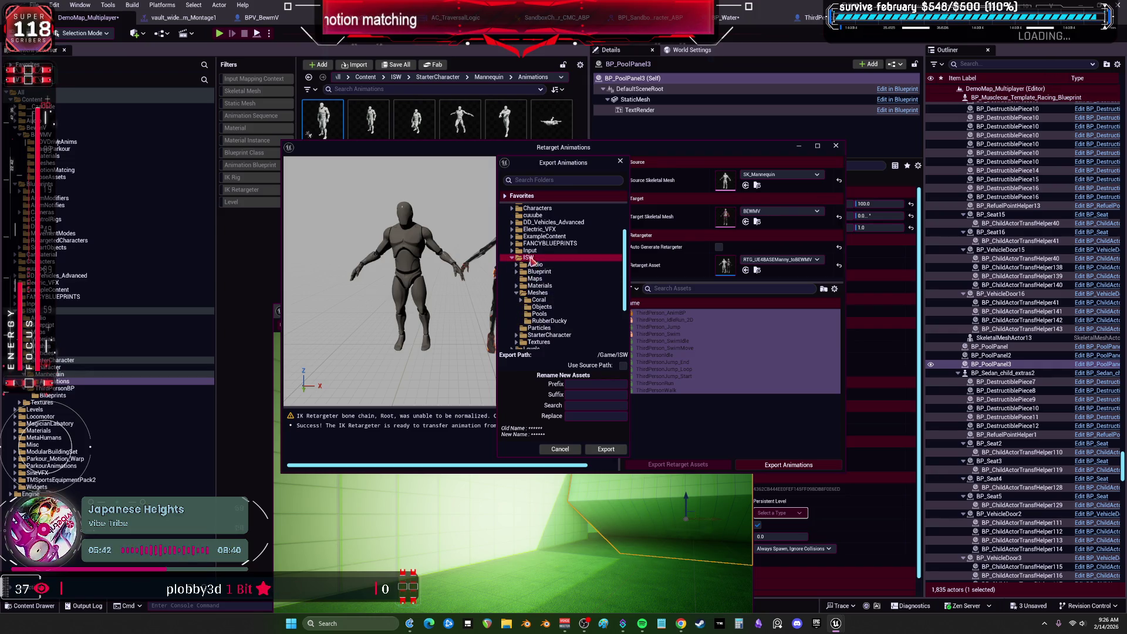
pyautogui.click(605, 449)
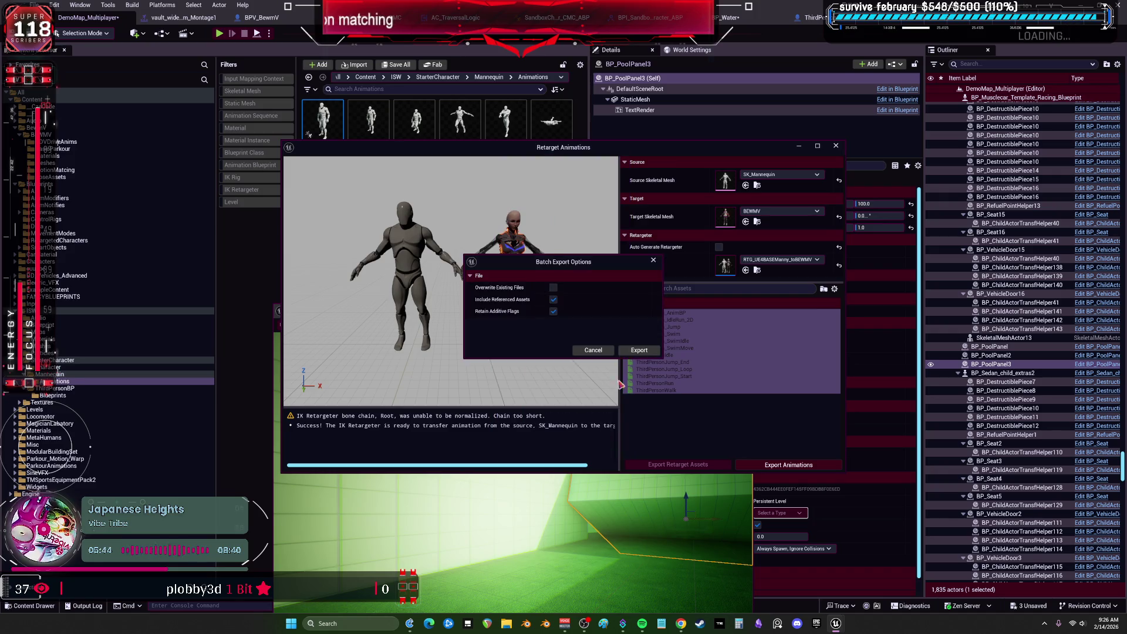
pyautogui.click(640, 352)
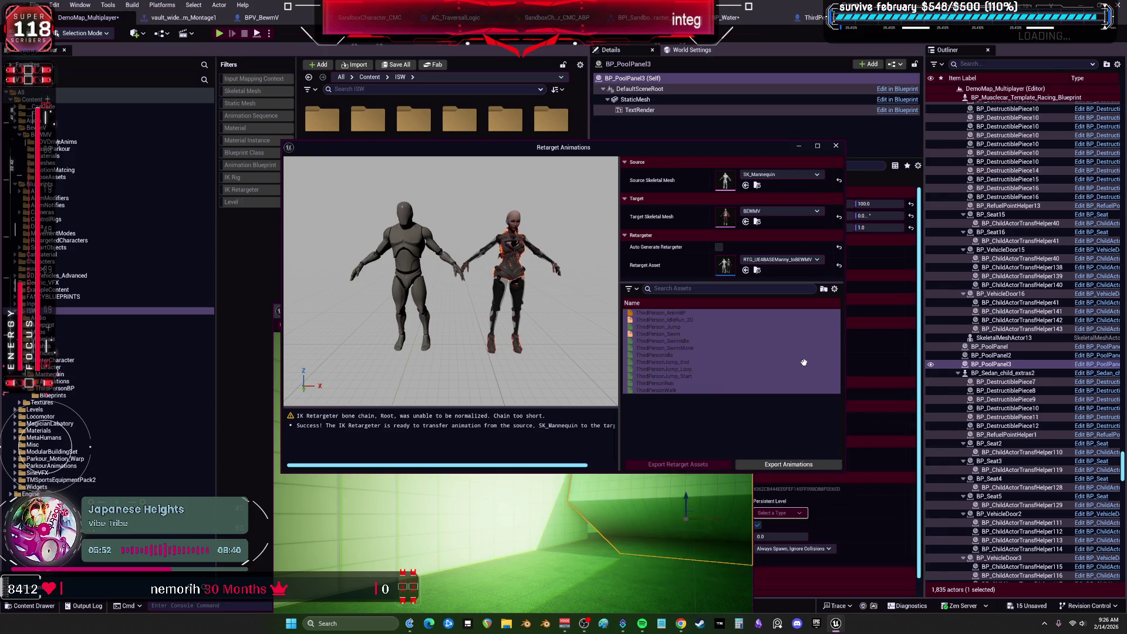
# Close the retargeting window and open the new retargeted ThirdPerson_AnimBP
pyautogui.click(836, 146)
pyautogui.moveTo(449, 317); pyautogui.dragTo(454, 387)
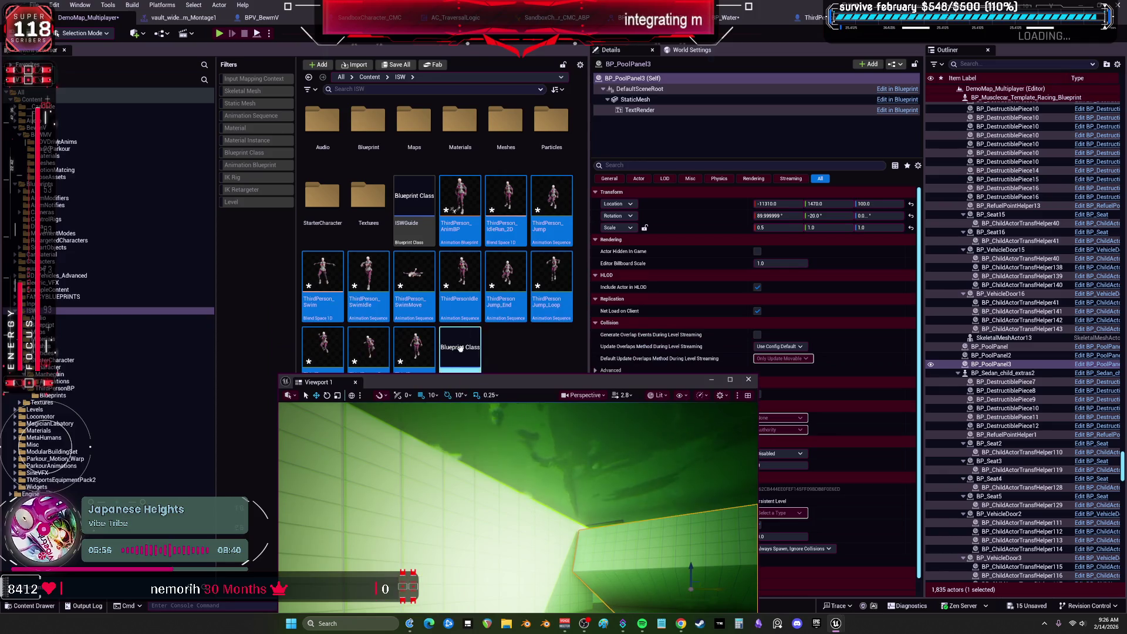
pyautogui.click(532, 363)
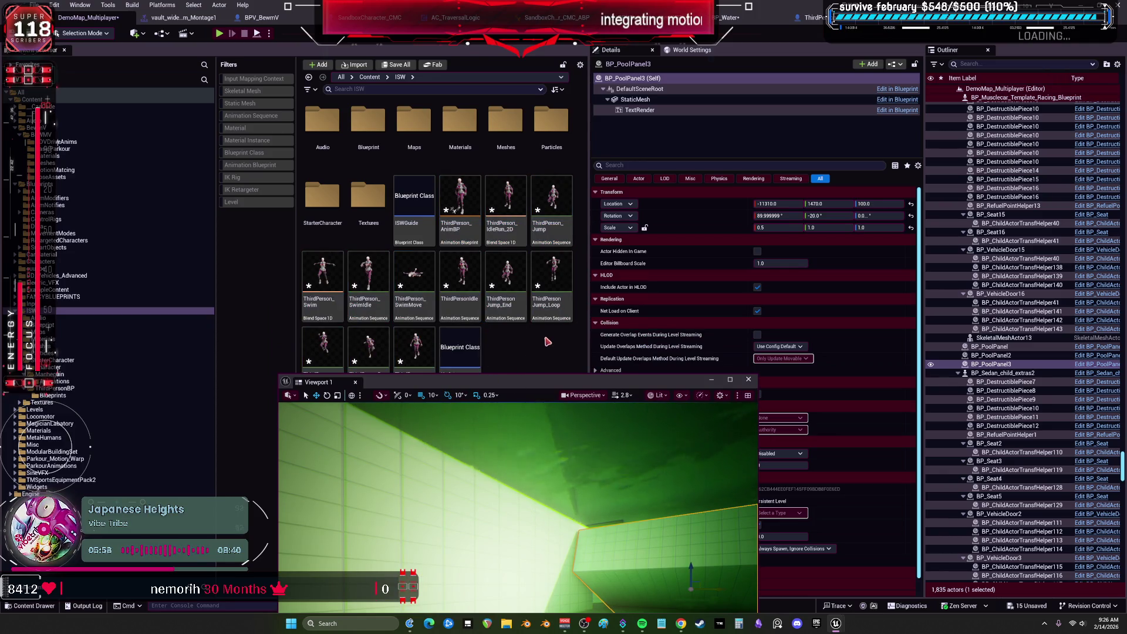
pyautogui.click(464, 212)
pyautogui.doubleClick(468, 215)
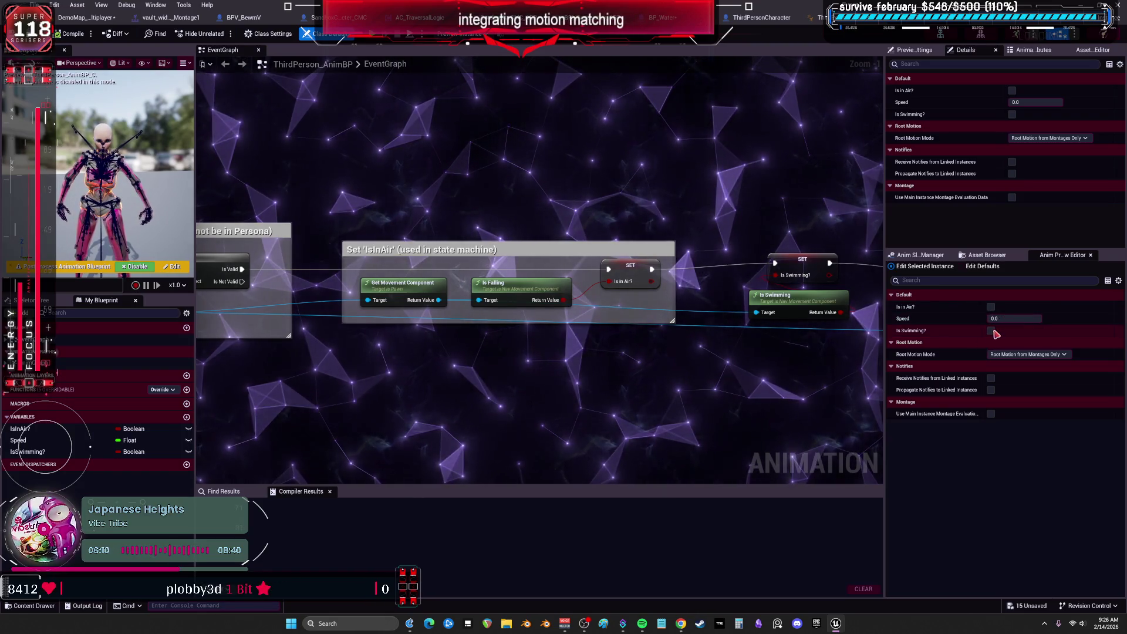
# Tick Is Swimming? and raise Speed in the Anim Preview Editor, then switch to ThirdPersonCharacter
pyautogui.click(991, 331)
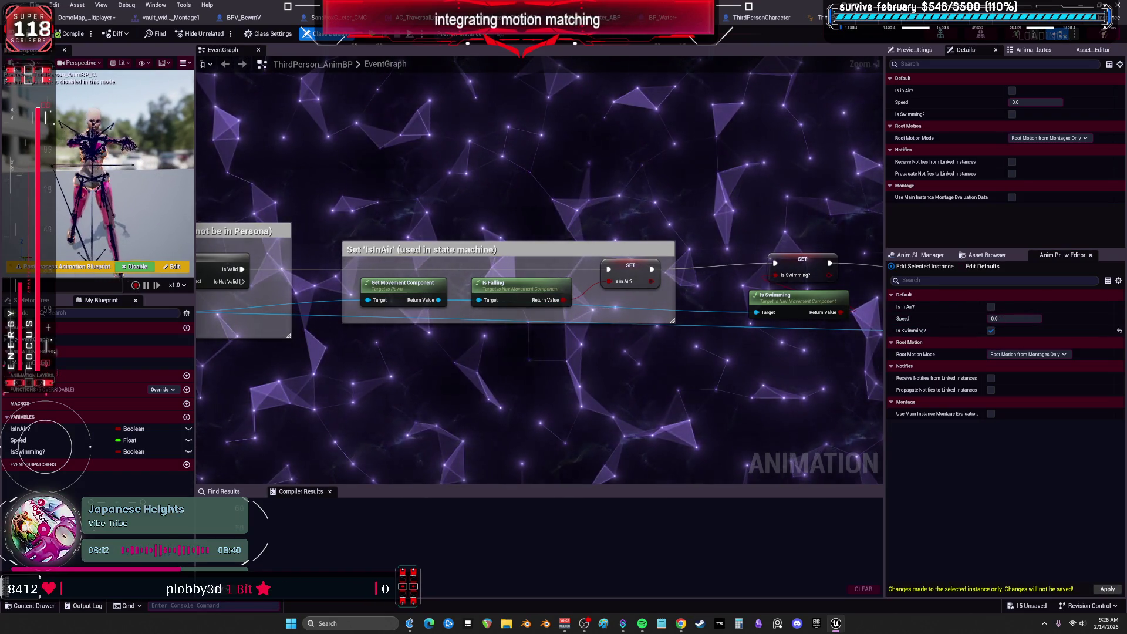
pyautogui.moveTo(1014, 318); pyautogui.dragTo(1034, 319)
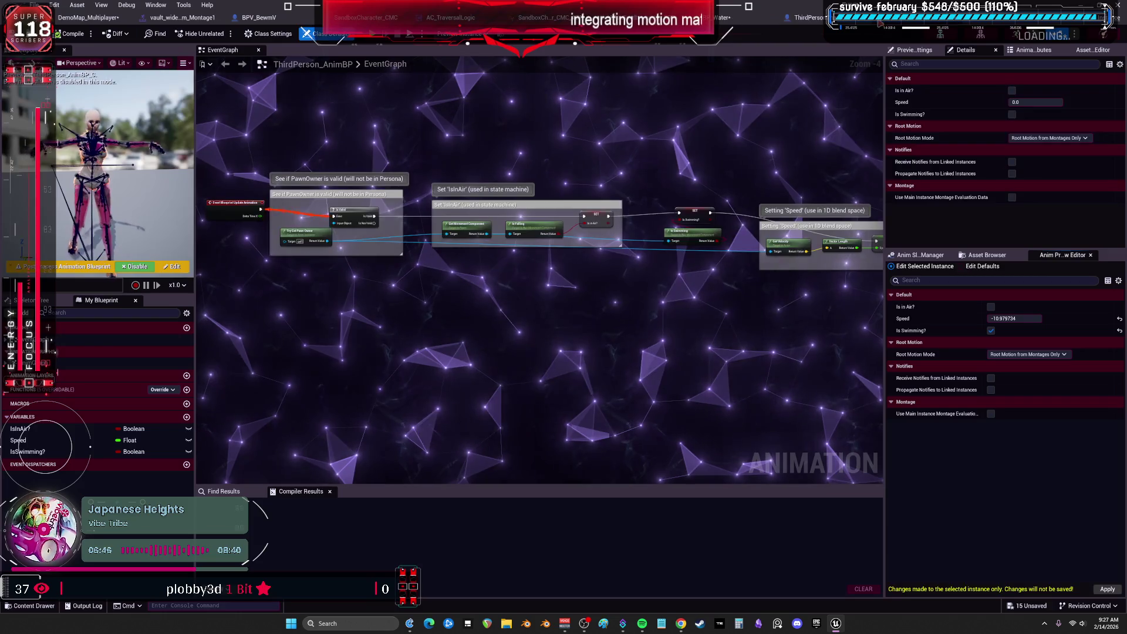
pyautogui.click(864, 19)
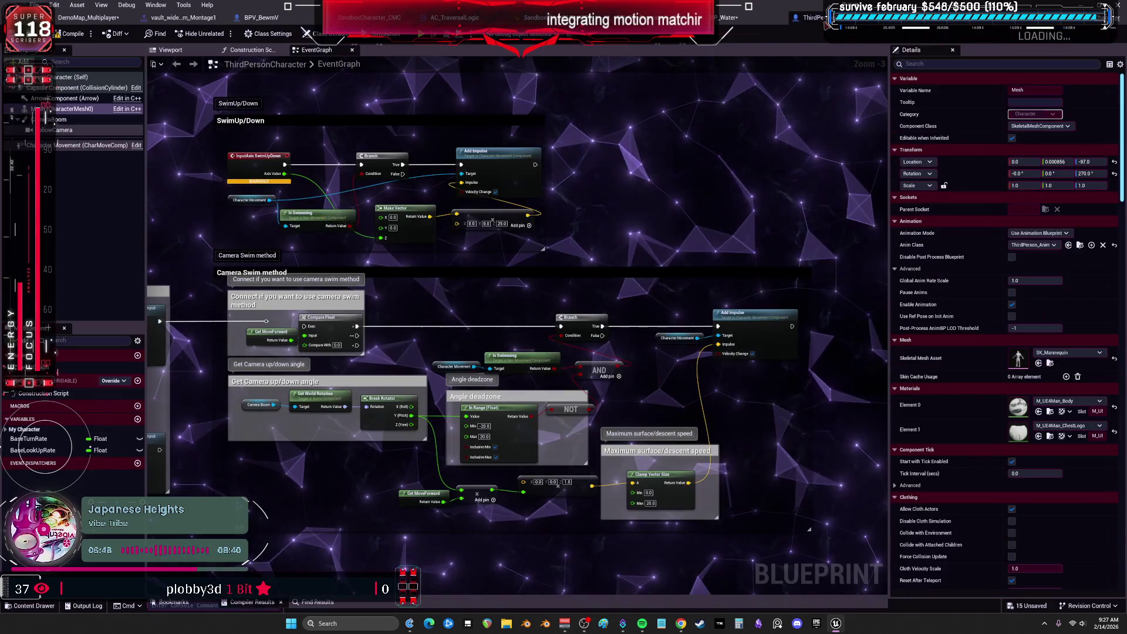
# Cycle through the open graphs and open the Update_States function graph
pyautogui.click(730, 17)
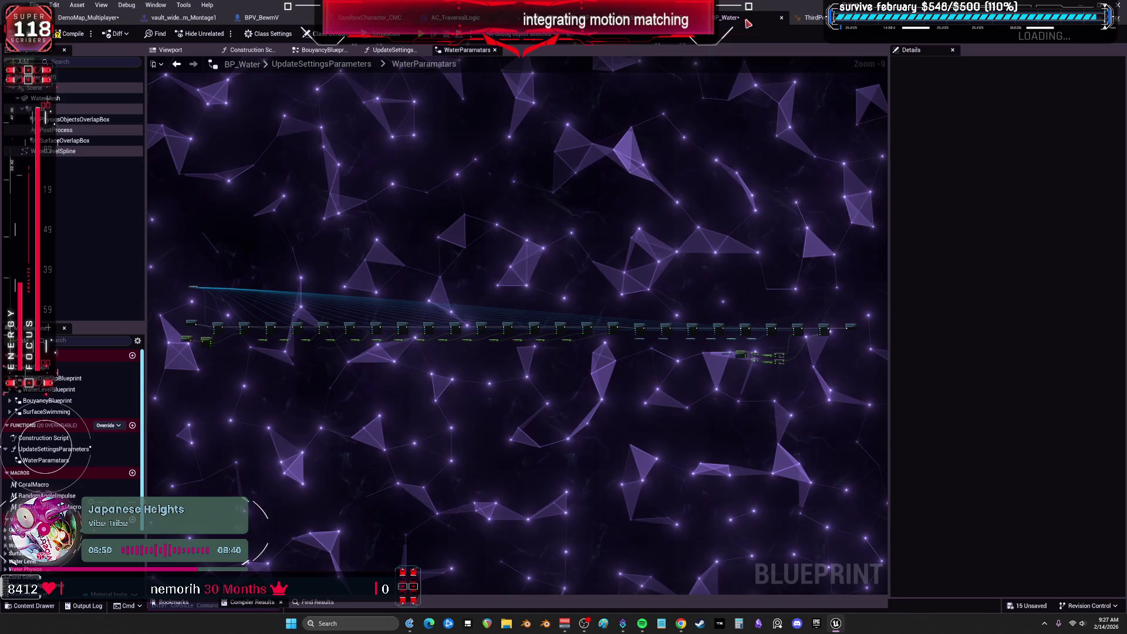
pyautogui.hotkey('ctrl', 'Tab')
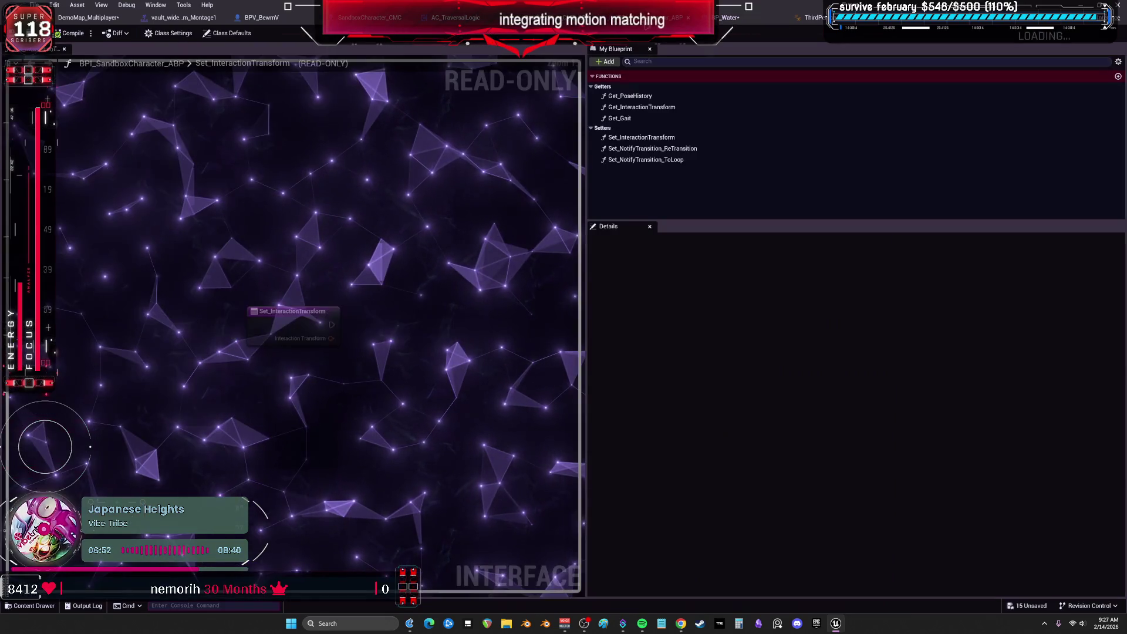
pyautogui.hotkey('ctrl', 'Tab')
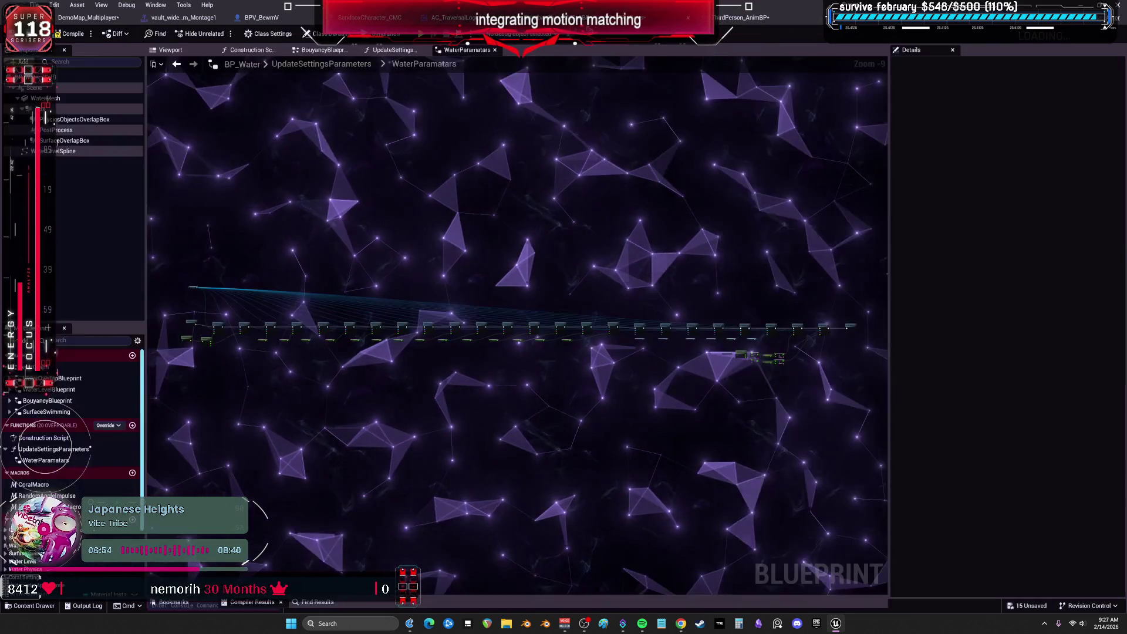
pyautogui.hotkey('ctrl', 'Tab')
pyautogui.scroll(10, 106, 264)
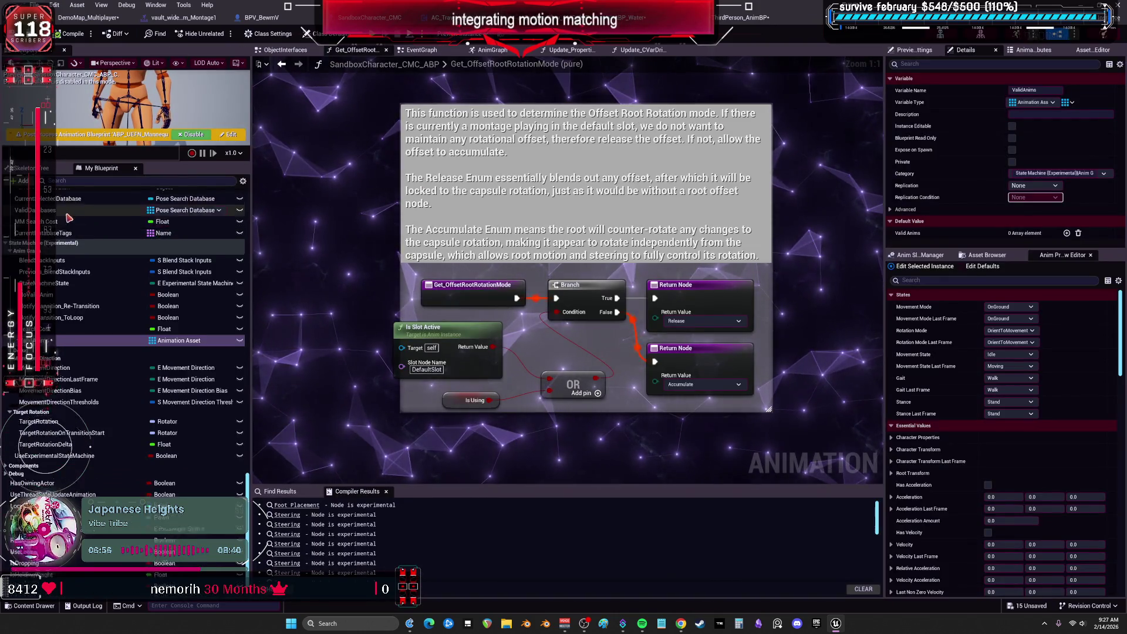
pyautogui.scroll(10, 106, 264)
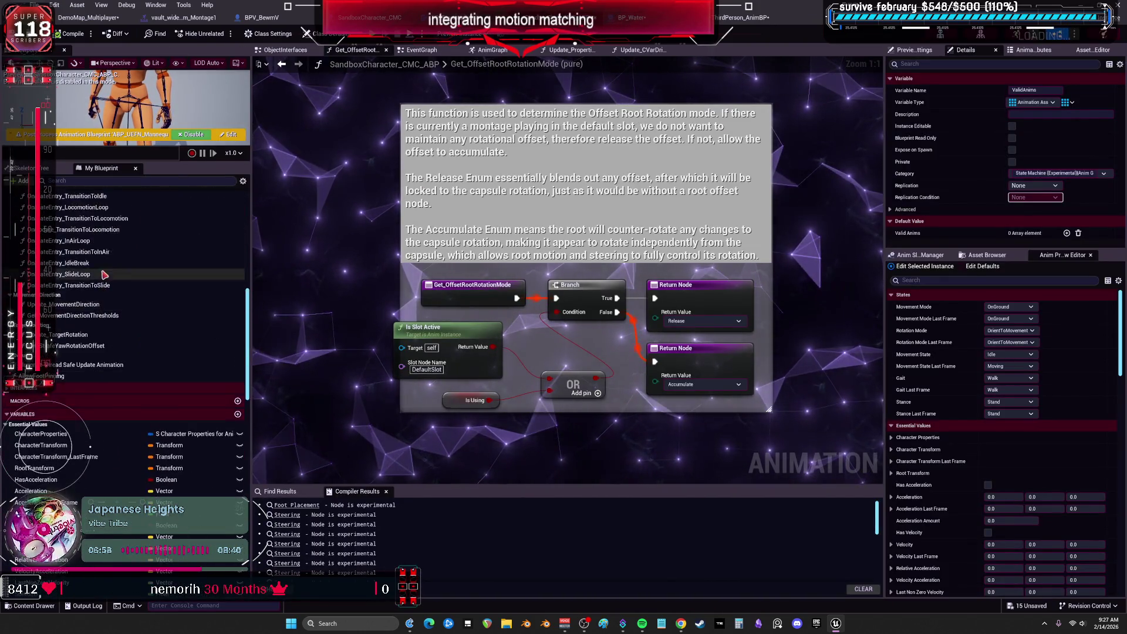
pyautogui.scroll(3, 60, 267)
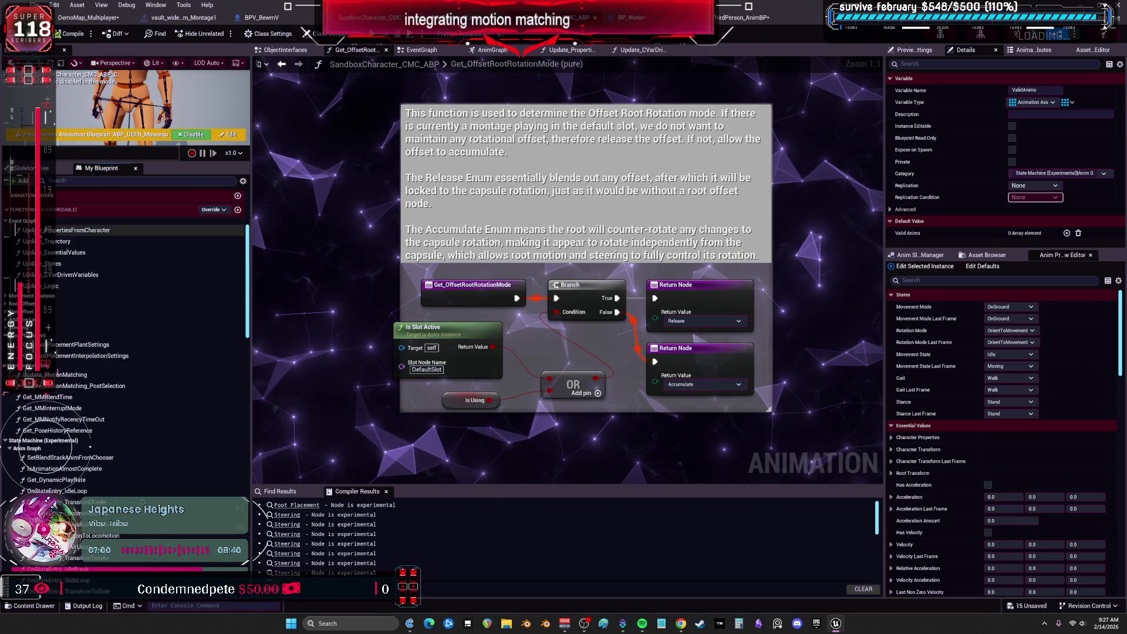
pyautogui.click(60, 265)
pyautogui.doubleClick(61, 267)
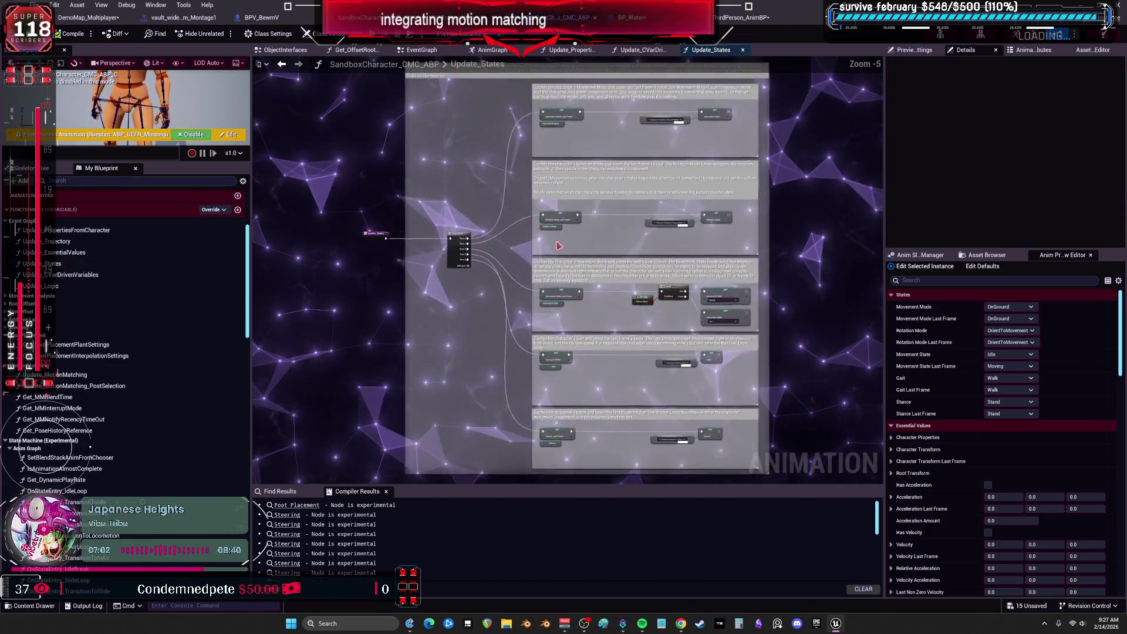
# Survey Update_States' Movement Mode, movement state and gait sections
pyautogui.moveTo(629, 189); pyautogui.dragTo(590, 406)
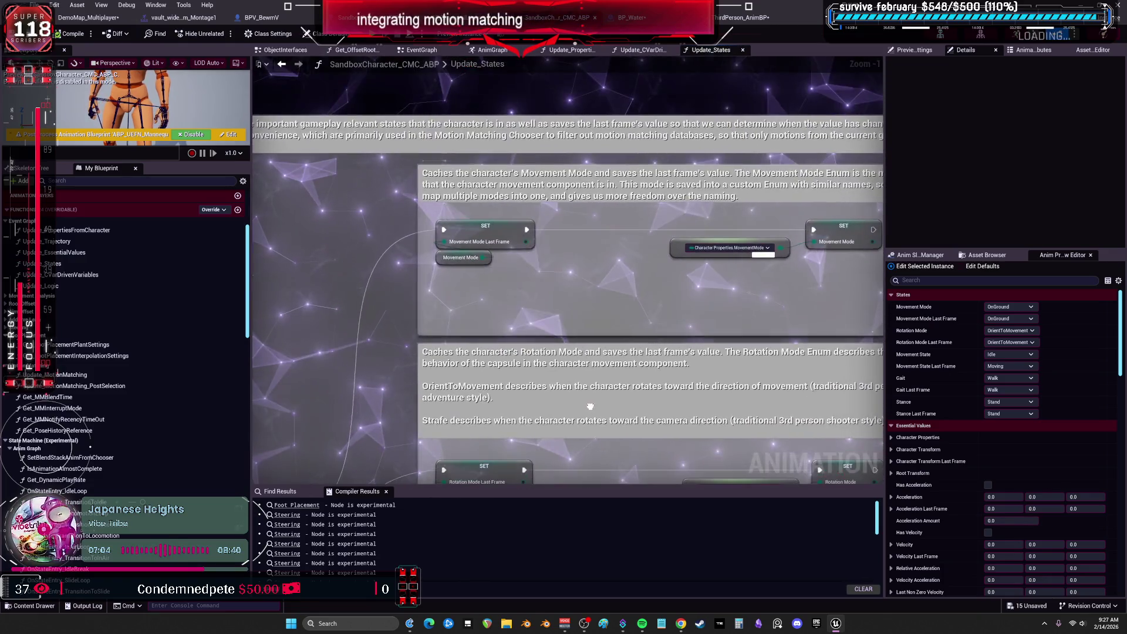
pyautogui.scroll(-1, 423, 242)
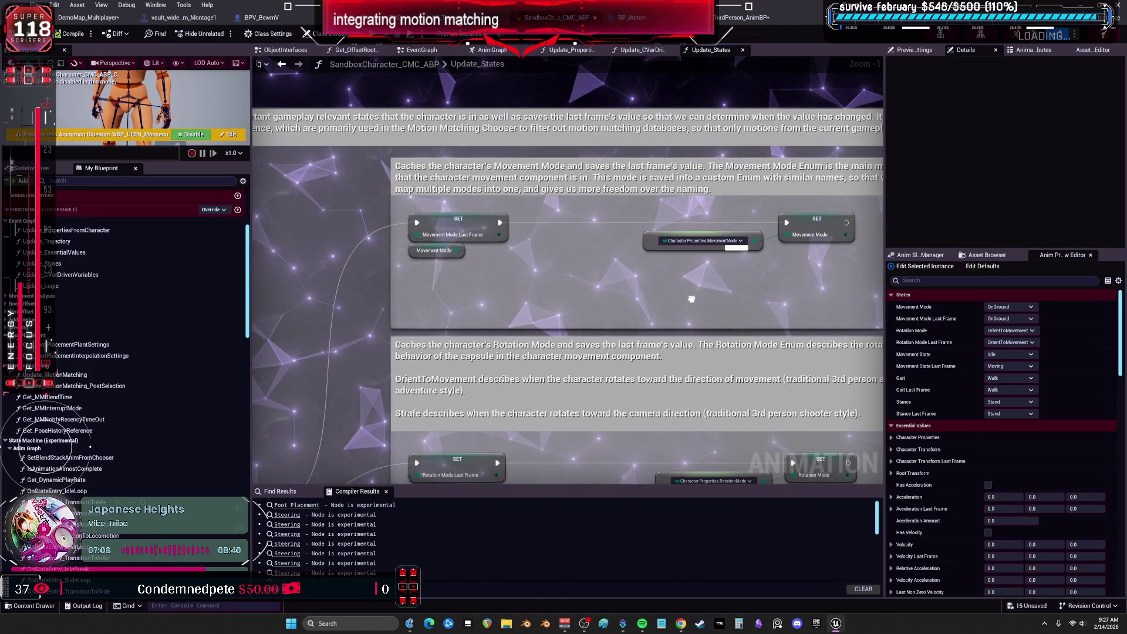
pyautogui.moveTo(347, 254)
pyautogui.mouseDown()
pyautogui.moveTo(589, 257)
pyautogui.moveTo(529, 252)
pyautogui.moveTo(645, 275)
pyautogui.moveTo(450, 258)
pyautogui.moveTo(465, 260)
pyautogui.mouseUp()
pyautogui.scroll(-1, 620, 250)
pyautogui.moveTo(554, 296); pyautogui.dragTo(637, 280)
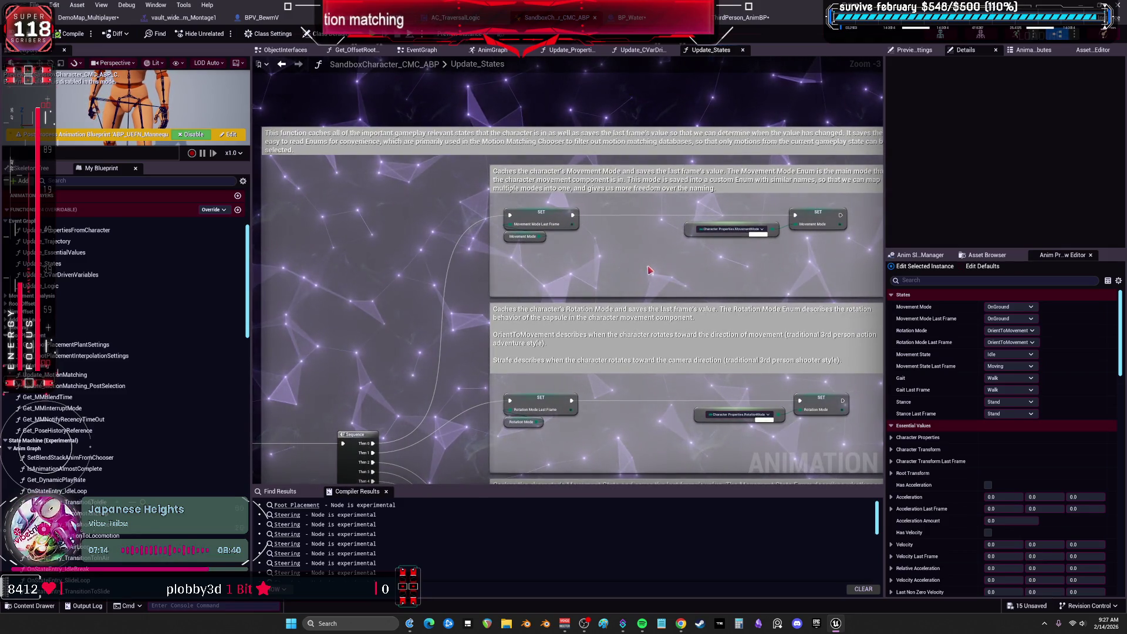
pyautogui.moveTo(724, 271)
pyautogui.mouseDown()
pyautogui.moveTo(664, 269)
pyautogui.moveTo(603, 106)
pyautogui.mouseUp()
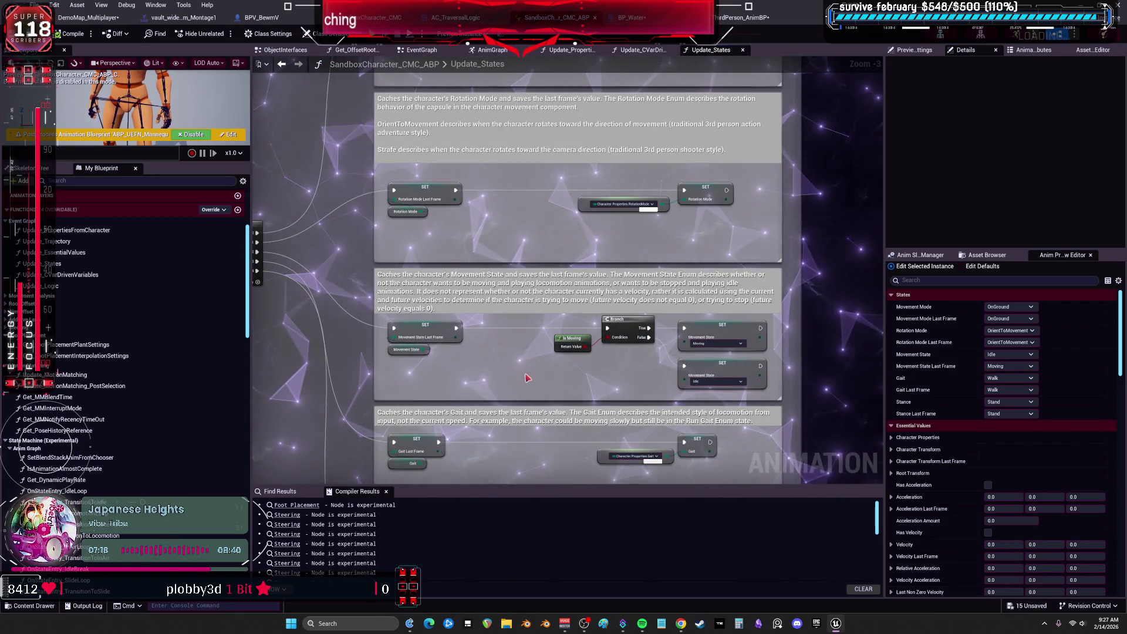
pyautogui.moveTo(519, 374); pyautogui.dragTo(461, 317)
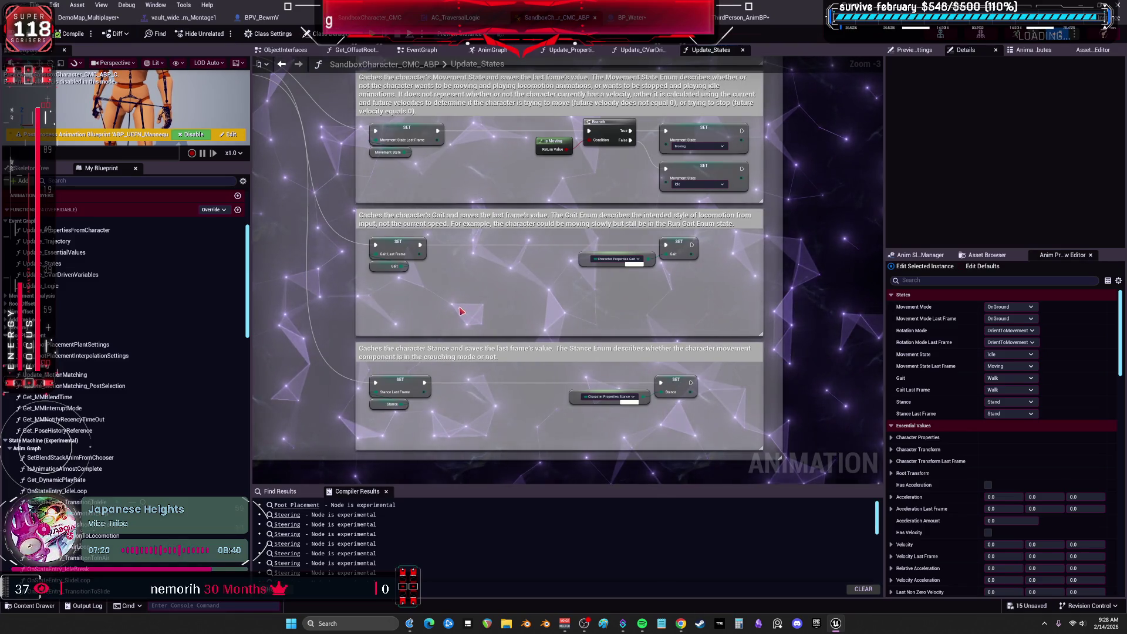
pyautogui.scroll(-1, 468, 297)
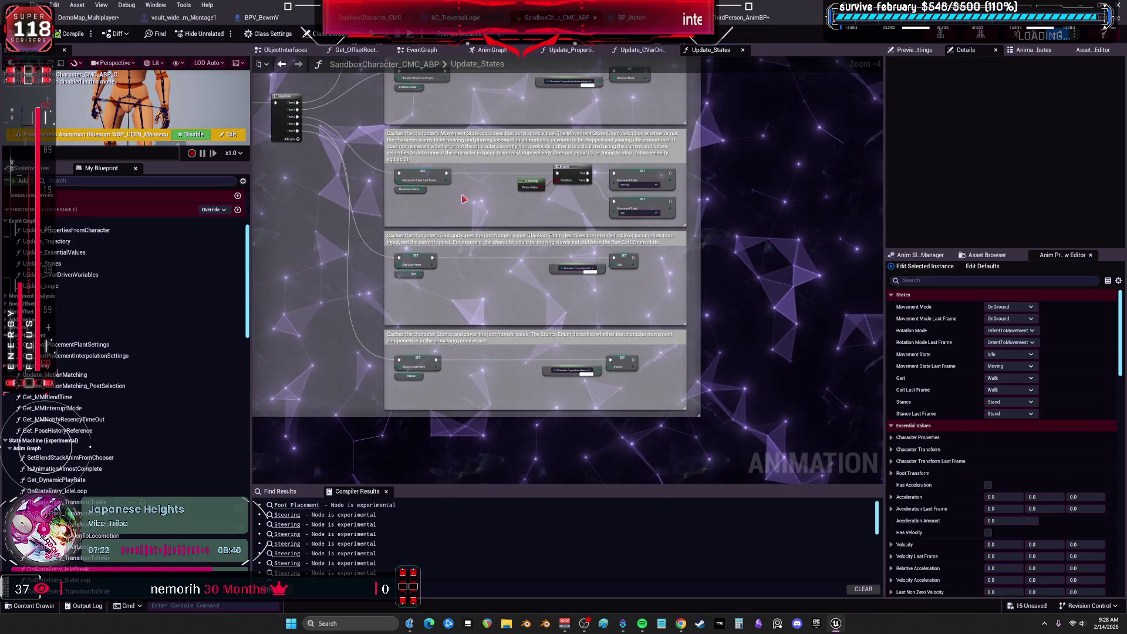
# Inspect the MovementState variable node's properties, then pull back to see the whole function
pyautogui.click(409, 189)
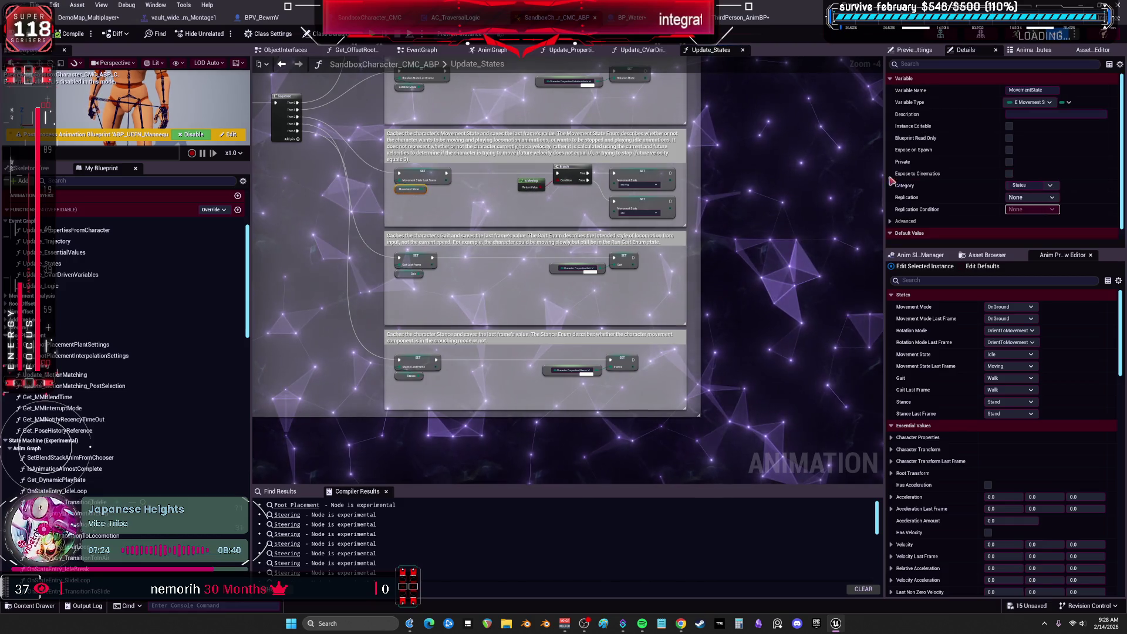
pyautogui.click(605, 174)
pyautogui.moveTo(605, 174); pyautogui.dragTo(609, 305)
pyautogui.scroll(-1, 379, 230)
pyautogui.moveTo(378, 230); pyautogui.dragTo(510, 162)
# Search the blueprint for 'swim', go back, and return to the level editor
pyautogui.hotkey('ctrl', 'f')
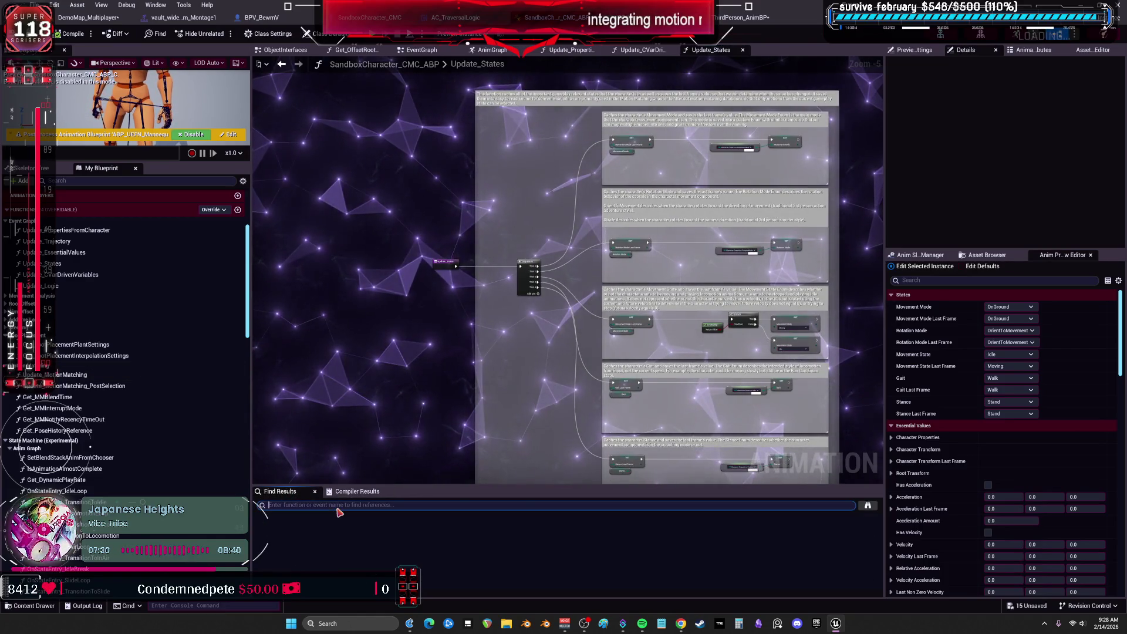
pyautogui.write('swim')
pyautogui.press('Return')
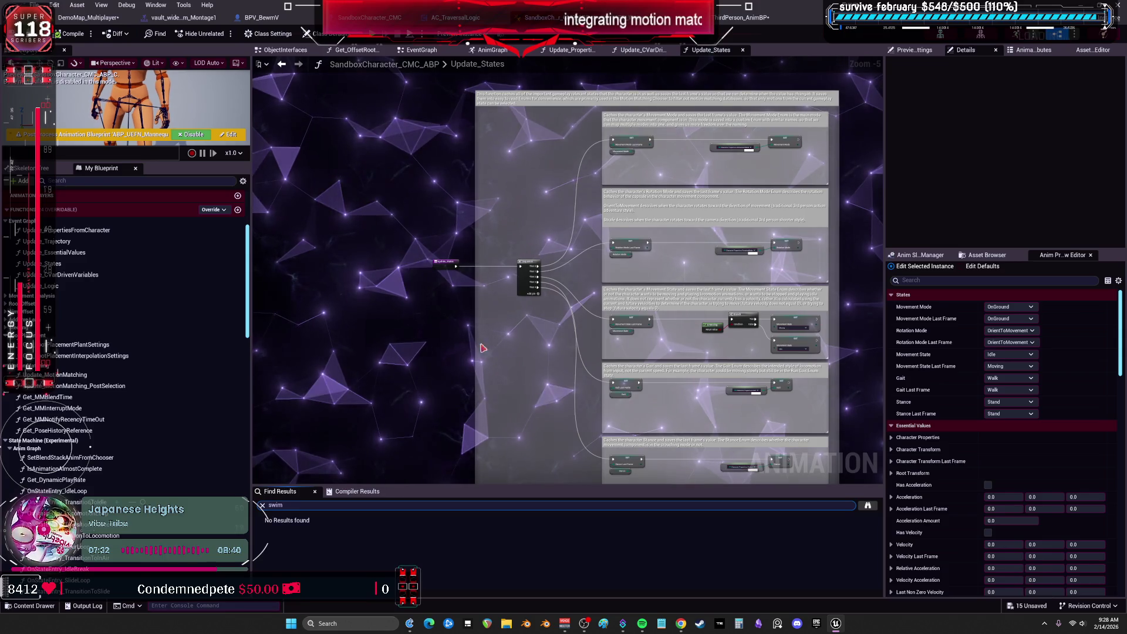
pyautogui.click(283, 65)
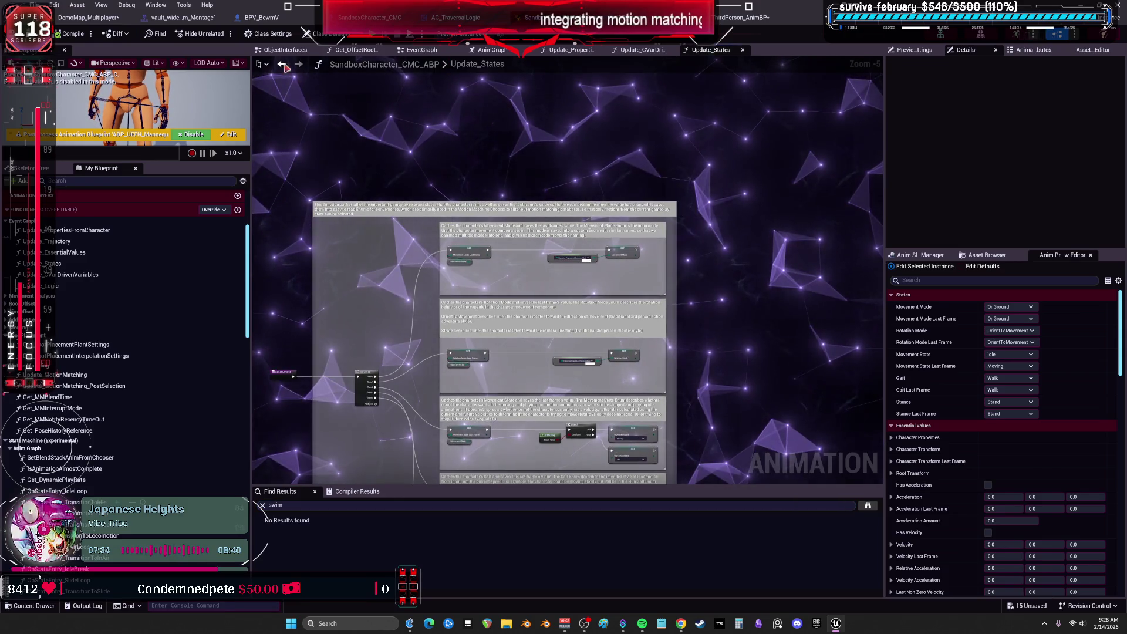
pyautogui.click(88, 18)
# Save the DemoMap_Multiplayer level and maximize the Viewport 1 tab to fill the screen
pyautogui.click(36, 5)
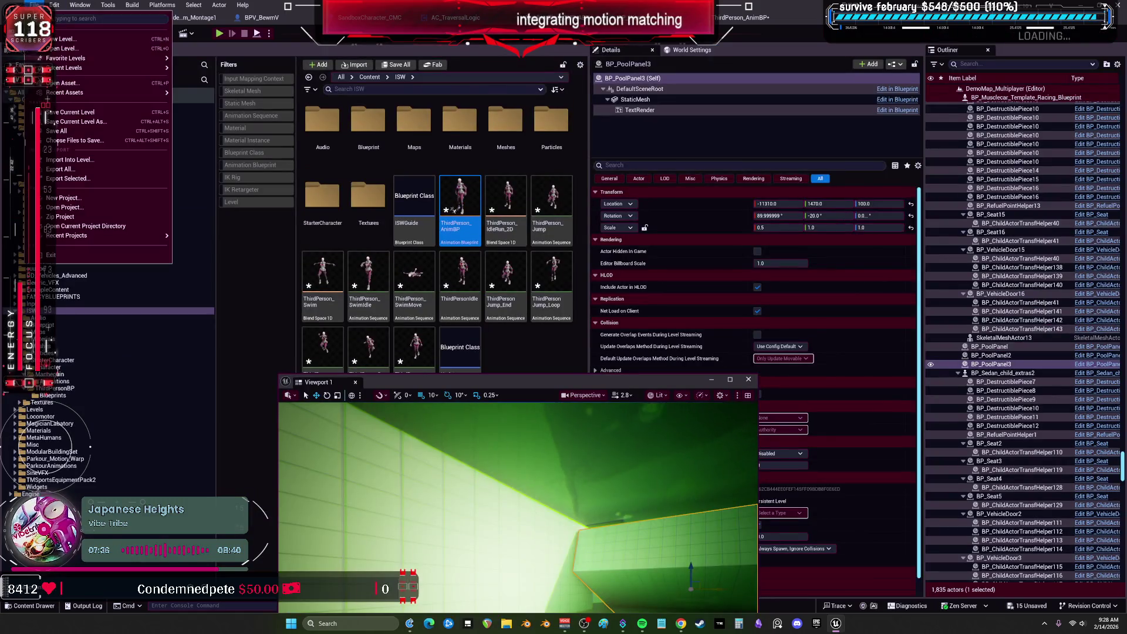
pyautogui.click(88, 142)
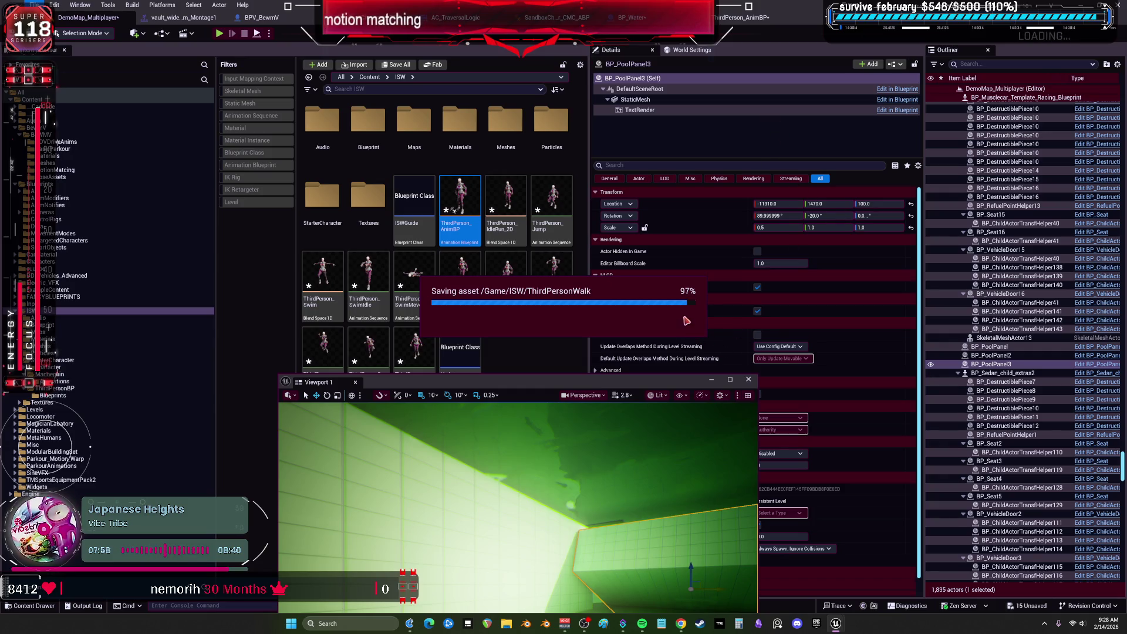
pyautogui.doubleClick(690, 387)
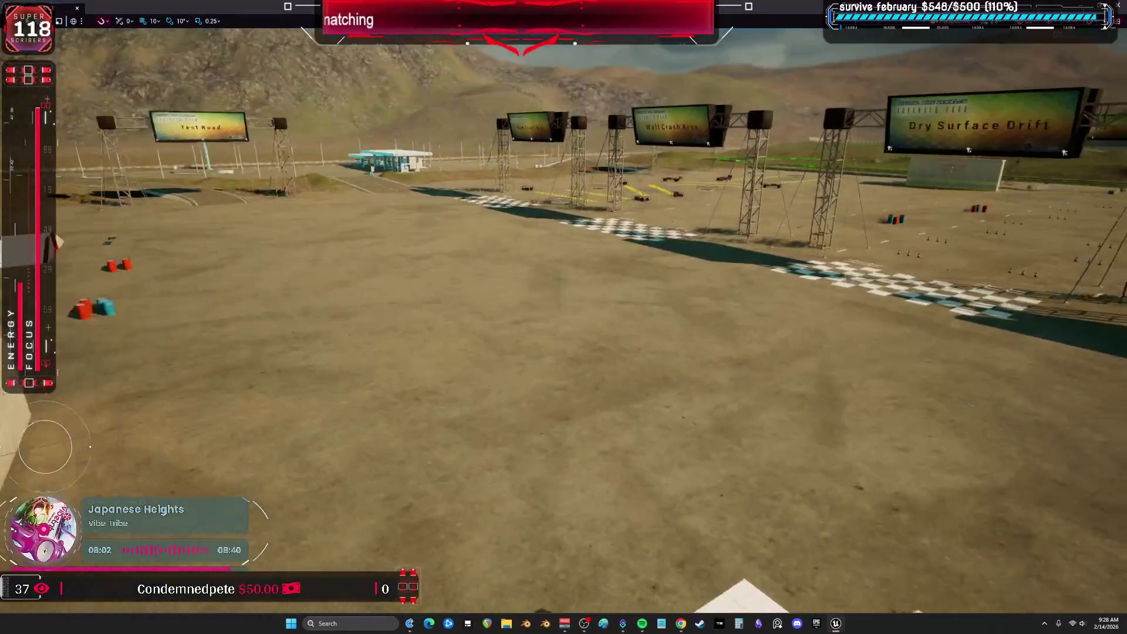
# Frame the white ramp, play the level full-screen, and run the character into the red car
pyautogui.press('f')
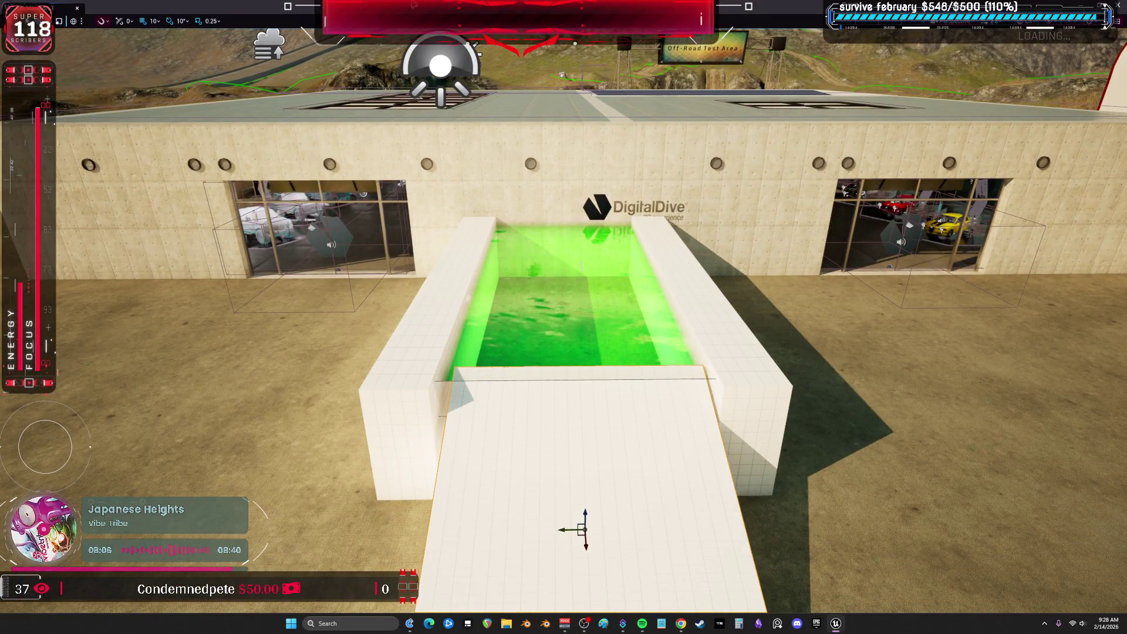
pyautogui.press('F11')
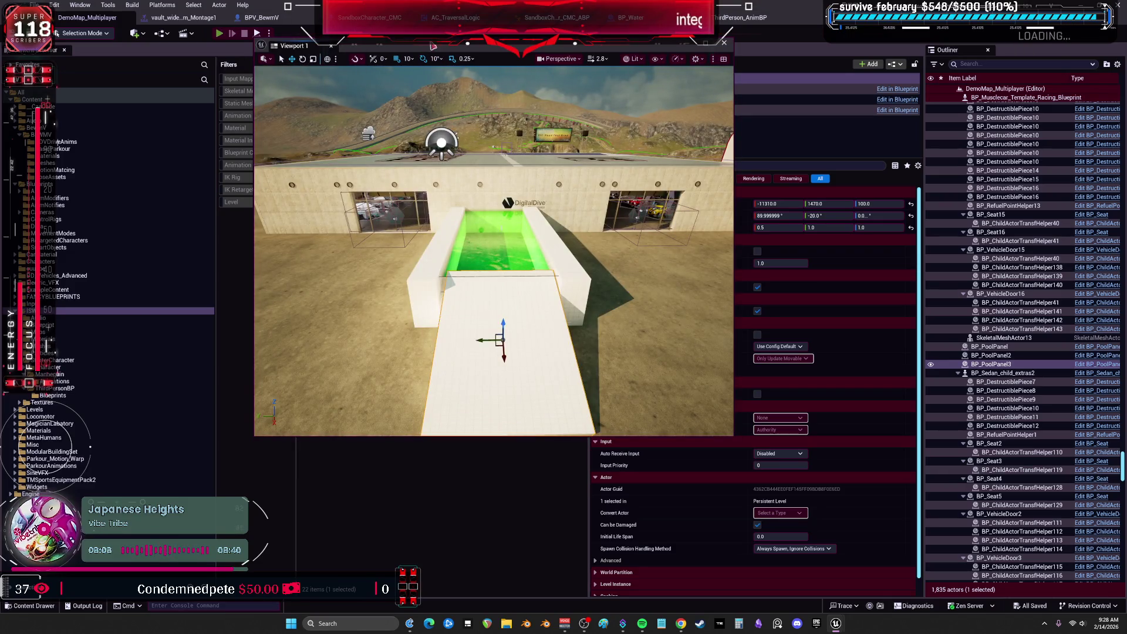
pyautogui.hotkey('alt', 'p')
pyautogui.press('F11')
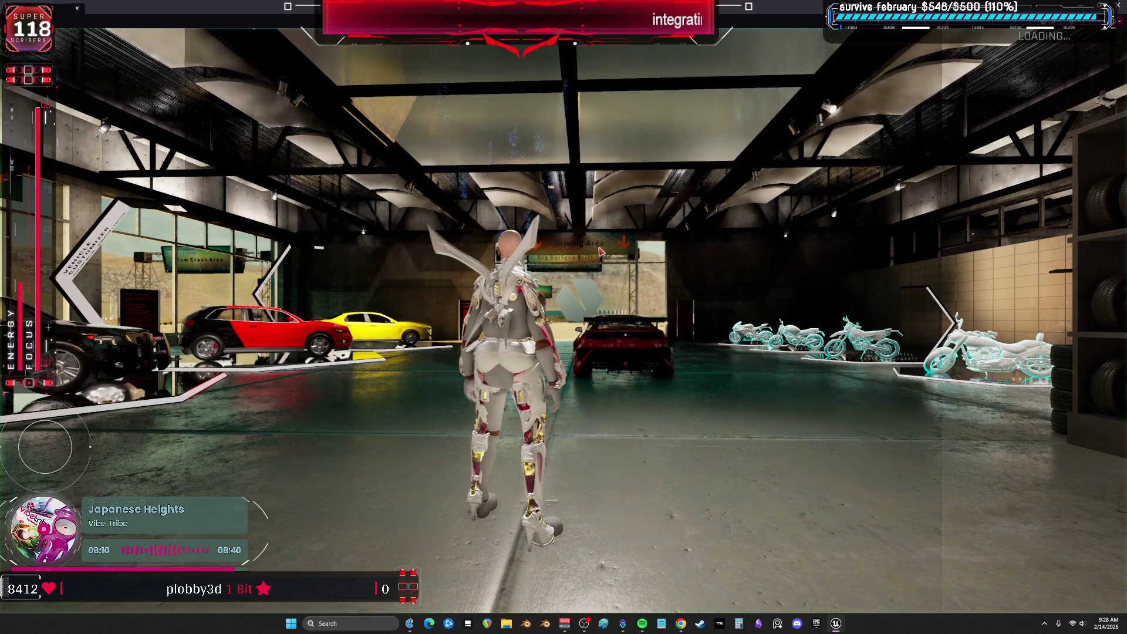
pyautogui.press('w')
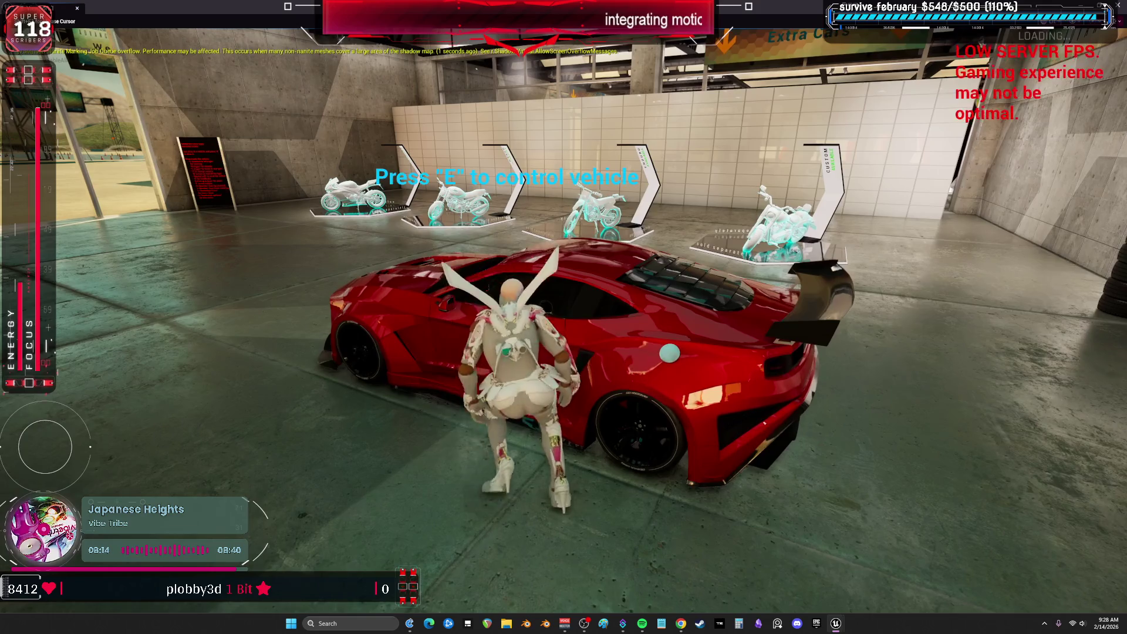
pyautogui.press('w')
pyautogui.press('e')
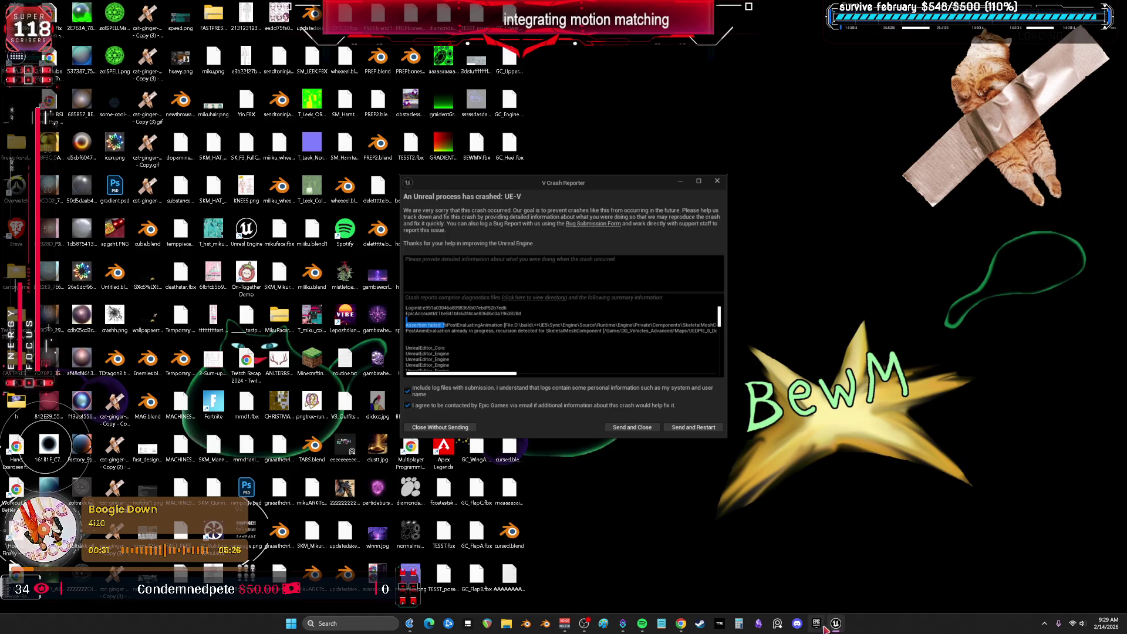
# Select the V project in the launcher library, close the crash report without sending, and show all content
pyautogui.click(816, 623)
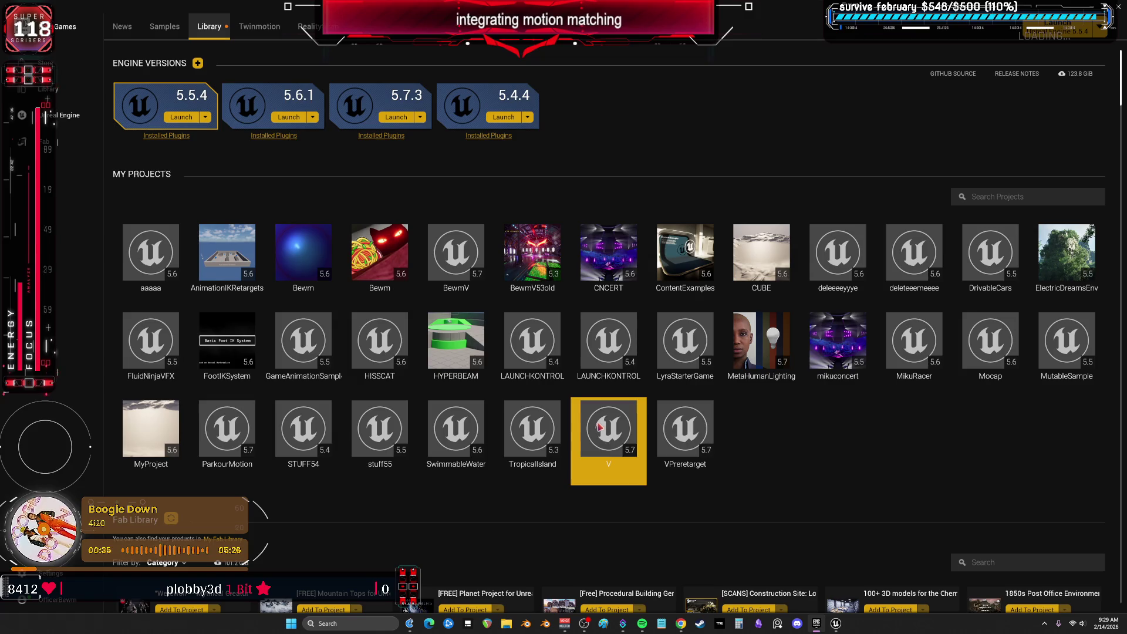
pyautogui.click(835, 623)
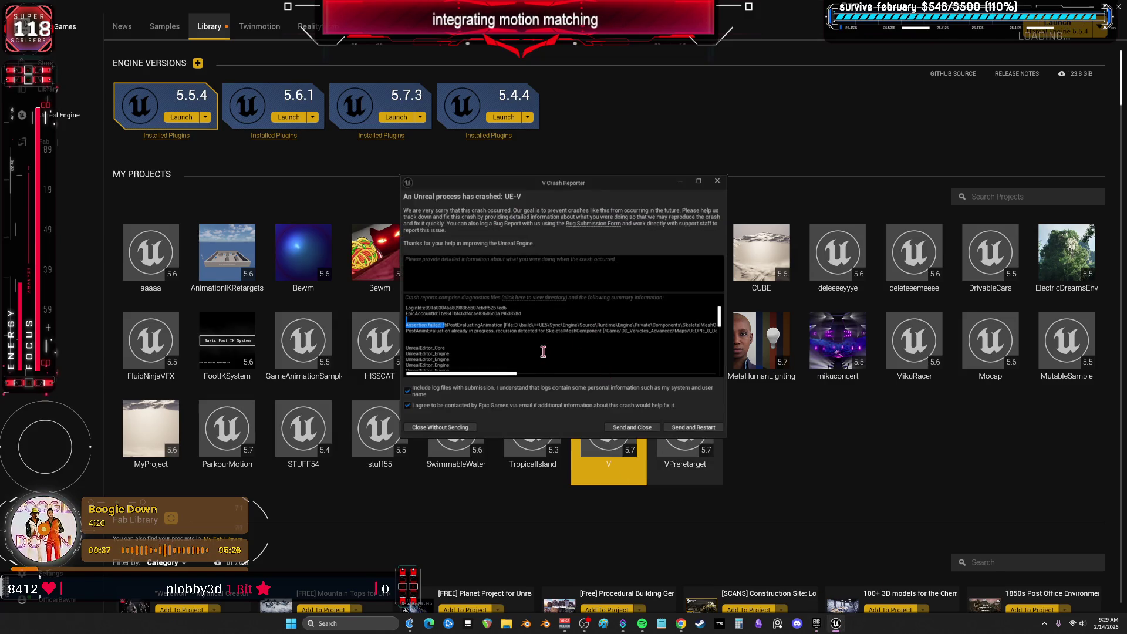
pyautogui.moveTo(492, 374); pyautogui.dragTo(704, 371)
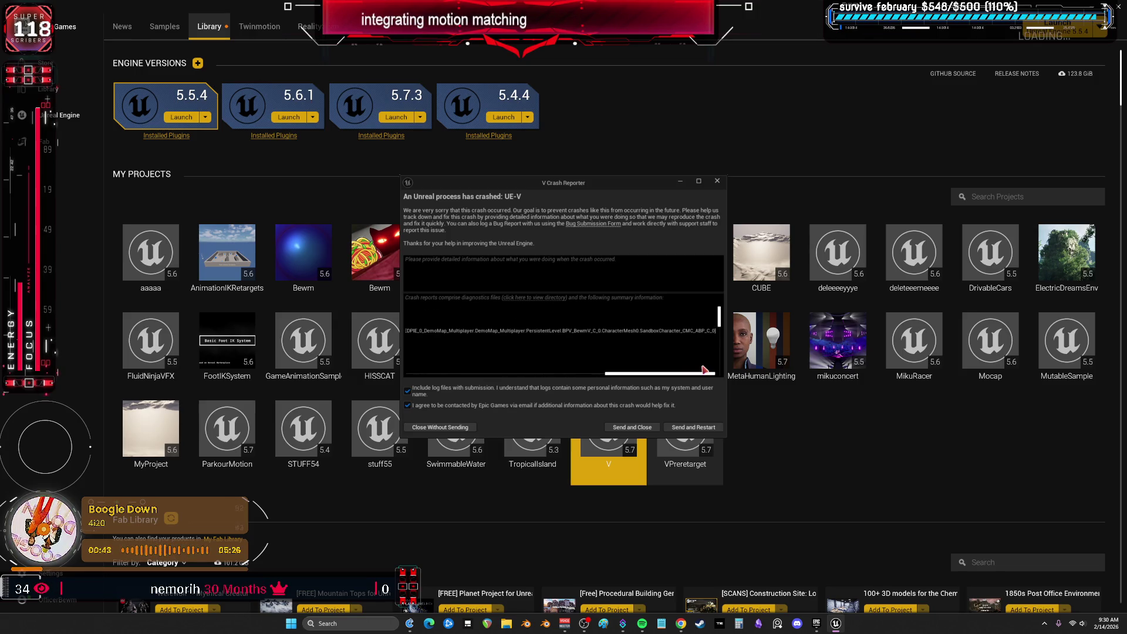
pyautogui.scroll(5, 712, 328)
pyautogui.click(717, 181)
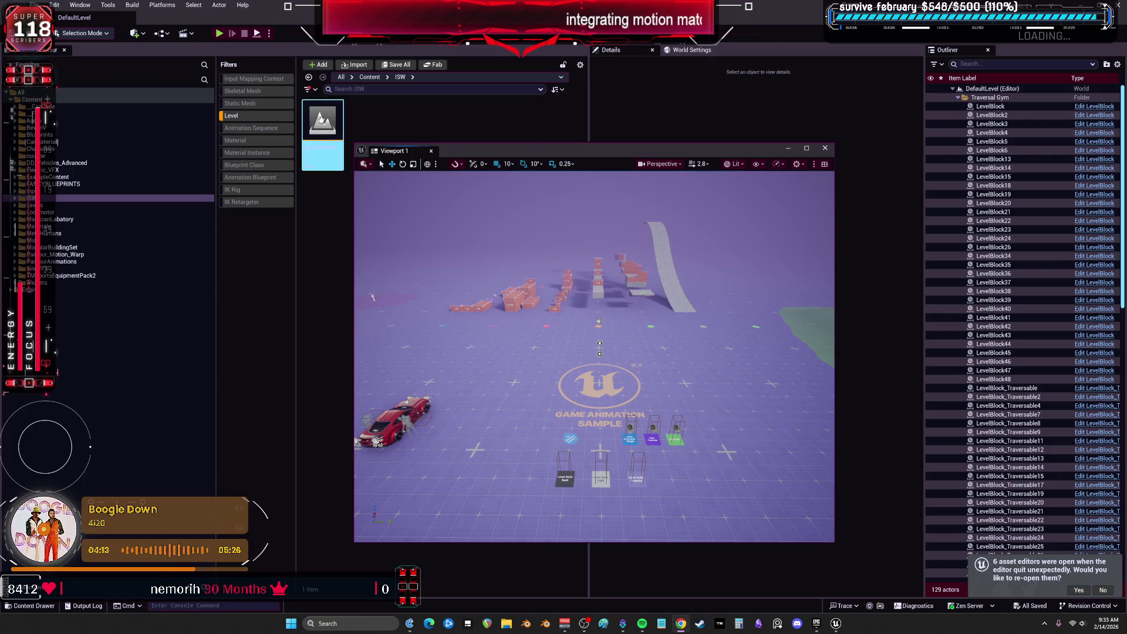
pyautogui.click(242, 117)
# Close the floating viewport, browse to Blueprints > RetargetedCharacters, and open BPV_BewmV
pyautogui.moveTo(546, 155); pyautogui.dragTo(500, 298)
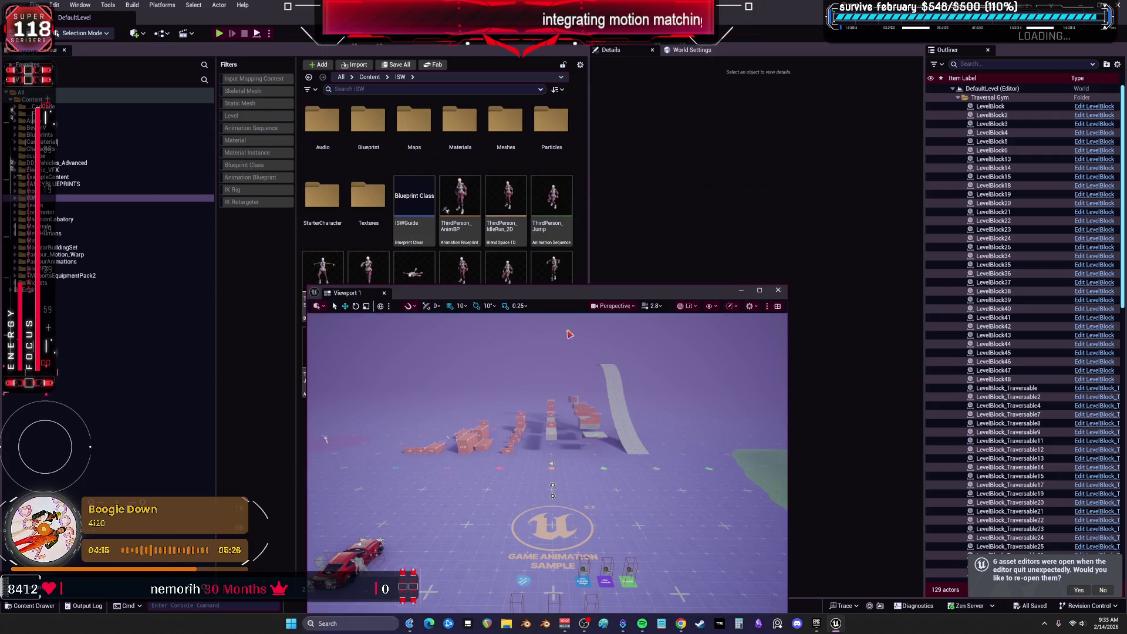
pyautogui.click(778, 290)
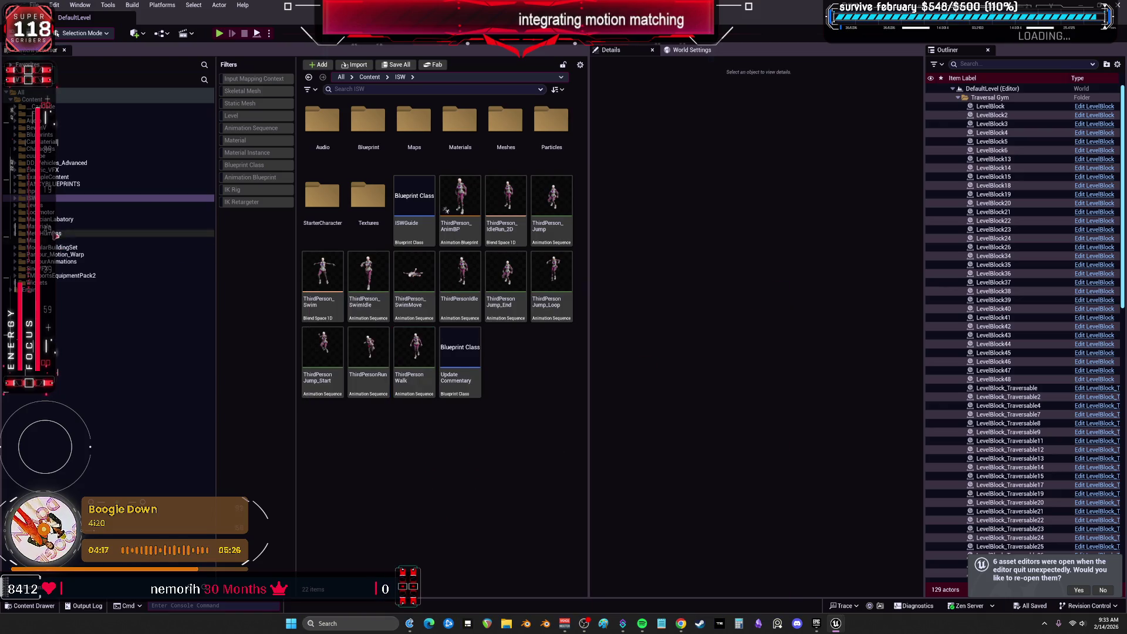
pyautogui.click(52, 185)
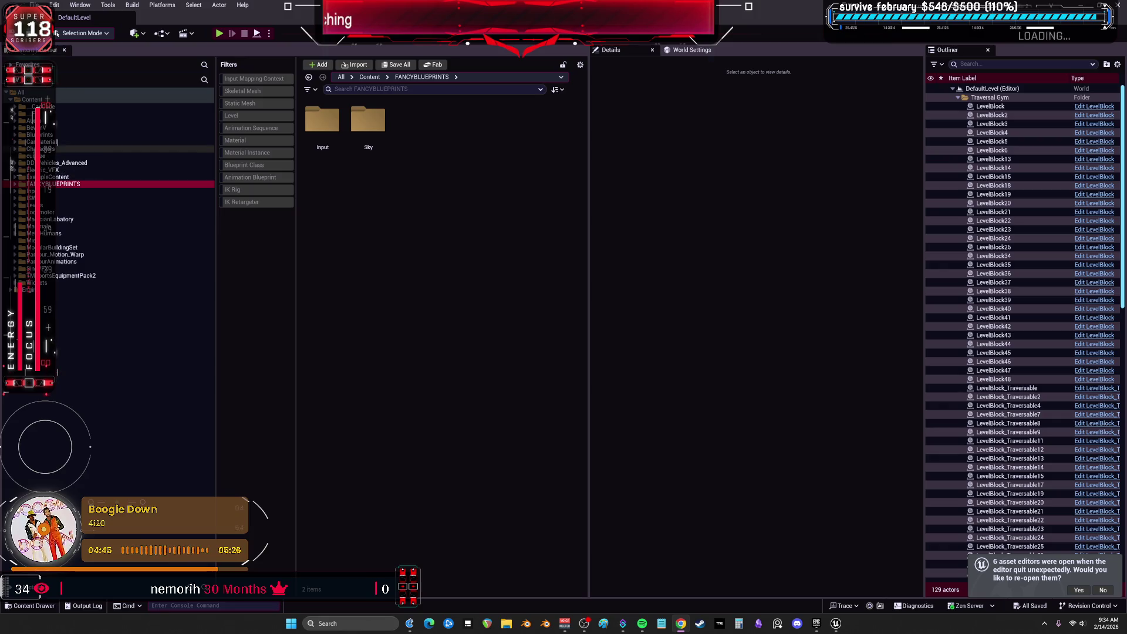
pyautogui.doubleClick(46, 149)
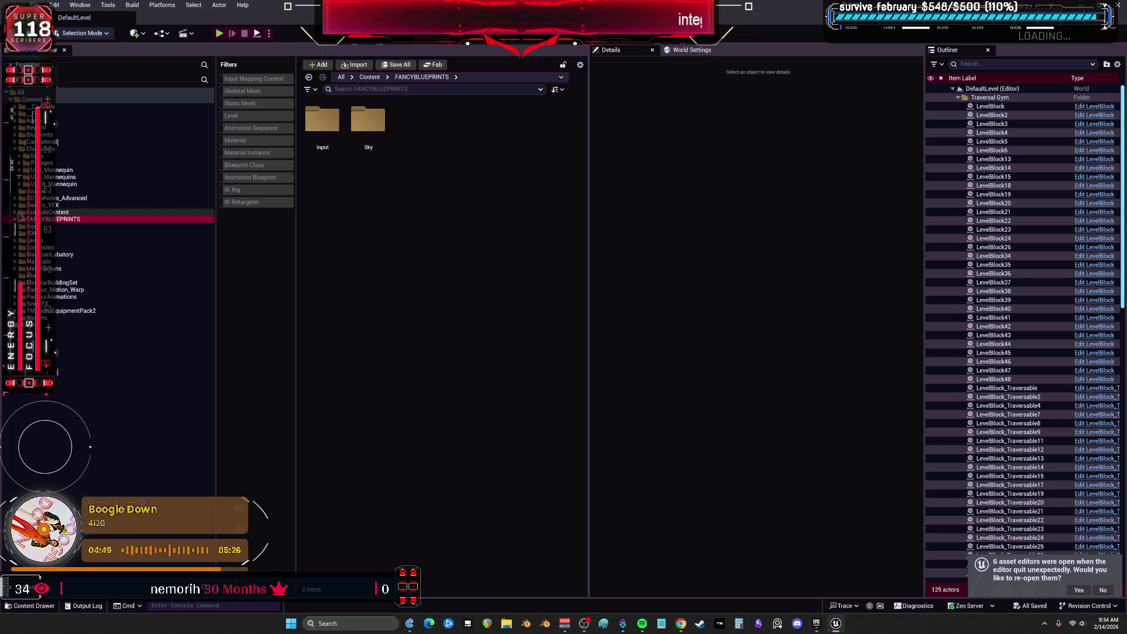
pyautogui.doubleClick(16, 135)
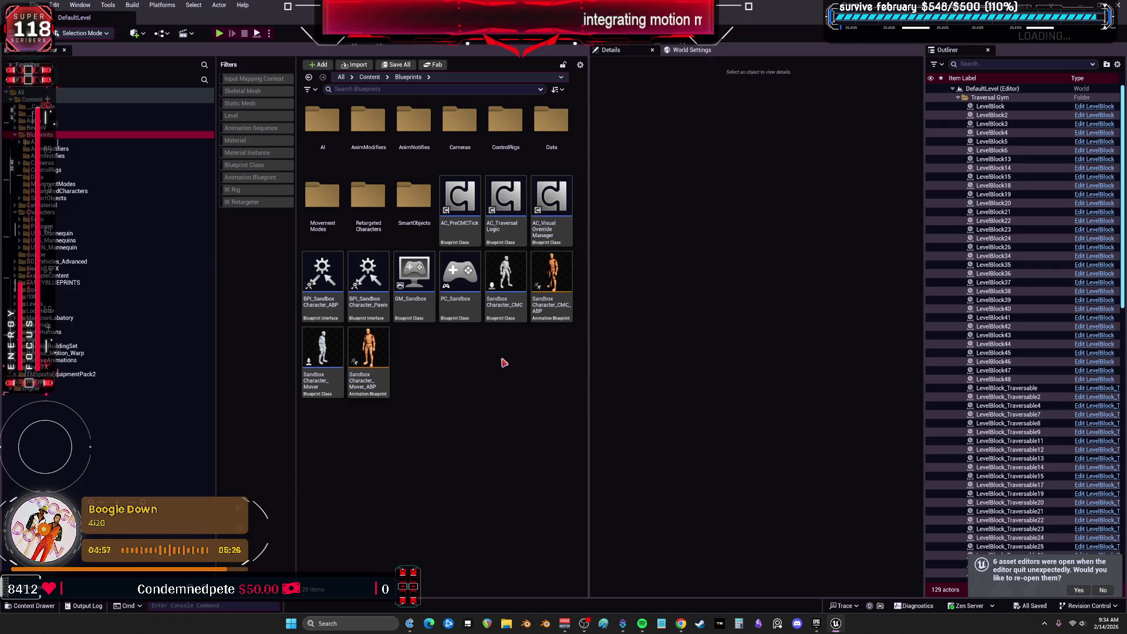
pyautogui.click(365, 199)
pyautogui.doubleClick(365, 200)
pyautogui.click(326, 202)
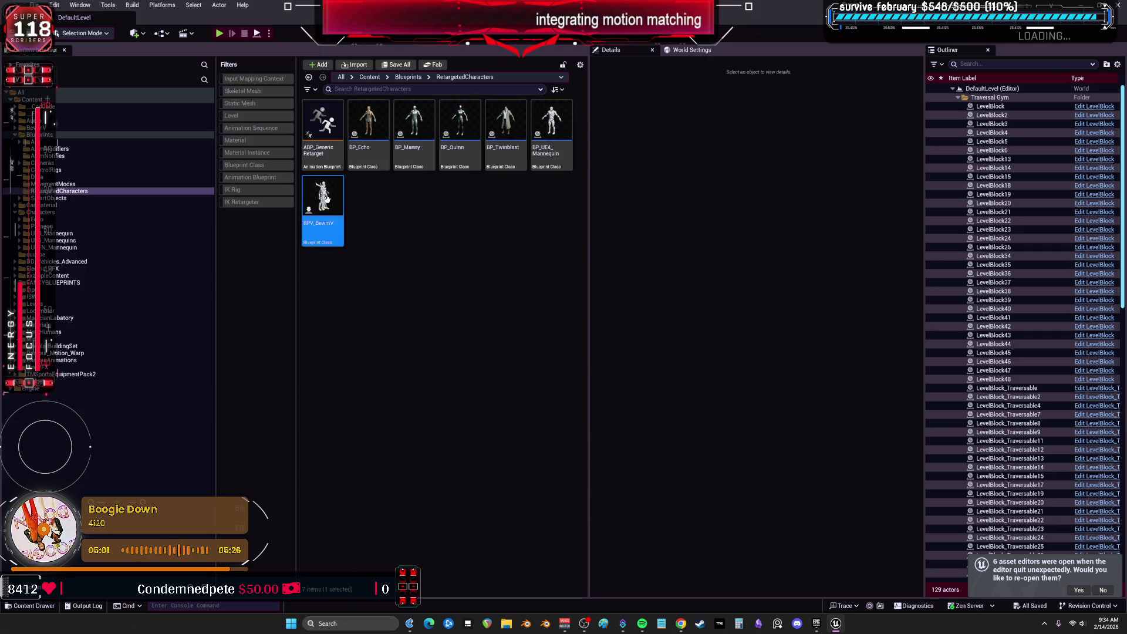
pyautogui.doubleClick(326, 202)
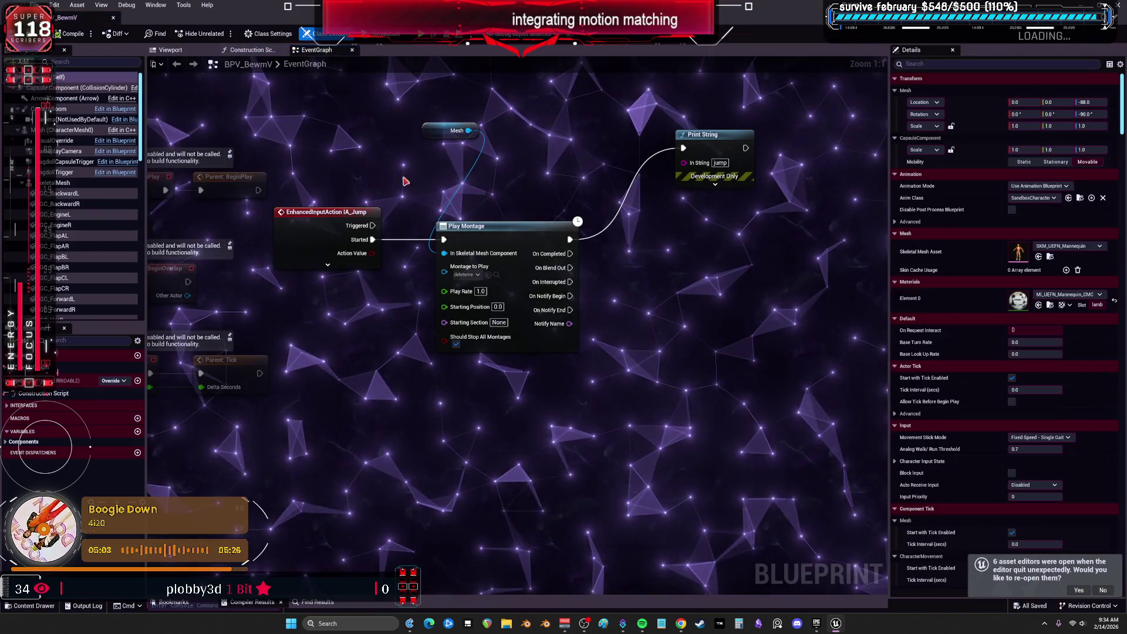
# Enable Hidden in Game on BPV_BewmV's main mesh, compile the Blueprint, and start a play test
pyautogui.click(170, 50)
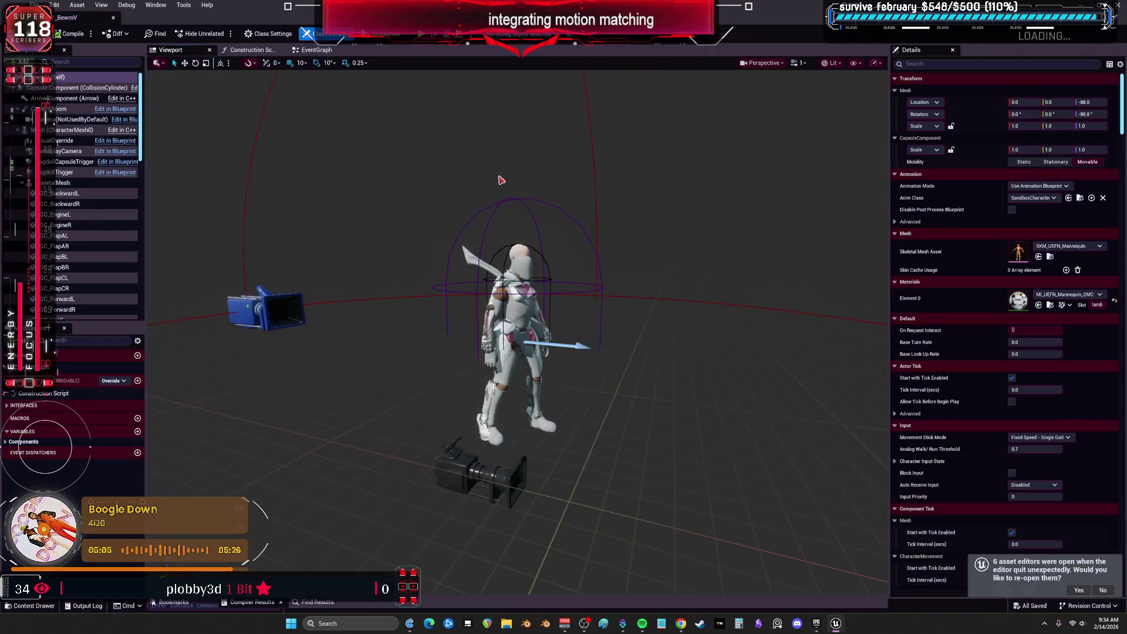
pyautogui.click(77, 130)
pyautogui.write('visi')
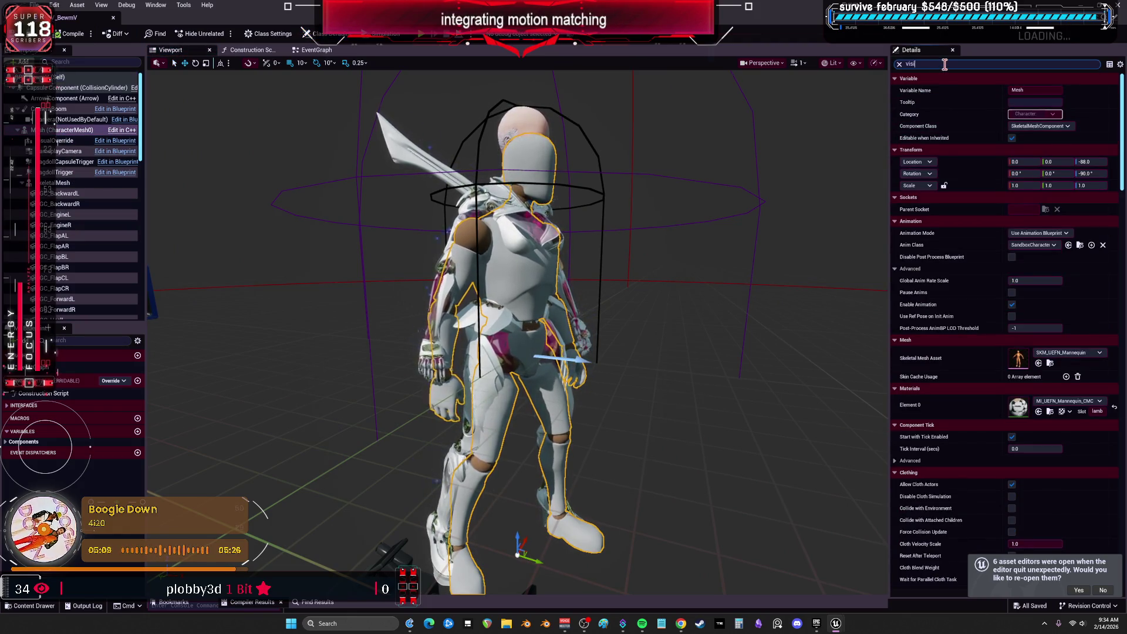
pyautogui.click(1014, 125)
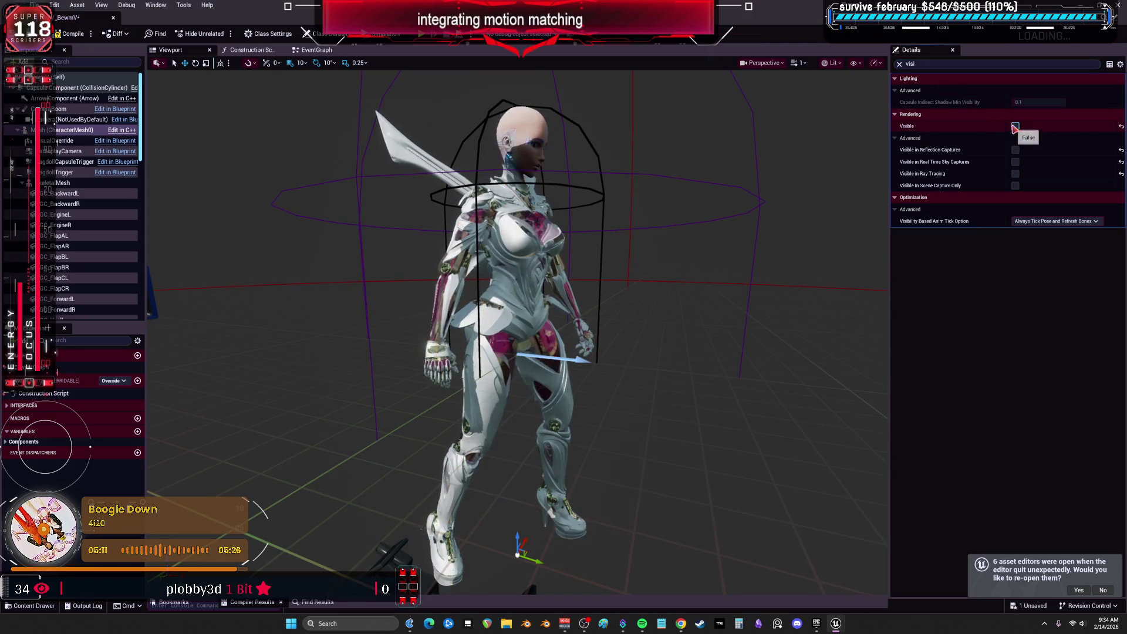
pyautogui.write('hidd')
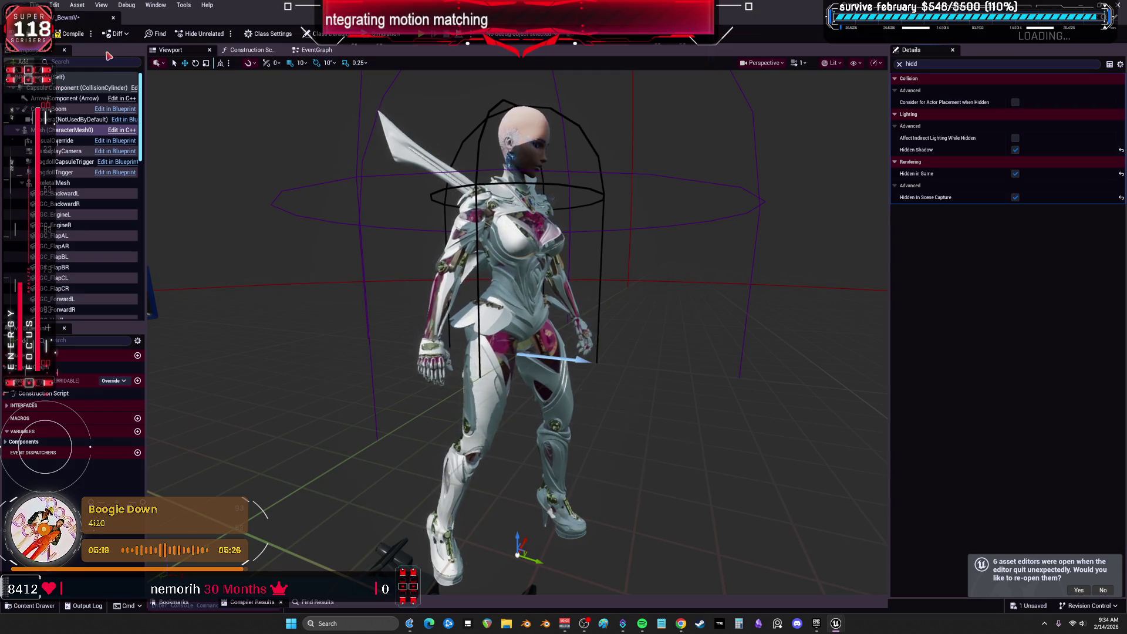
pyautogui.click(70, 33)
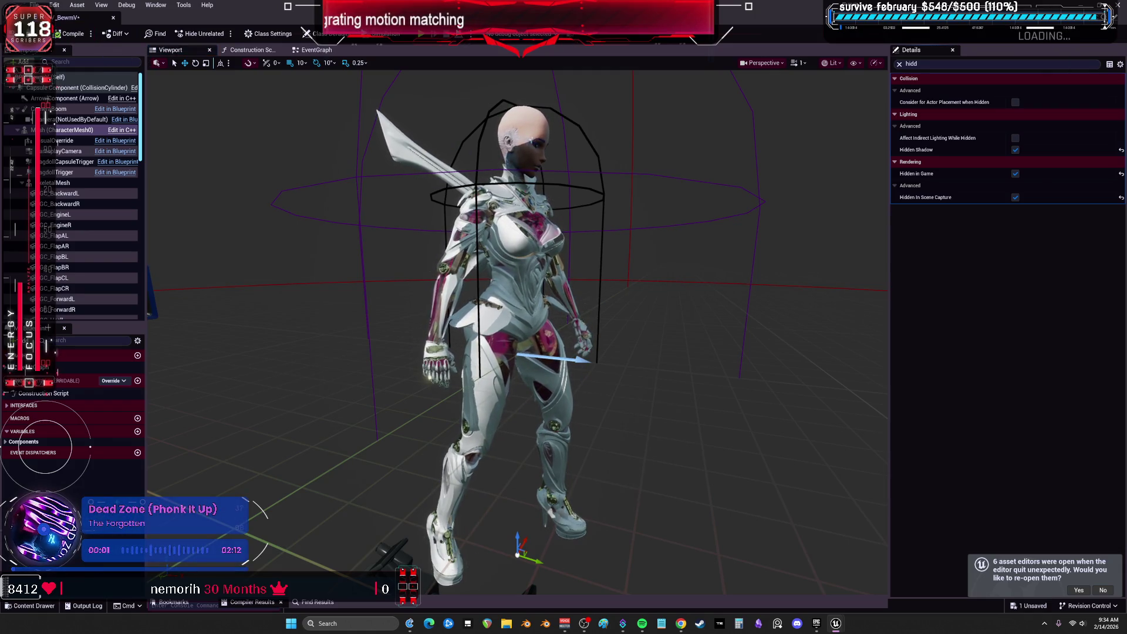
pyautogui.click(422, 35)
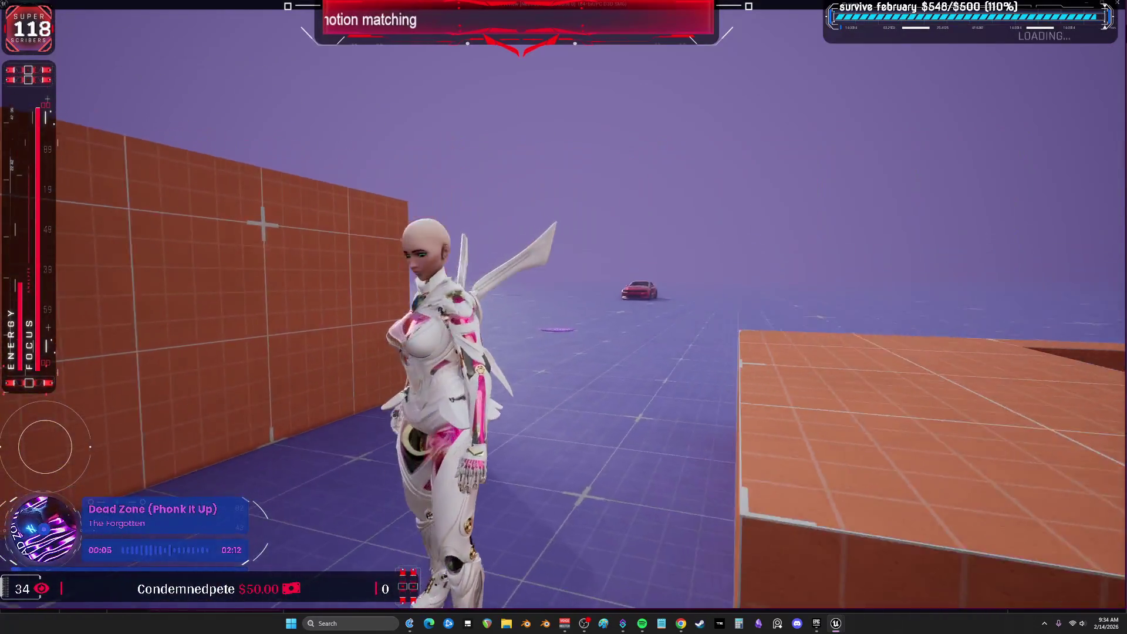
# Run the BEWMV character forward through the orange-block course, then stop the session with Esc
pyautogui.press('w')
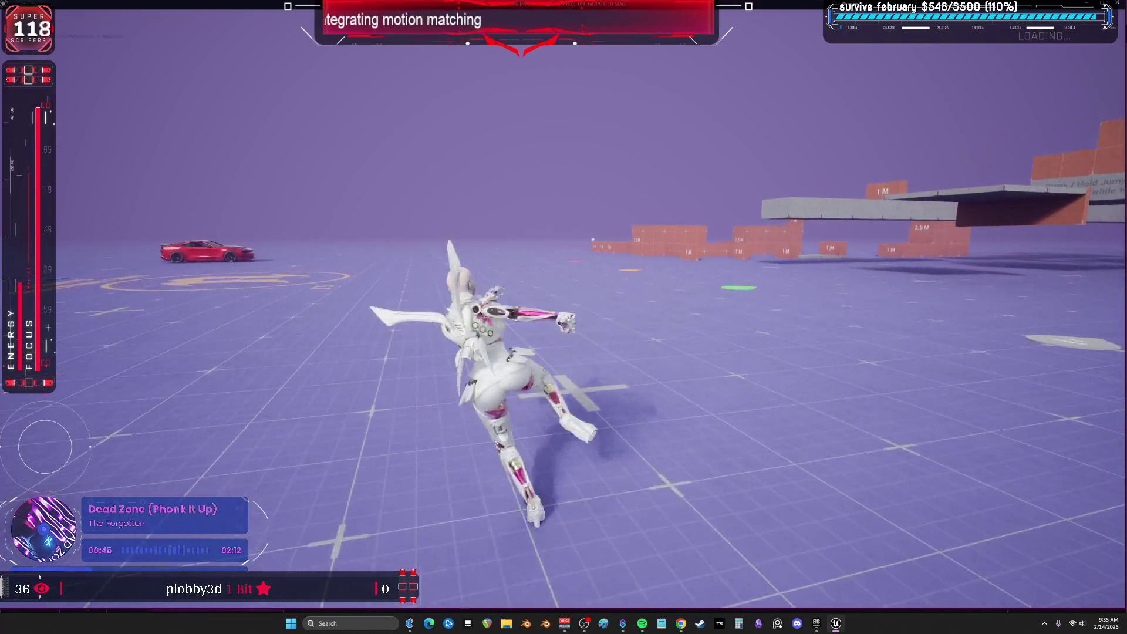
pyautogui.press('Escape')
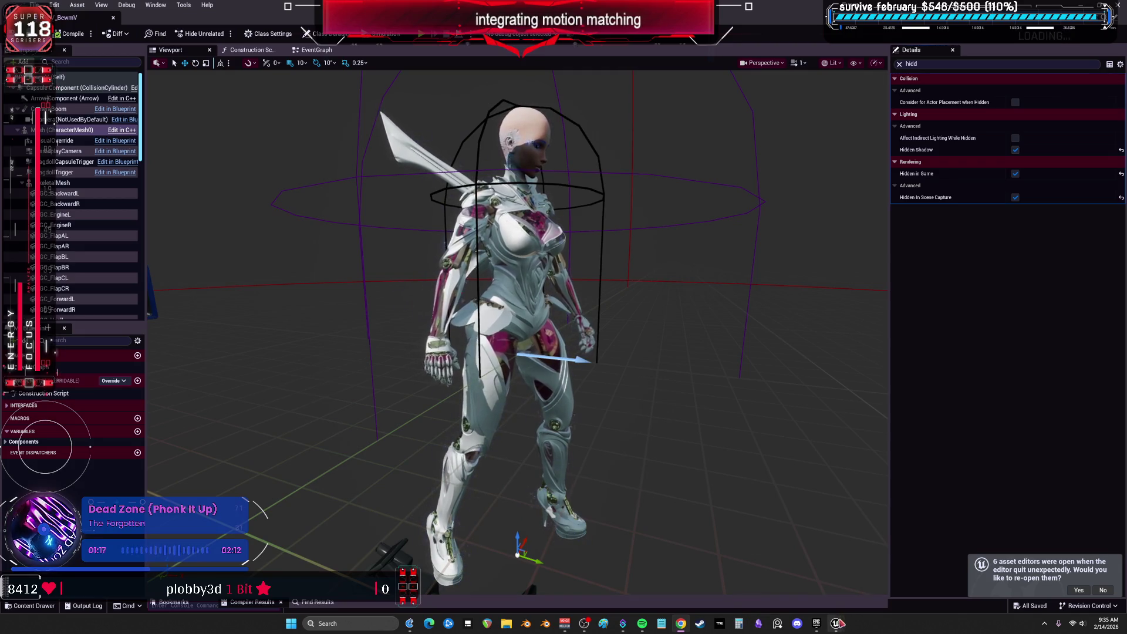
# Back in the level editor, use File > Save All, then bring up the Epic Games Launcher
pyautogui.moveTo(831, 630)
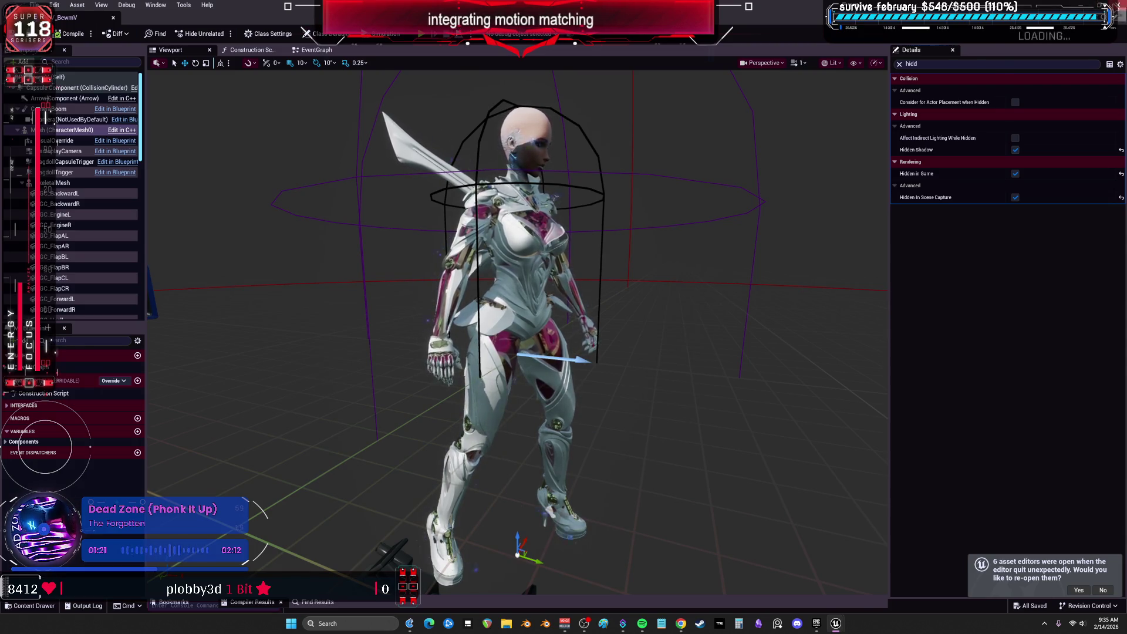
pyautogui.hotkey('alt', 'Tab')
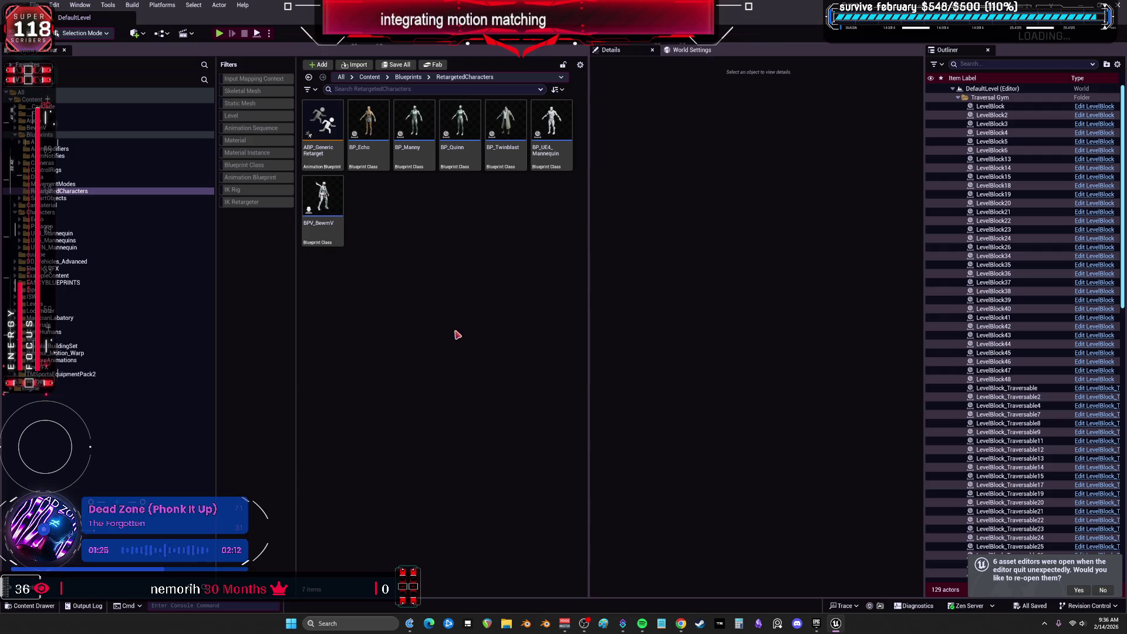
pyautogui.click(34, 5)
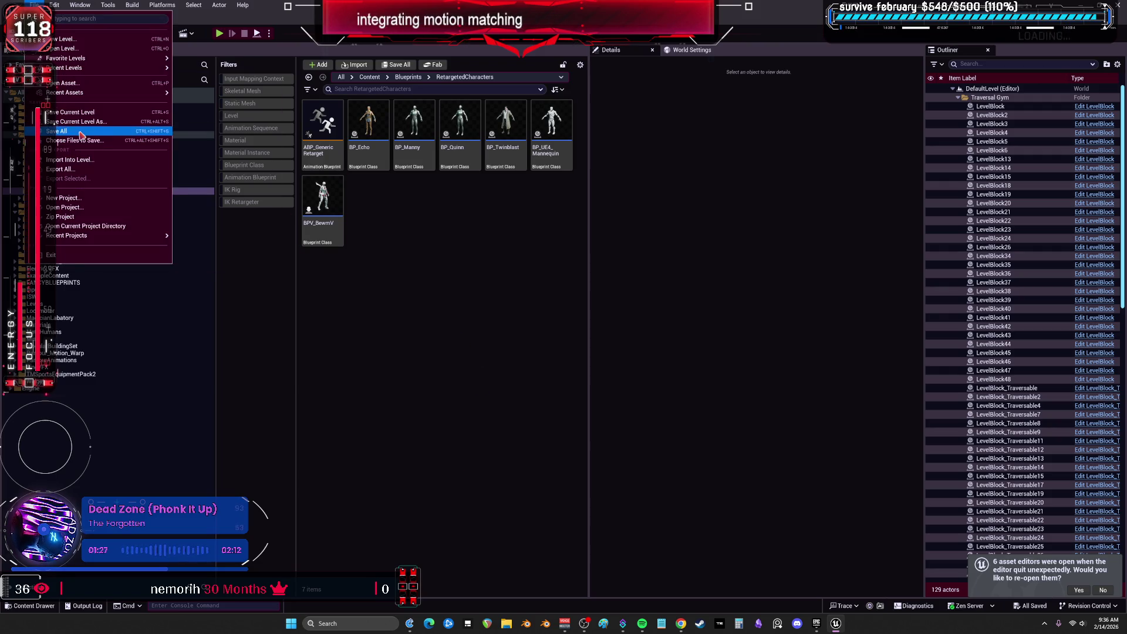
pyautogui.click(436, 380)
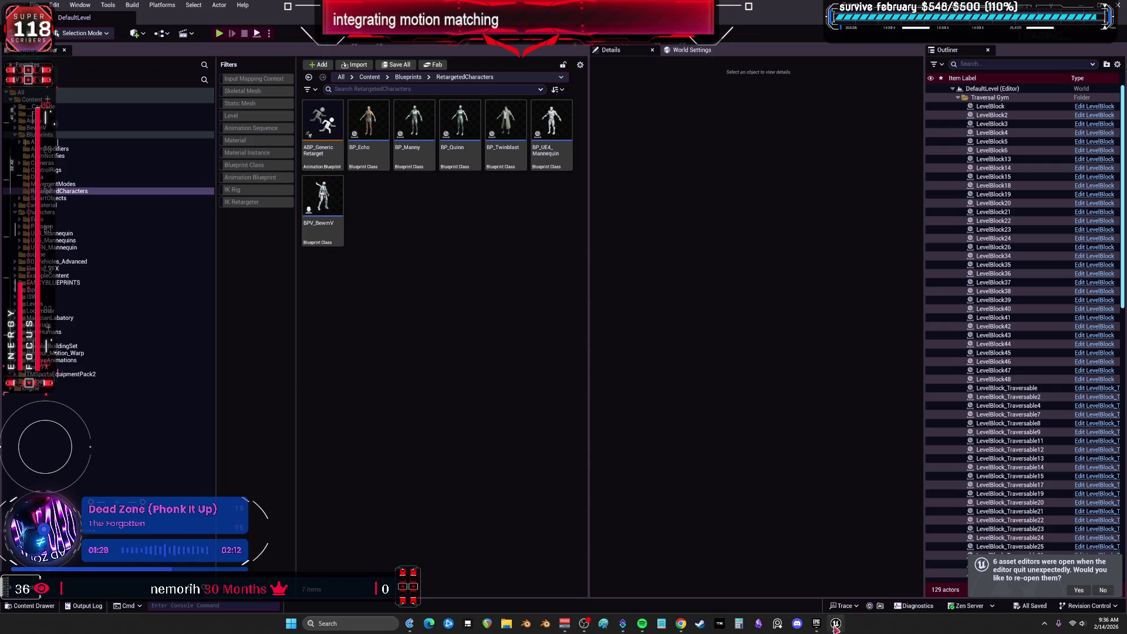
pyautogui.click(821, 627)
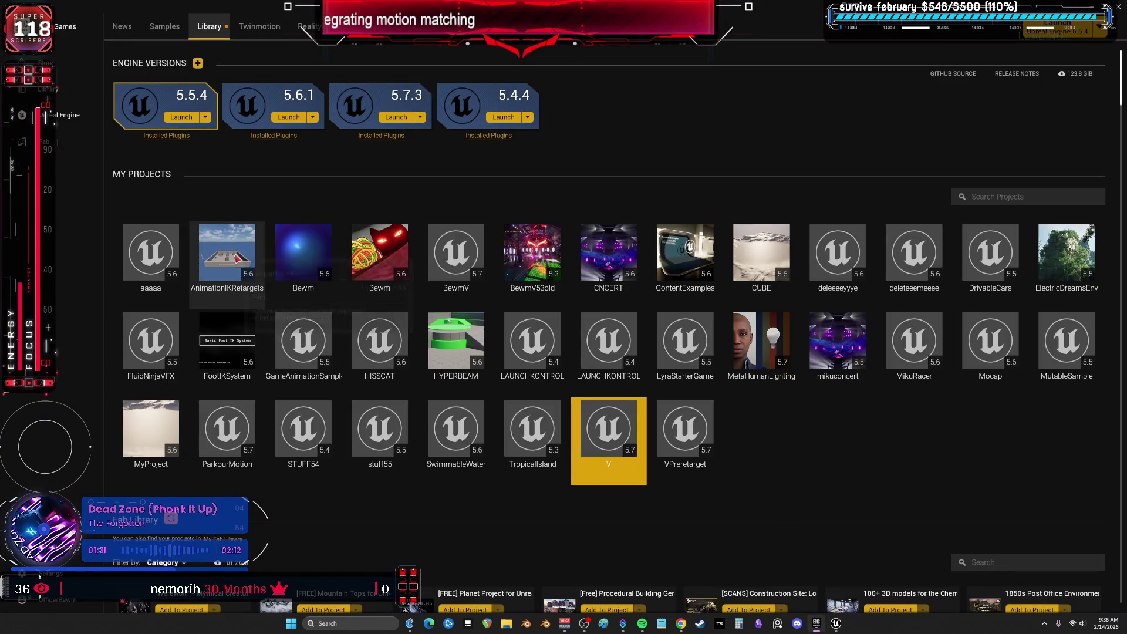
# Launch the AnimationIKRetargets project from its tile in My Projects
pyautogui.doubleClick(237, 256)
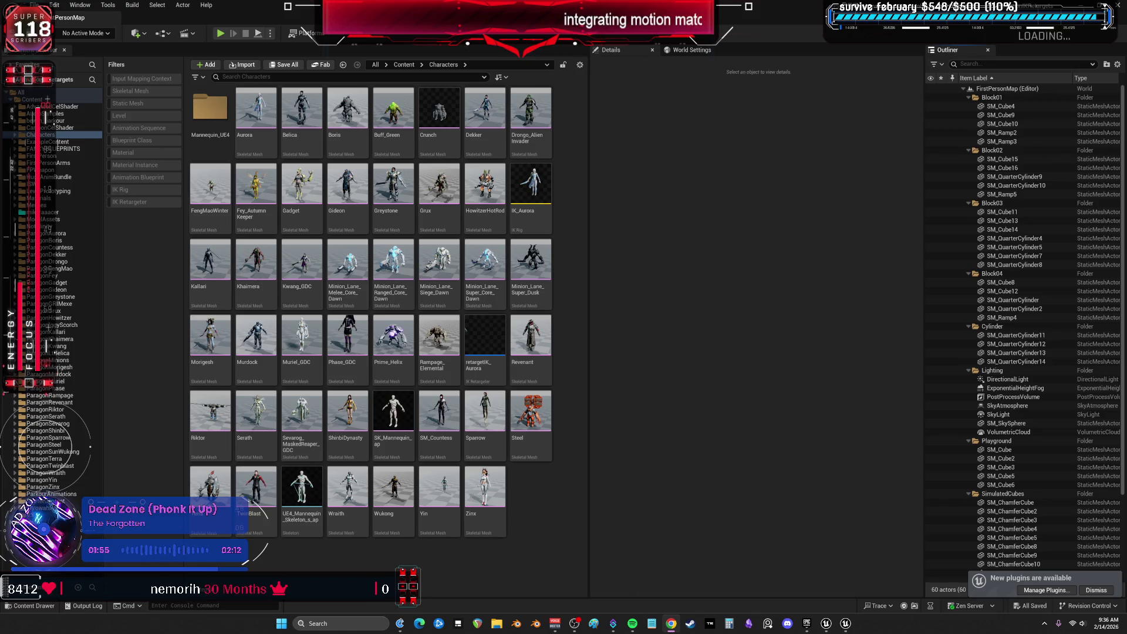
# Browse ParagonShinbi > Characters > Heroes > Shinbi > Animations and open HitReact_Back
pyautogui.moveTo(397, 347)
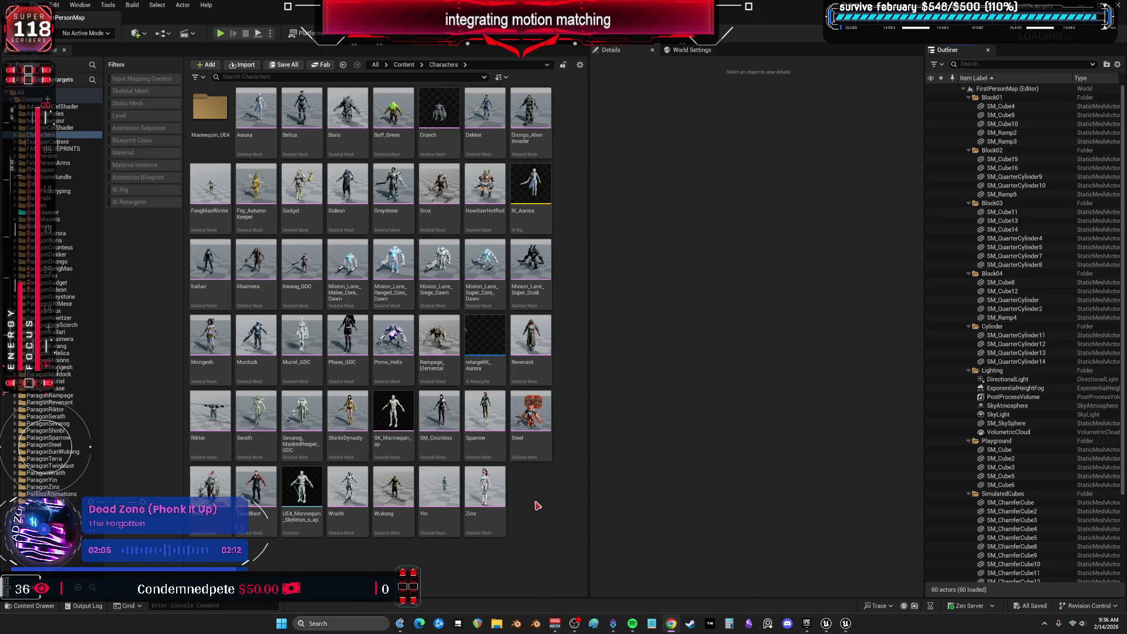
pyautogui.moveTo(350, 414)
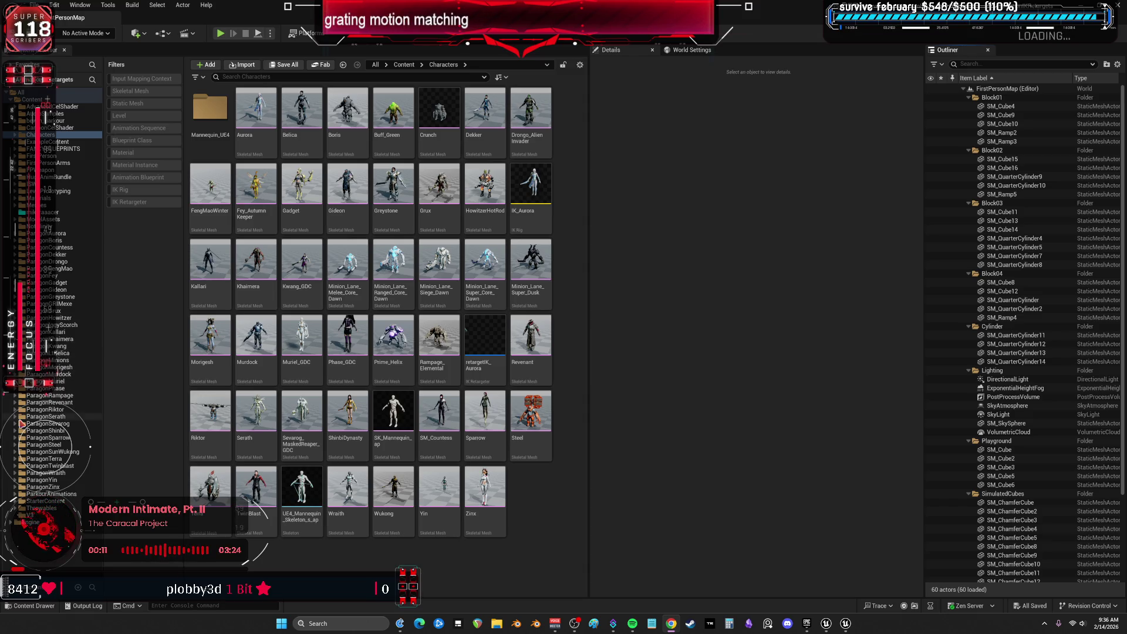
pyautogui.click(14, 430)
pyautogui.click(50, 437)
pyautogui.doubleClick(50, 437)
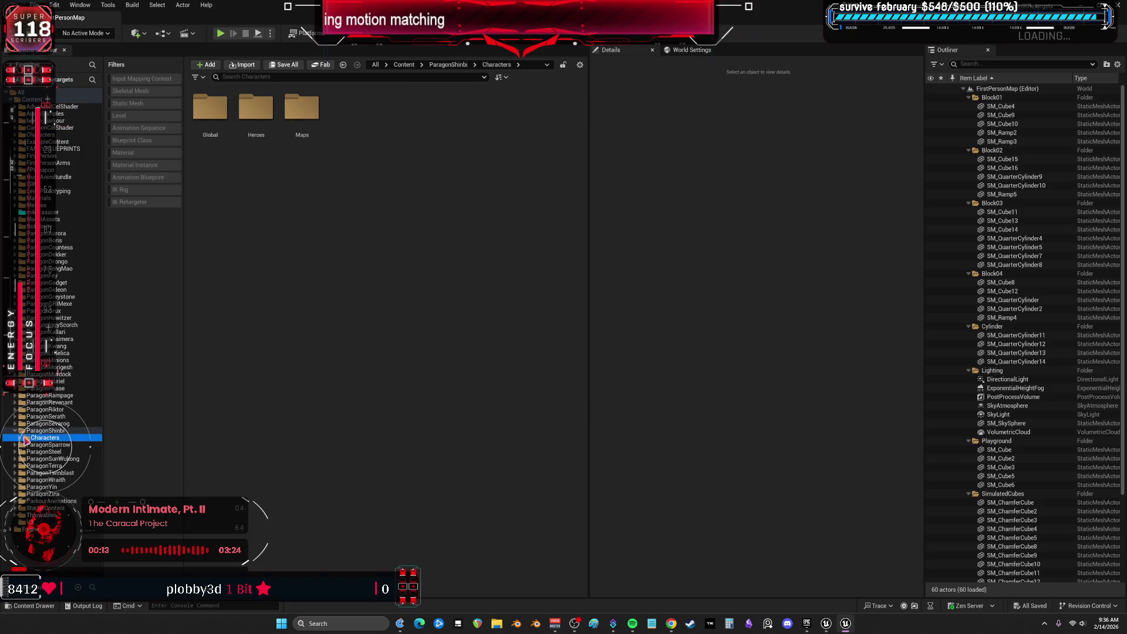
pyautogui.click(24, 452)
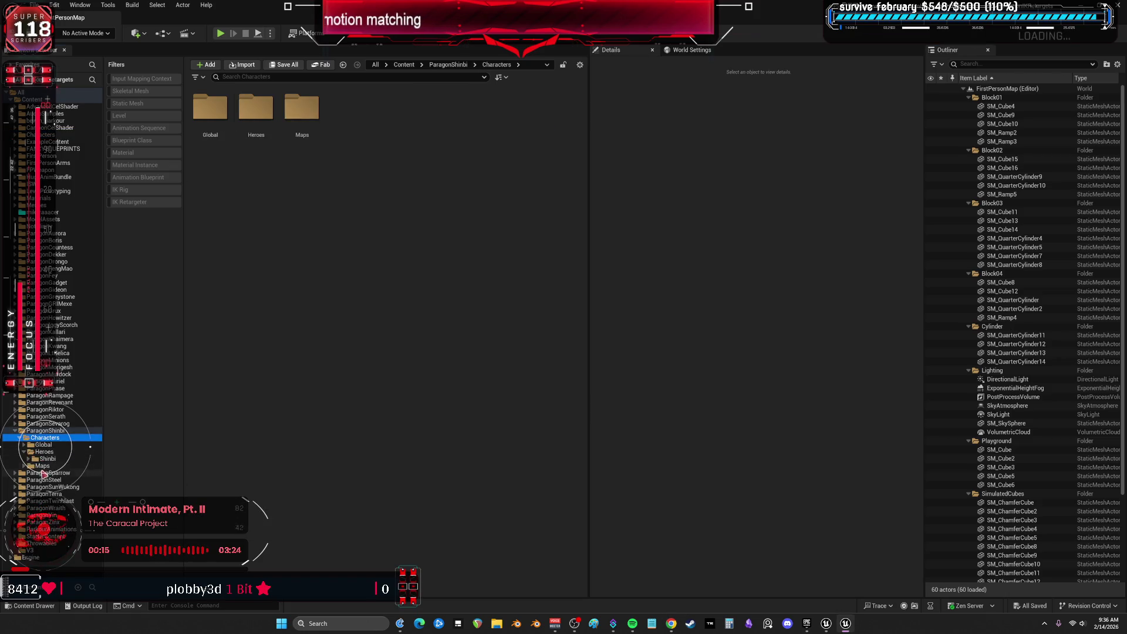
pyautogui.click(53, 466)
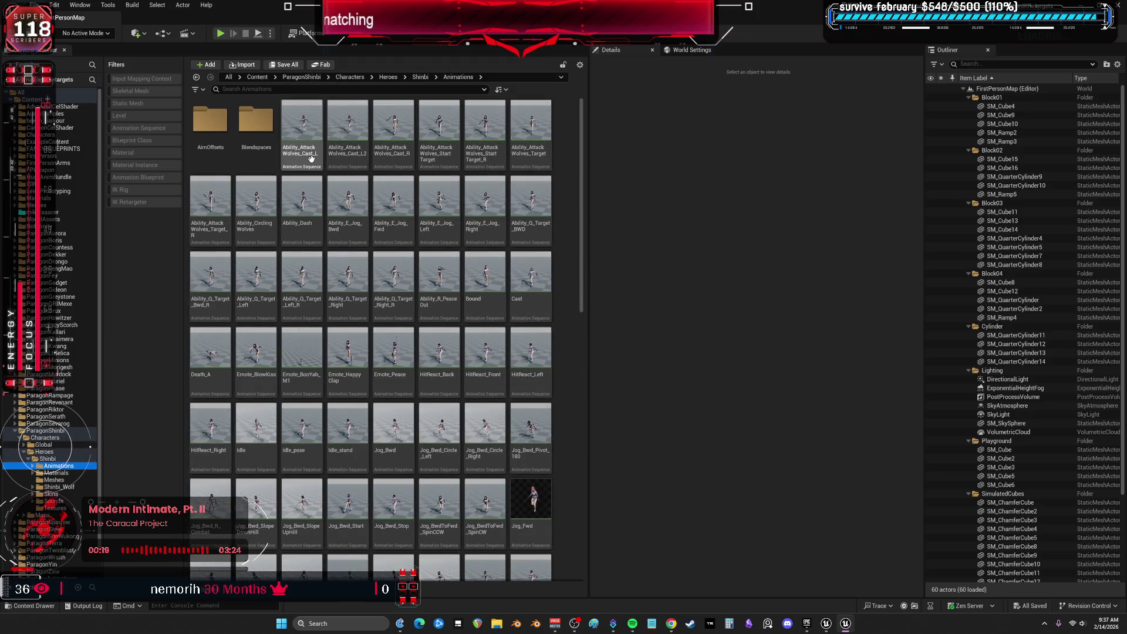
pyautogui.doubleClick(443, 353)
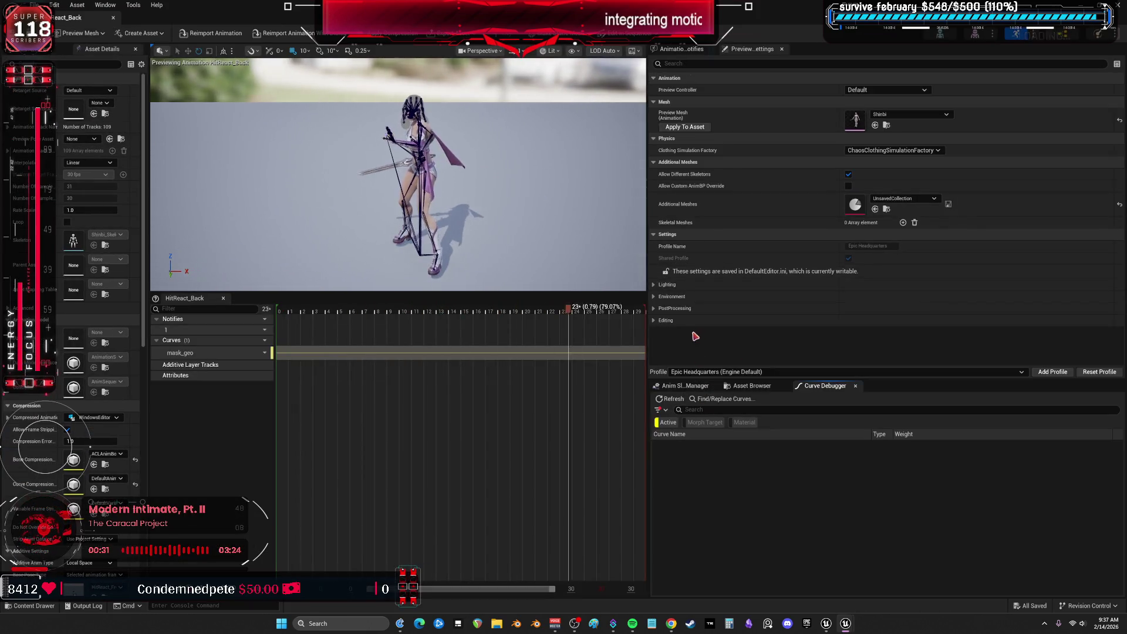
# In the Asset Browser, preview Idle and the Jog Bwd, Left and Right start, stop and slope animations
pyautogui.click(751, 386)
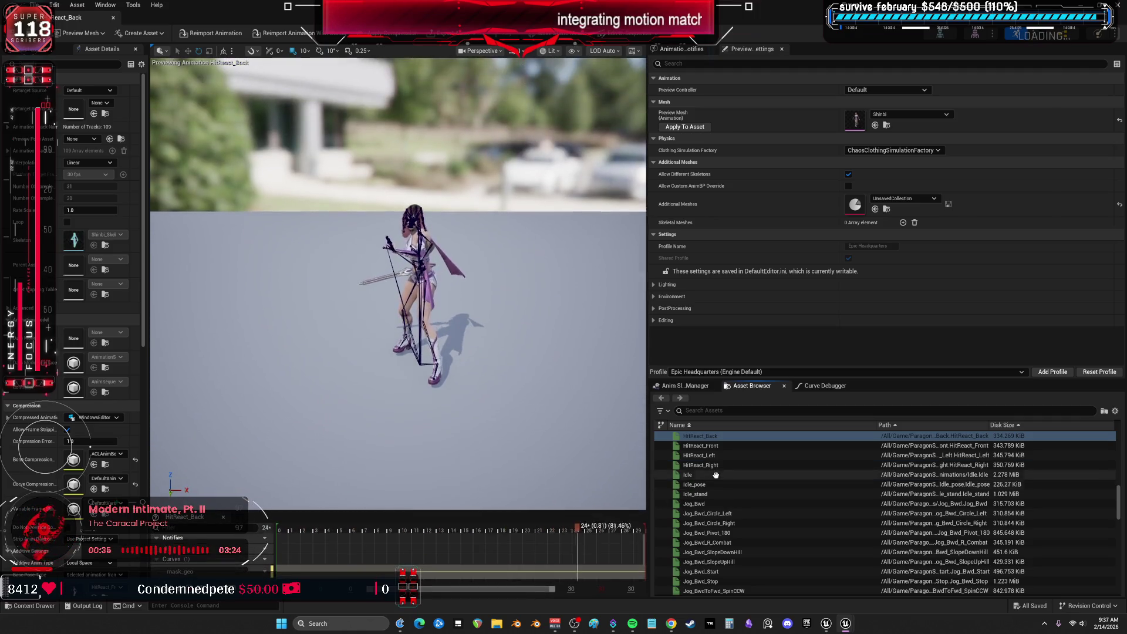
pyautogui.click(688, 474)
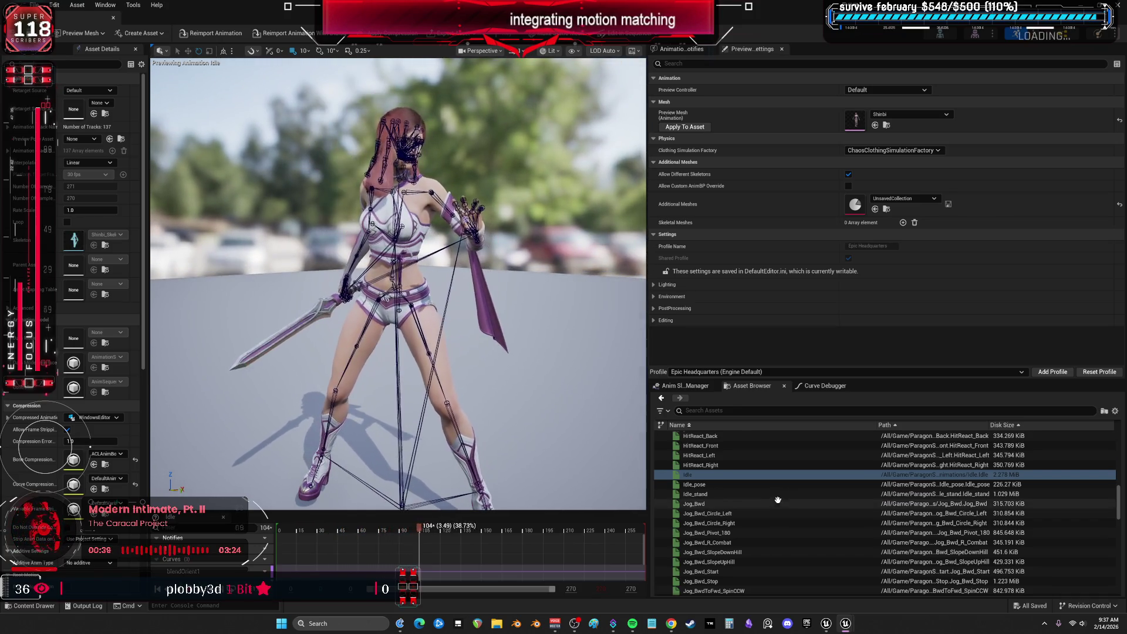
pyautogui.scroll(-3, 780, 499)
pyautogui.click(727, 492)
pyautogui.click(733, 503)
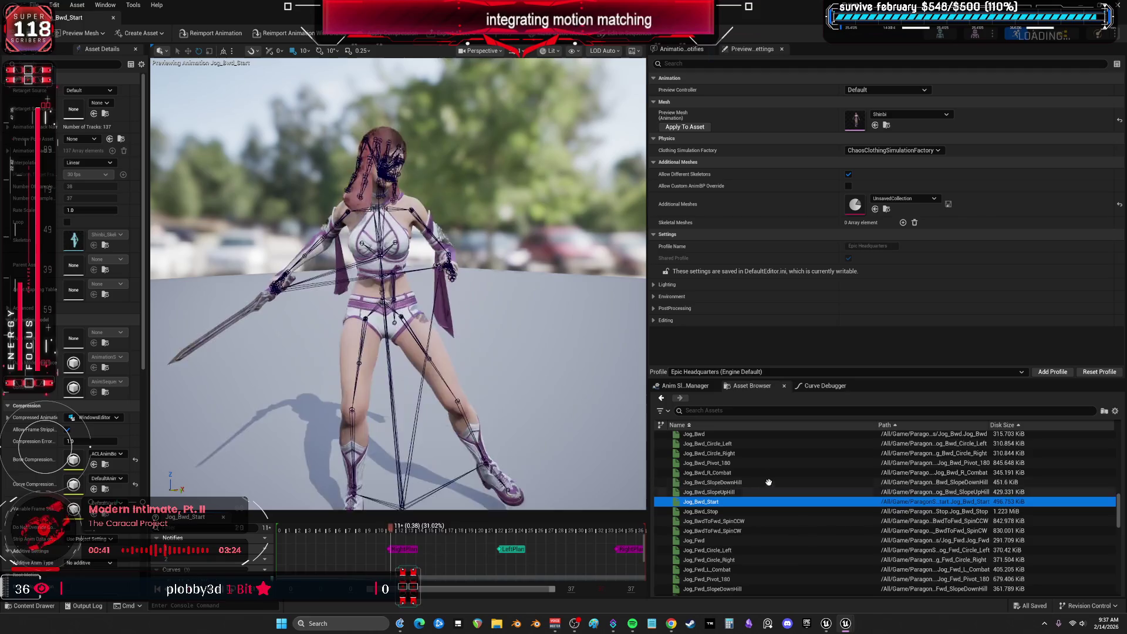
pyautogui.scroll(-5, 754, 528)
pyautogui.scroll(-1, 755, 533)
pyautogui.click(739, 521)
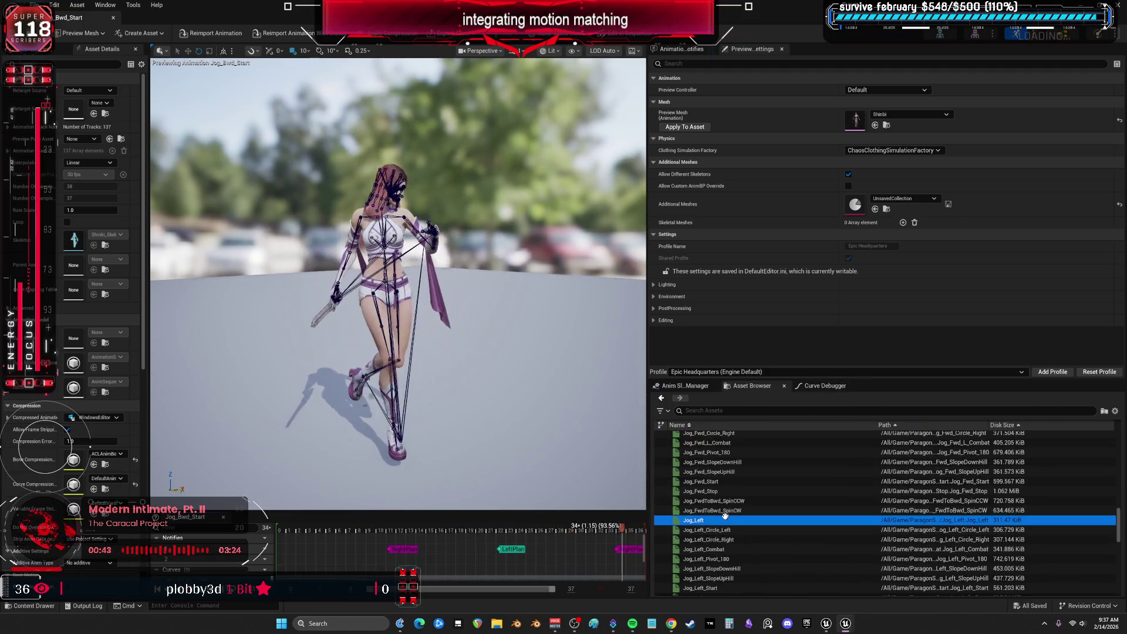
pyautogui.scroll(-3, 734, 525)
pyautogui.click(730, 532)
pyautogui.scroll(-2, 730, 532)
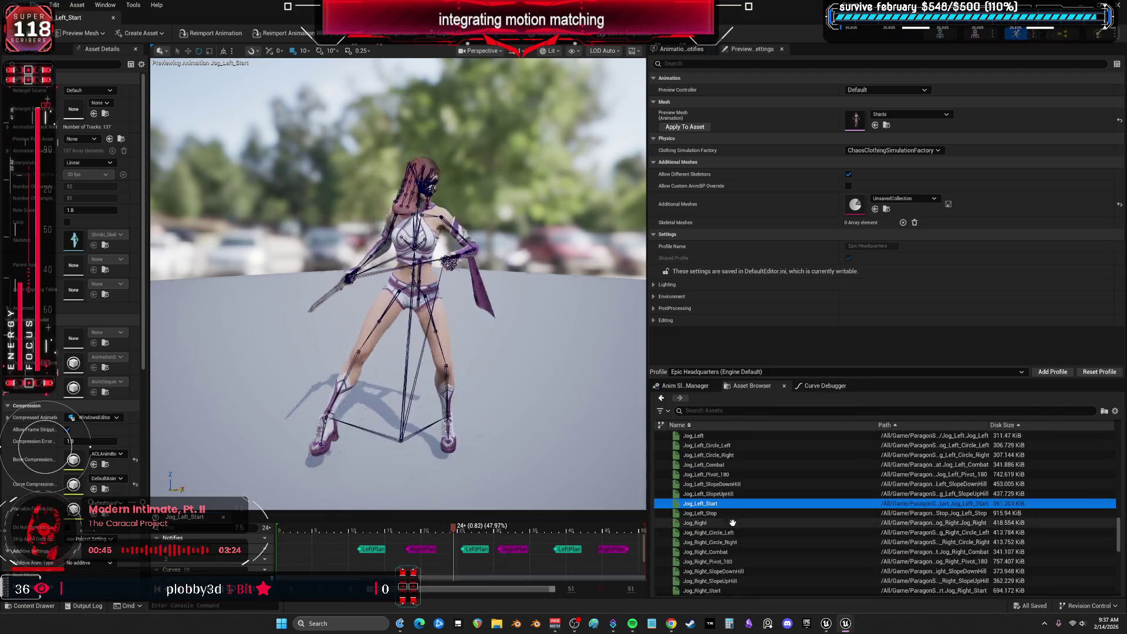
pyautogui.click(728, 556)
pyautogui.scroll(-1, 745, 533)
pyautogui.click(737, 558)
pyautogui.scroll(-2, 733, 557)
# Preview Jump_Start, PrimaryMelee_B_Slow, Stunned_Loop, the Turn animations and JogCombat1D, then return to the level editor
pyautogui.click(733, 563)
pyautogui.scroll(-10, 733, 557)
pyautogui.click(739, 556)
pyautogui.scroll(-3, 749, 531)
pyautogui.scroll(-4, 749, 531)
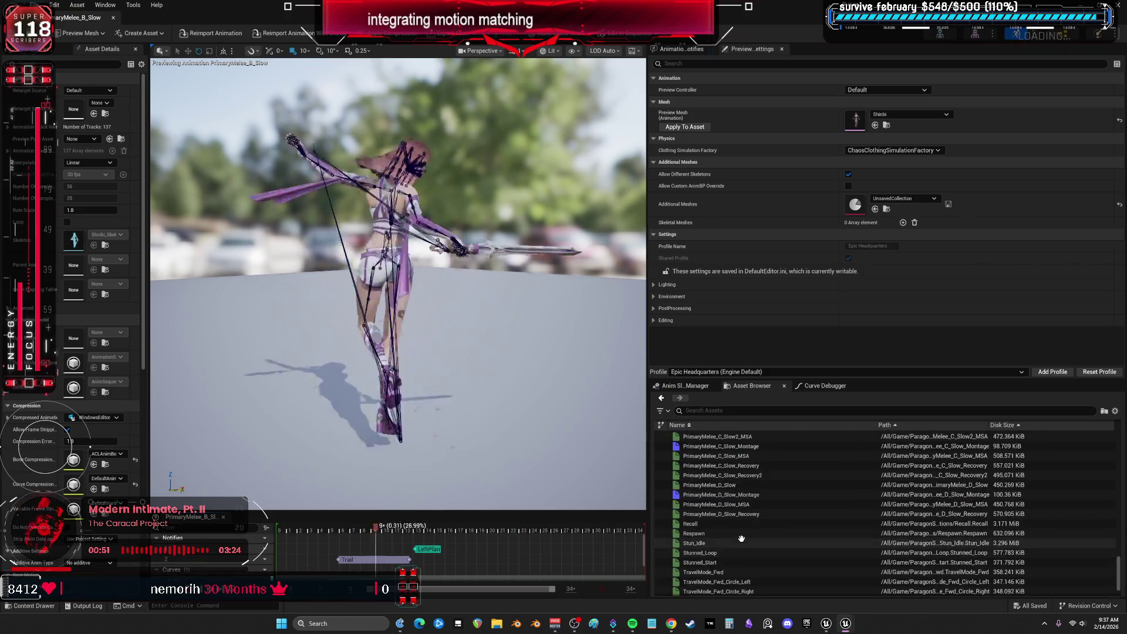
pyautogui.click(713, 513)
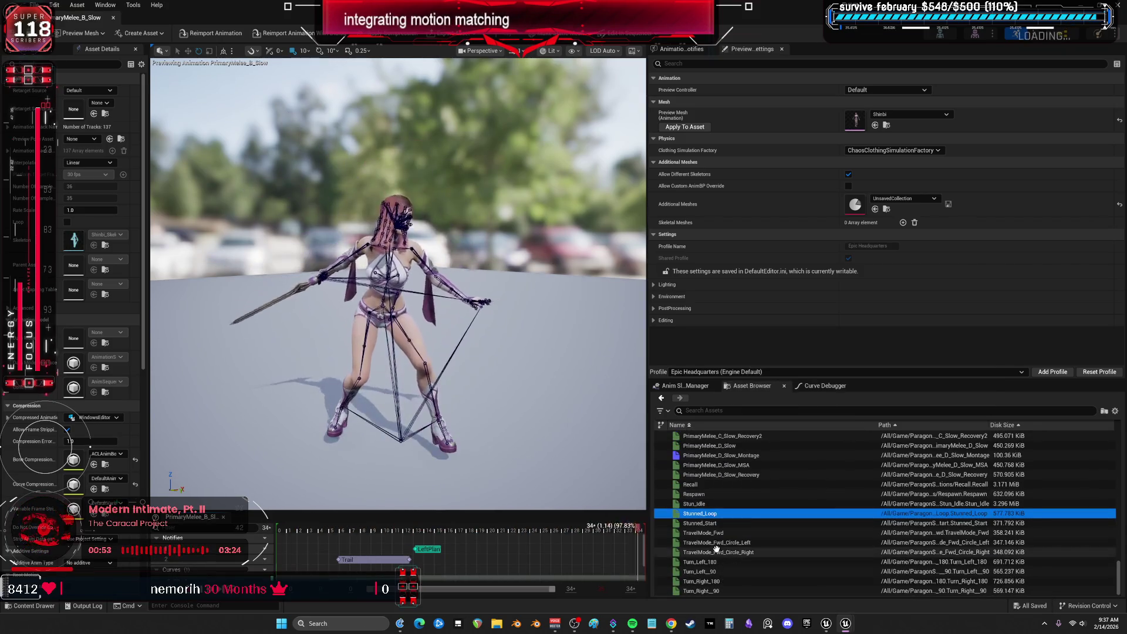
pyautogui.click(728, 552)
pyautogui.click(723, 561)
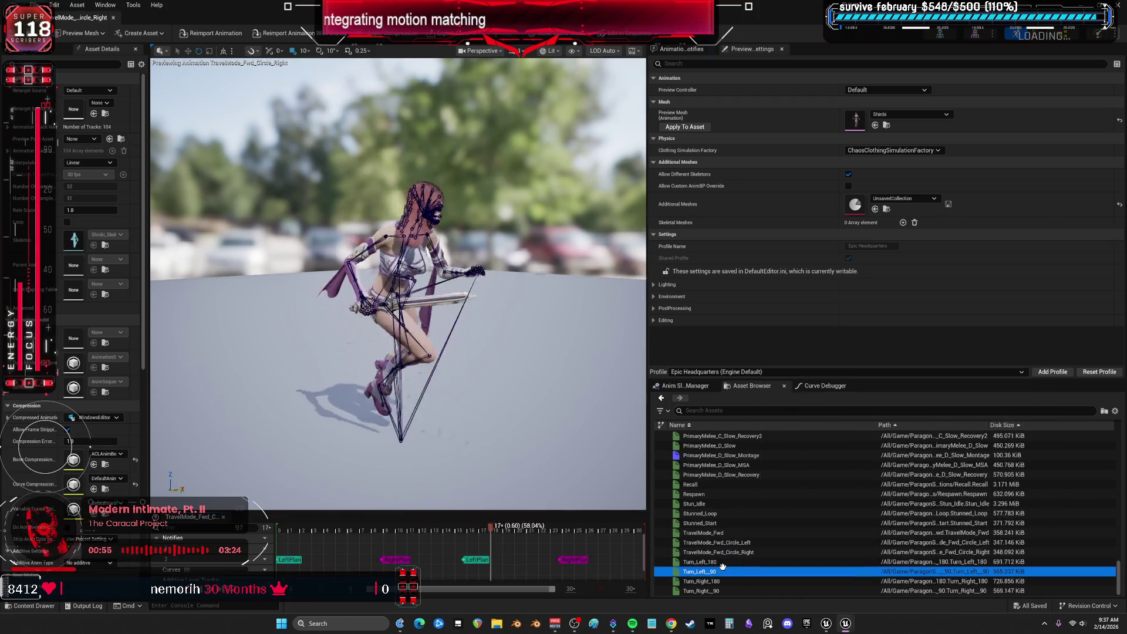
pyautogui.click(717, 571)
pyautogui.click(717, 581)
pyautogui.scroll(10, 764, 508)
pyautogui.scroll(10, 764, 508)
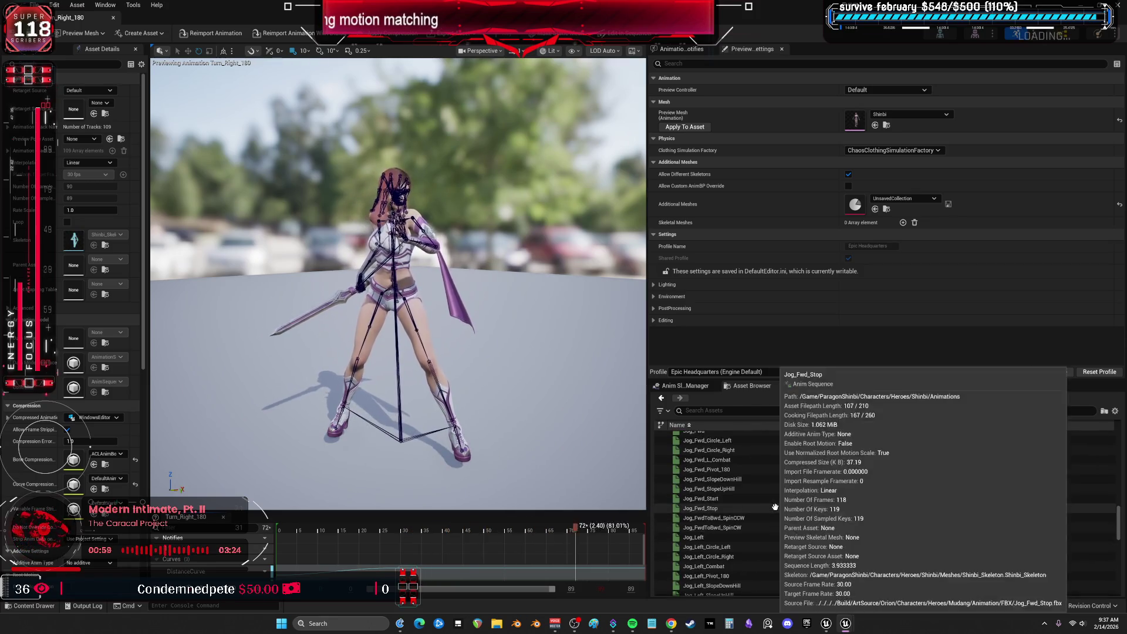
pyautogui.click(707, 558)
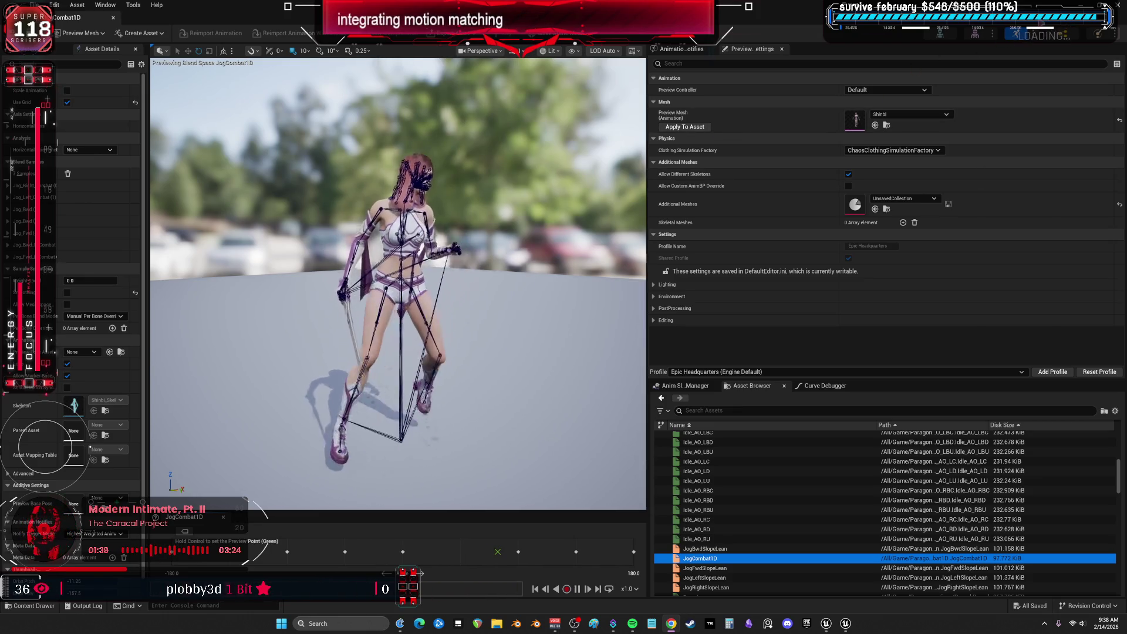
pyautogui.hotkey('alt', 'Tab')
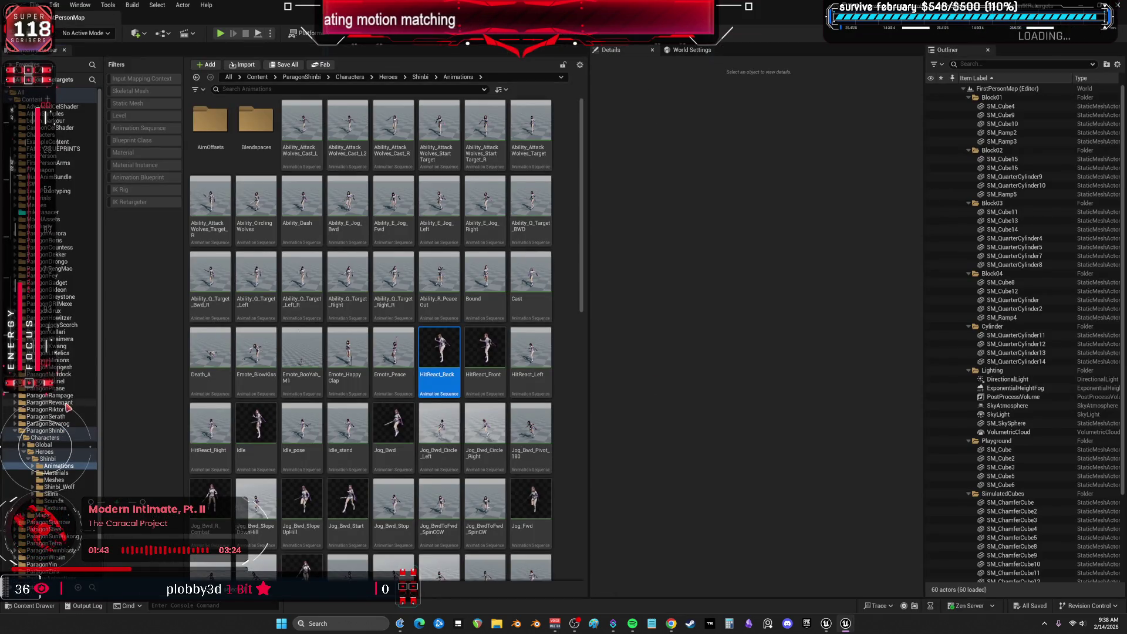
# Navigate to ParagonPhase > Characters > Heroes > Phase > Animations and select Idle_Straight
pyautogui.click(16, 395)
pyautogui.click(16, 393)
pyautogui.click(19, 395)
pyautogui.click(24, 409)
pyautogui.click(29, 416)
pyautogui.click(33, 423)
pyautogui.click(58, 423)
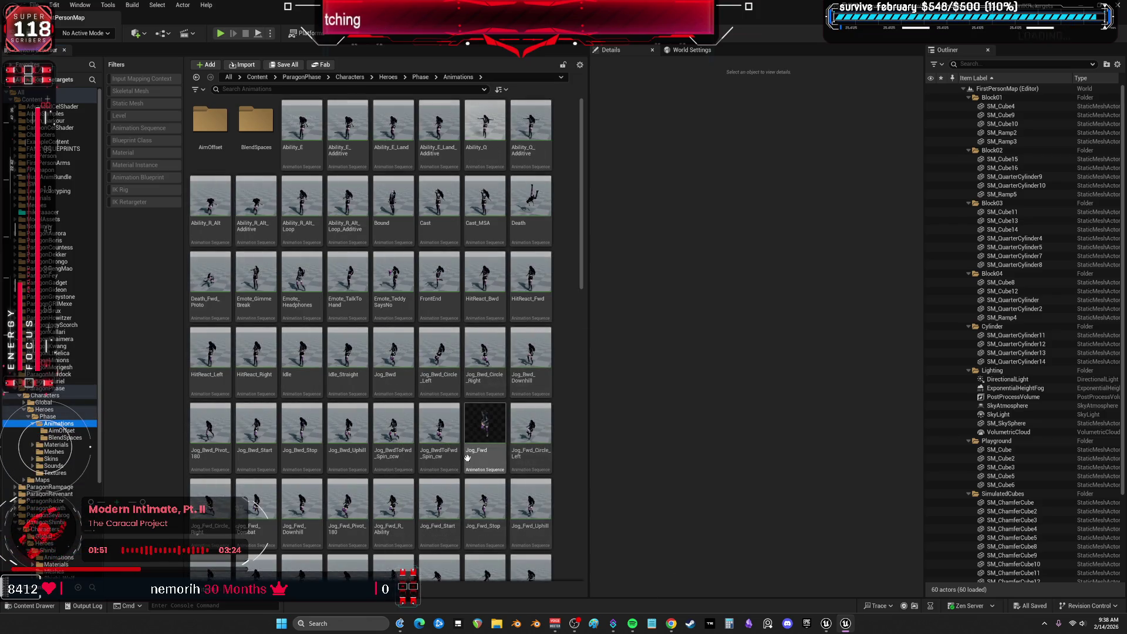
pyautogui.click(344, 352)
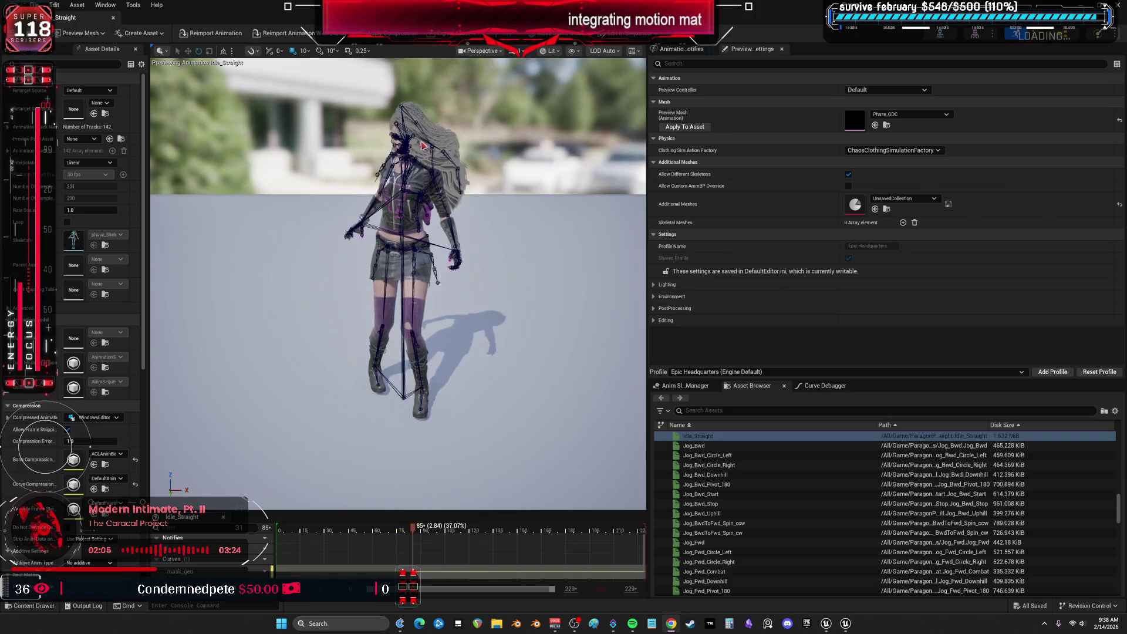
# Preview Phase's Jog_Bwd_Start, Jog_Bwd_Stop, Jog_Bwd_Uphill, Jog_Fwd_Circle_Right, Jog_Left and Jog_Right_Circle_Left
pyautogui.click(746, 493)
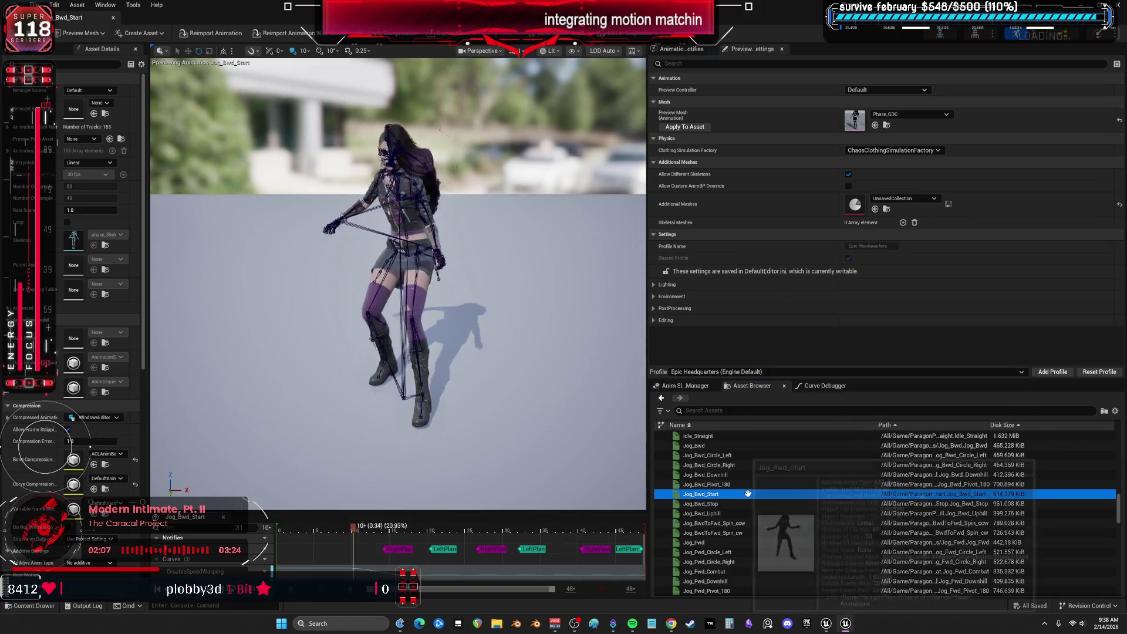
pyautogui.click(740, 504)
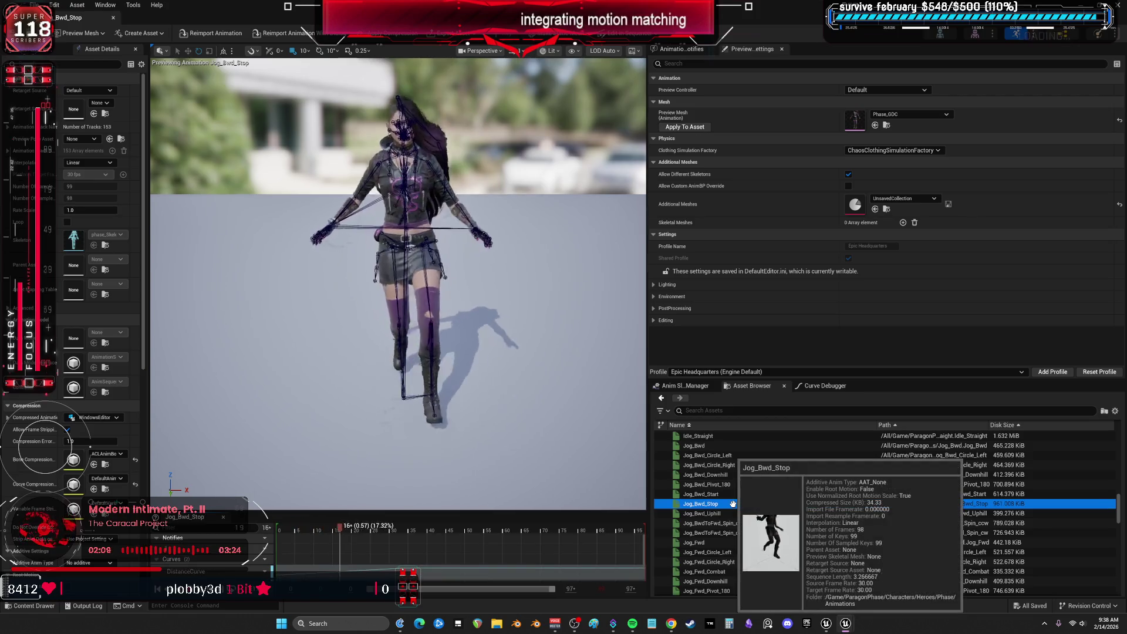
pyautogui.click(737, 513)
pyautogui.scroll(-3, 728, 511)
pyautogui.click(716, 505)
pyautogui.scroll(-3, 719, 514)
pyautogui.click(723, 519)
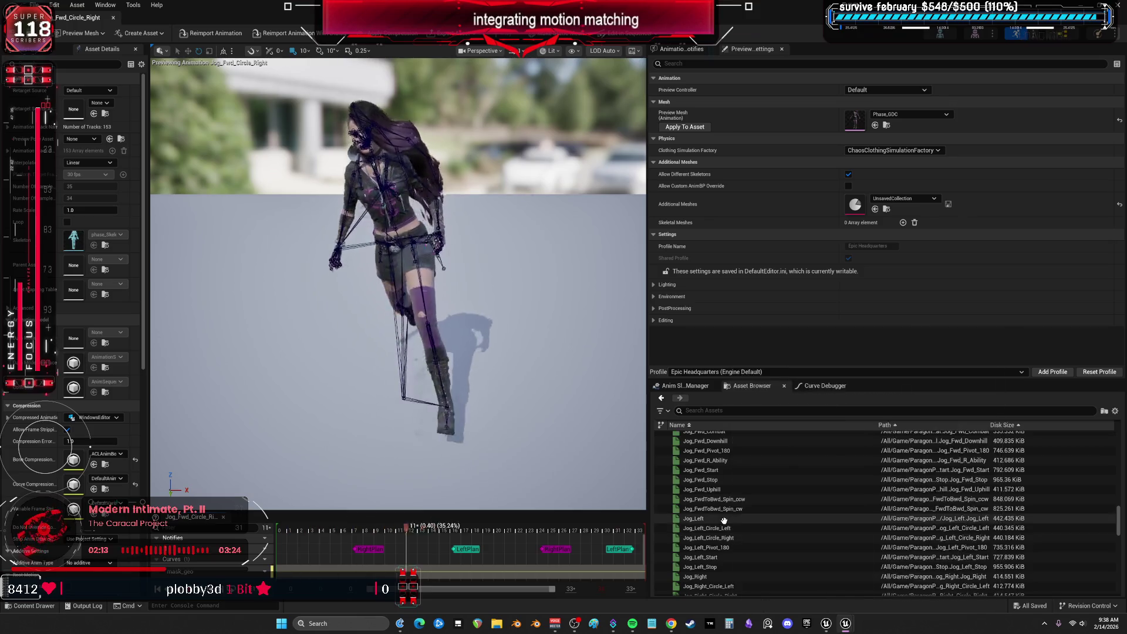
pyautogui.scroll(-2, 725, 519)
pyautogui.click(739, 541)
pyautogui.scroll(-1, 751, 519)
pyautogui.scroll(-2, 749, 529)
# Preview Jump_Recovery_Additive, LevelStart, RMB_Pull, Stun_Start and TurnLeft_180
pyautogui.click(743, 551)
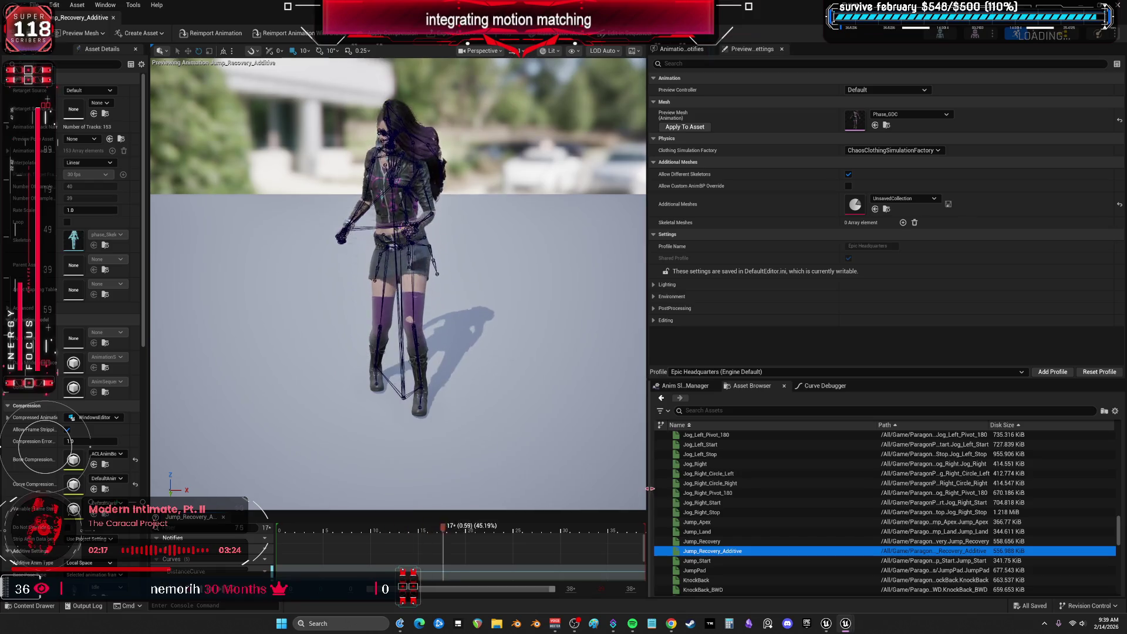
pyautogui.scroll(-2, 743, 545)
pyautogui.click(743, 545)
pyautogui.scroll(-4, 757, 516)
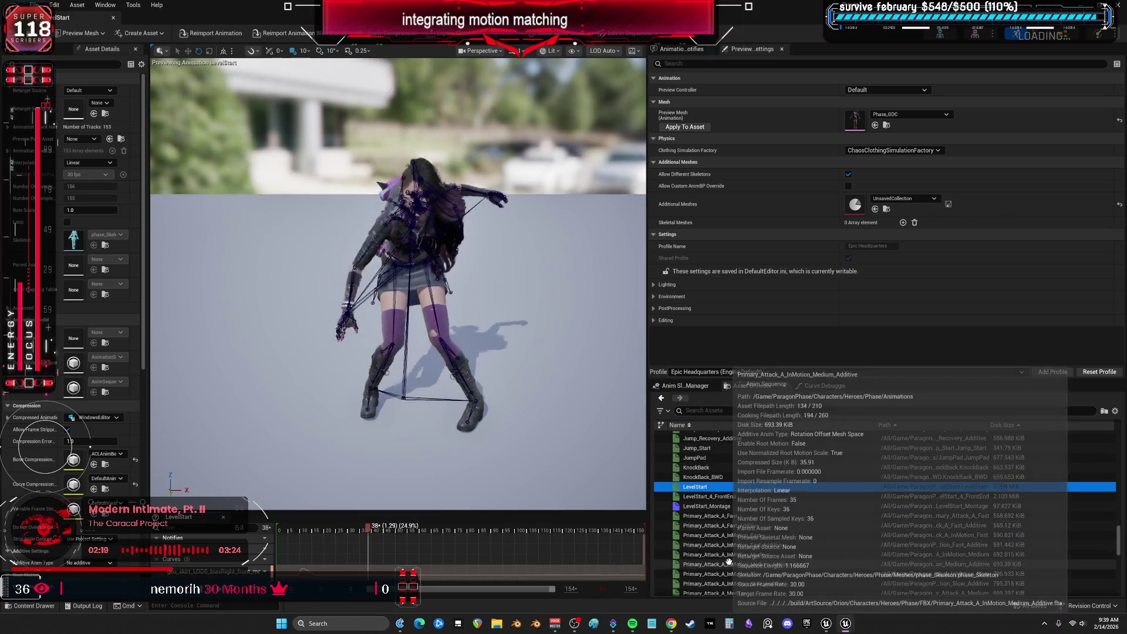
pyautogui.scroll(-10, 757, 488)
pyautogui.click(725, 475)
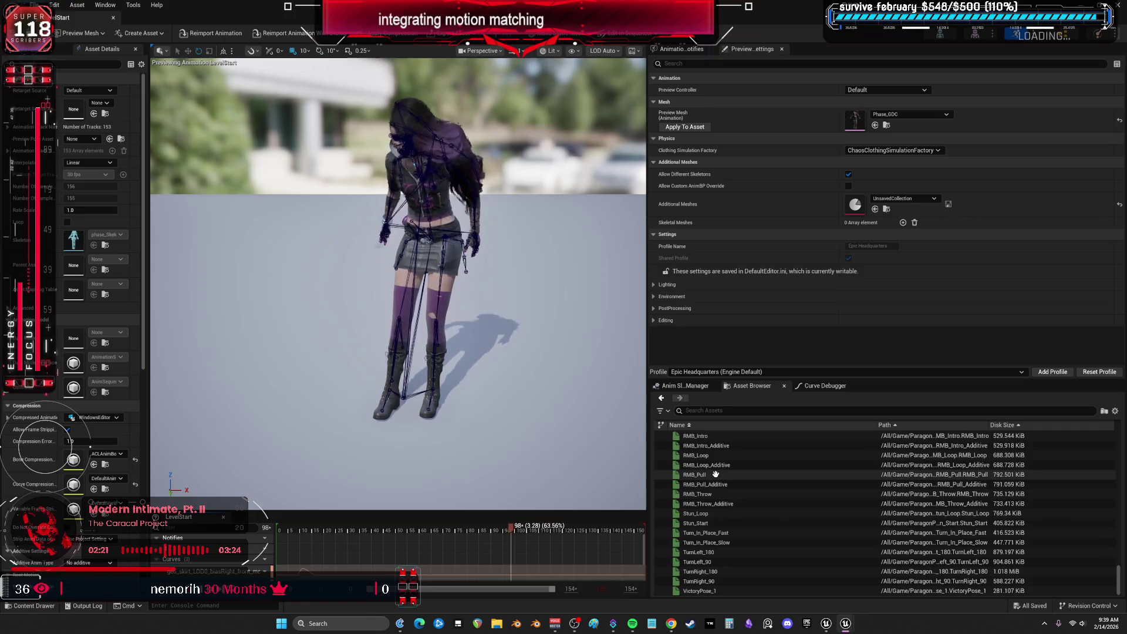
pyautogui.click(733, 522)
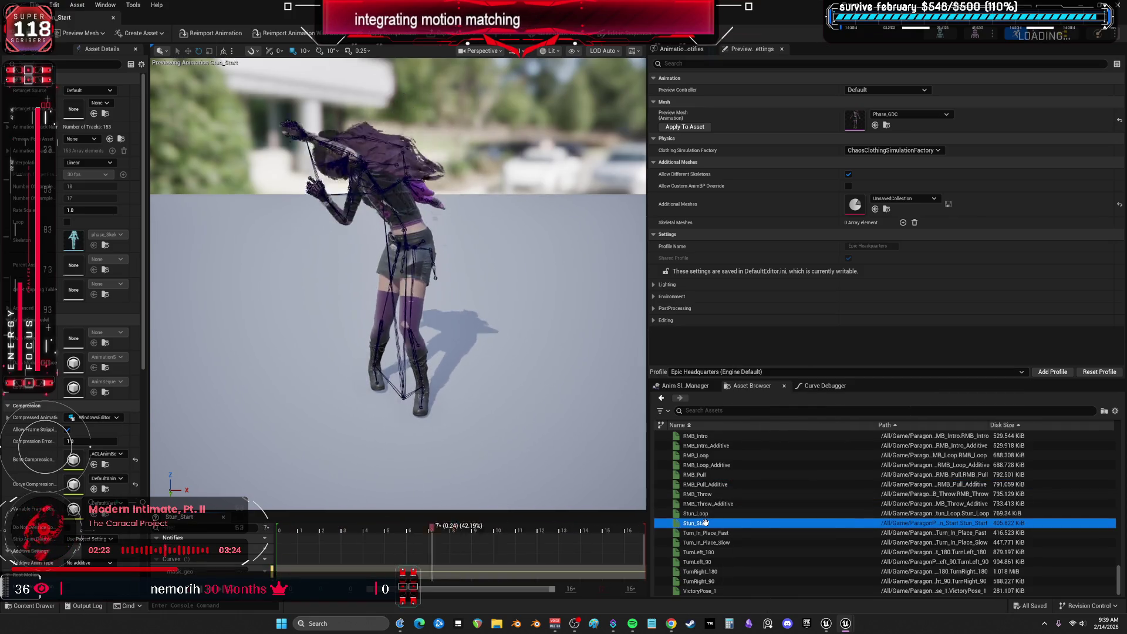
pyautogui.click(734, 552)
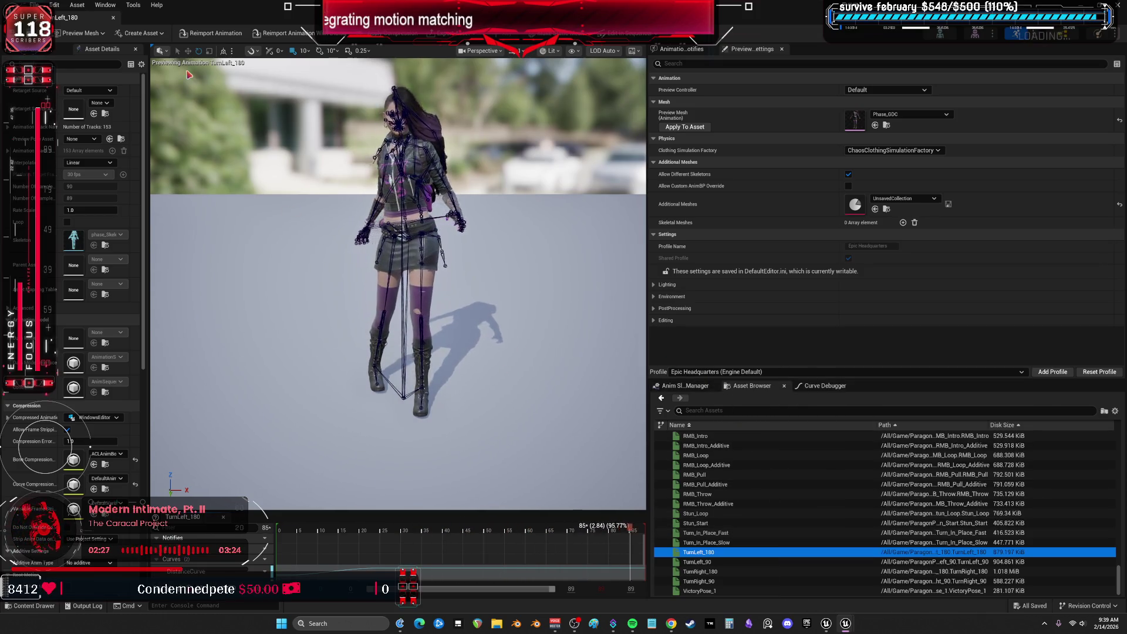
# Return to the level editor and scroll through Phase's Animations folder
pyautogui.hotkey('alt', 'Tab')
pyautogui.scroll(-10, 565, 320)
pyautogui.scroll(-3, 579, 326)
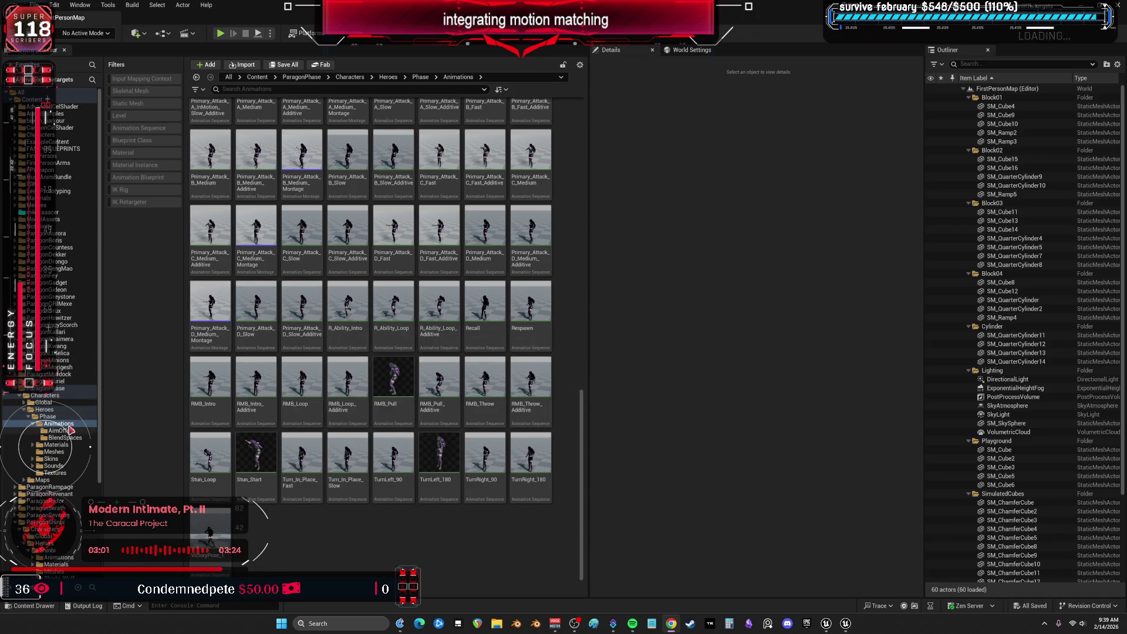
# Open Aurora's Animations folder and open the Turn_Right_90 animation for preview
pyautogui.click(58, 423)
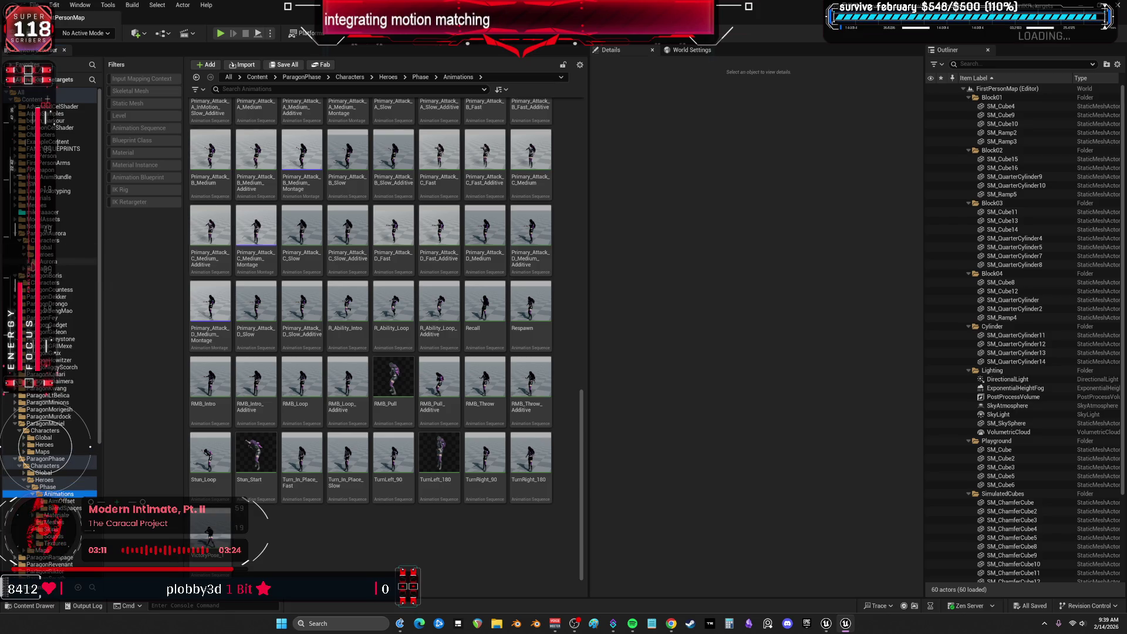
pyautogui.click(58, 269)
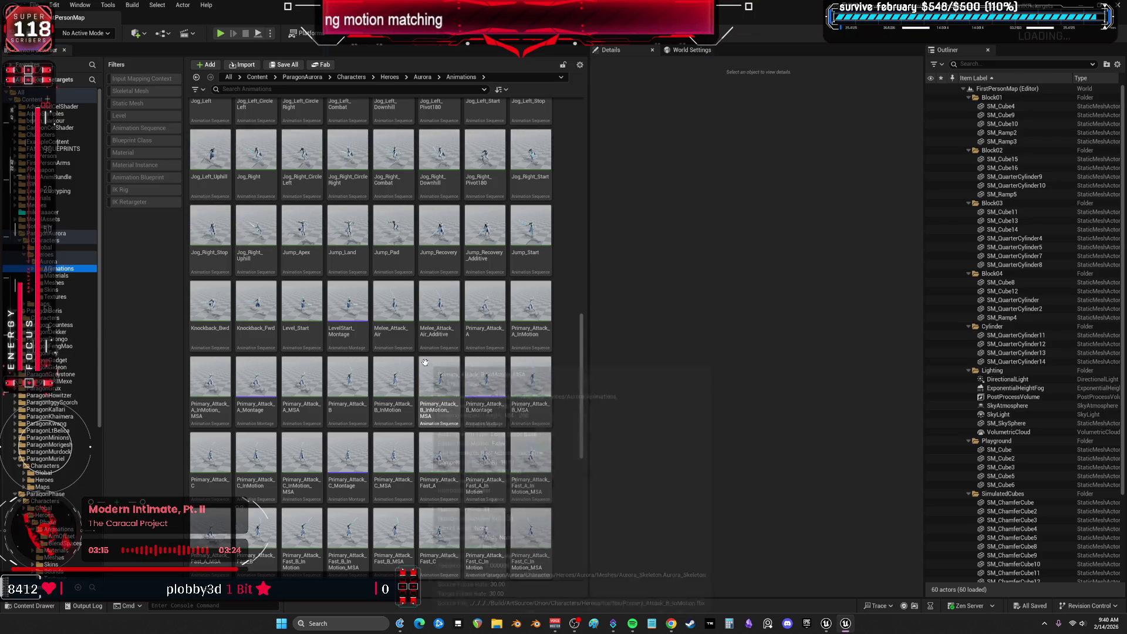
pyautogui.scroll(-3, 452, 405)
pyautogui.scroll(-8, 455, 411)
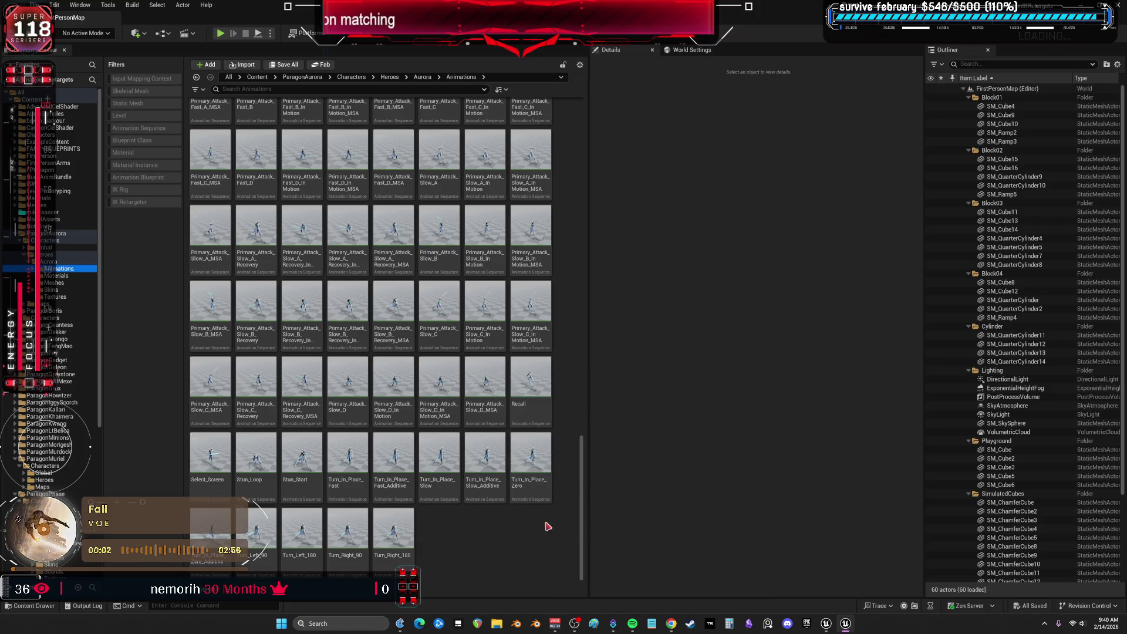
pyautogui.click(346, 529)
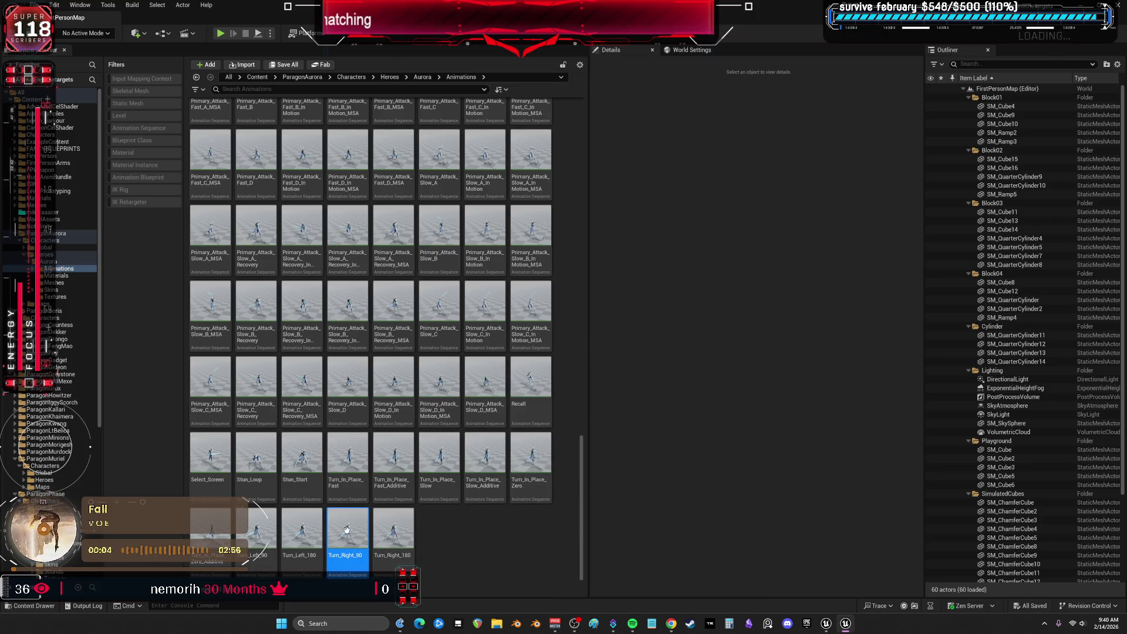
pyautogui.doubleClick(346, 530)
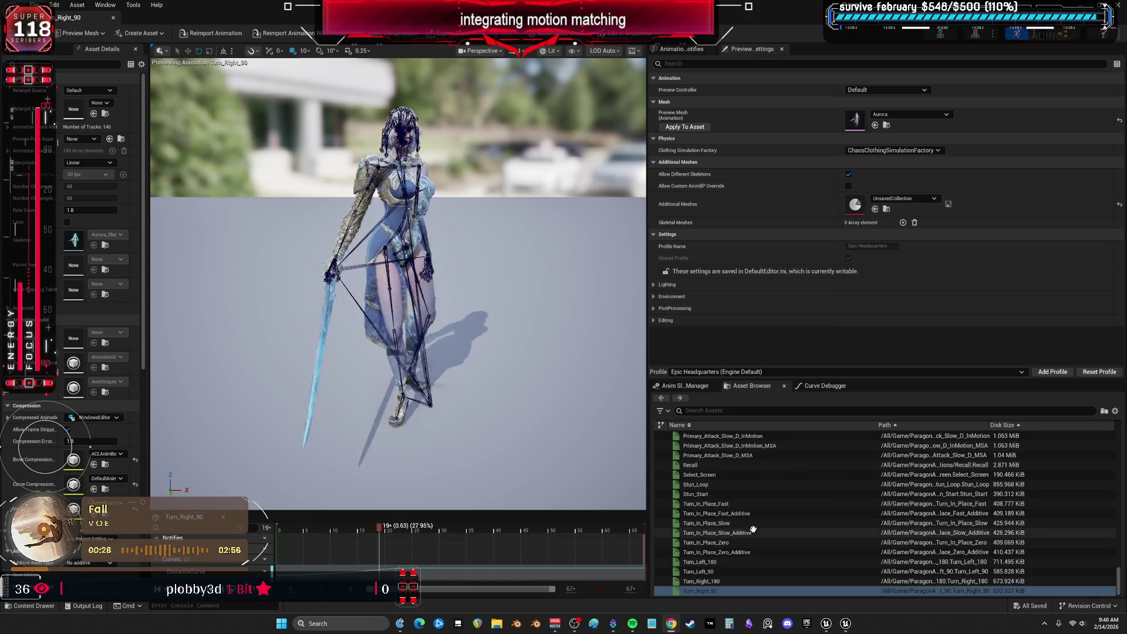
# Preview Aurora's Primary_Attack_Slow_B, Primary_Attack_Fast_D and Knockback_Bwd animations
pyautogui.scroll(10, 753, 530)
pyautogui.click(775, 502)
pyautogui.scroll(3, 783, 520)
pyautogui.click(824, 472)
pyautogui.scroll(3, 832, 489)
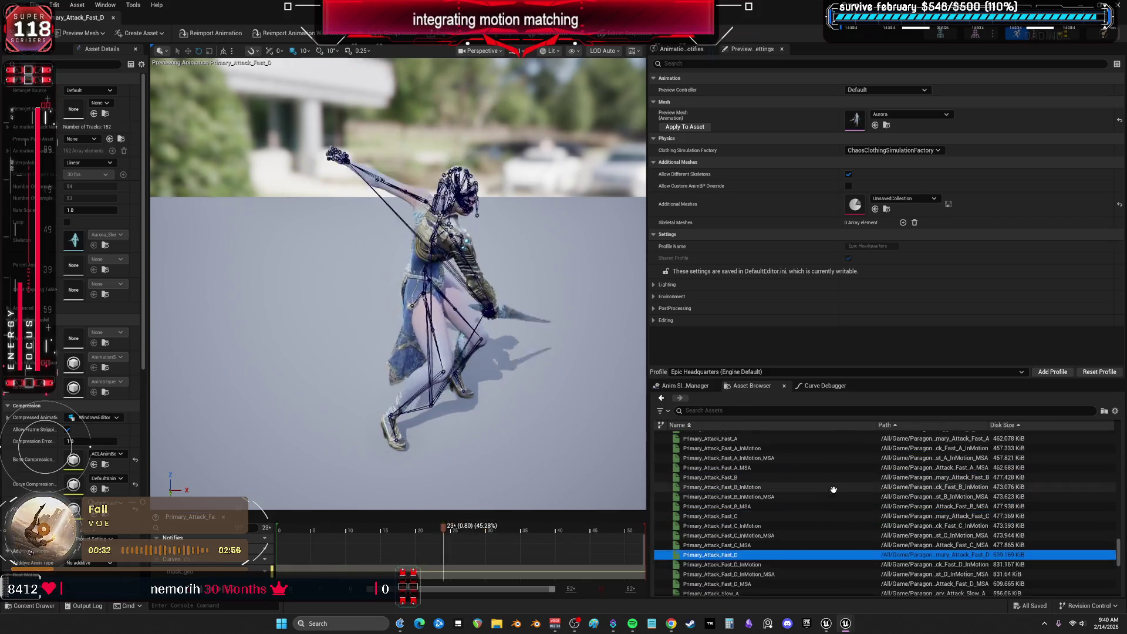
pyautogui.scroll(10, 832, 489)
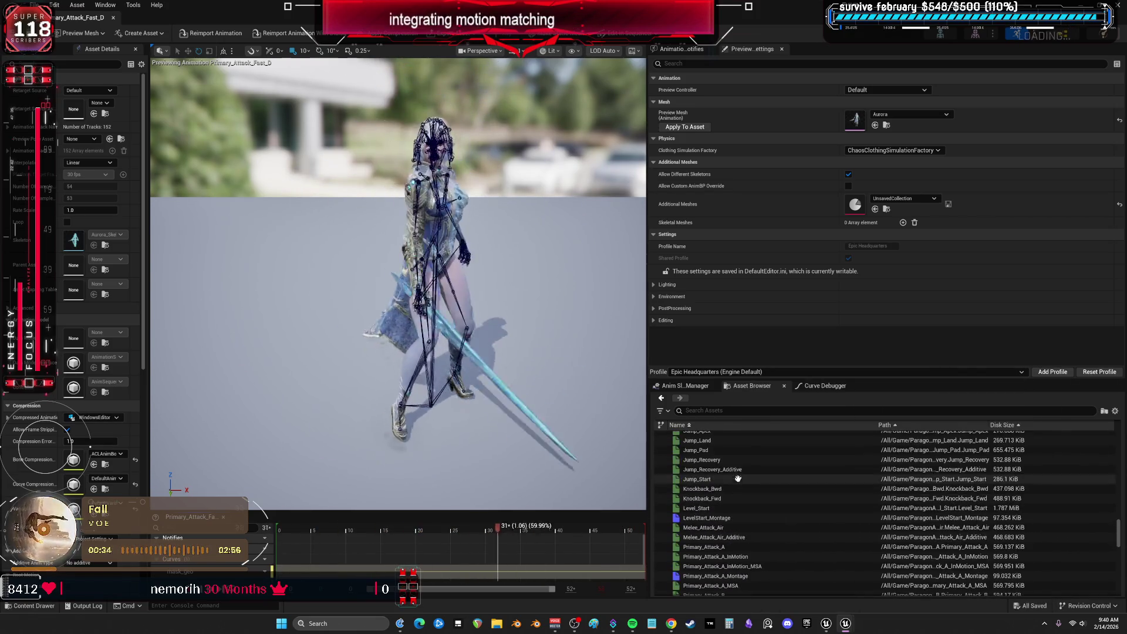
pyautogui.click(721, 489)
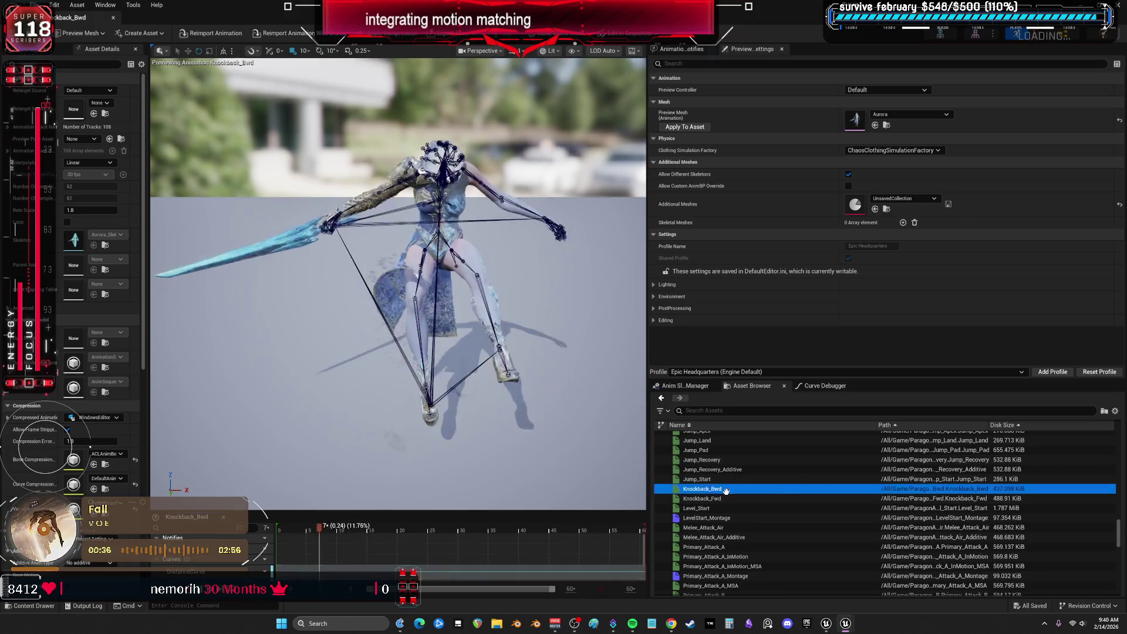
# Preview Jog_Right, Jog_Fwd_Uphill and Jog_Fwd_Downhill, then go back to the level editor
pyautogui.scroll(3, 722, 489)
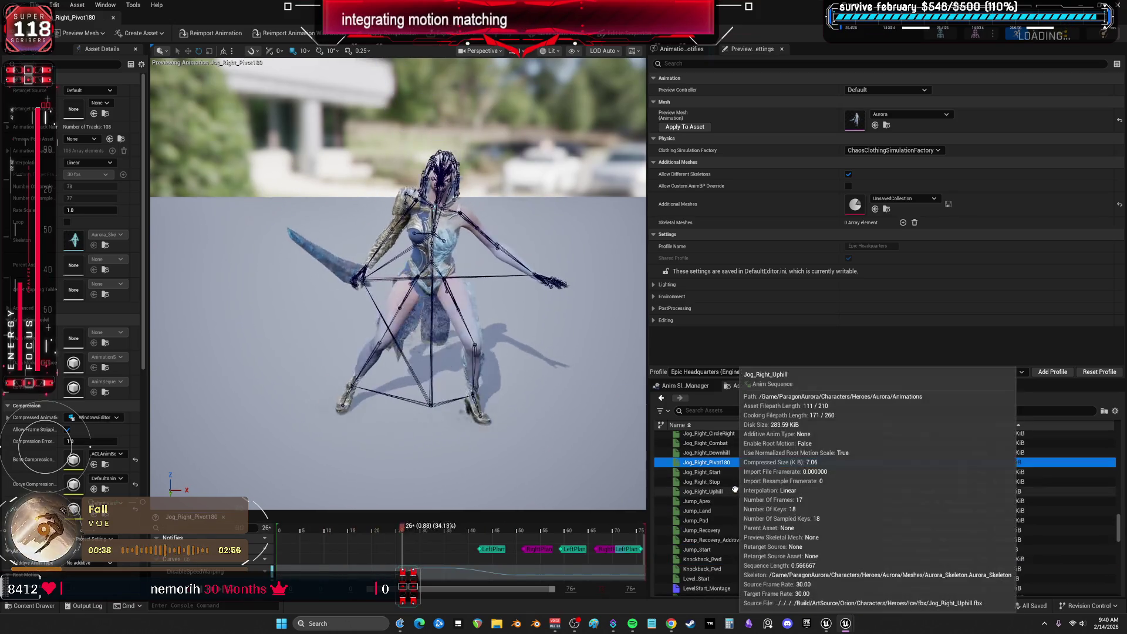
pyautogui.scroll(2, 718, 486)
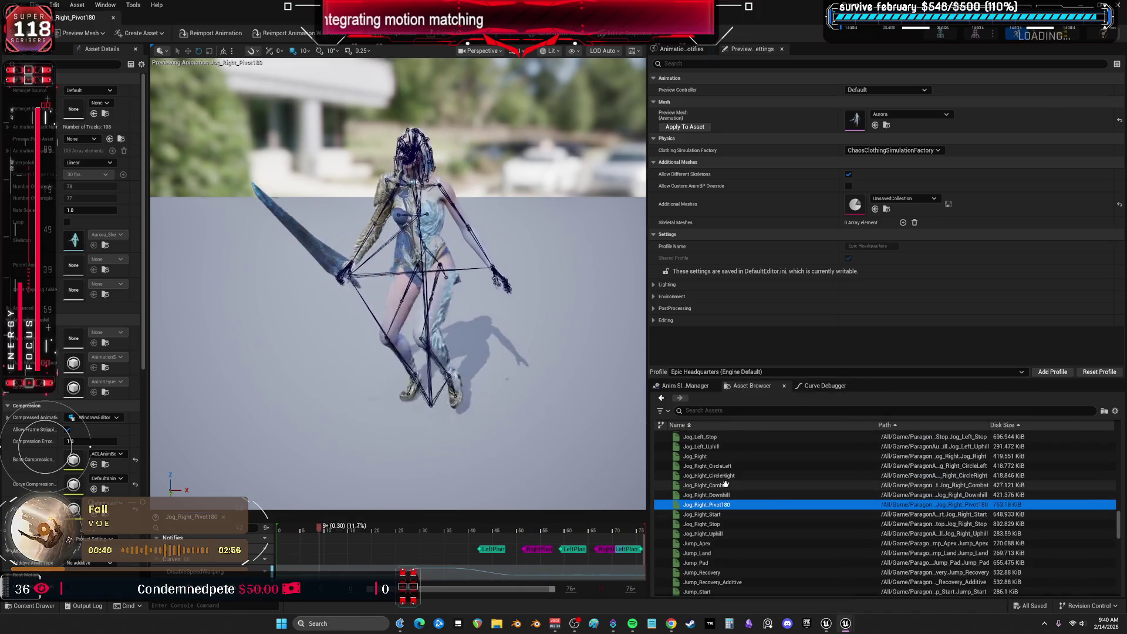
pyautogui.scroll(2, 713, 493)
pyautogui.click(708, 499)
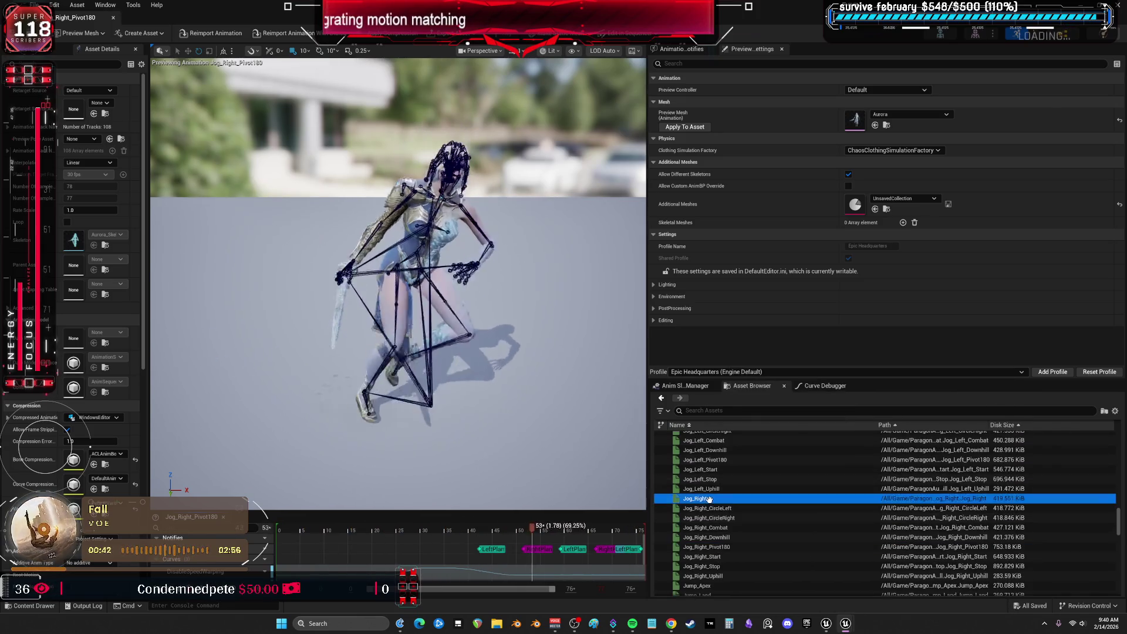
pyautogui.scroll(4, 740, 469)
pyautogui.click(742, 467)
pyautogui.scroll(2, 741, 467)
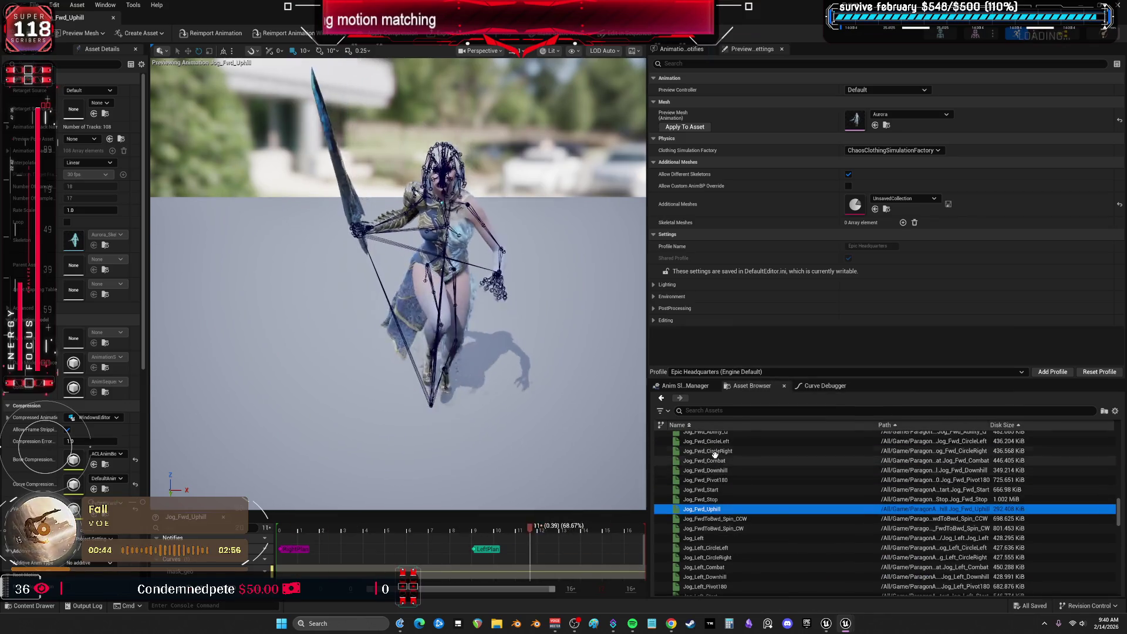
pyautogui.click(717, 468)
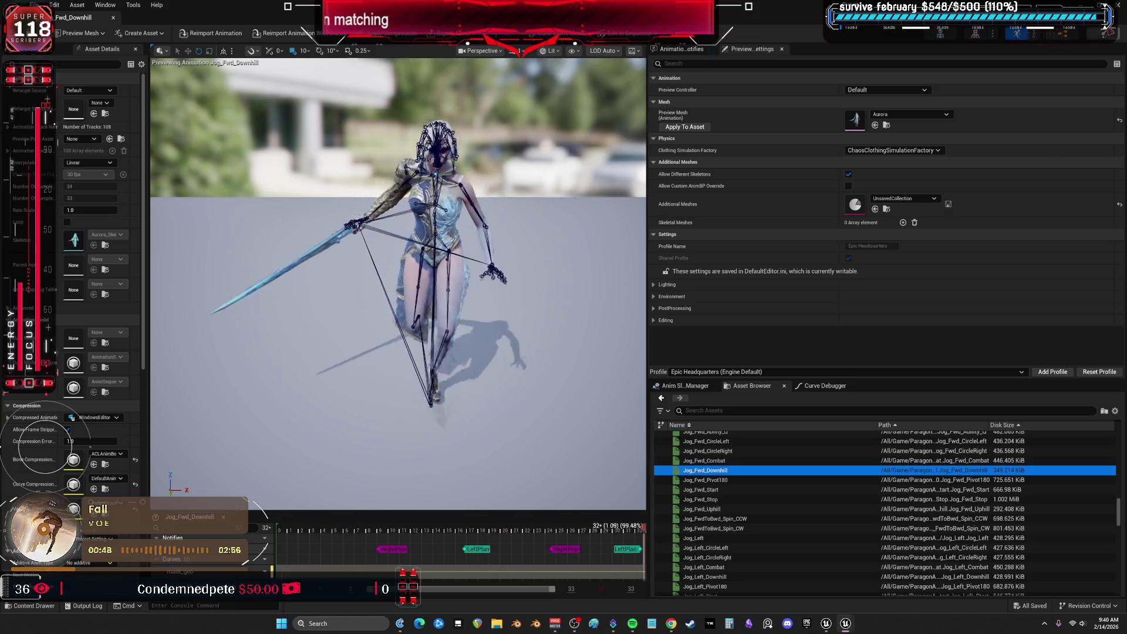
pyautogui.hotkey('alt', 'Tab')
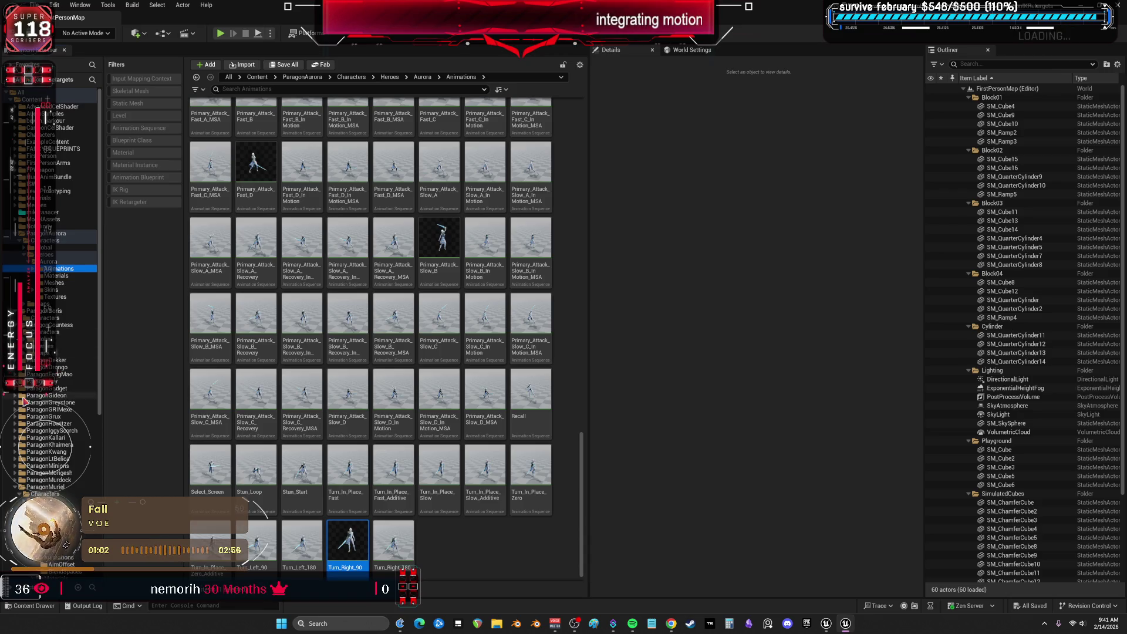
# Open Zinx's Animations folder in the Content Browser tree
pyautogui.scroll(-10, 61, 549)
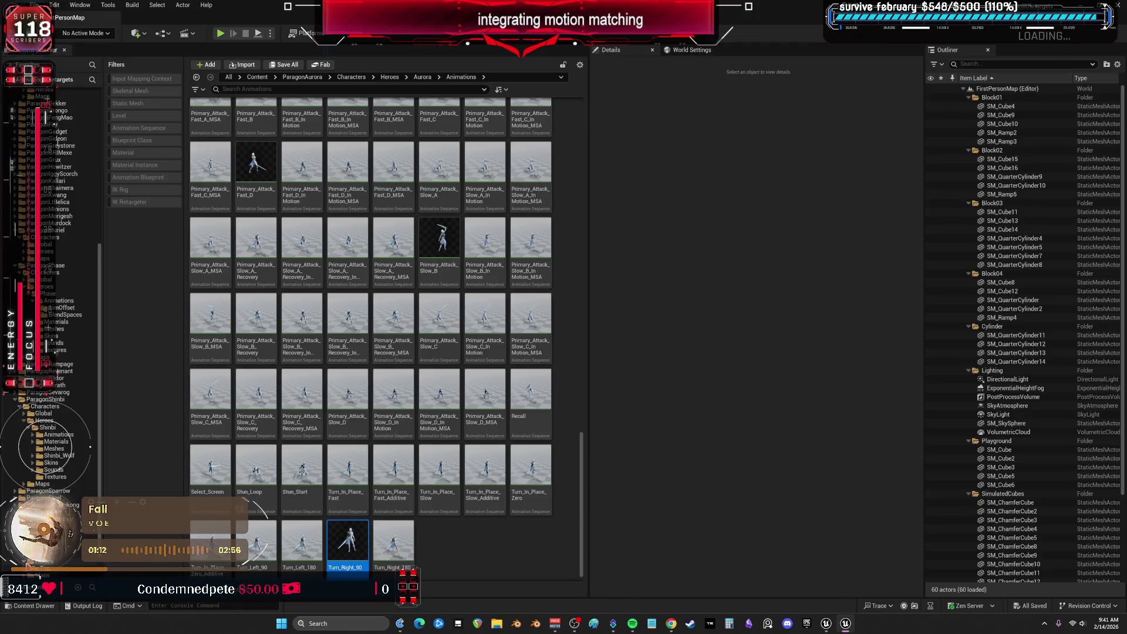
pyautogui.scroll(-1, 67, 541)
pyautogui.click(57, 550)
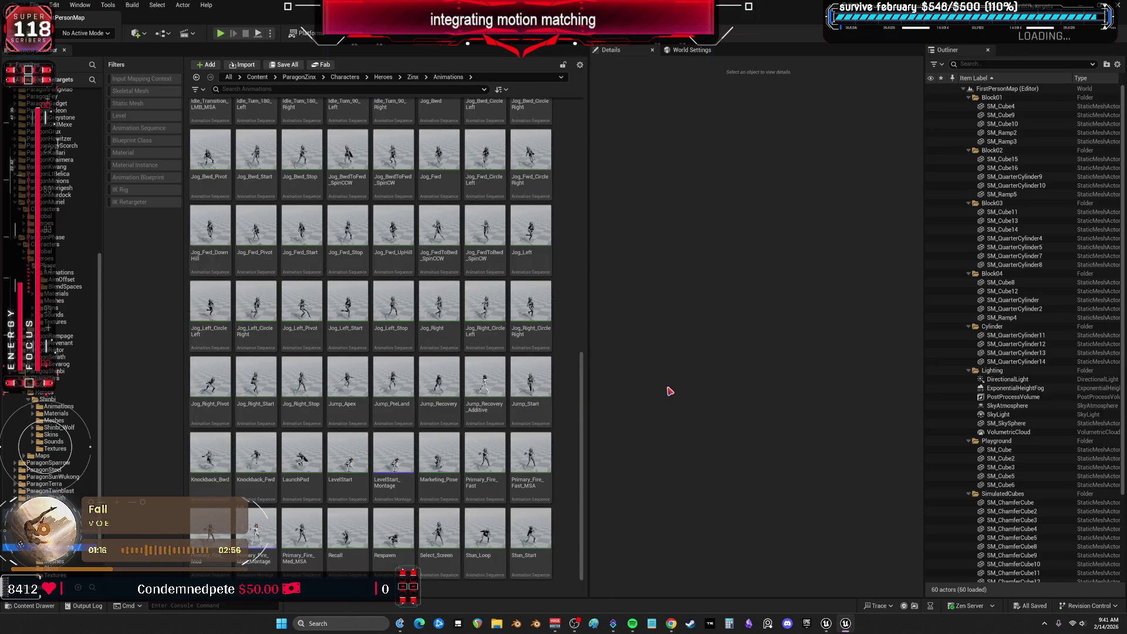
# Open the Blendspaces folder and select the JogBwdSlopeLean blend space
pyautogui.scroll(2, 402, 422)
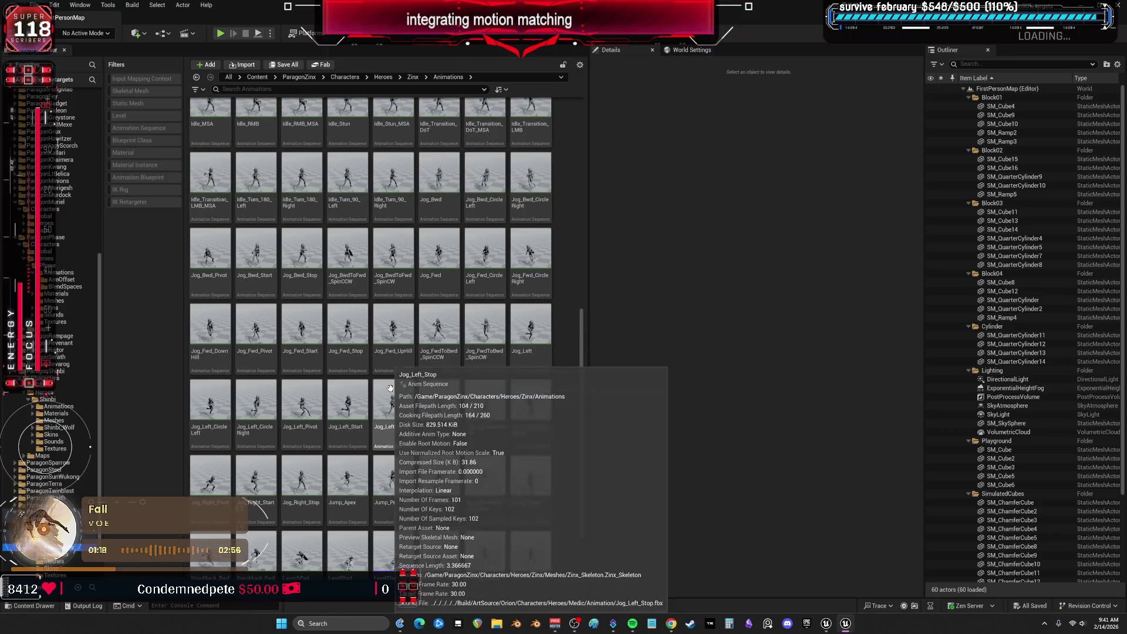
pyautogui.scroll(5, 402, 422)
pyautogui.moveTo(293, 288)
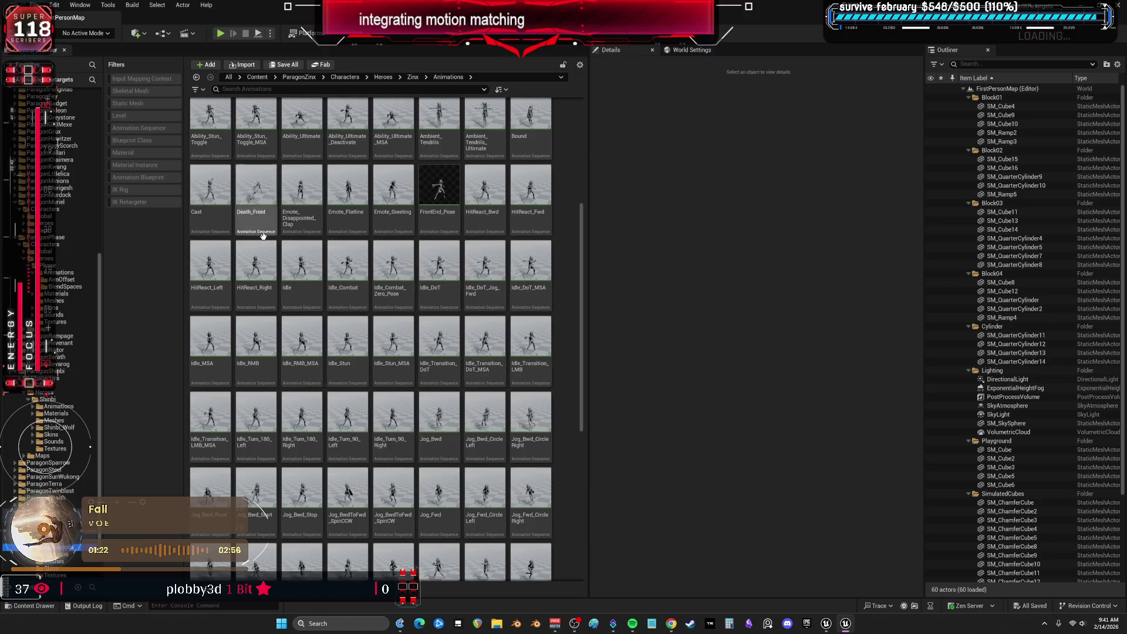
pyautogui.scroll(2, 287, 266)
pyautogui.scroll(2, 338, 249)
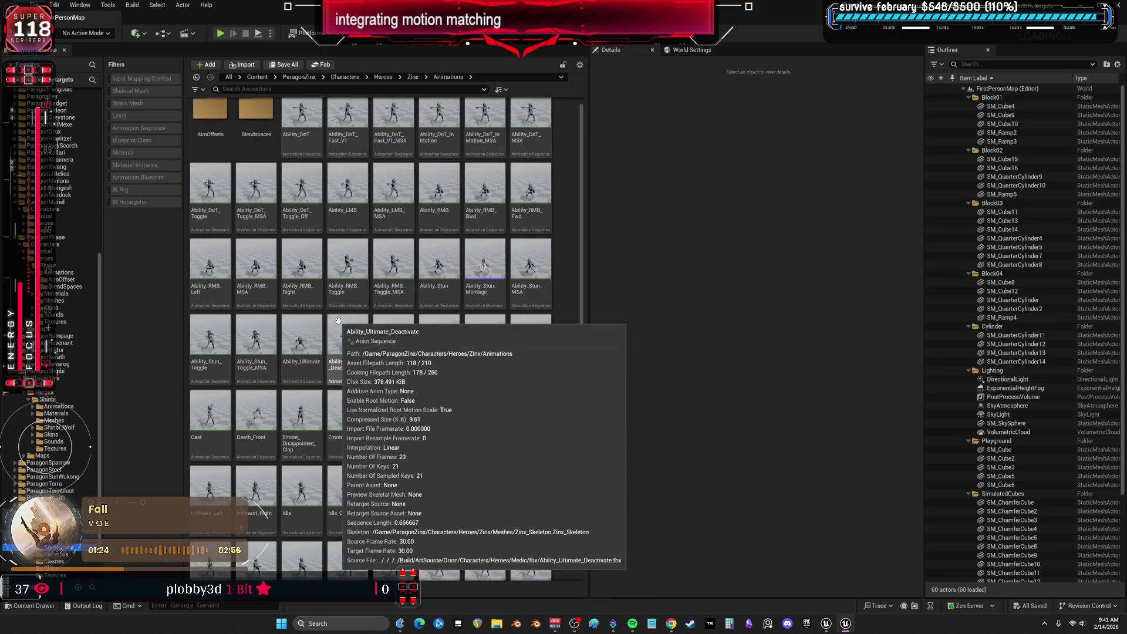
pyautogui.doubleClick(256, 112)
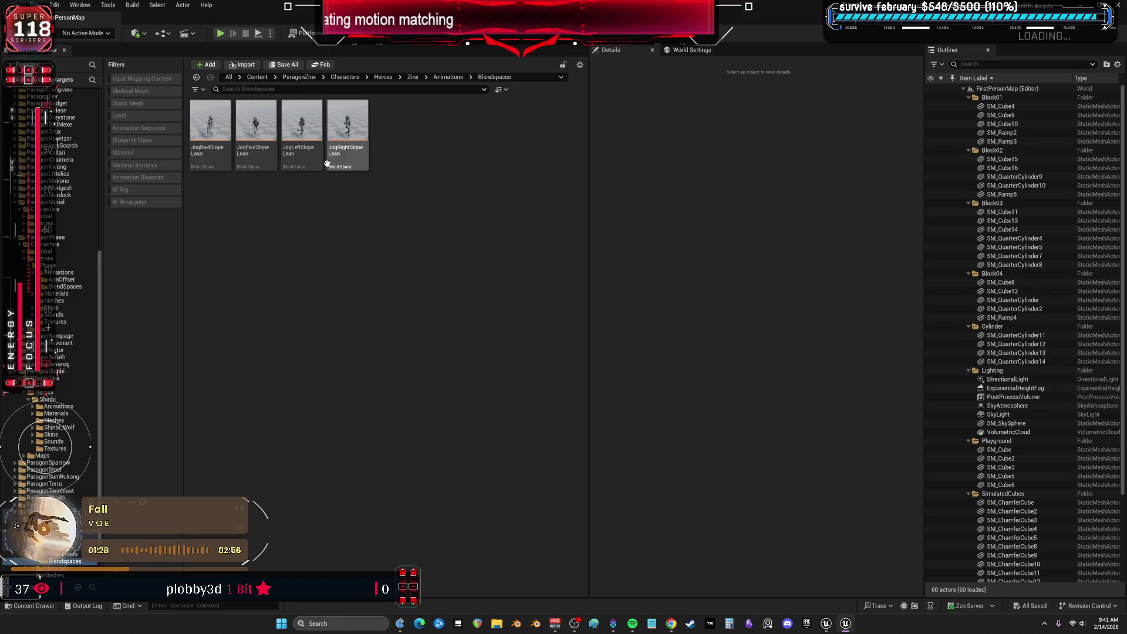
pyautogui.click(194, 155)
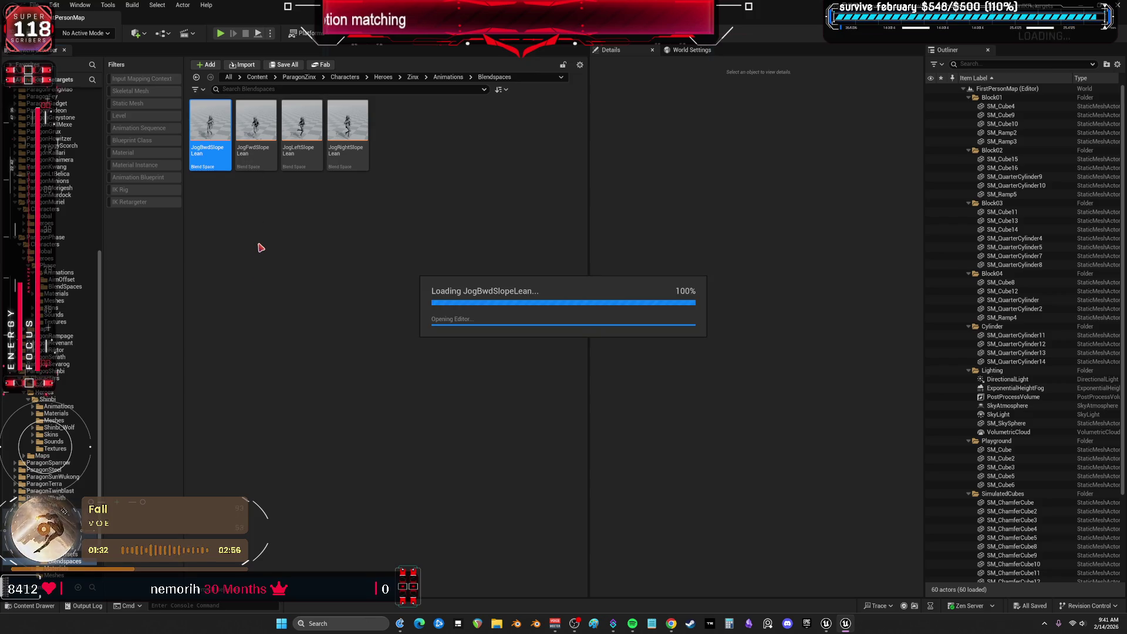
pyautogui.click(826, 626)
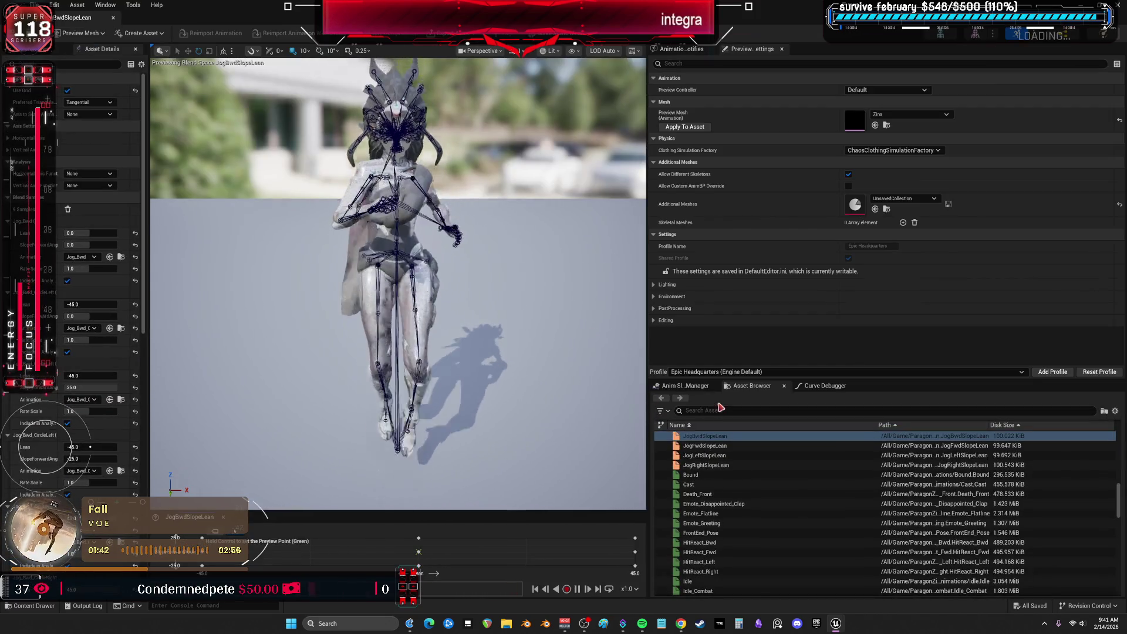
# Preview Zinx's HitReact_Bwd, HitReact_Left, Idle and Idle_MSA animations
pyautogui.scroll(-2, 728, 489)
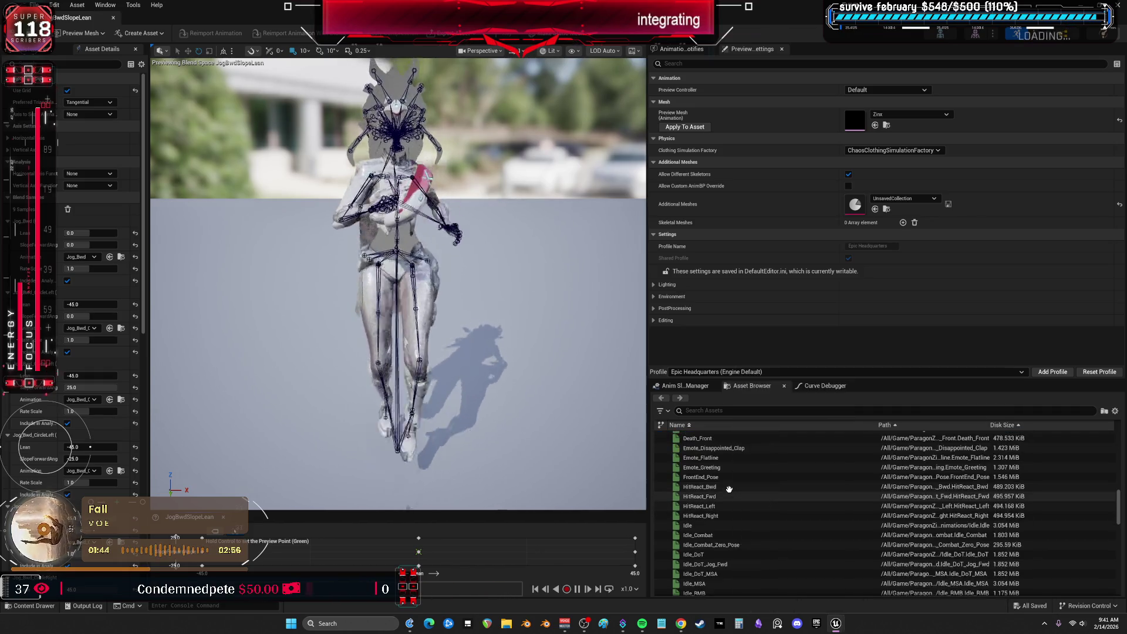
pyautogui.click(728, 487)
pyautogui.click(716, 506)
pyautogui.click(696, 524)
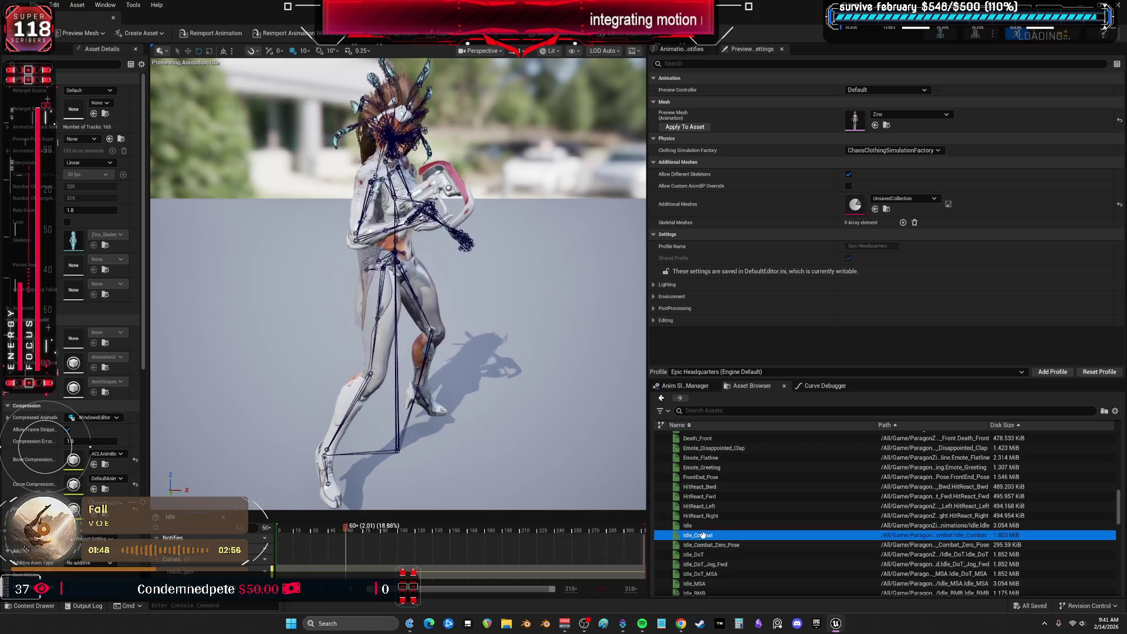
pyautogui.scroll(-2, 721, 525)
pyautogui.click(722, 527)
# Preview Idle_Turn_180_Right, Jog_Bwd_Start and Jog_Fwd
pyautogui.scroll(-1, 732, 515)
pyautogui.scroll(-2, 733, 515)
pyautogui.click(728, 524)
pyautogui.scroll(-2, 725, 529)
pyautogui.click(718, 535)
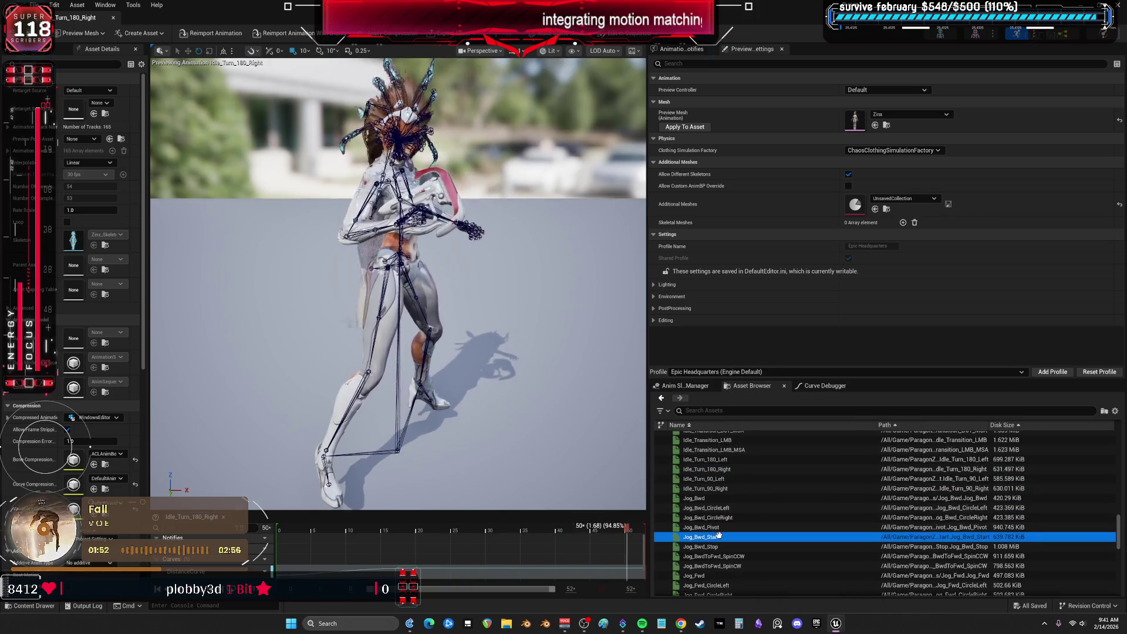
pyautogui.scroll(-1, 719, 531)
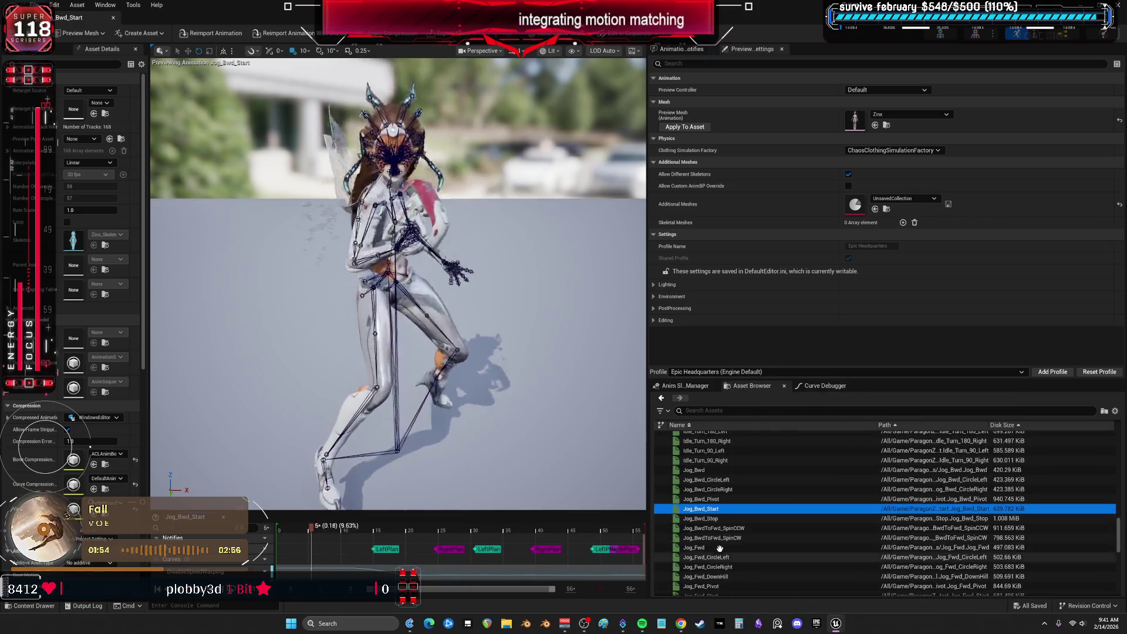
pyautogui.click(716, 538)
pyautogui.click(715, 546)
# Preview Jog_FwdToBwd_SpinCW, Jog_Left_Start, Jog_Left_CircleRight and Jog_Right_Start
pyautogui.scroll(-1, 766, 531)
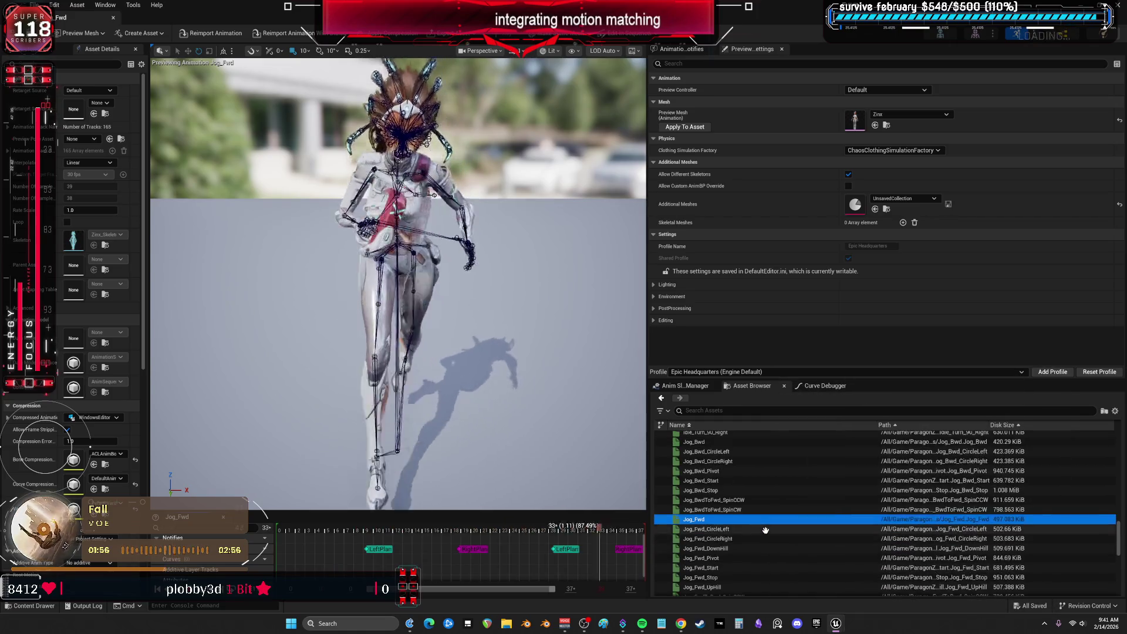
pyautogui.scroll(-1, 744, 552)
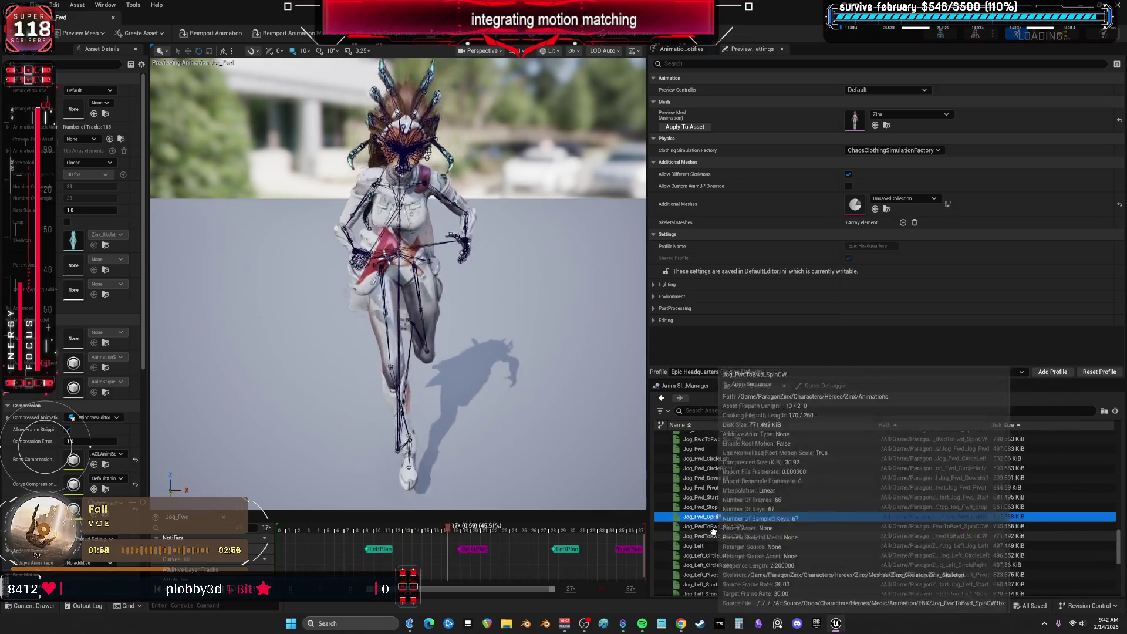
pyautogui.click(725, 535)
pyautogui.scroll(-1, 724, 540)
pyautogui.scroll(-1, 724, 540)
pyautogui.click(711, 527)
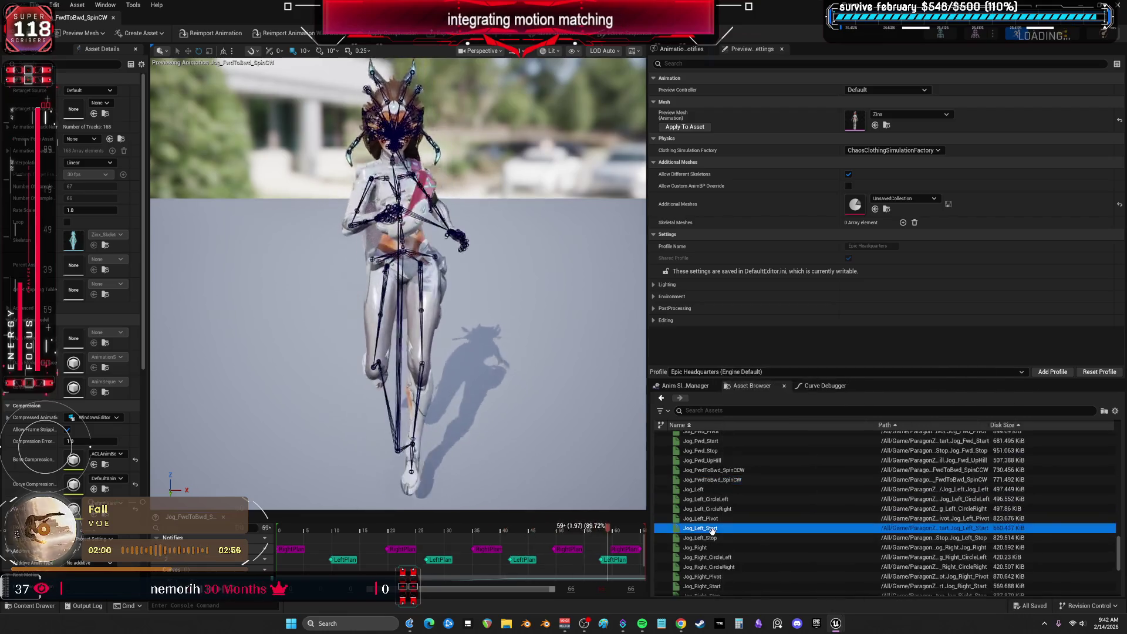
pyautogui.click(704, 509)
pyautogui.scroll(-3, 704, 512)
pyautogui.click(705, 510)
# Preview the LevelStart and Primary_Fire_Med animations
pyautogui.scroll(-6, 715, 510)
pyautogui.click(716, 500)
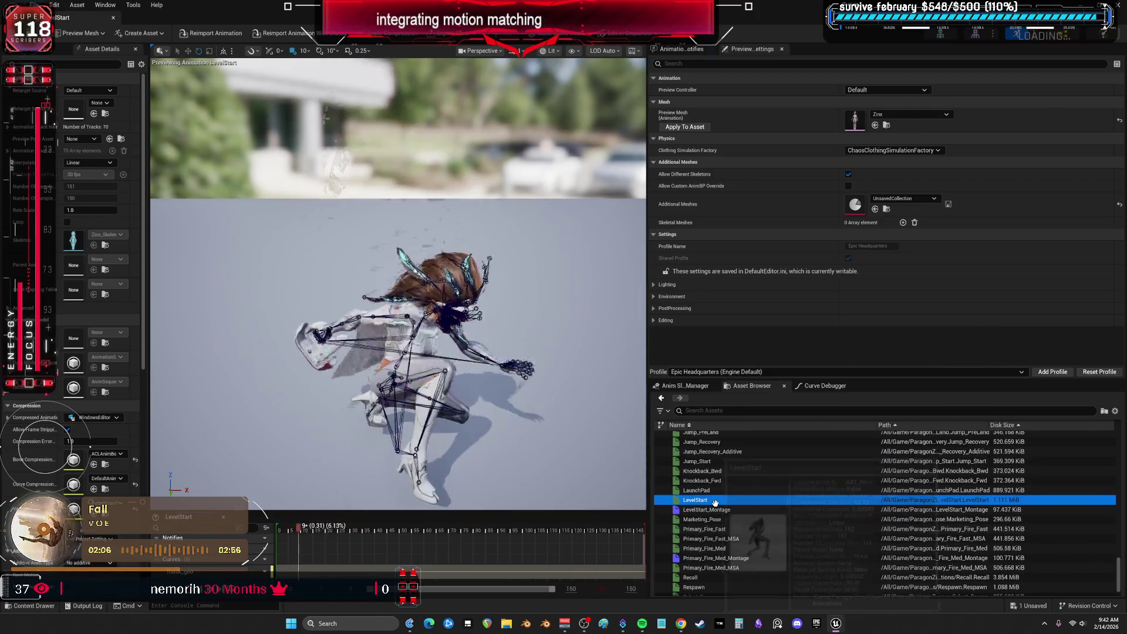
pyautogui.scroll(-1, 719, 509)
pyautogui.click(719, 522)
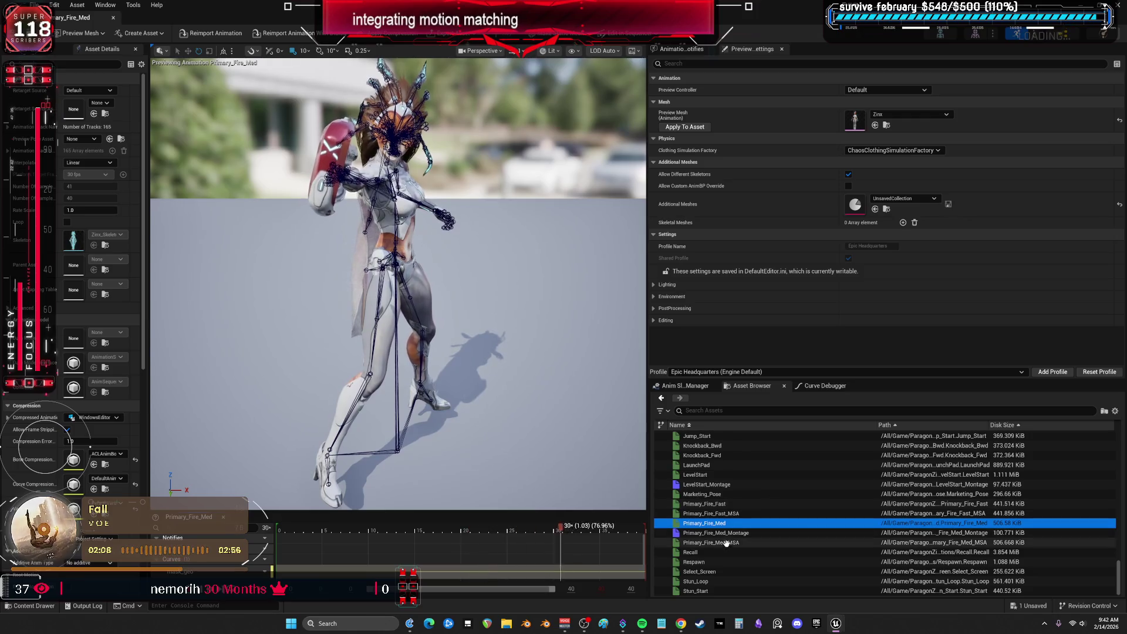
# Preview Jog_Left while orbiting the camera, then Jog_Left_CircleRight and Jog_Left_Start
pyautogui.scroll(7, 722, 528)
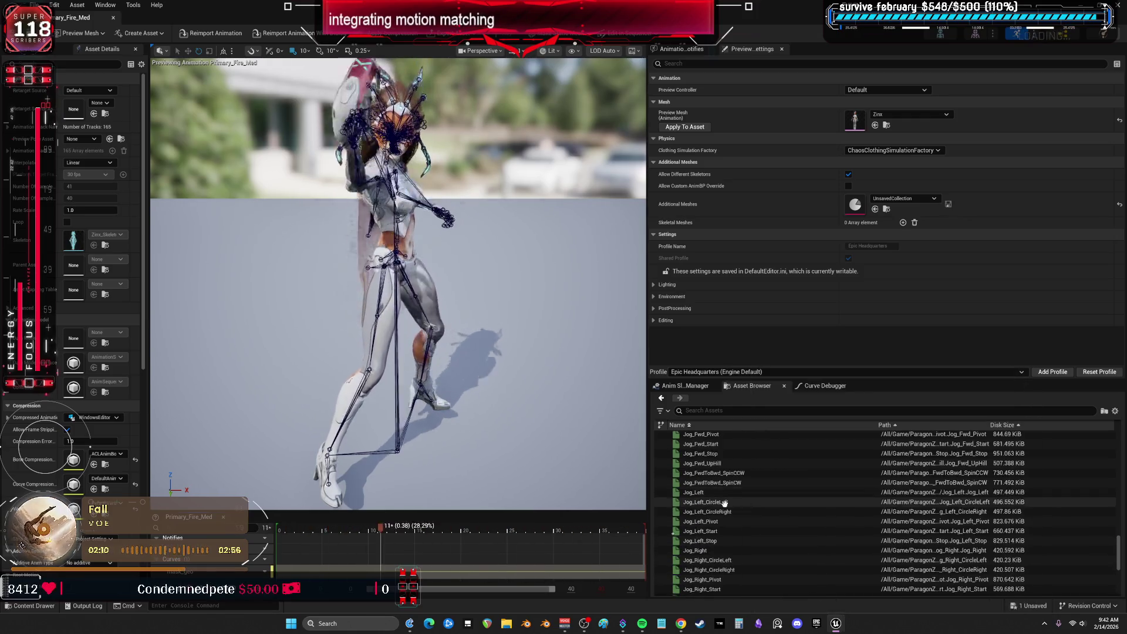
pyautogui.click(704, 491)
pyautogui.moveTo(510, 351)
pyautogui.mouseDown()
pyautogui.moveTo(440, 355)
pyautogui.moveTo(486, 331)
pyautogui.mouseUp()
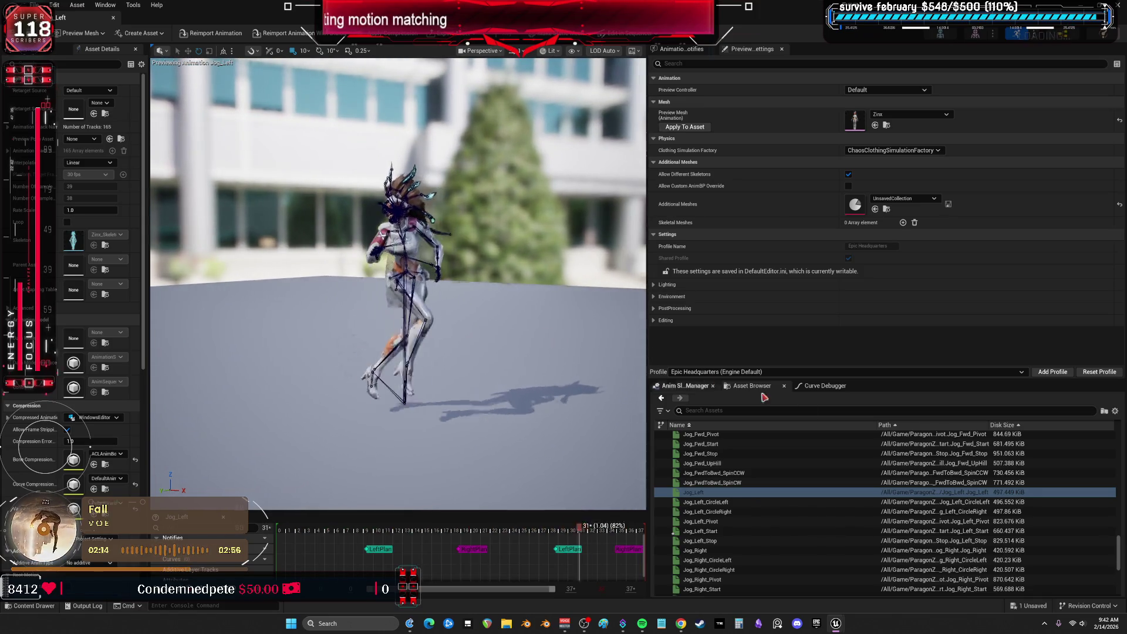
pyautogui.moveTo(704, 479)
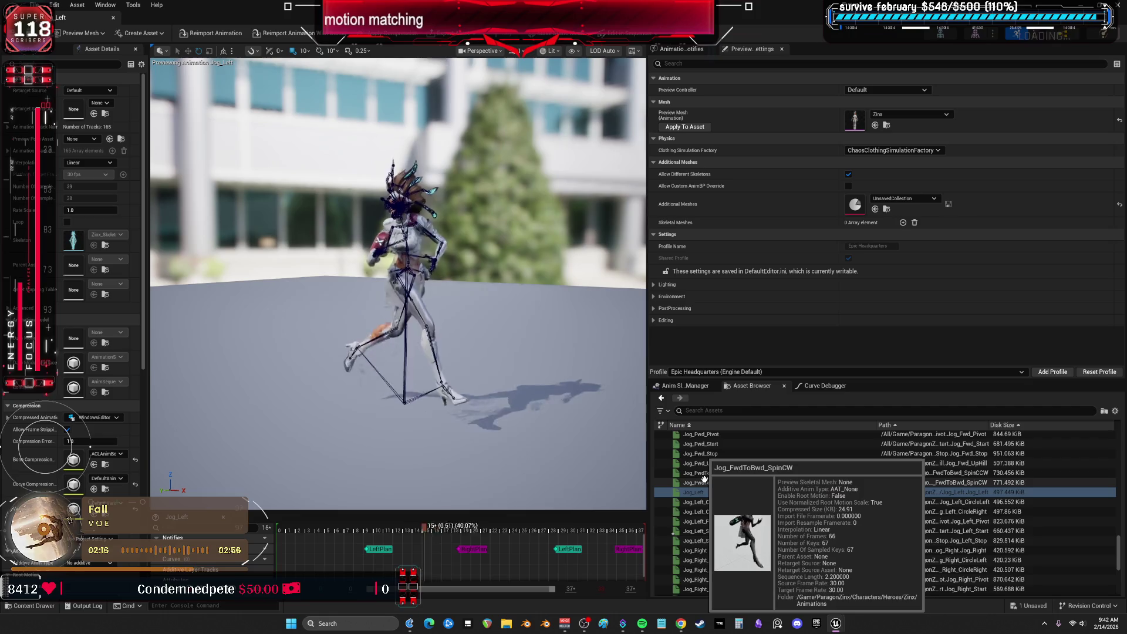
pyautogui.click(707, 511)
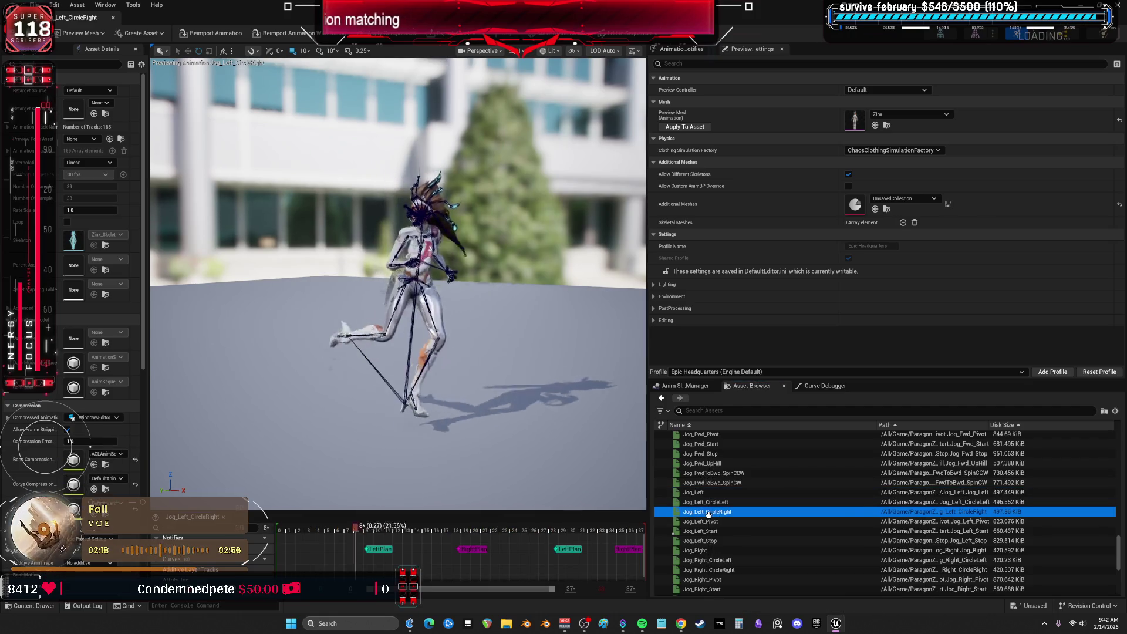
pyautogui.click(710, 530)
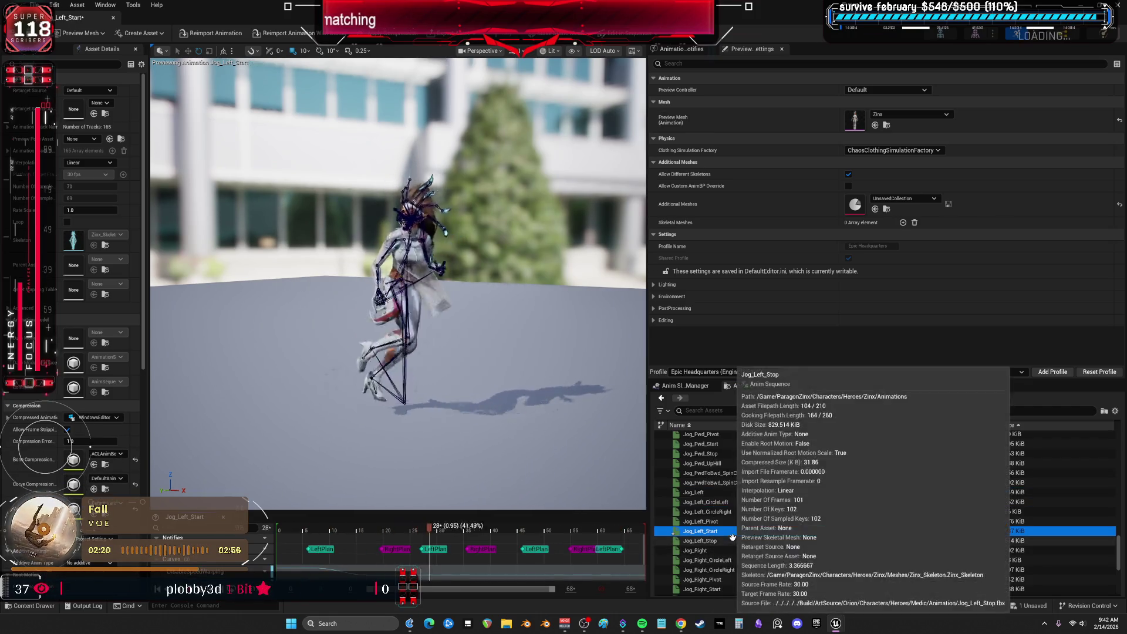
# Preview Jog_Right, Jog_Fwd_DownHill, Jog_BwdToFwd_SpinCCW and Jog_Bwd_CircleRight, then return to the level editor
pyautogui.scroll(-1, 704, 534)
pyautogui.click(702, 535)
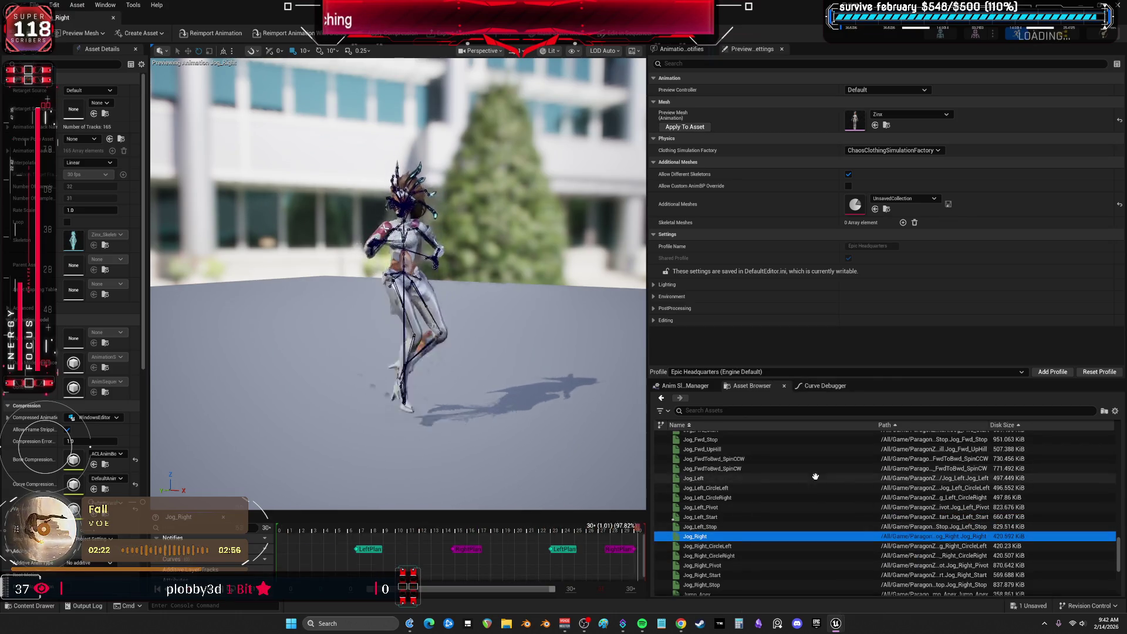
pyautogui.scroll(3, 695, 469)
pyautogui.click(694, 467)
pyautogui.scroll(2, 694, 467)
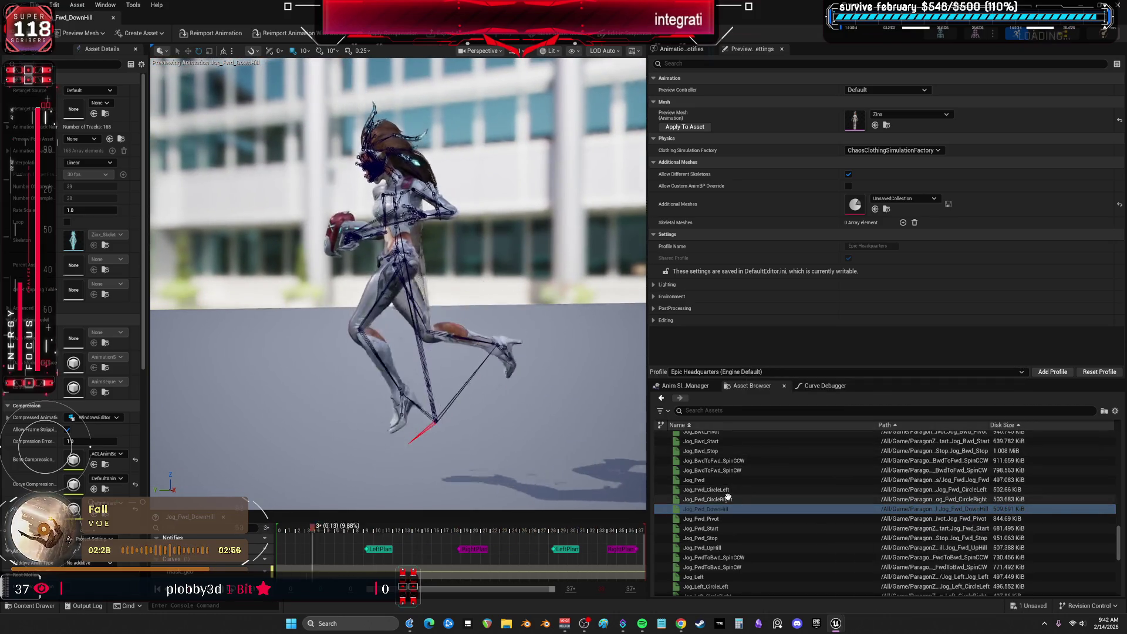
pyautogui.click(722, 461)
pyautogui.scroll(2, 729, 477)
pyautogui.click(721, 464)
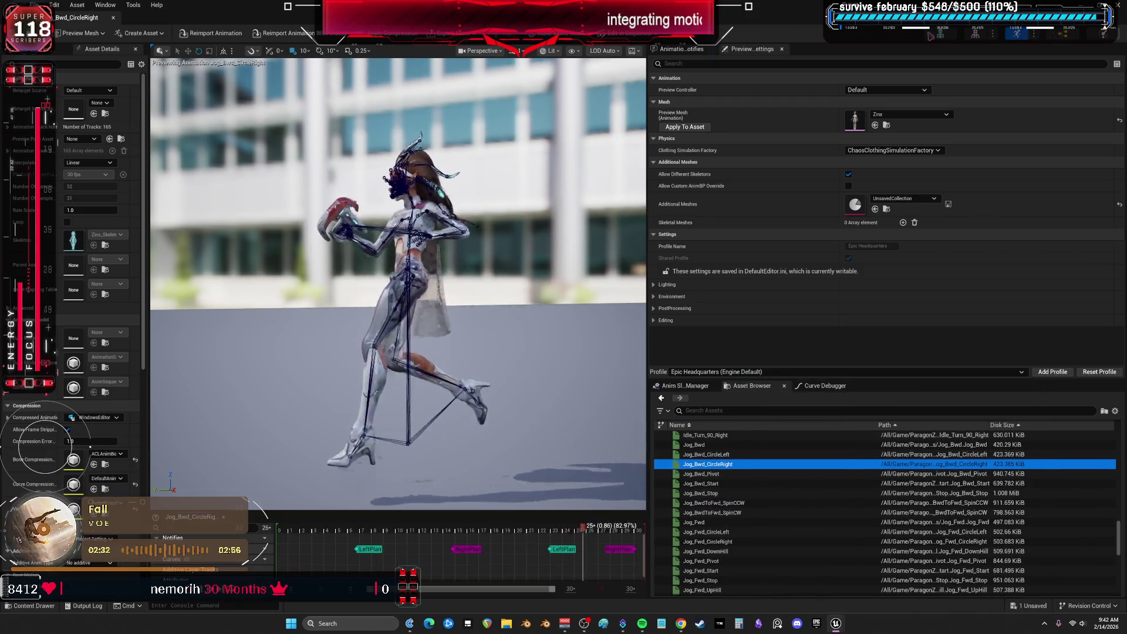
pyautogui.hotkey('alt', 'Tab')
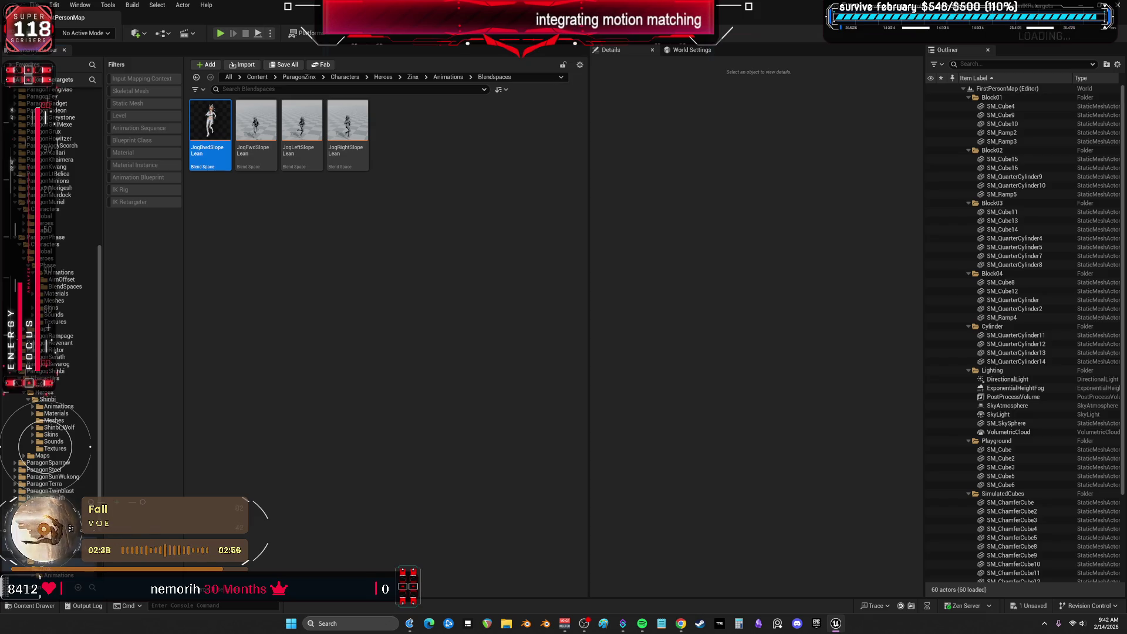
# Open Yin's Animations folder and open Jog_Right_Circle_Right in the animation editor
pyautogui.scroll(-2, 69, 537)
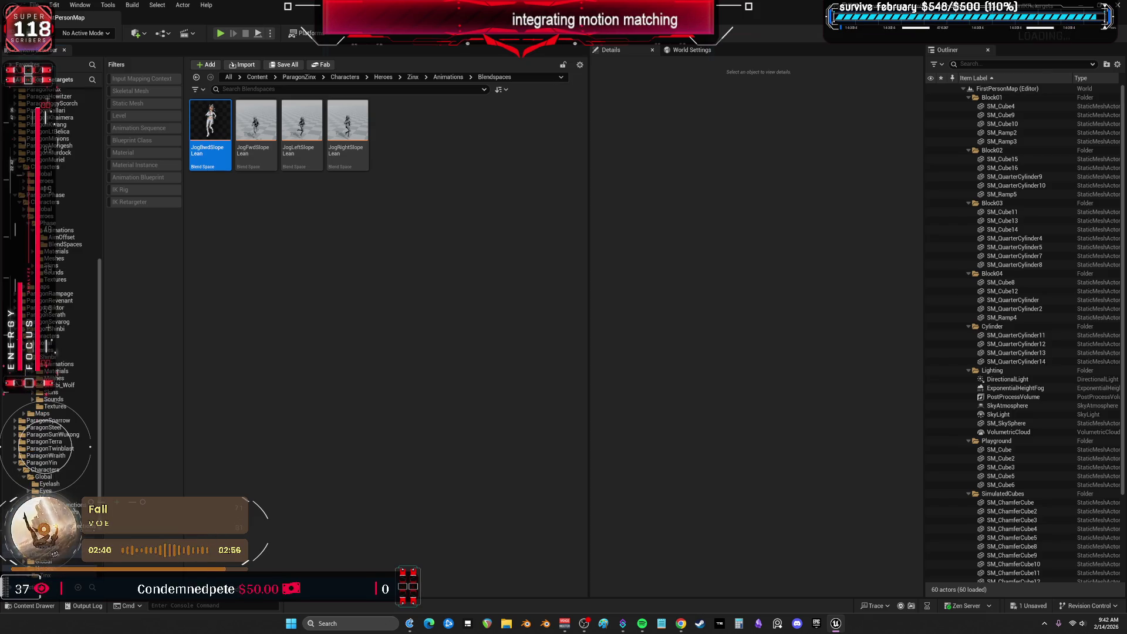
pyautogui.scroll(-2, 69, 536)
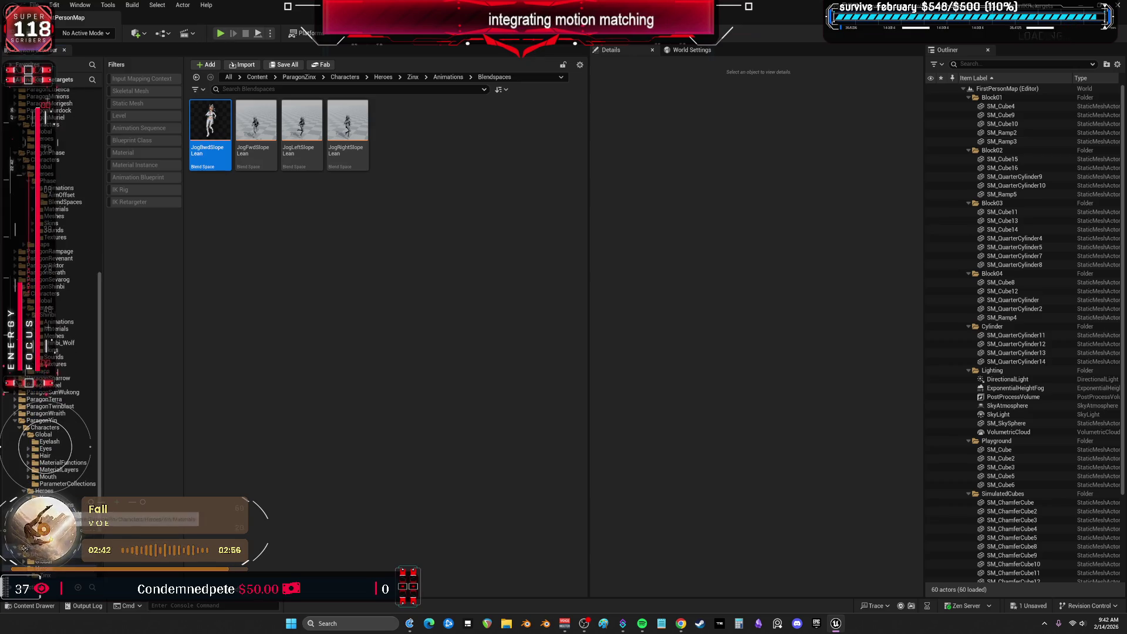
pyautogui.click(24, 549)
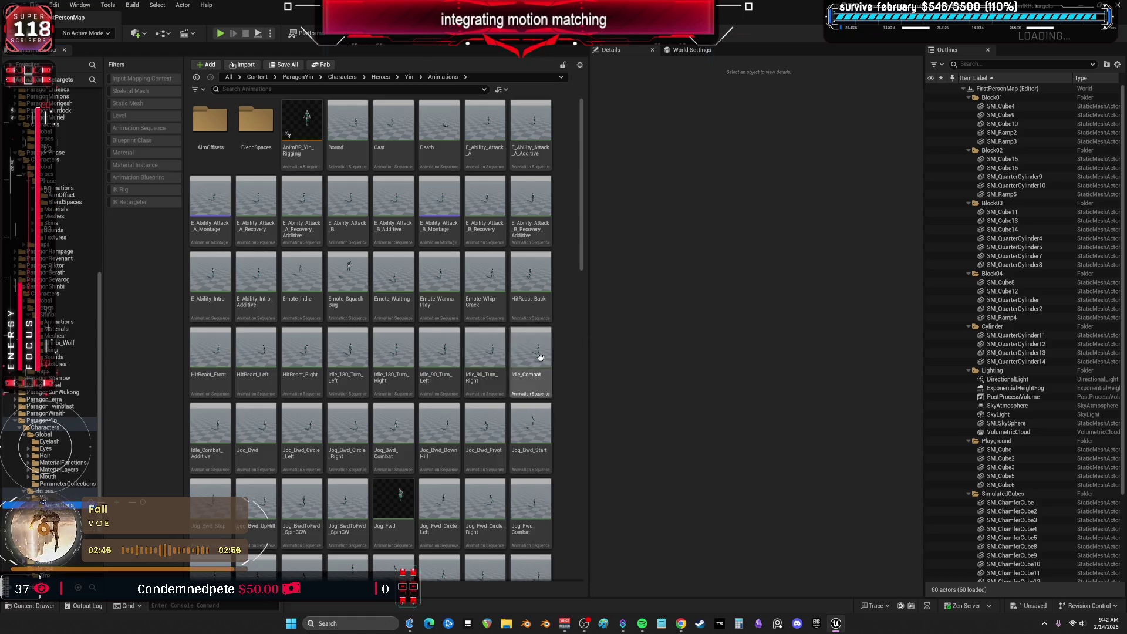
pyautogui.scroll(-1, 487, 371)
pyautogui.scroll(1, 464, 382)
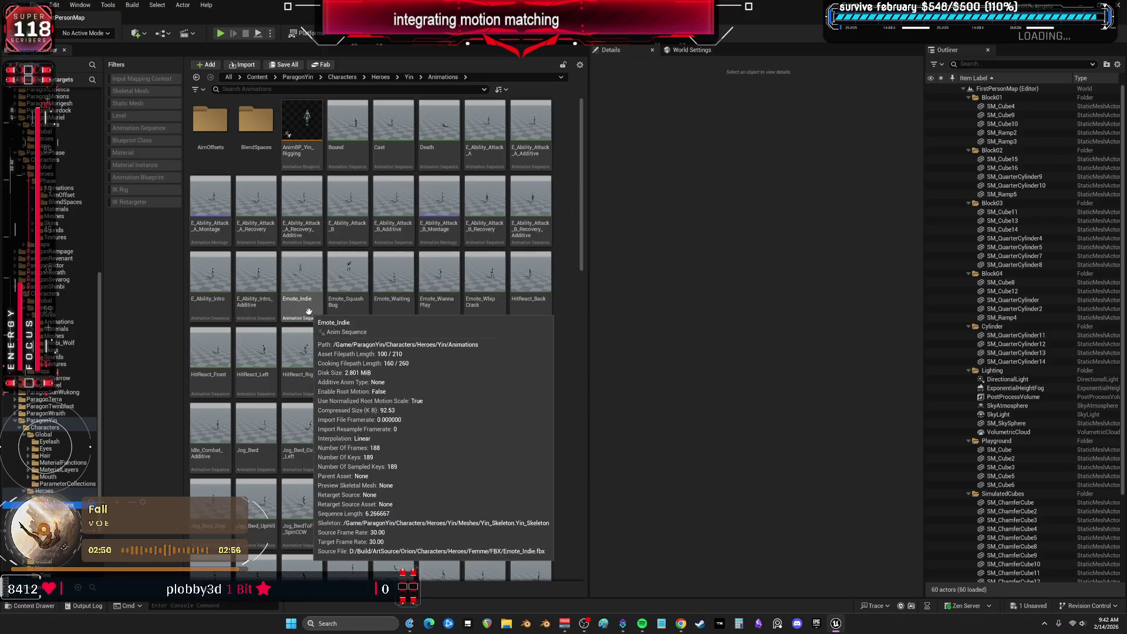
pyautogui.scroll(-1, 379, 388)
pyautogui.scroll(-4, 378, 388)
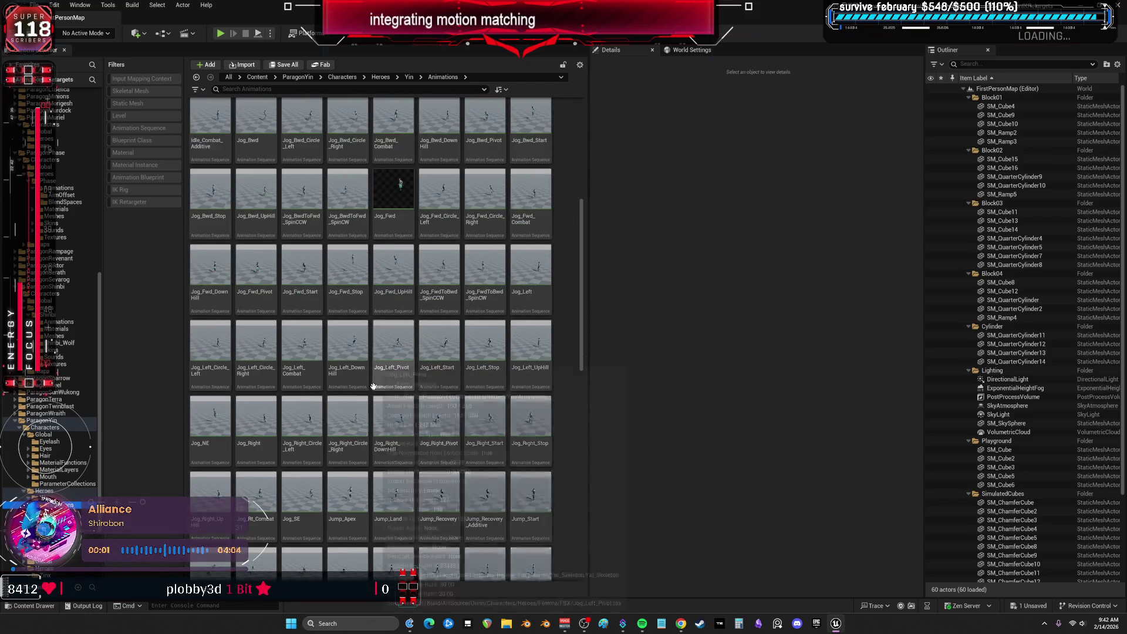
pyautogui.doubleClick(352, 418)
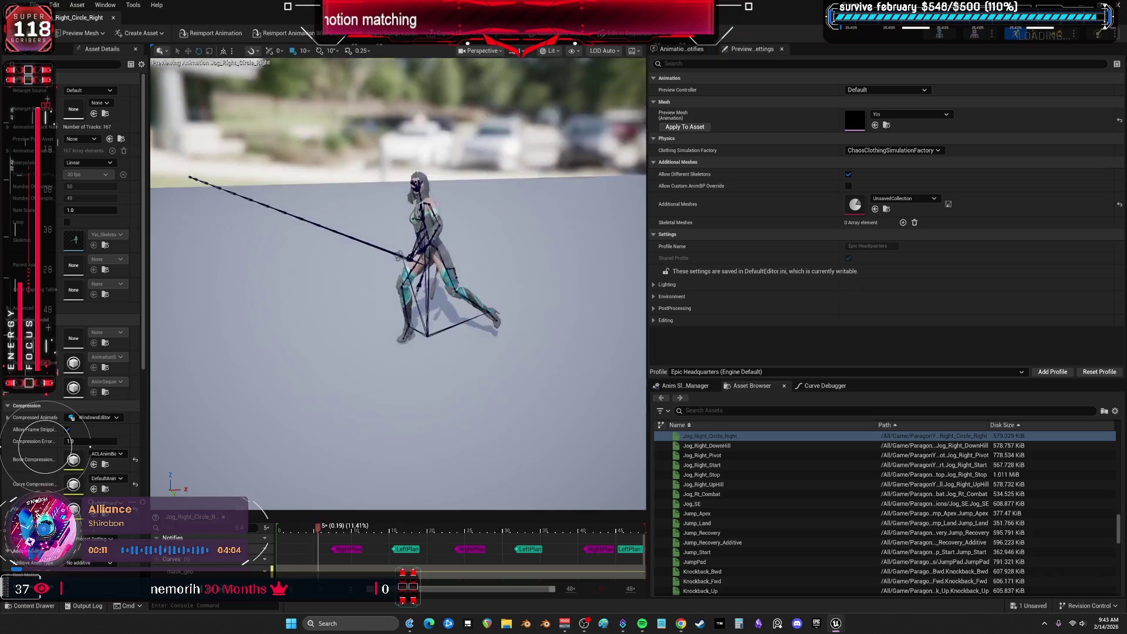
# Preview Yin's Q_Pull_Kick_Bwd, Q_Recovery, Q_Pull_Kick_Rt and Q_Targeting_Intro_Additive animations
pyautogui.scroll(-3, 790, 534)
pyautogui.scroll(-3, 757, 508)
pyautogui.scroll(-5, 755, 504)
pyautogui.doubleClick(732, 495)
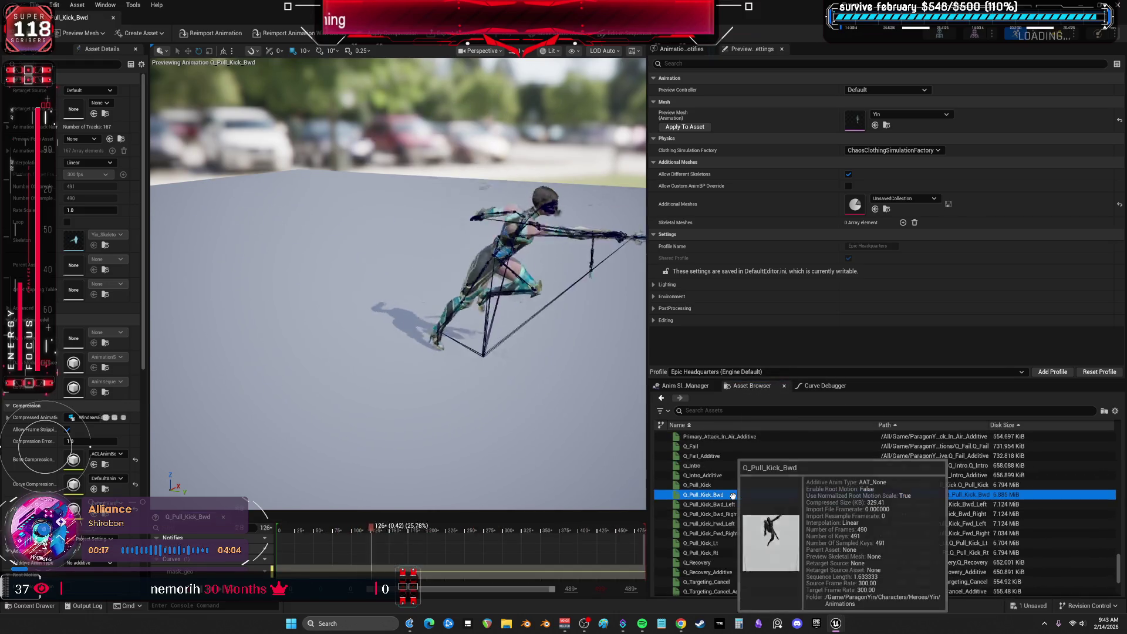
pyautogui.scroll(-1, 732, 494)
pyautogui.doubleClick(704, 534)
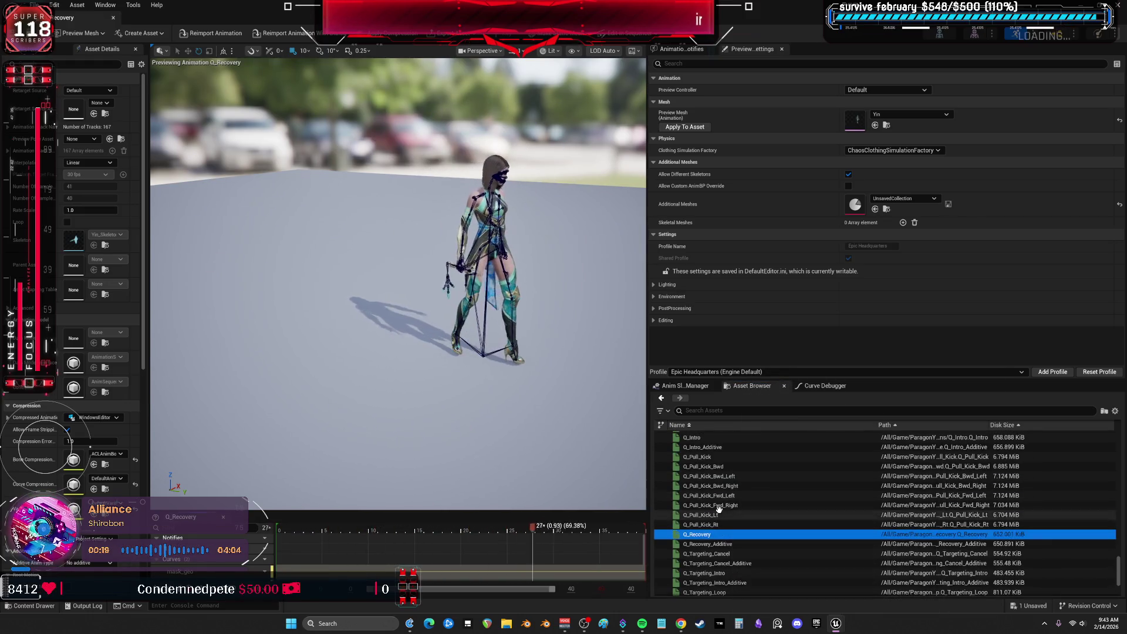
pyautogui.doubleClick(719, 524)
pyautogui.scroll(-2, 740, 525)
pyautogui.click(760, 527)
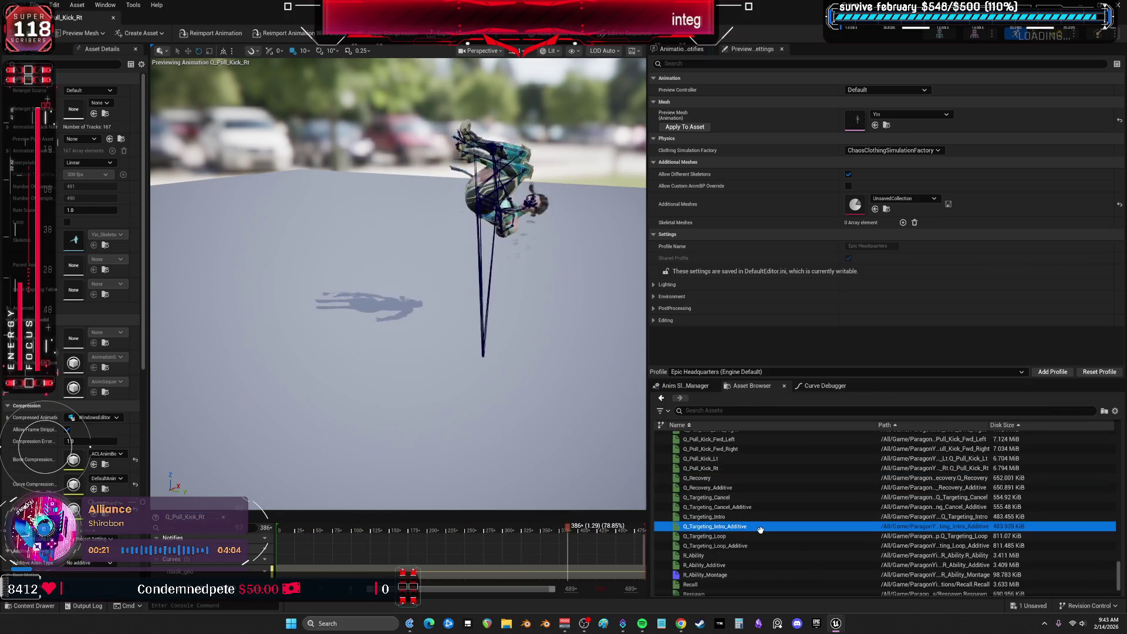
pyautogui.scroll(-1, 751, 528)
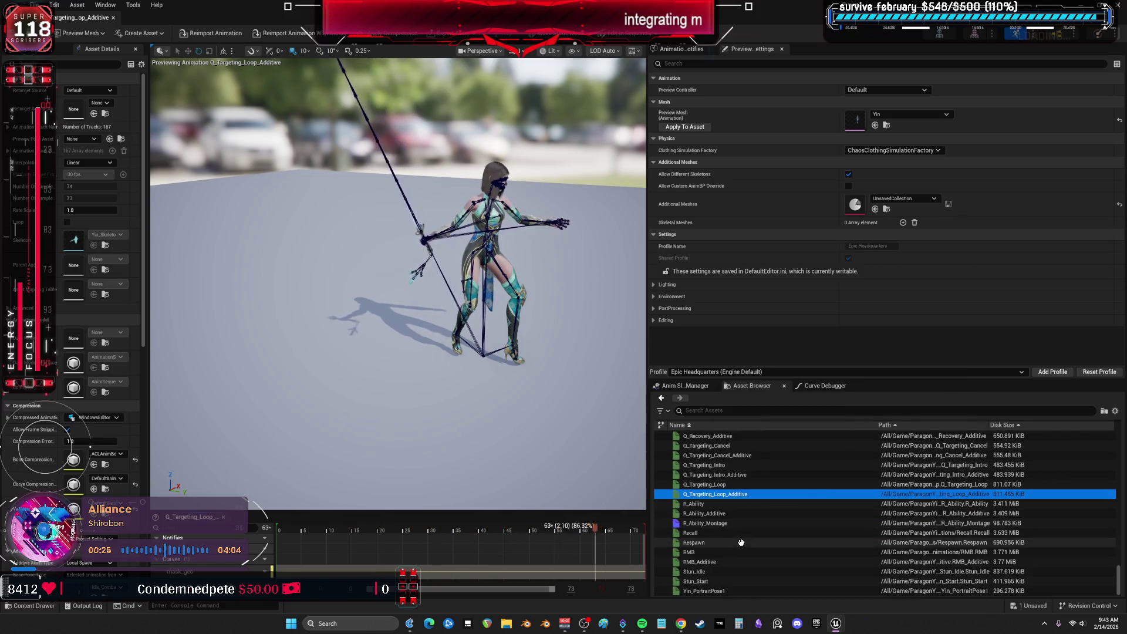
# Preview Q_Pull_Kick_Fwd_Left and the Primary_Attack In_Air, D_Recovery, C_Slow and C_Fast_Additive clips
pyautogui.scroll(3, 753, 537)
pyautogui.doubleClick(727, 500)
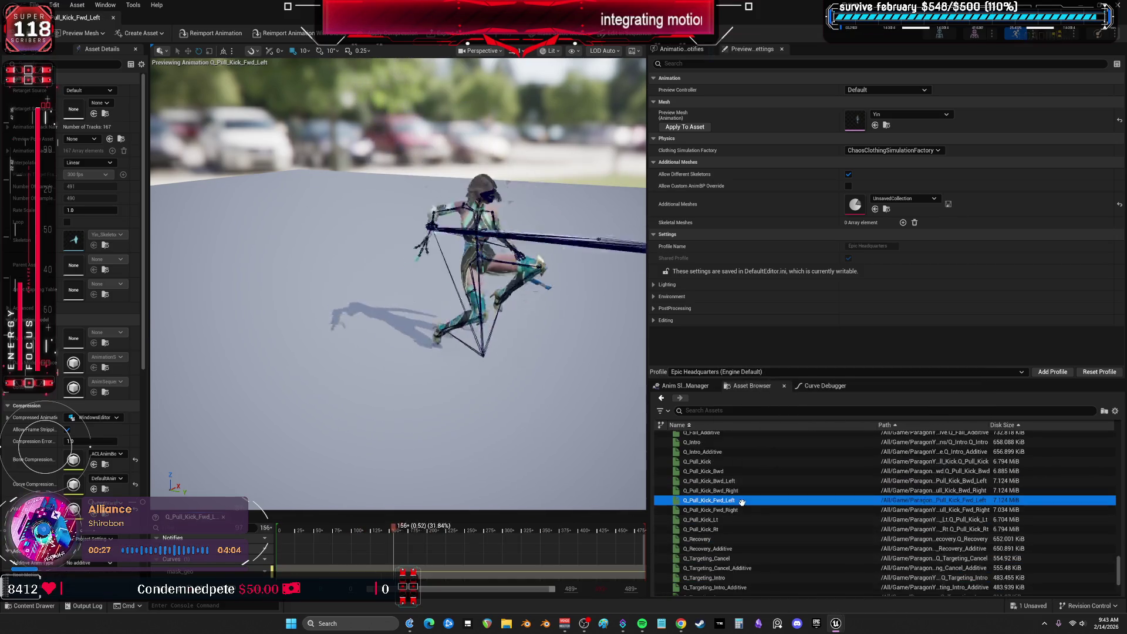
pyautogui.scroll(2, 737, 499)
pyautogui.click(735, 474)
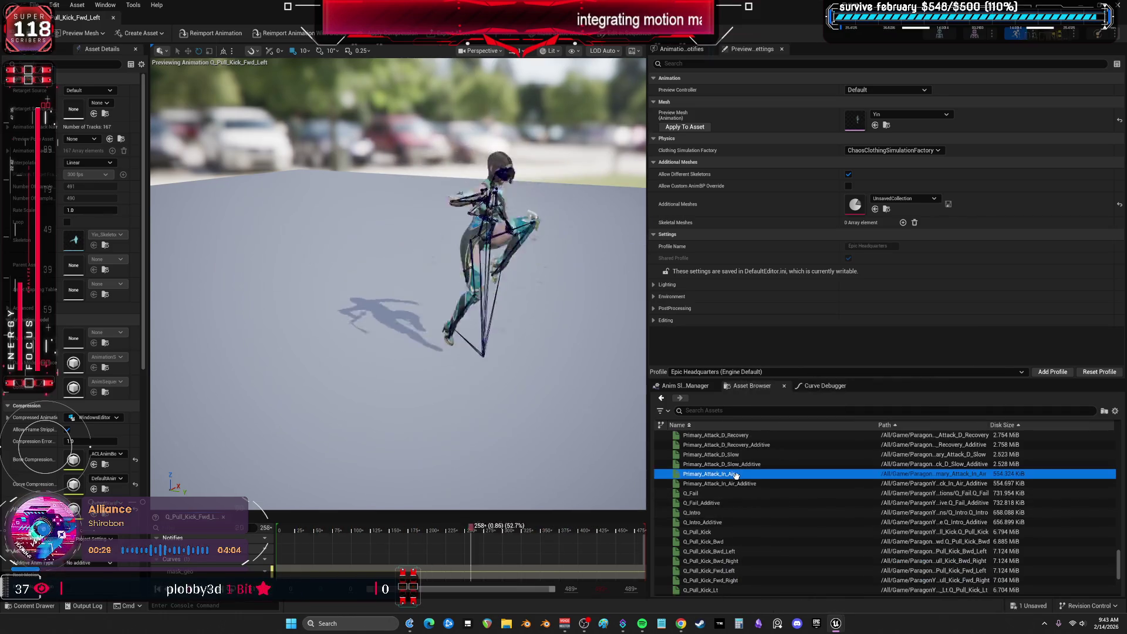
pyautogui.scroll(2, 757, 487)
pyautogui.click(750, 491)
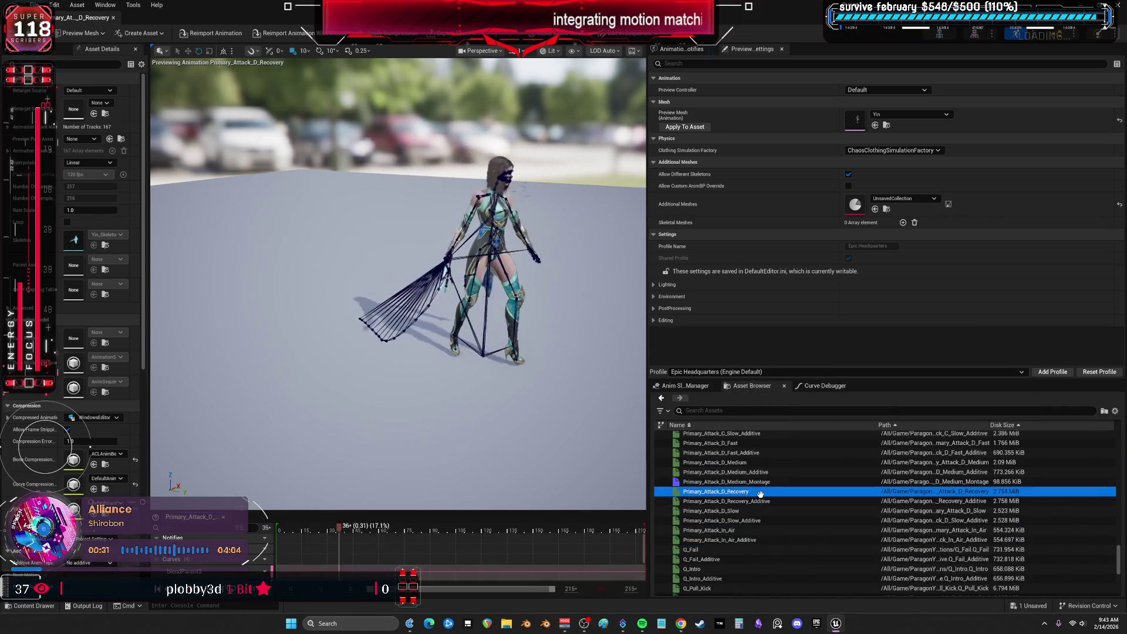
pyautogui.scroll(2, 750, 494)
pyautogui.click(741, 480)
pyautogui.scroll(2, 740, 480)
pyautogui.click(738, 464)
pyautogui.scroll(10, 733, 472)
# Preview Jump_Land, Jog_Right_Start, Jog_Right_Pivot, Jog_Right and Jog_Left_DownHill, then return to the level editor
pyautogui.click(716, 484)
pyautogui.scroll(2, 716, 482)
pyautogui.click(715, 471)
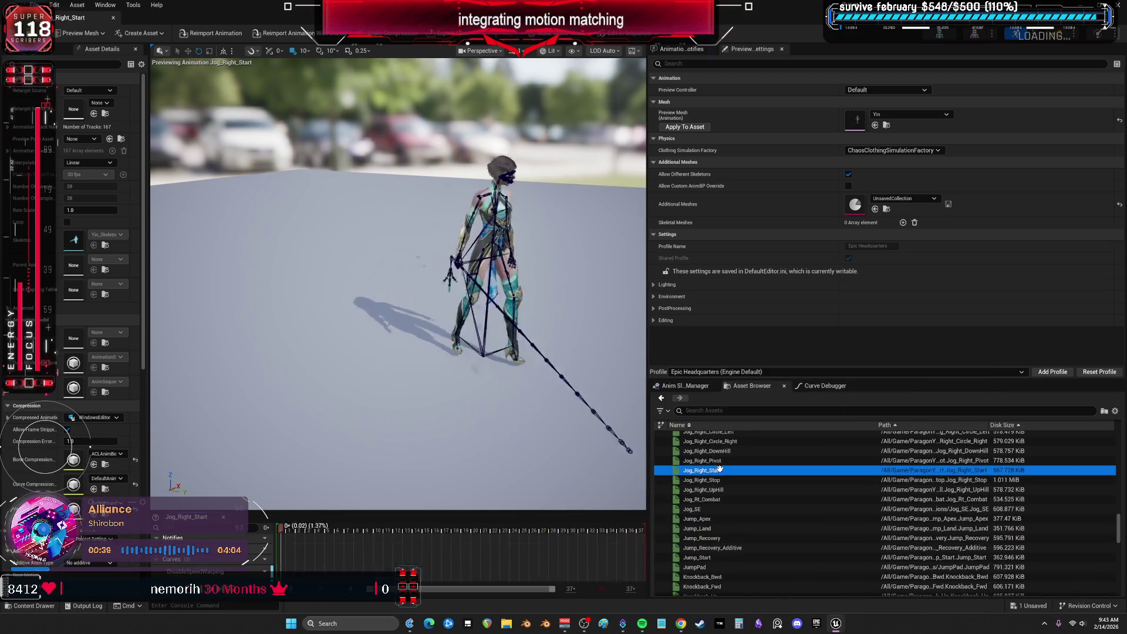
pyautogui.click(715, 461)
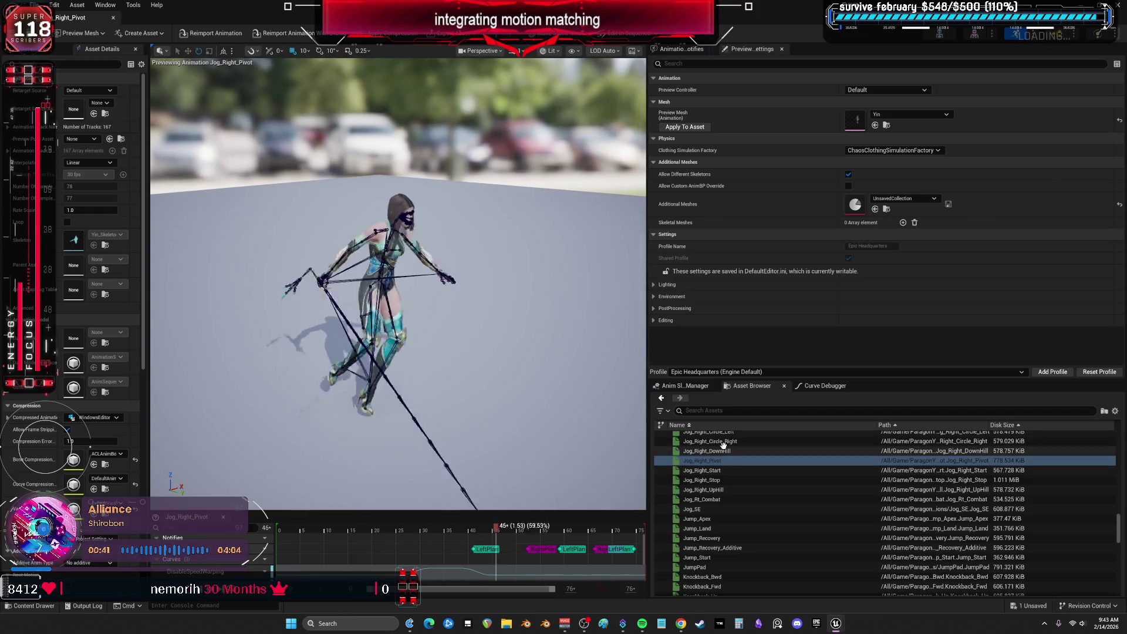
pyautogui.scroll(3, 725, 457)
pyautogui.click(730, 478)
pyautogui.scroll(2, 730, 478)
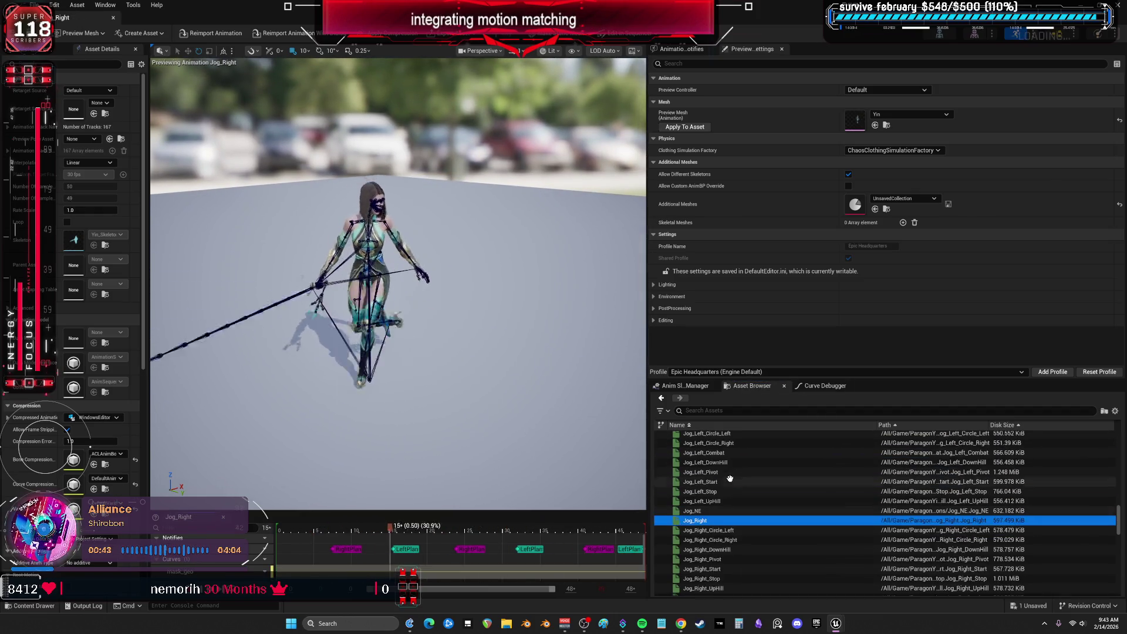
pyautogui.click(730, 462)
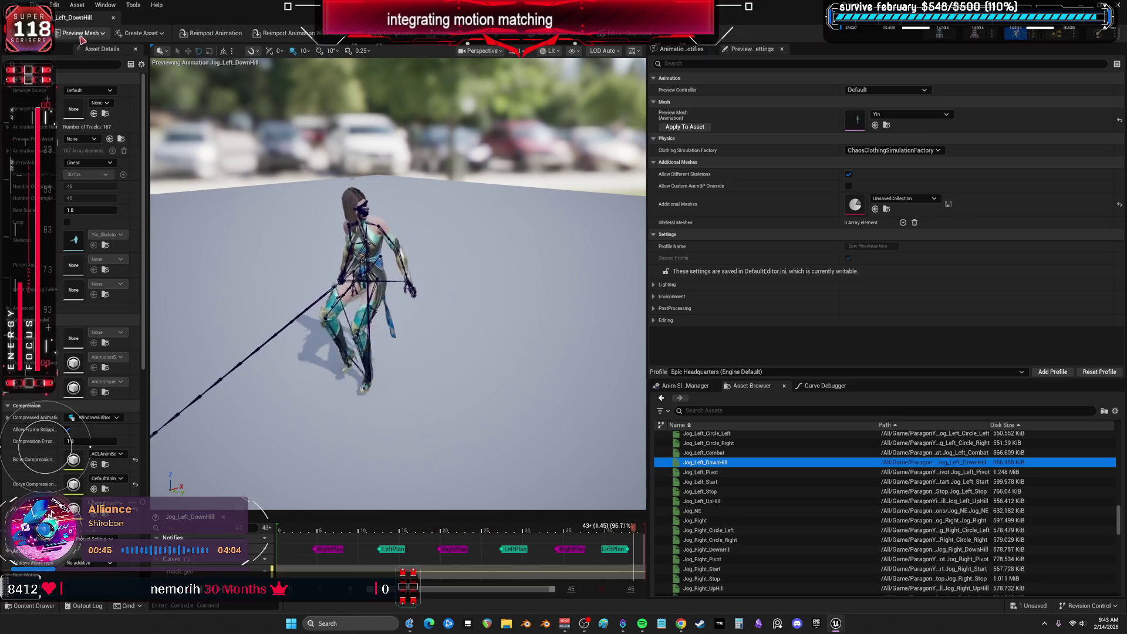
pyautogui.hotkey('alt', 'Tab')
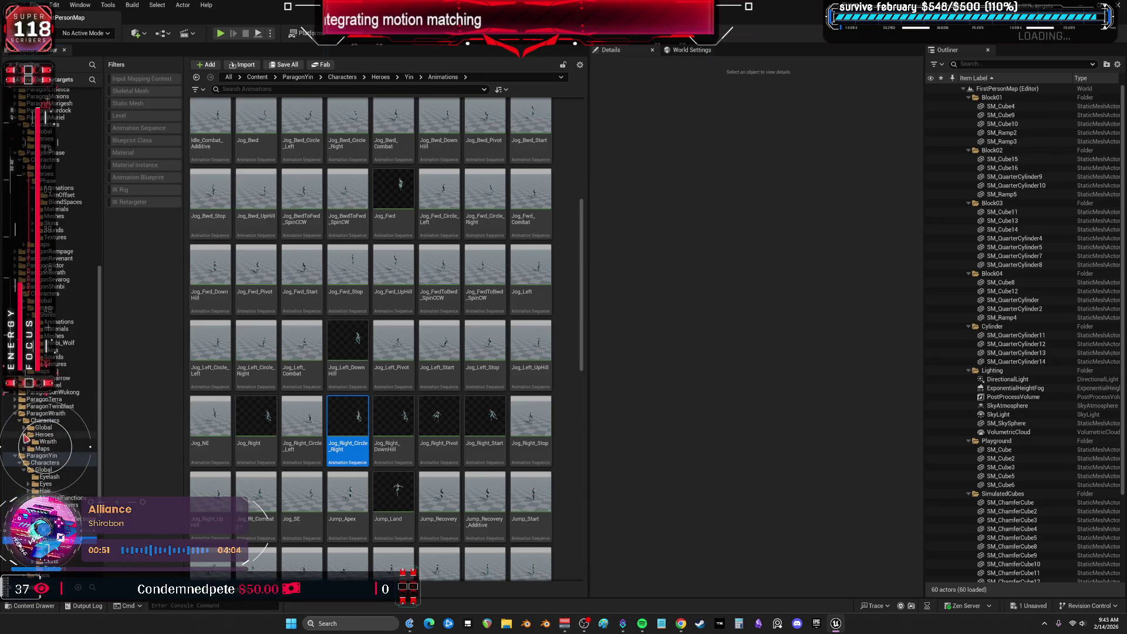
# Show Wraith's Animations folder and scroll through its assets
pyautogui.click(57, 449)
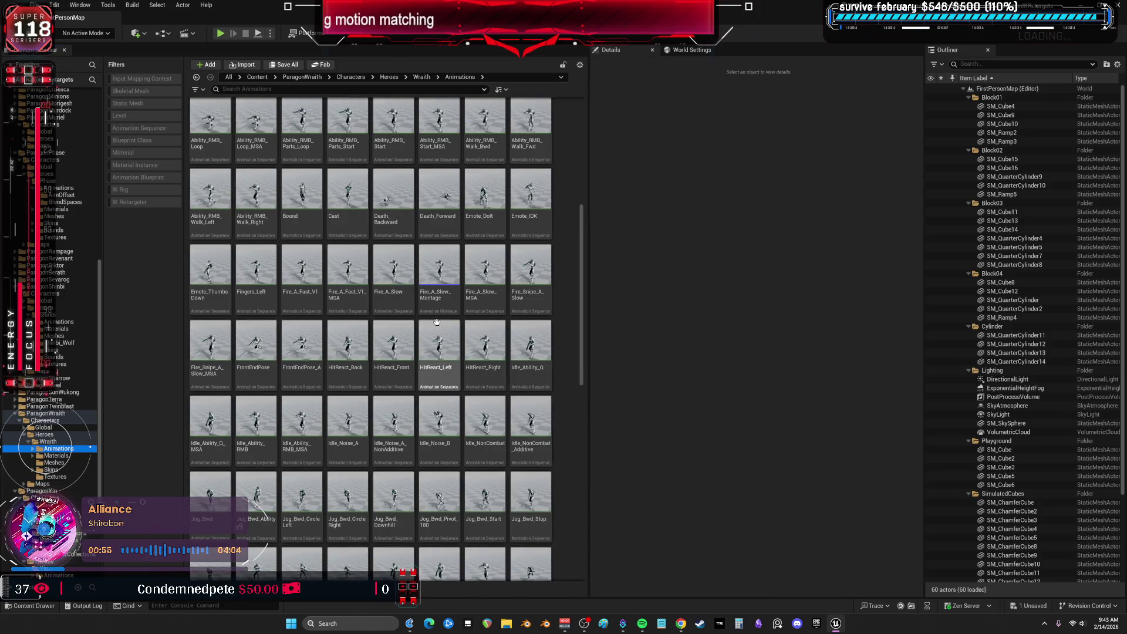
pyautogui.scroll(-5, 481, 387)
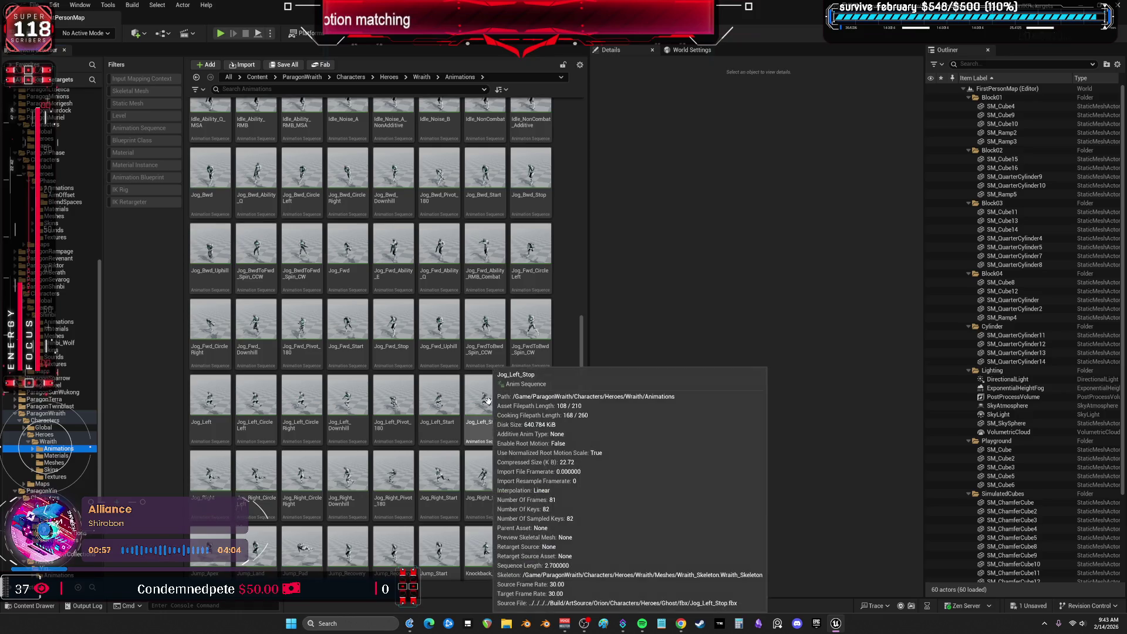
pyautogui.scroll(-4, 489, 400)
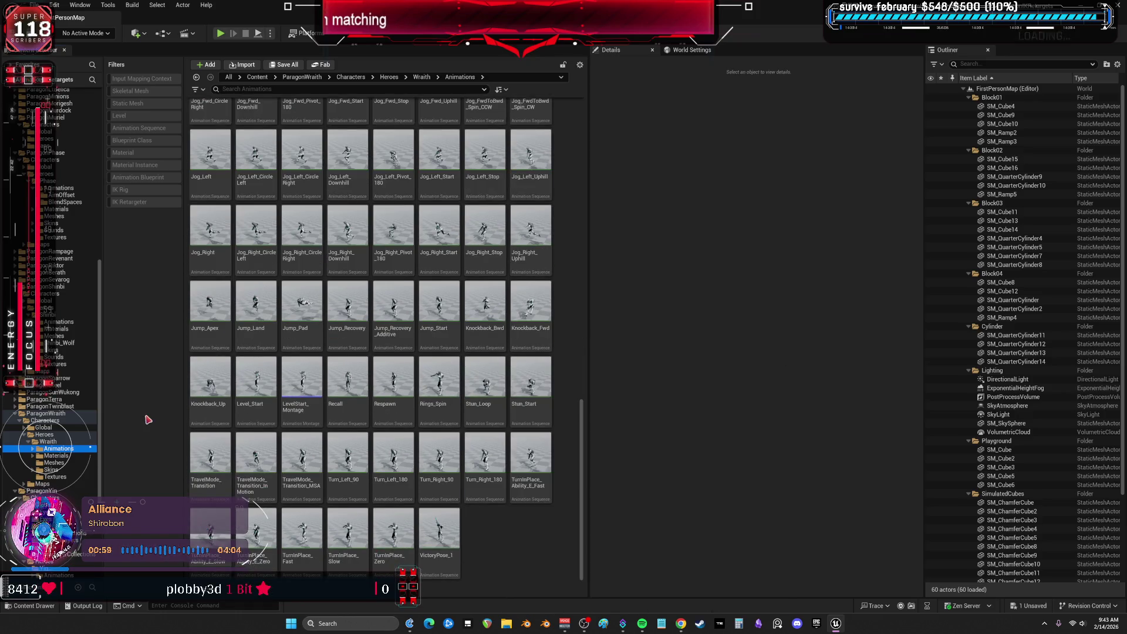
# Collapse ParagonWraith, show TwinBlast's animations and open Jog_Fwd in the animation editor
pyautogui.doubleClick(21, 413)
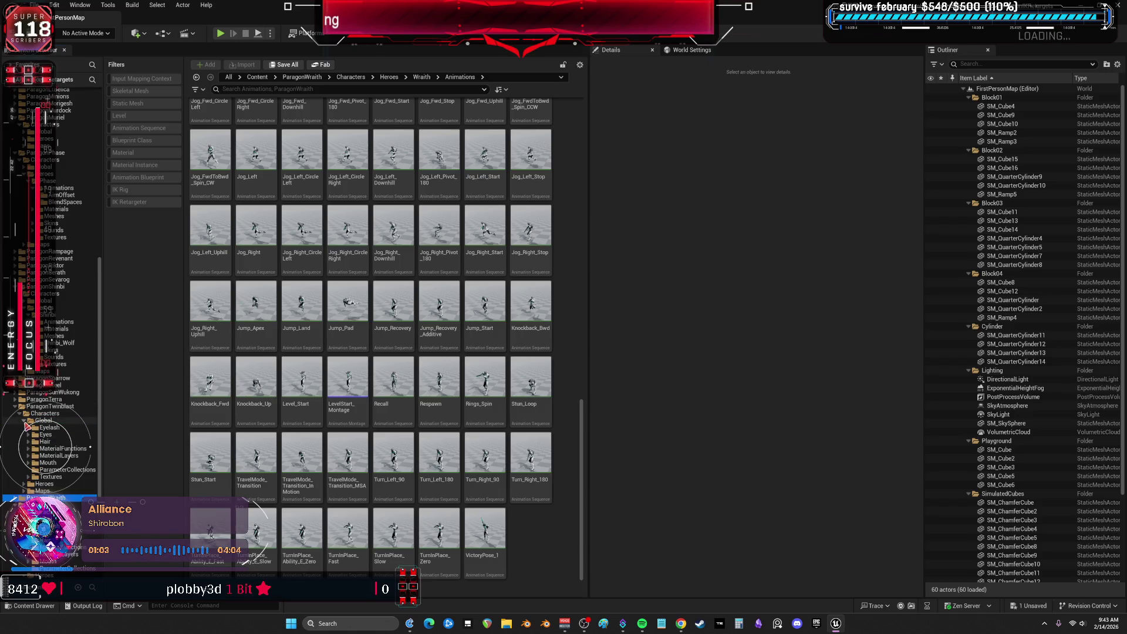
pyautogui.click(37, 441)
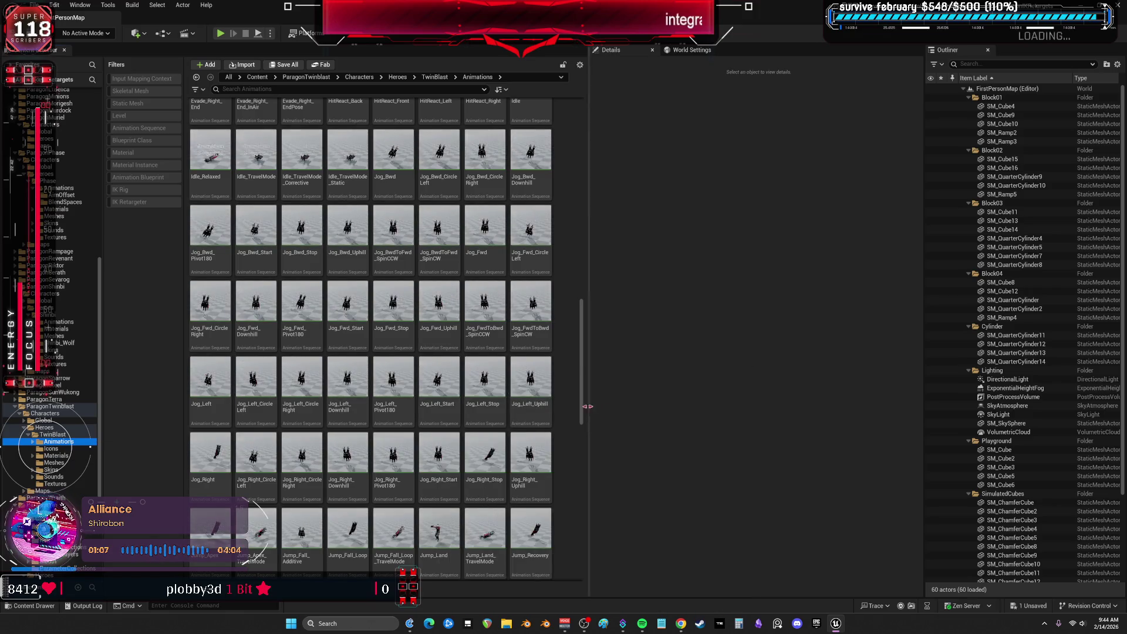
pyautogui.doubleClick(484, 255)
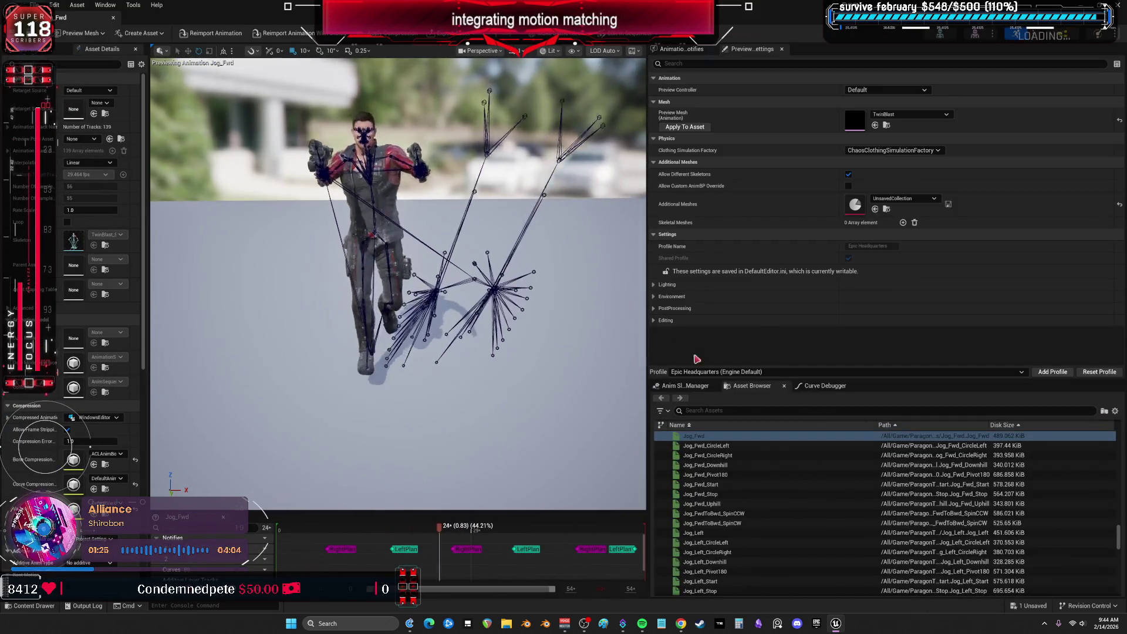
# Preview TwinBlast's Jog_Left_CircleLeft animation, then close the animation editor
pyautogui.scroll(-3, 741, 491)
pyautogui.scroll(-1, 742, 491)
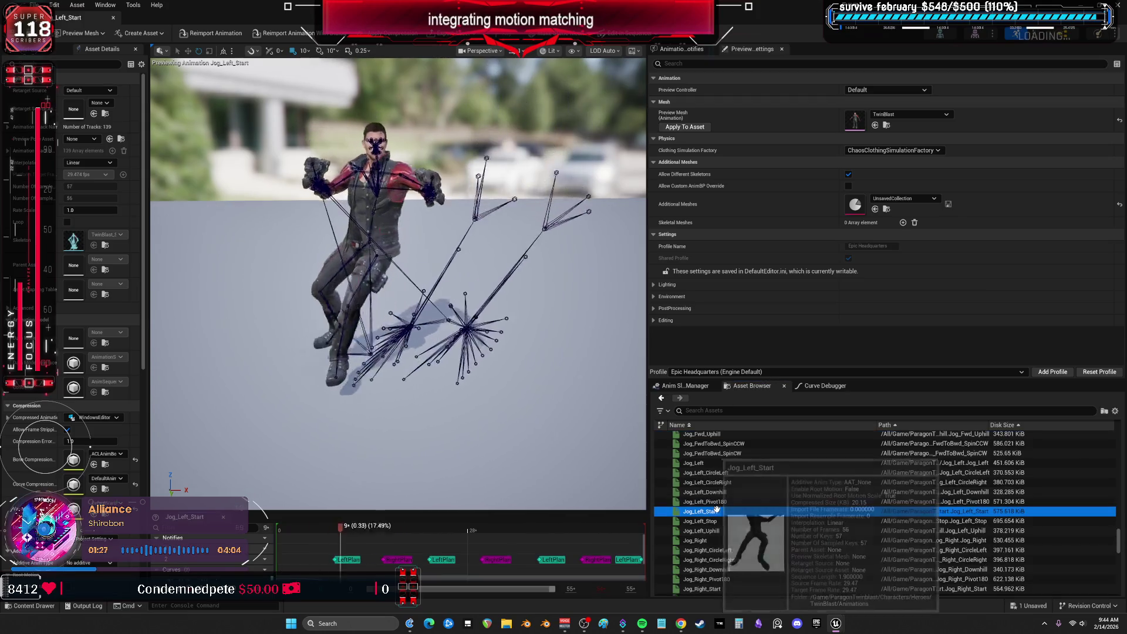
pyautogui.click(748, 472)
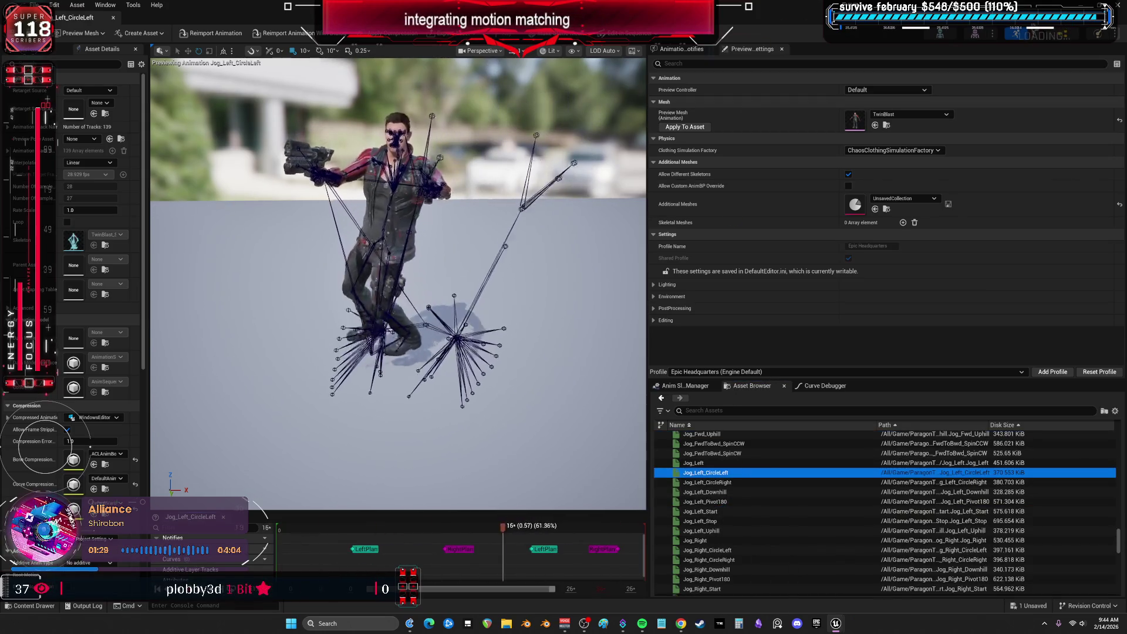
pyautogui.click(112, 19)
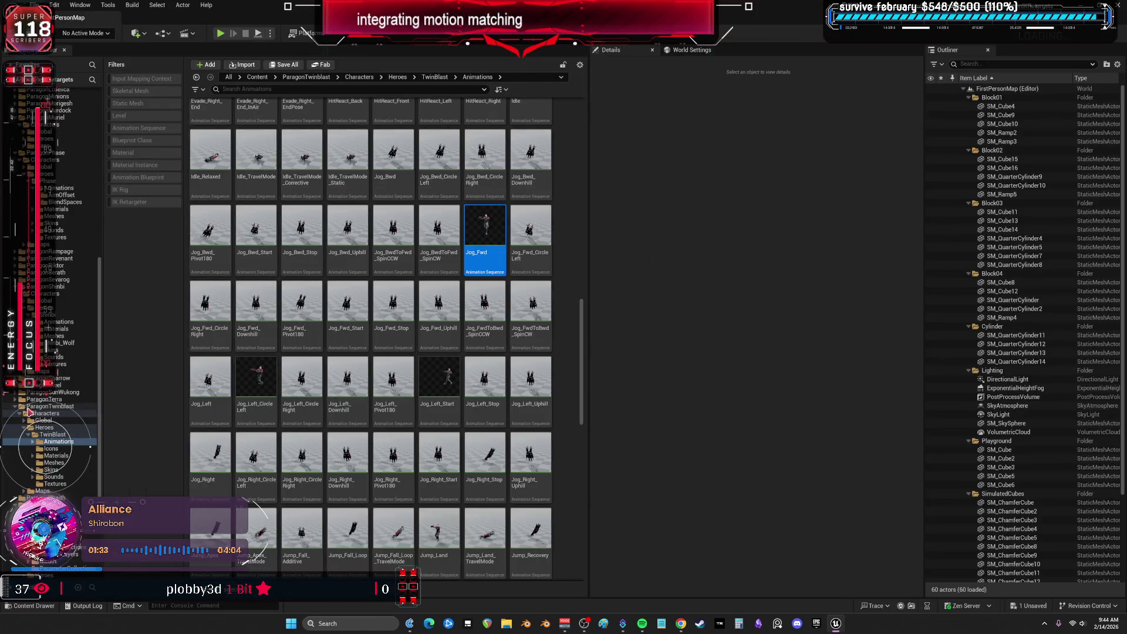
# Collapse ParagonTwinblast, show Terra's Animations folder and open Jog_Right_Start in the animation editor
pyautogui.keyDown('ctrl'); pyautogui.click(18, 407); pyautogui.keyUp('ctrl')
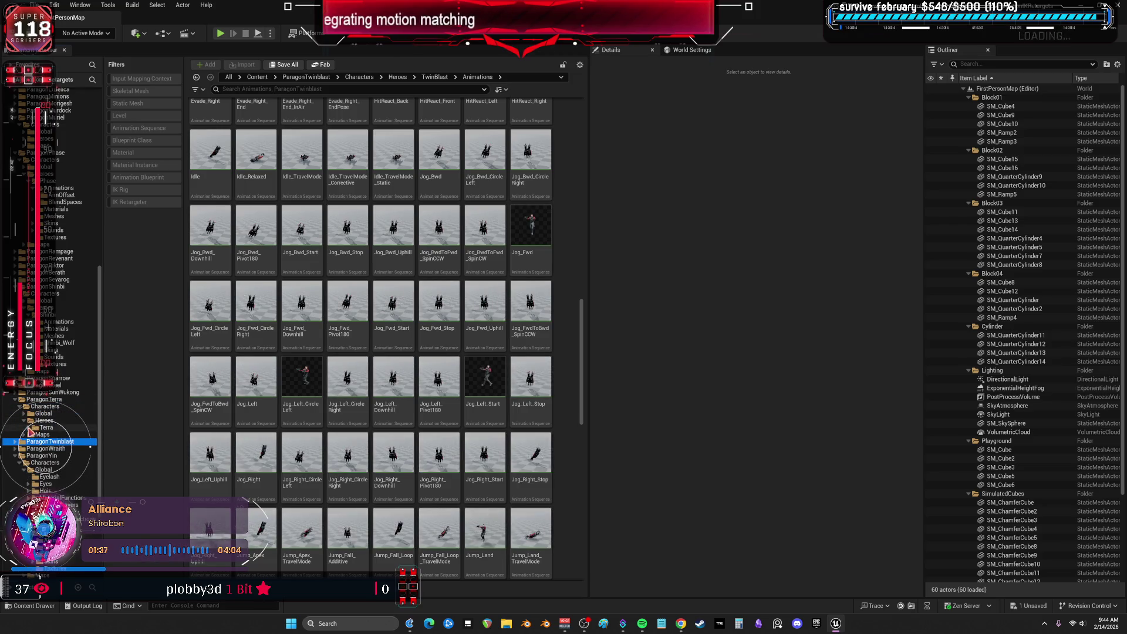
pyautogui.click(54, 435)
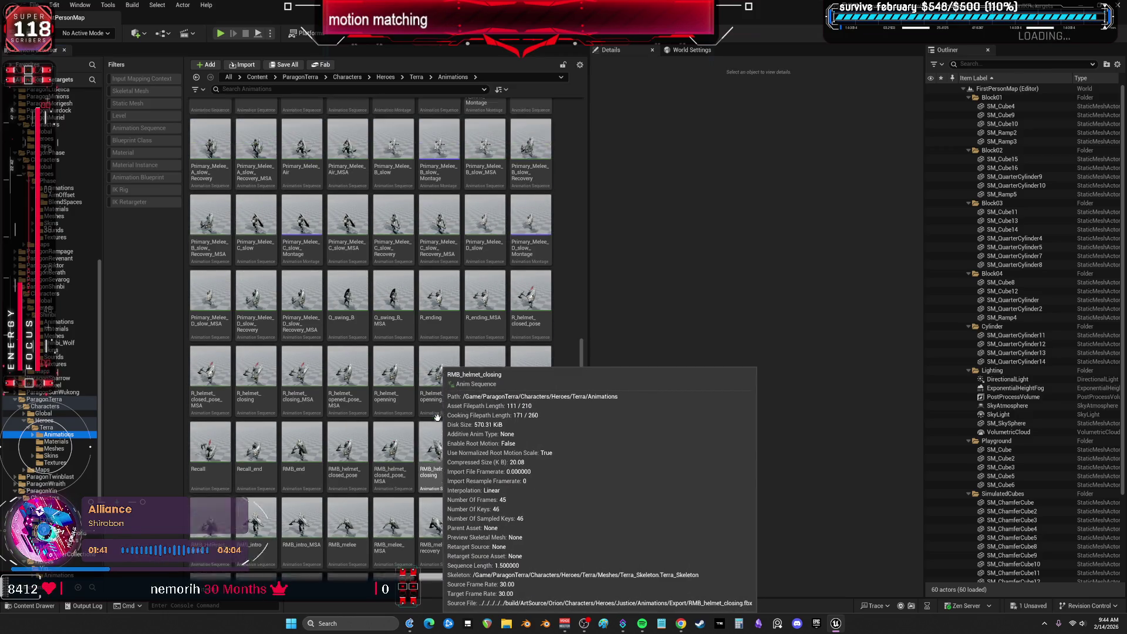
pyautogui.scroll(2, 422, 399)
pyautogui.scroll(3, 302, 171)
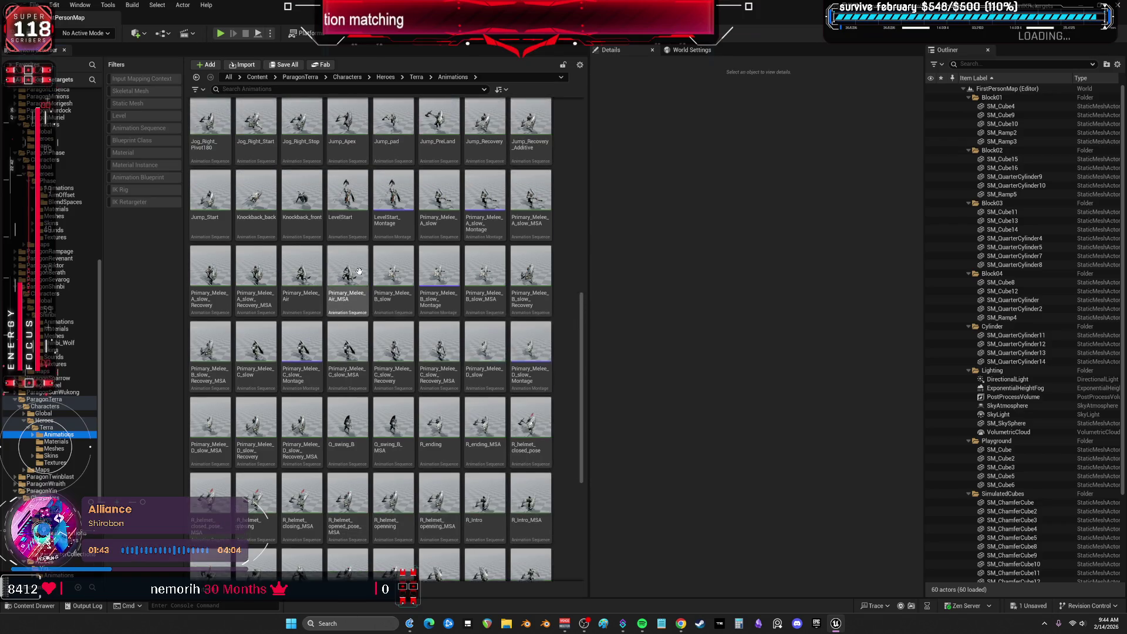
pyautogui.click(249, 170)
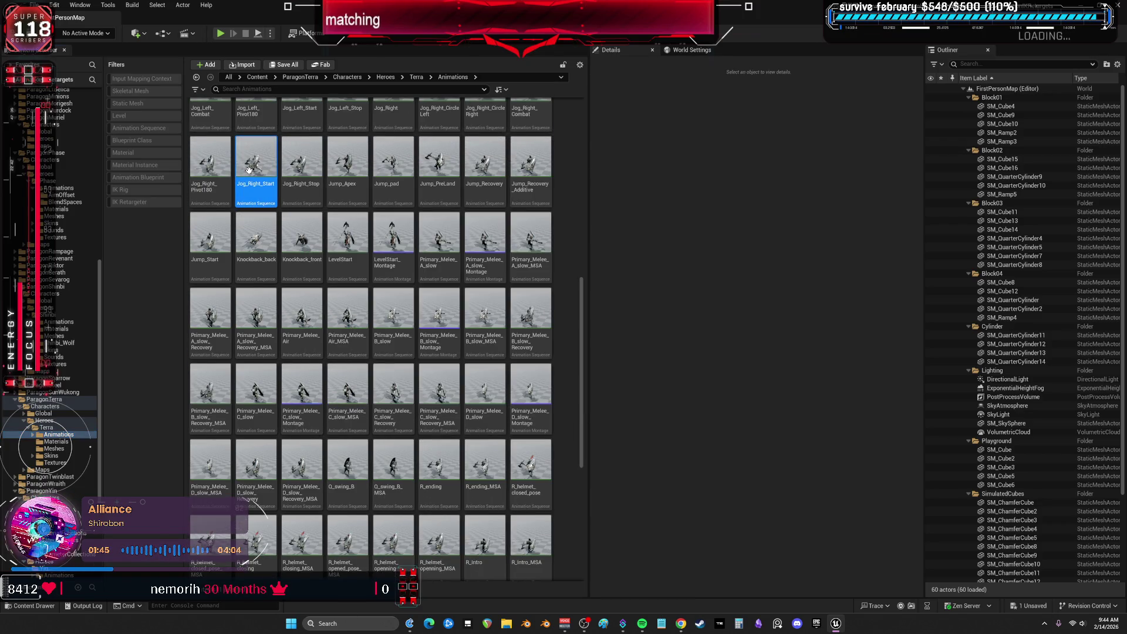
pyautogui.doubleClick(253, 181)
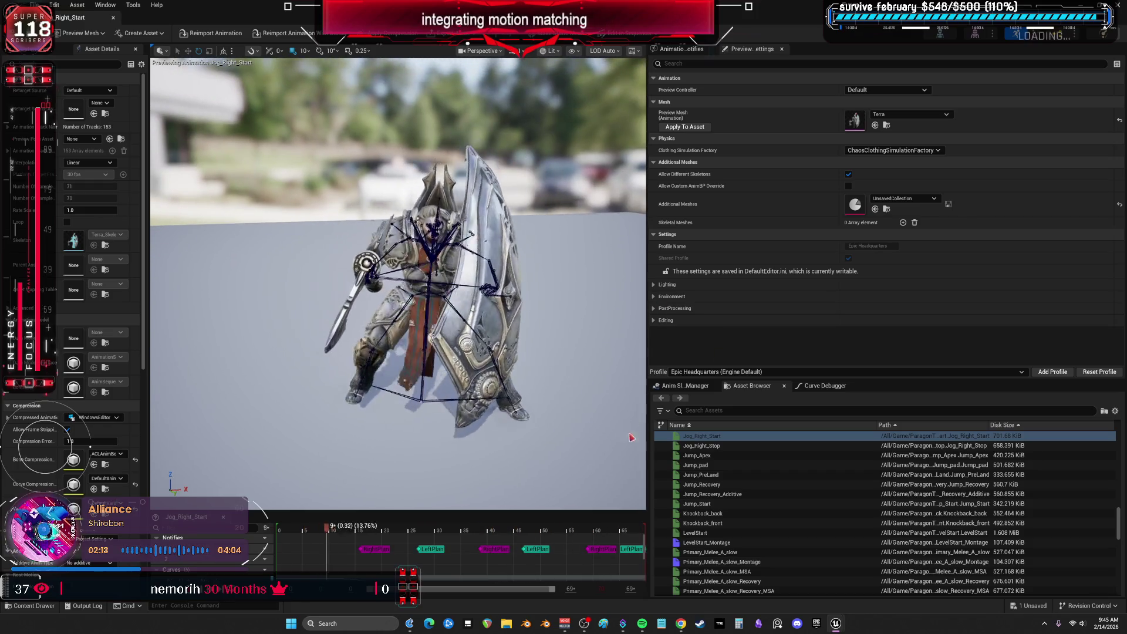
# Preview Terra's Jump_Recovery, Primary_Melee_Air, B_slow_Recovery, D_slow_MSA and Q_swing_B_MSA, then return to the level editor
pyautogui.click(701, 484)
pyautogui.scroll(-3, 722, 508)
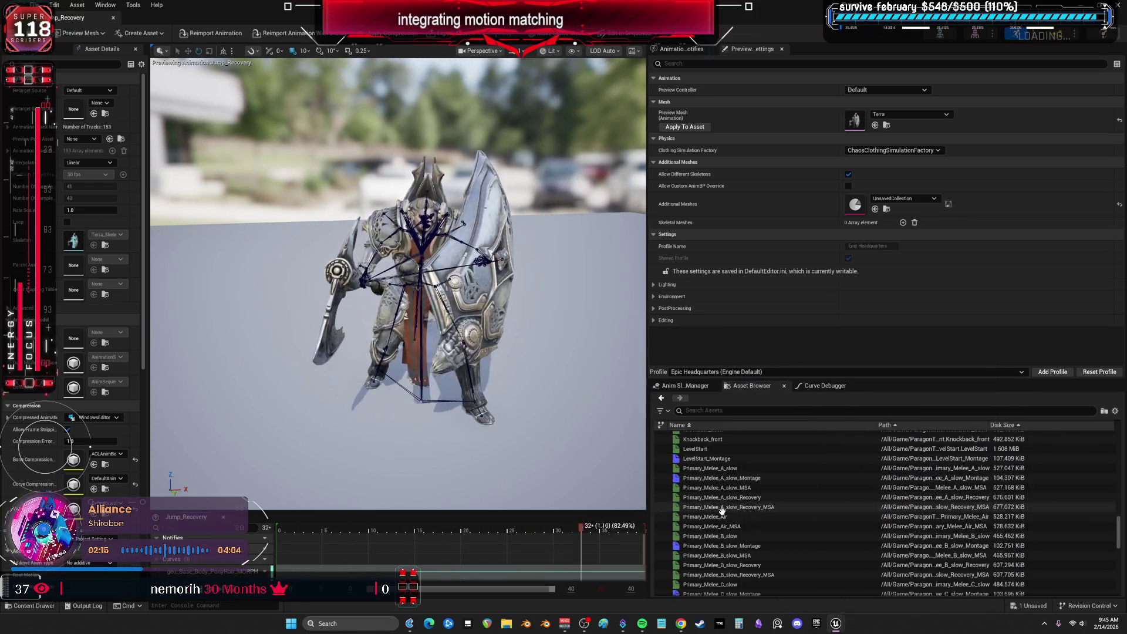
pyautogui.click(722, 516)
pyautogui.scroll(-2, 716, 515)
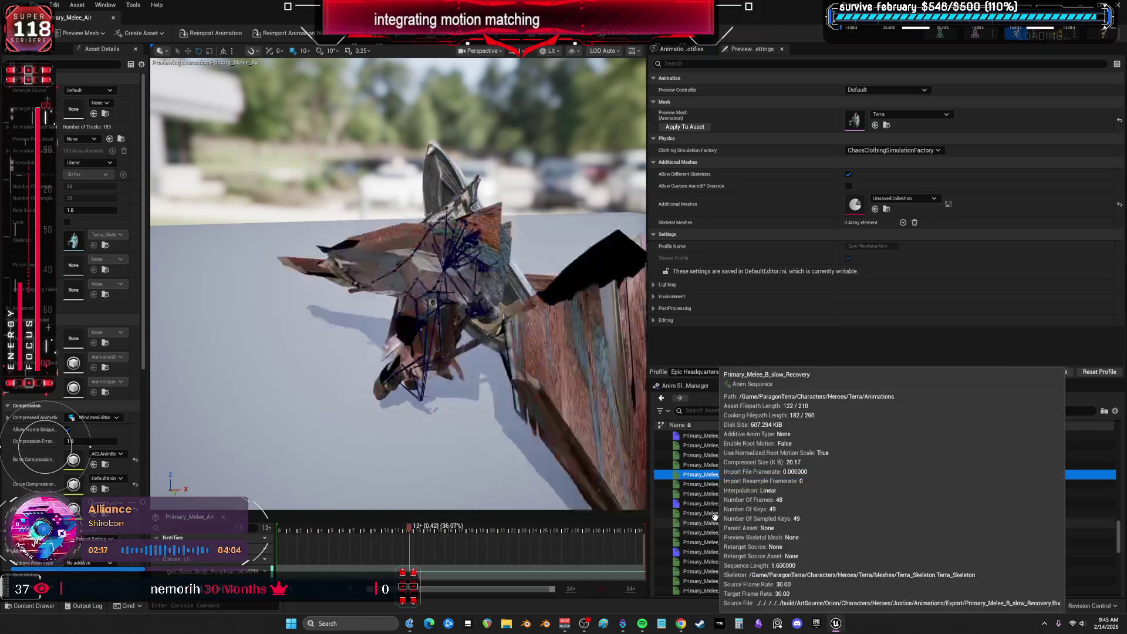
pyautogui.click(715, 517)
pyautogui.scroll(-3, 710, 529)
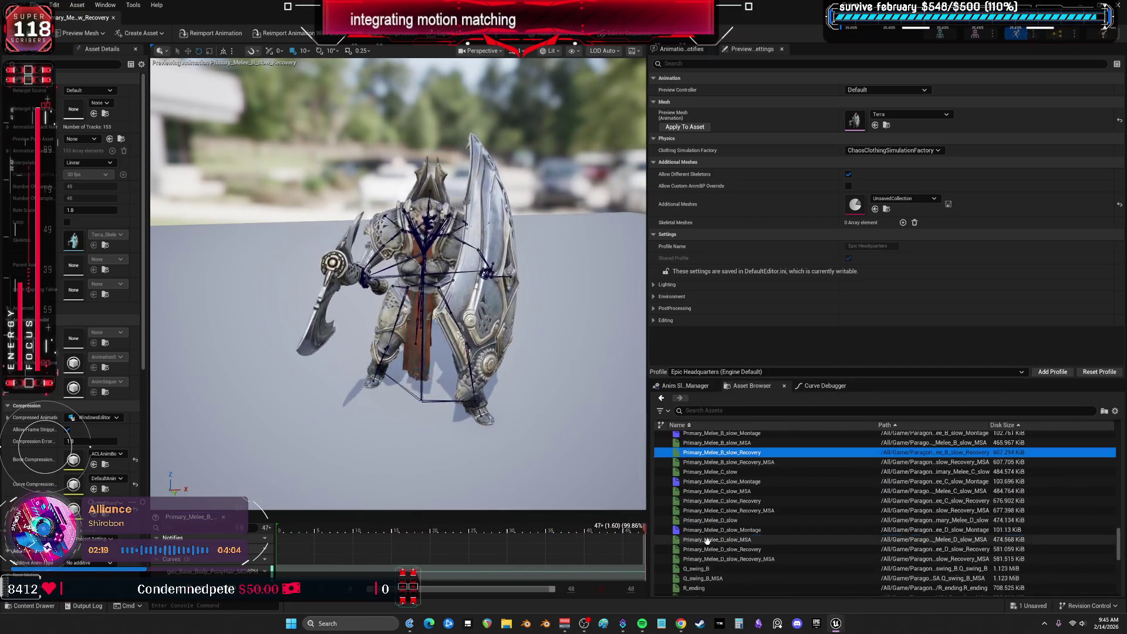
pyautogui.click(707, 540)
pyautogui.click(713, 578)
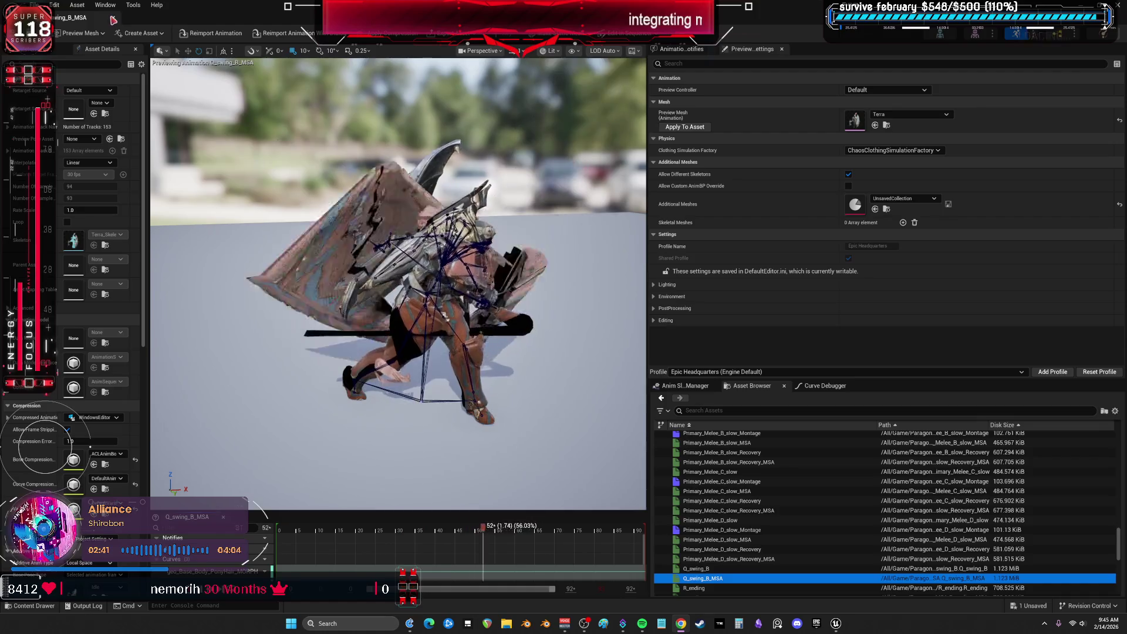
pyautogui.hotkey('alt', 'Tab')
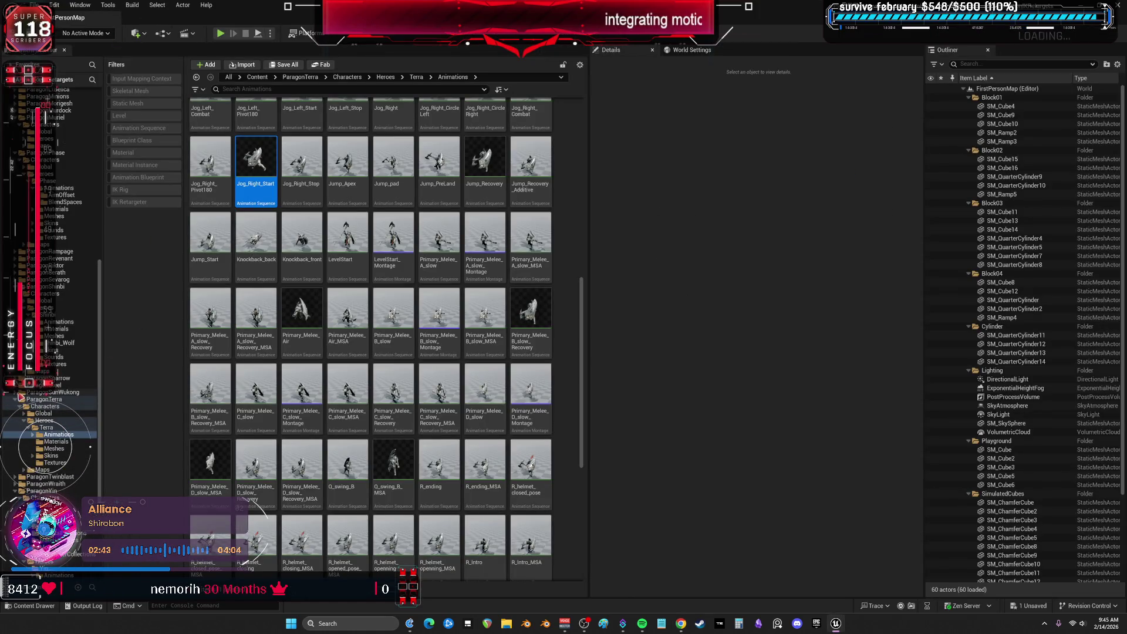
# Expand ParagonSunWukong and open Heroes > Wukong > Animations in the content browser
pyautogui.click(17, 393)
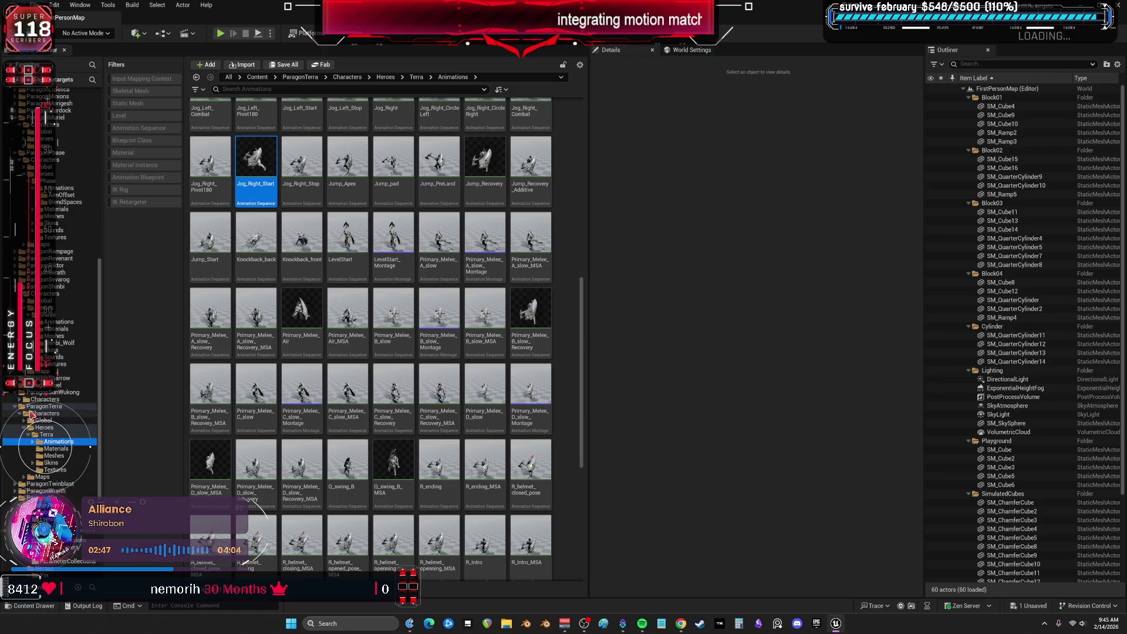
pyautogui.click(42, 455)
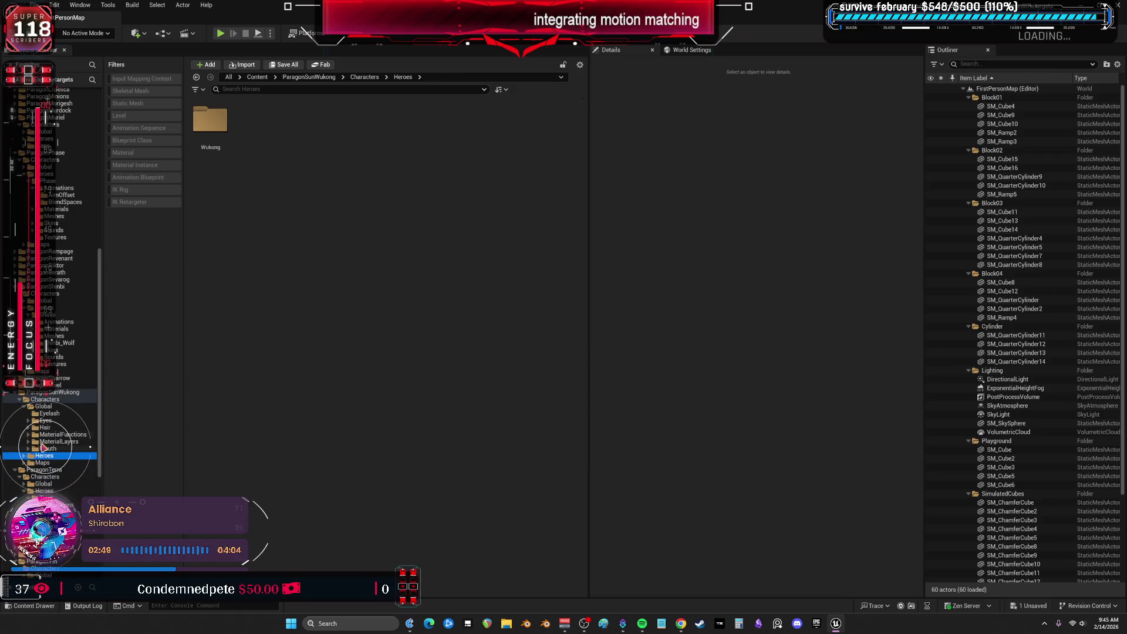
pyautogui.doubleClick(229, 114)
pyautogui.doubleClick(220, 133)
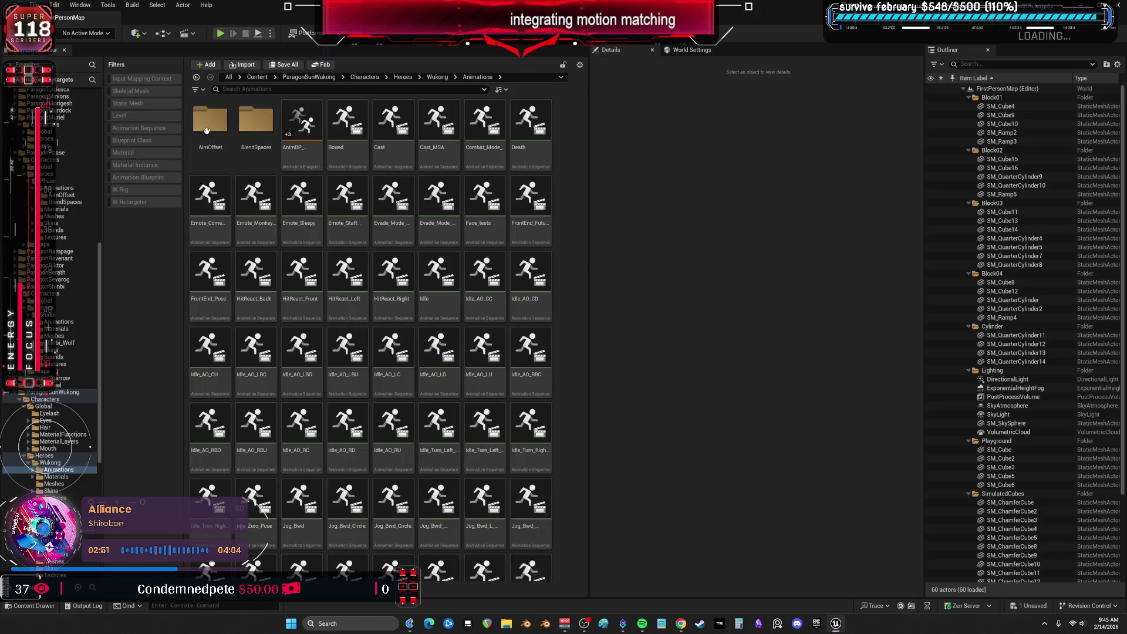
pyautogui.scroll(-1, 458, 463)
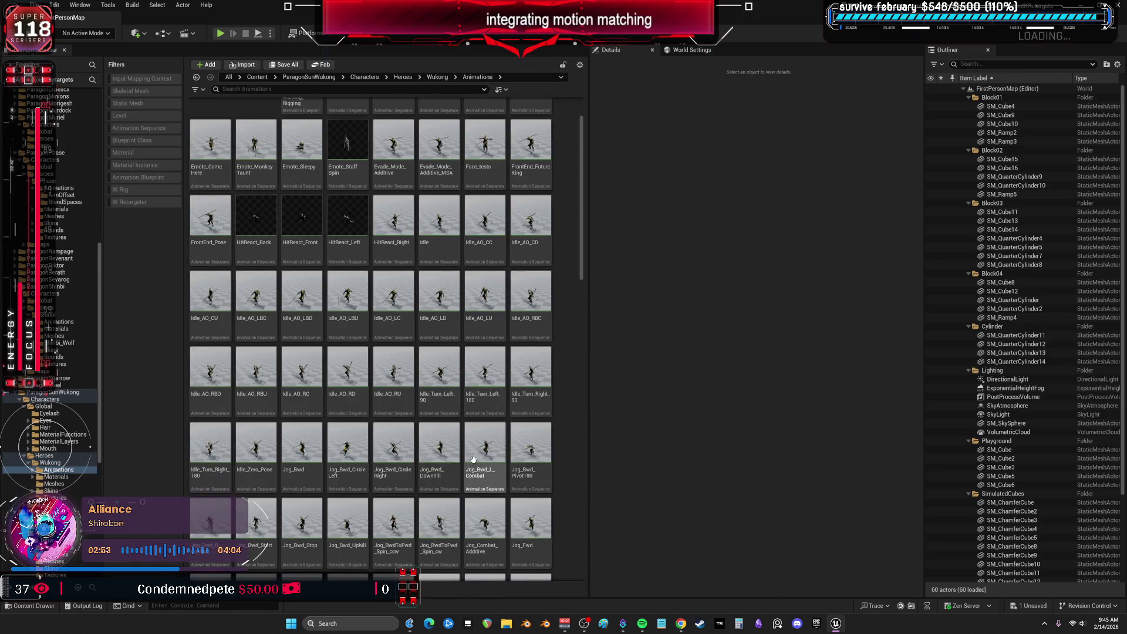
# Open Jog_Bwd_Downhill, then preview Jog_Fwd, Jog_Fwd_CircleRight, Jog_Fwd_Uphill, Jog_Left_Pivot180 and Jump_Land
pyautogui.doubleClick(455, 446)
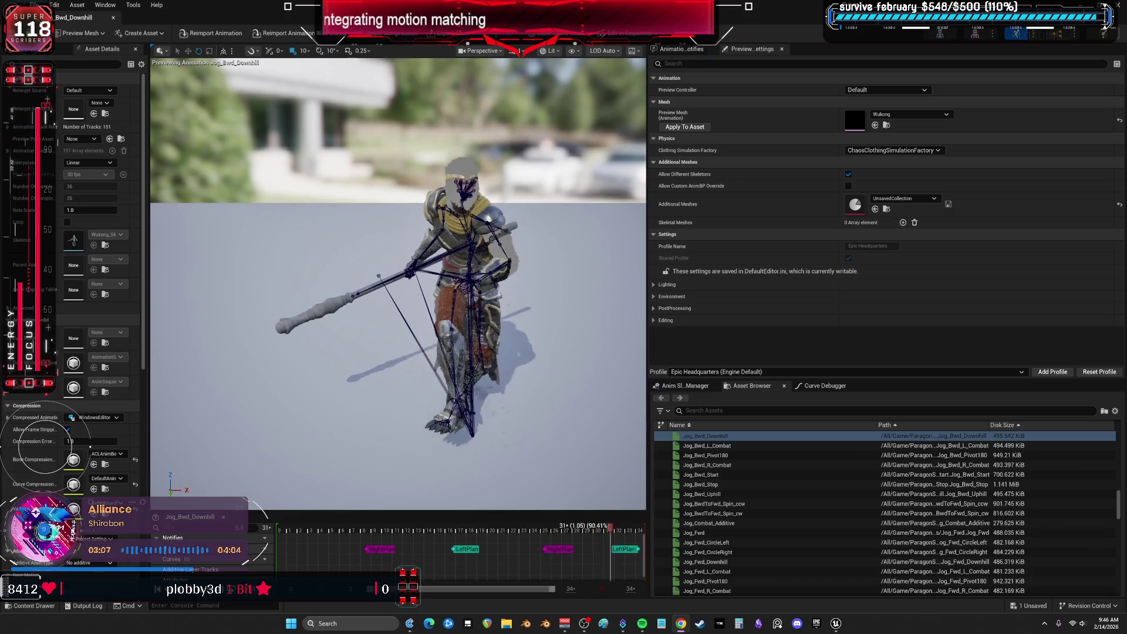
pyautogui.click(773, 532)
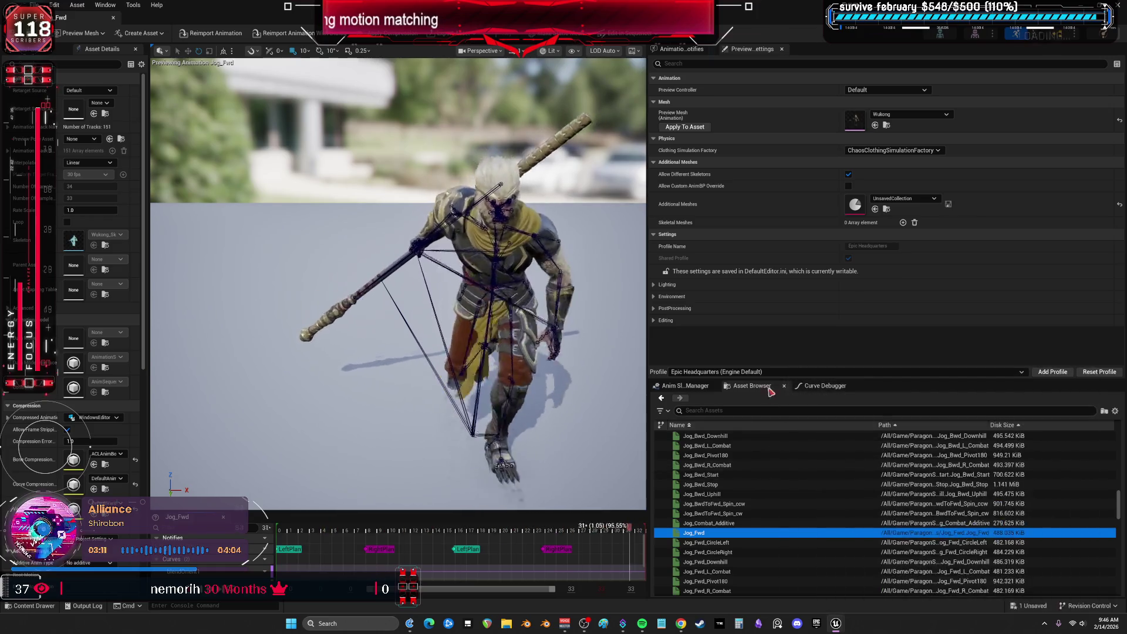
pyautogui.moveTo(458, 346); pyautogui.dragTo(509, 348)
pyautogui.scroll(2, 509, 348)
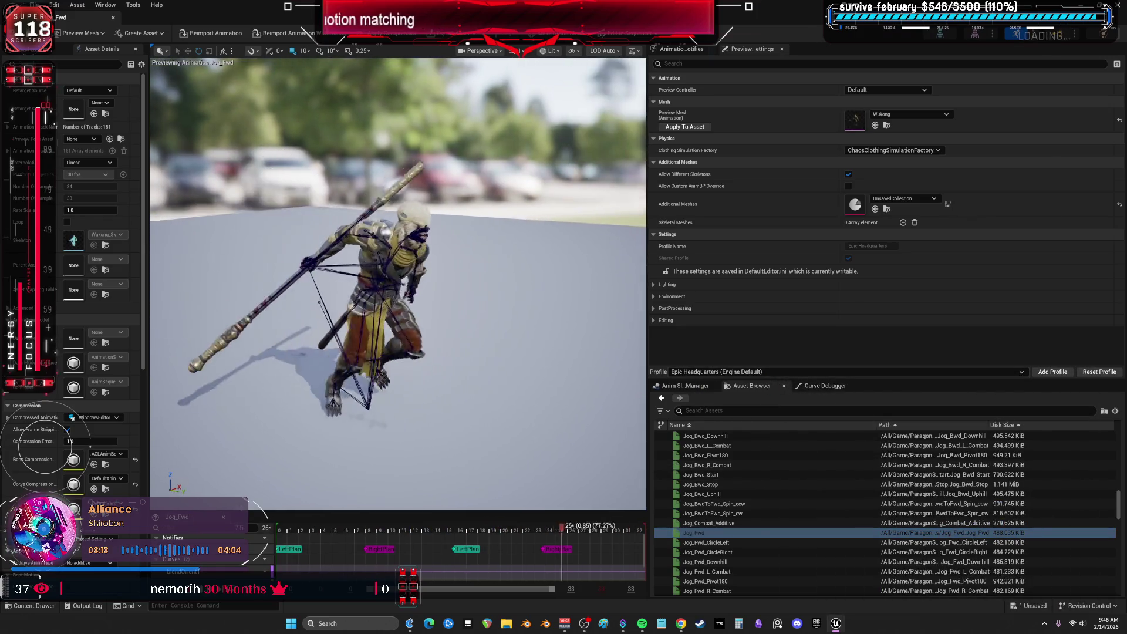
pyautogui.scroll(-2, 744, 434)
pyautogui.click(736, 511)
pyautogui.press('Down')
pyautogui.press('Down')
pyautogui.press('Down')
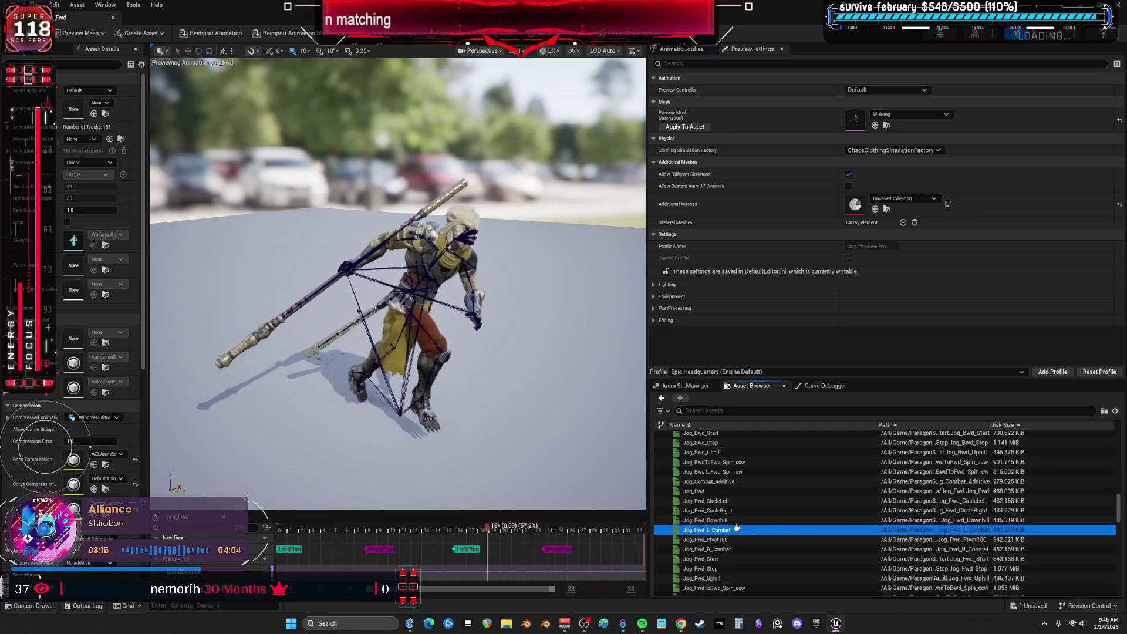
pyautogui.press('Down')
pyautogui.press('Down')
pyautogui.press('Down')
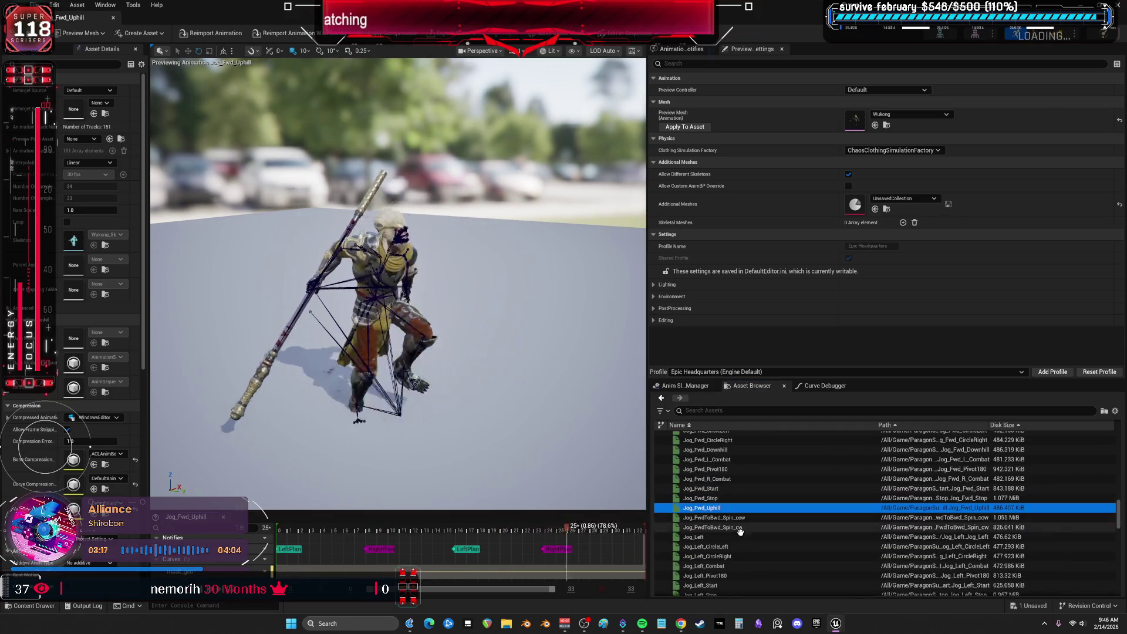
pyautogui.scroll(-2, 764, 511)
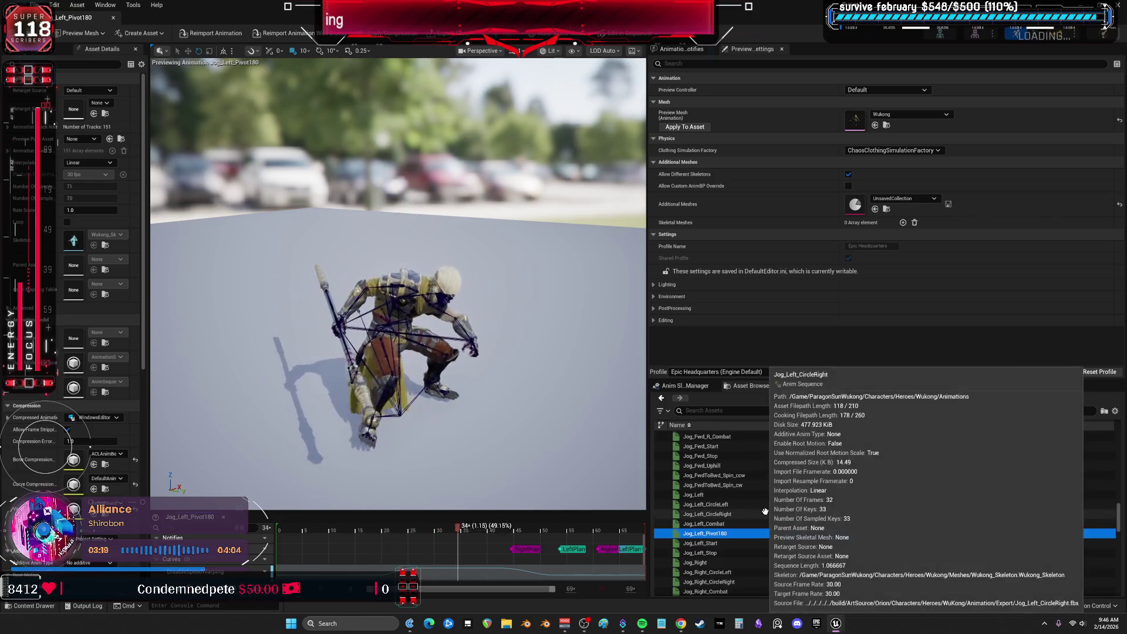
pyautogui.press('Down')
pyautogui.press('Down')
pyautogui.press('Down')
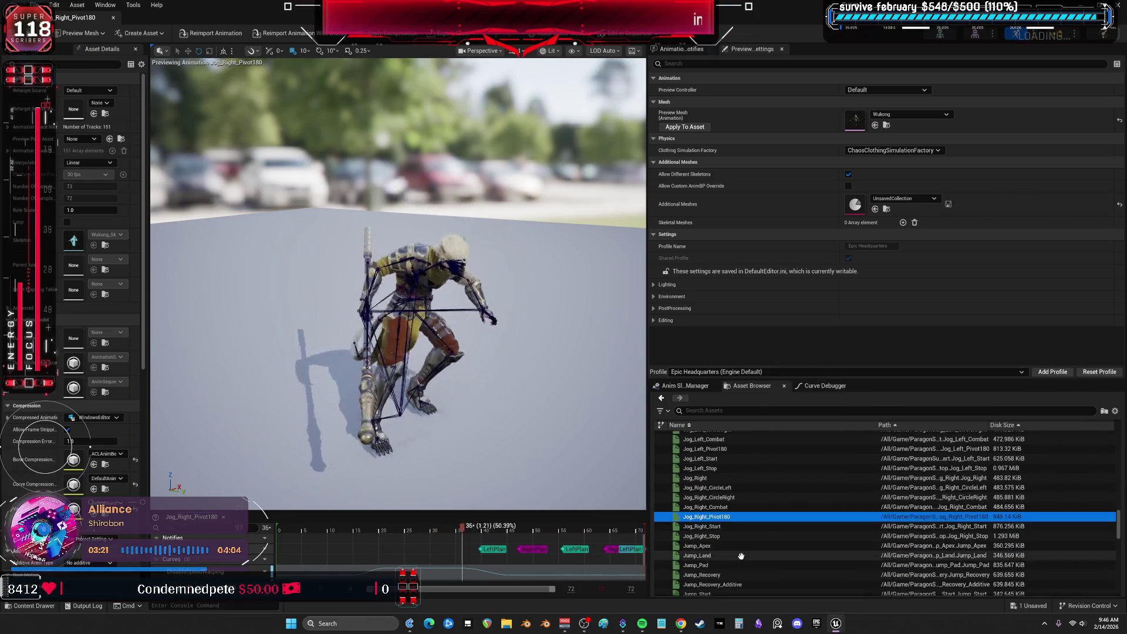
# Preview an Idle_AO aim pose, RMB_Evade_AO_CC and the WukongEvadeRoll blend space
pyautogui.scroll(2, 770, 510)
pyautogui.scroll(15, 770, 509)
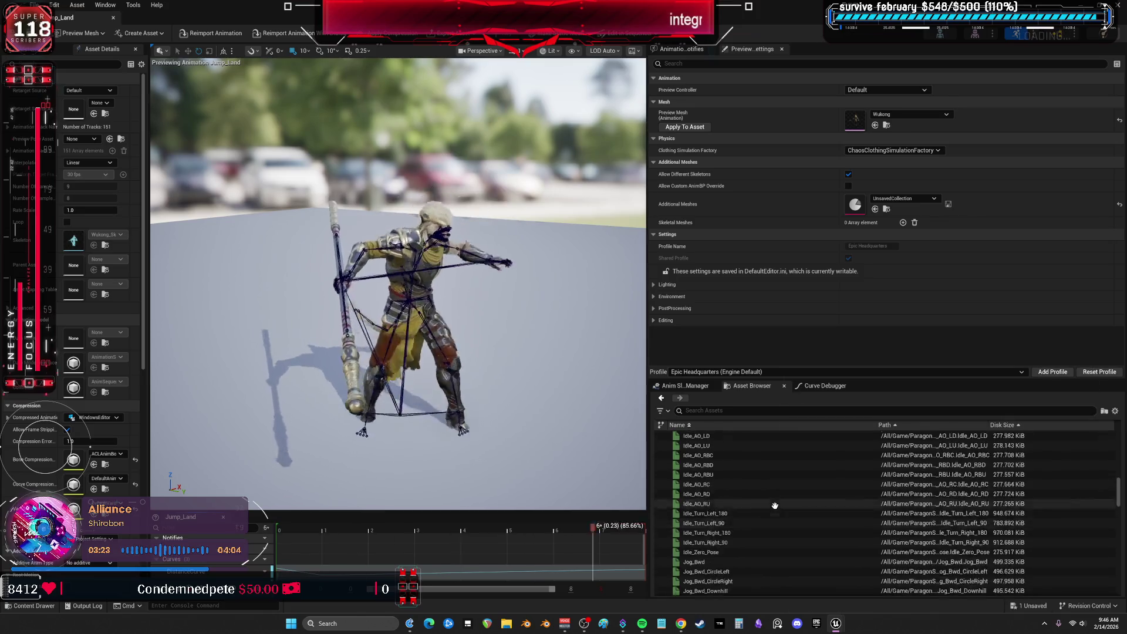
pyautogui.scroll(6, 746, 487)
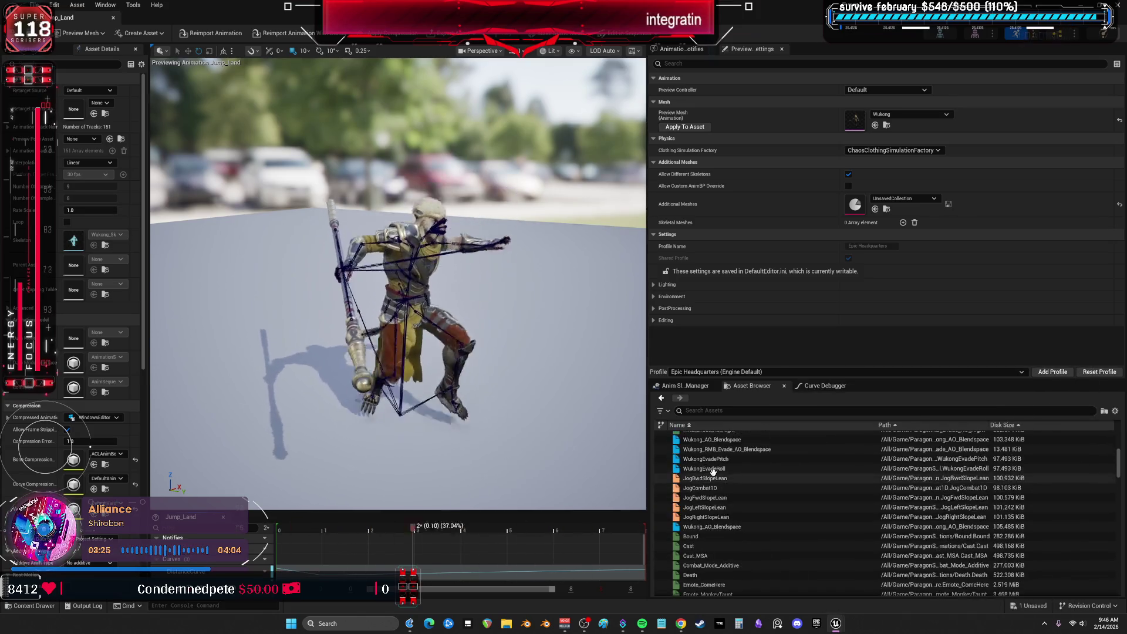
pyautogui.click(760, 474)
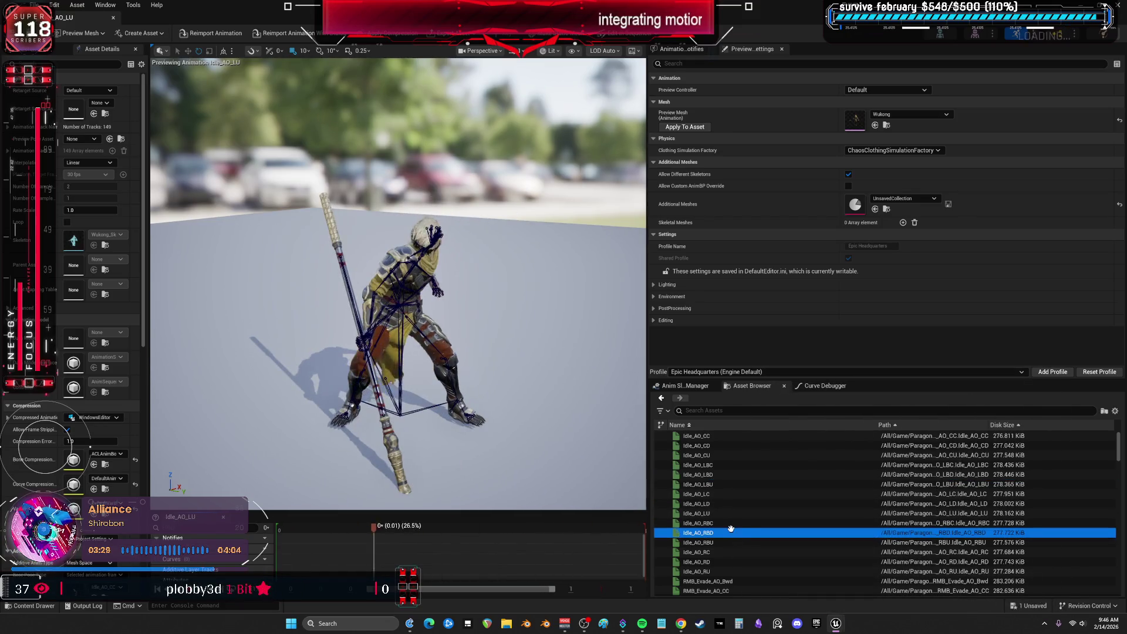
pyautogui.click(720, 549)
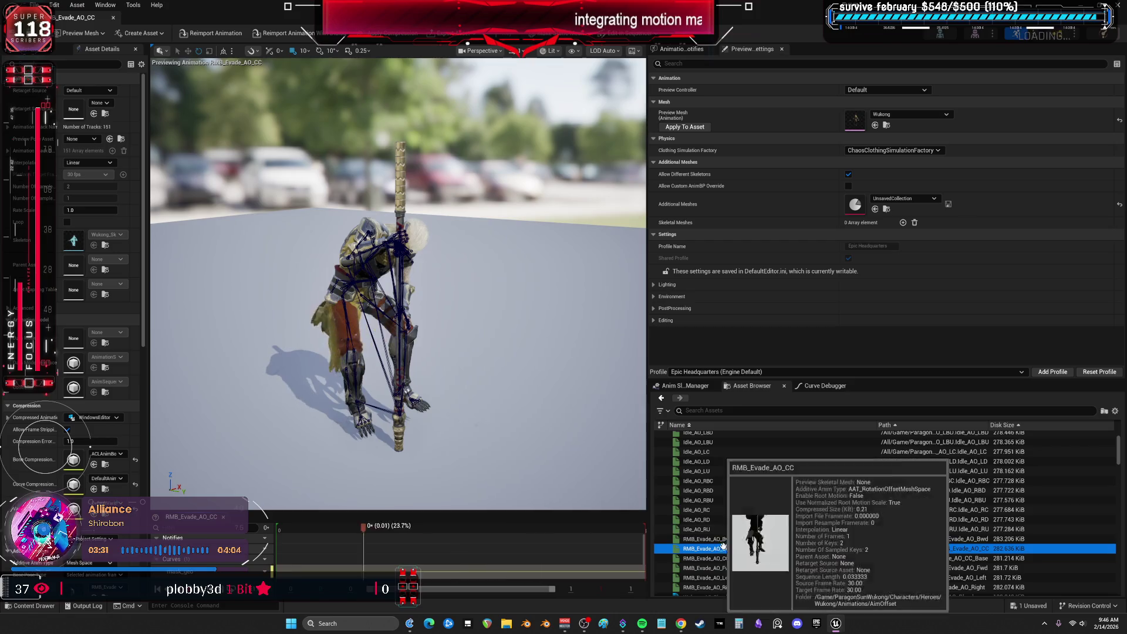
pyautogui.scroll(-1, 738, 531)
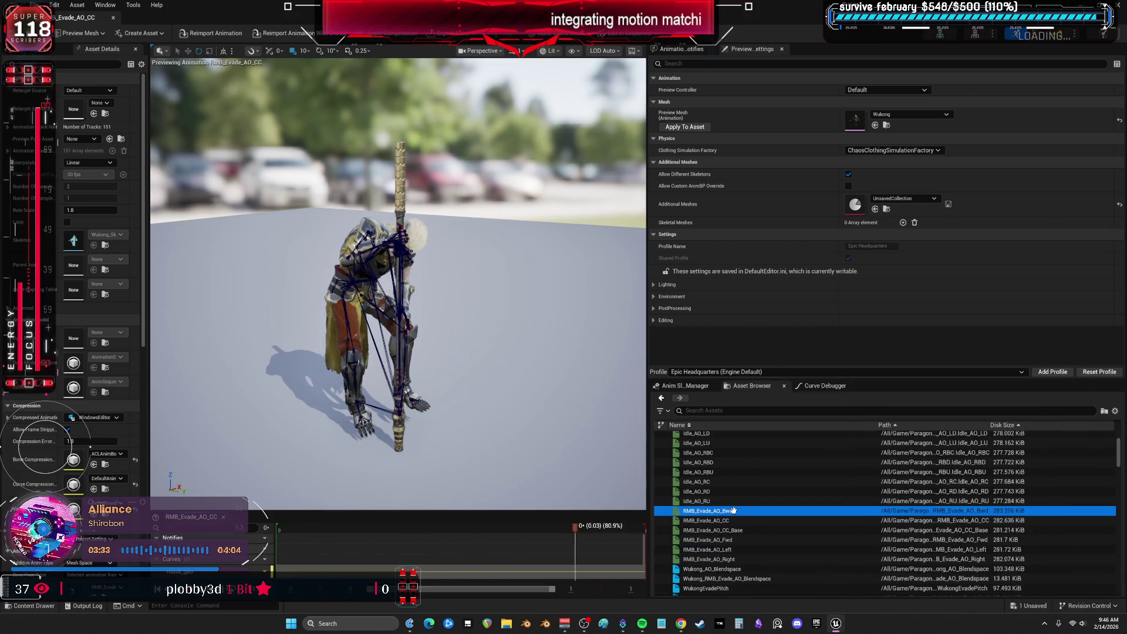
pyautogui.scroll(-2, 731, 517)
pyautogui.click(720, 541)
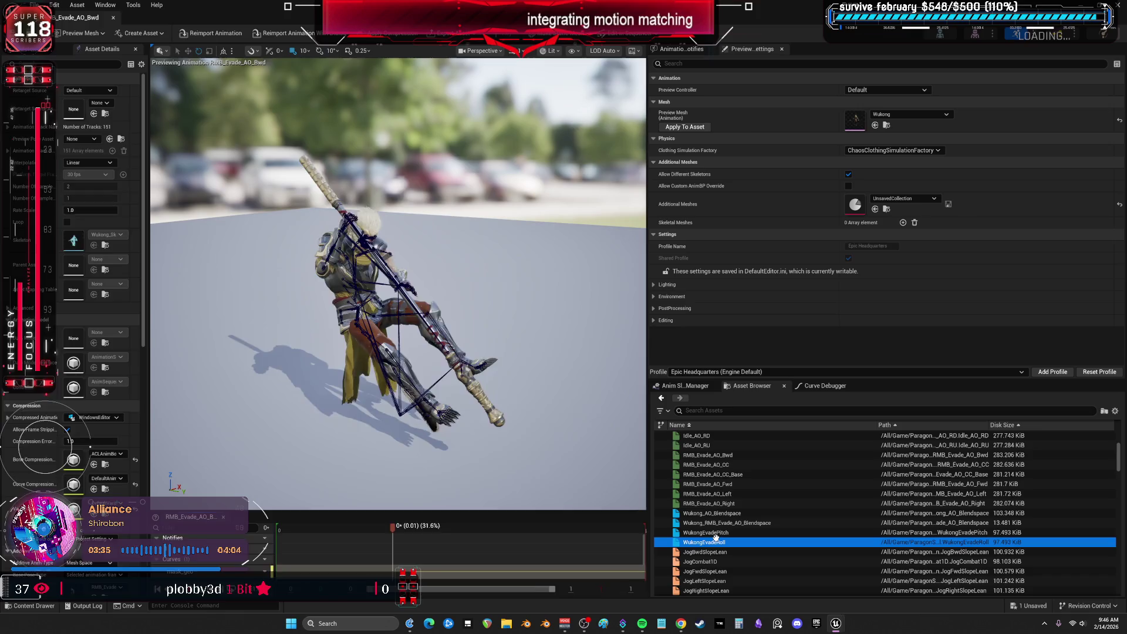
pyautogui.scroll(-4, 736, 525)
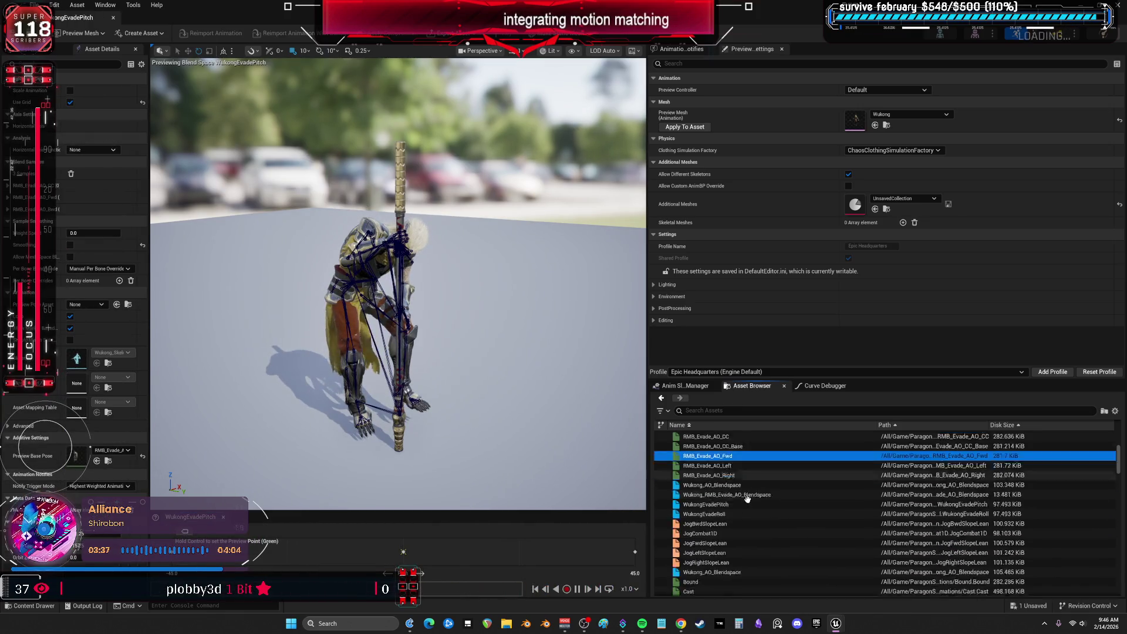
# Preview Emote_MonkeyTaunt, Emote_StaffSpin, FrontEnd_FutureKing and FrontEnd_Pose, then return and collapse ParagonSunWukong
pyautogui.click(724, 541)
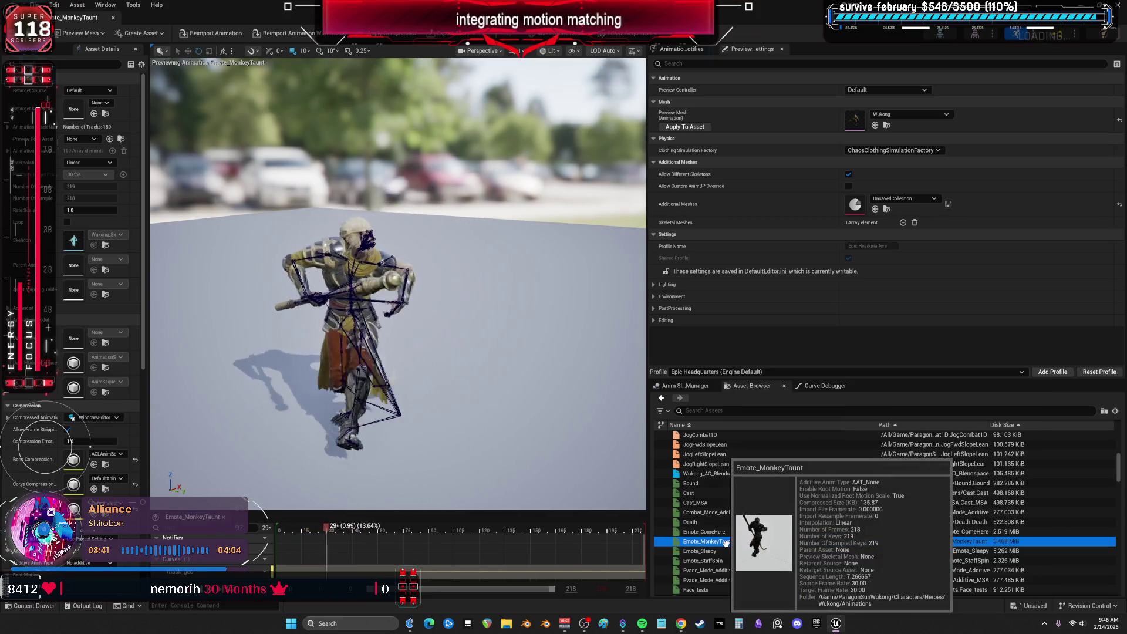
pyautogui.click(727, 560)
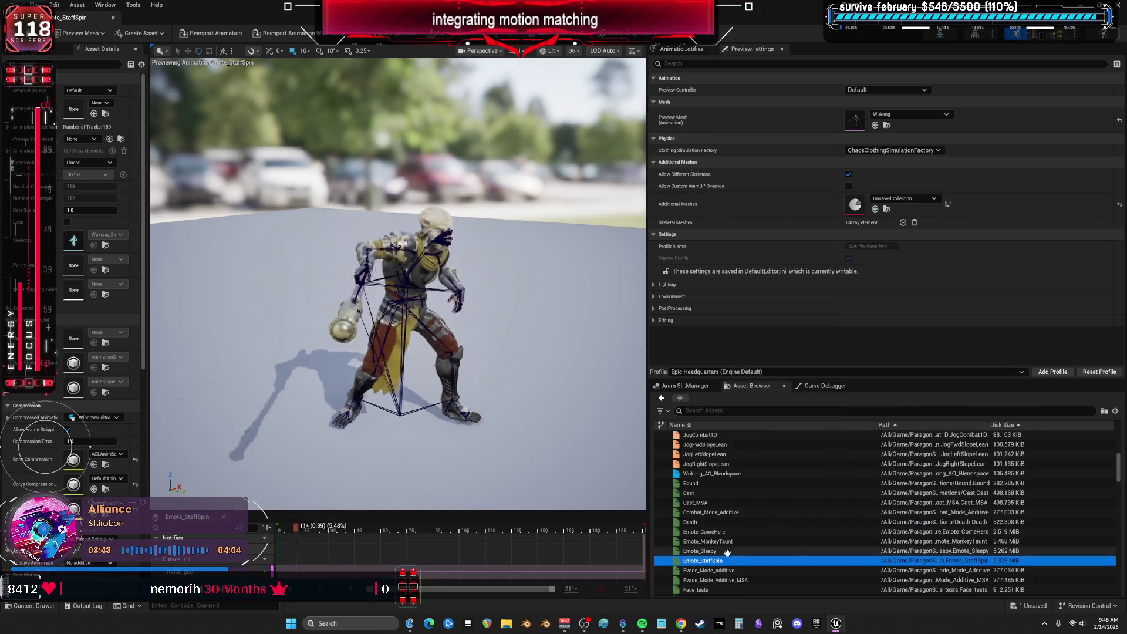
pyautogui.scroll(-2, 721, 528)
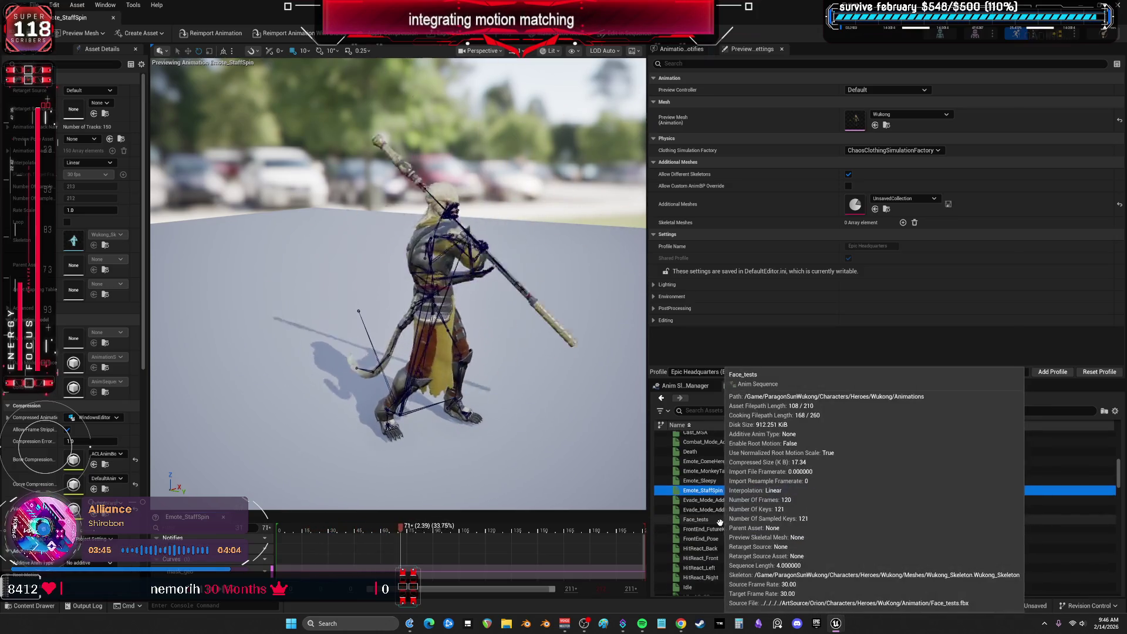
pyautogui.moveTo(535, 311); pyautogui.dragTo(535, 311)
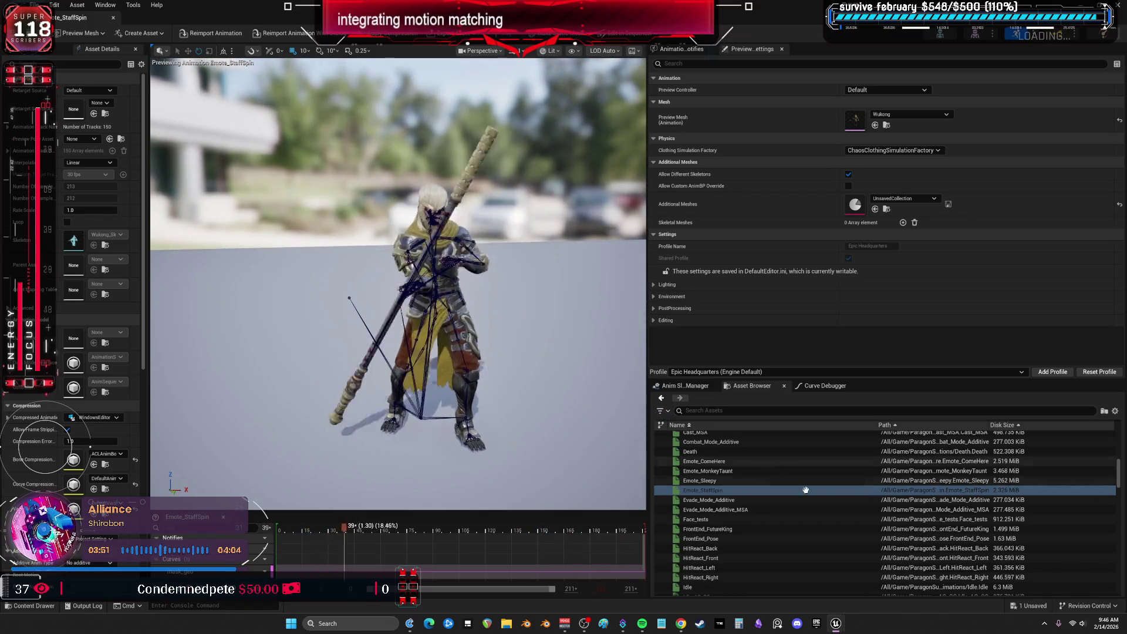
pyautogui.click(767, 528)
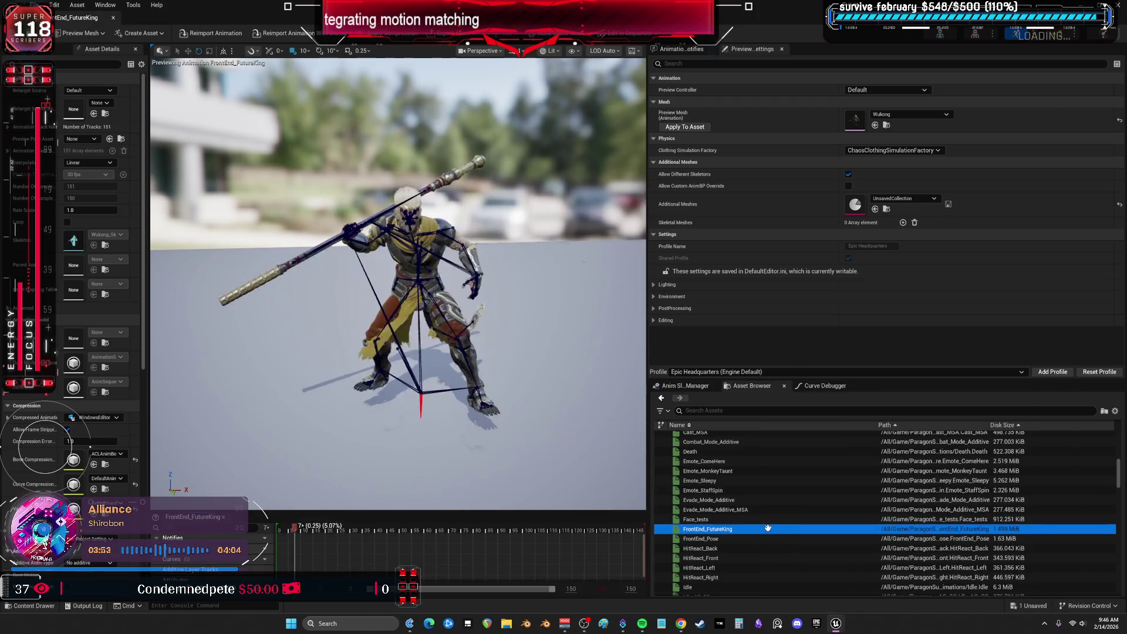
pyautogui.click(738, 538)
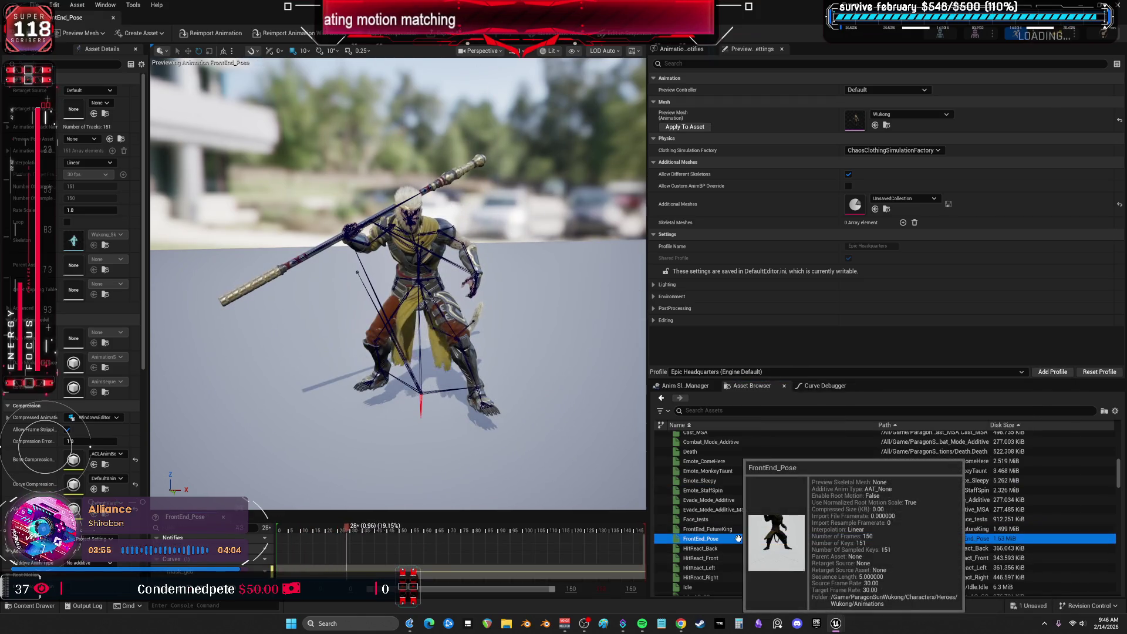
pyautogui.scroll(-3, 738, 538)
pyautogui.hotkey('alt', 'Tab')
pyautogui.click(21, 392)
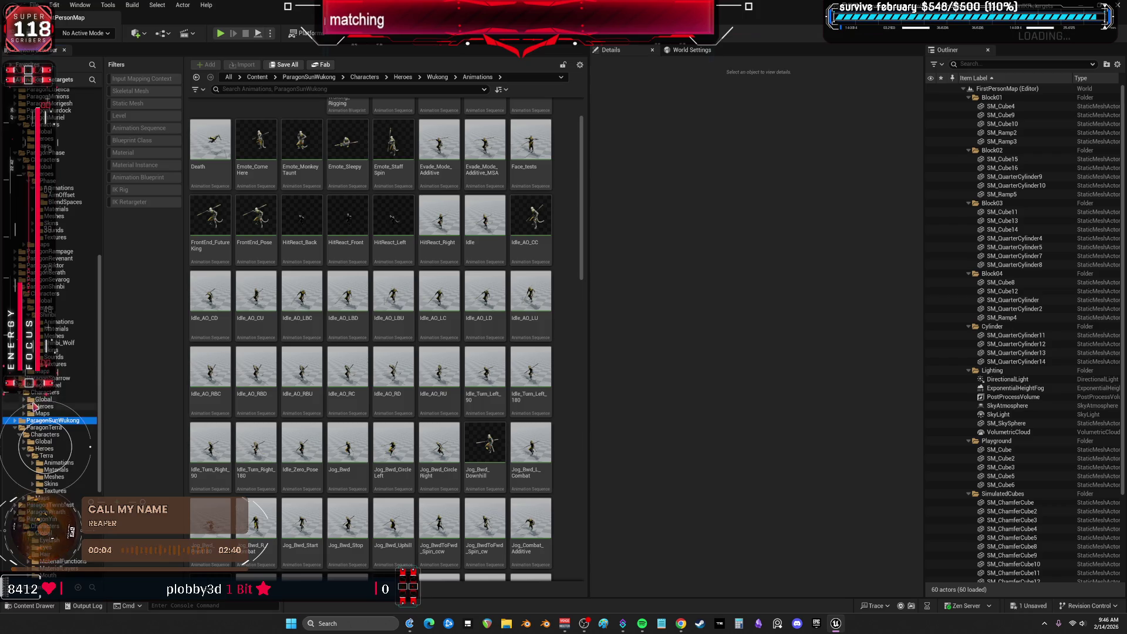
# Open Steel's Animations folder and preview Steel_Ability_Shield_Walk_Right in the animation editor
pyautogui.doubleClick(210, 123)
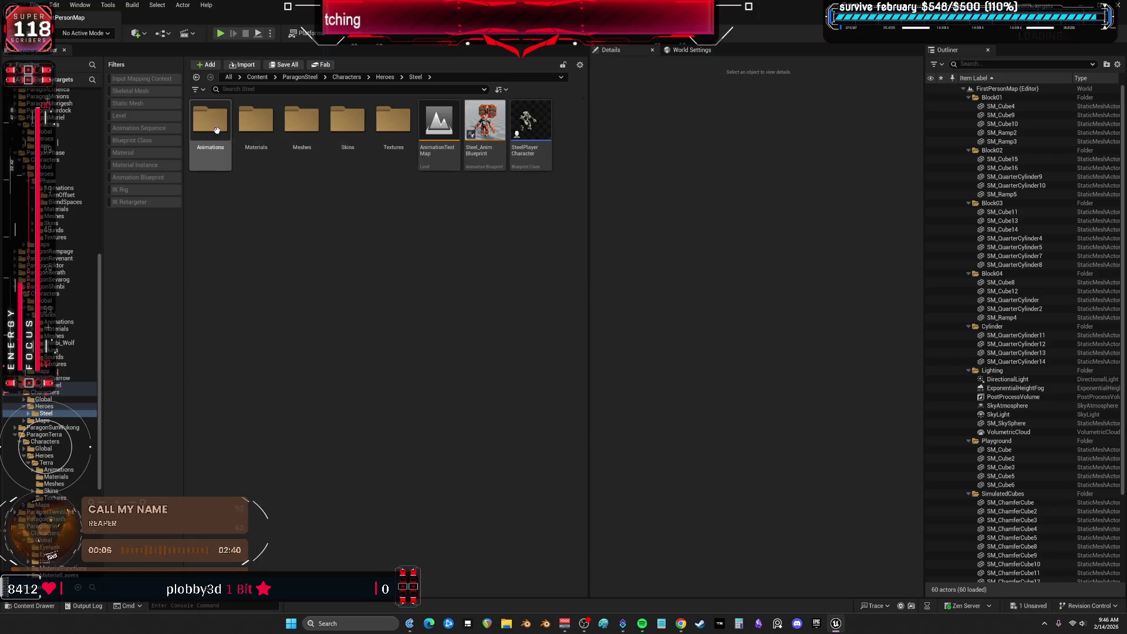
pyautogui.doubleClick(210, 124)
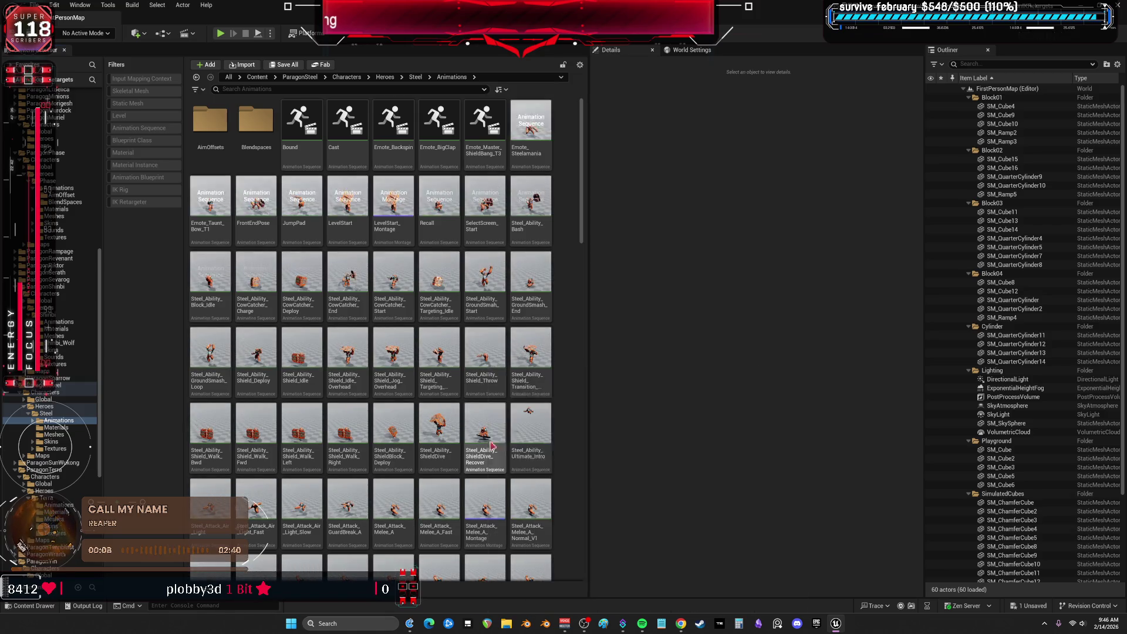
pyautogui.click(356, 428)
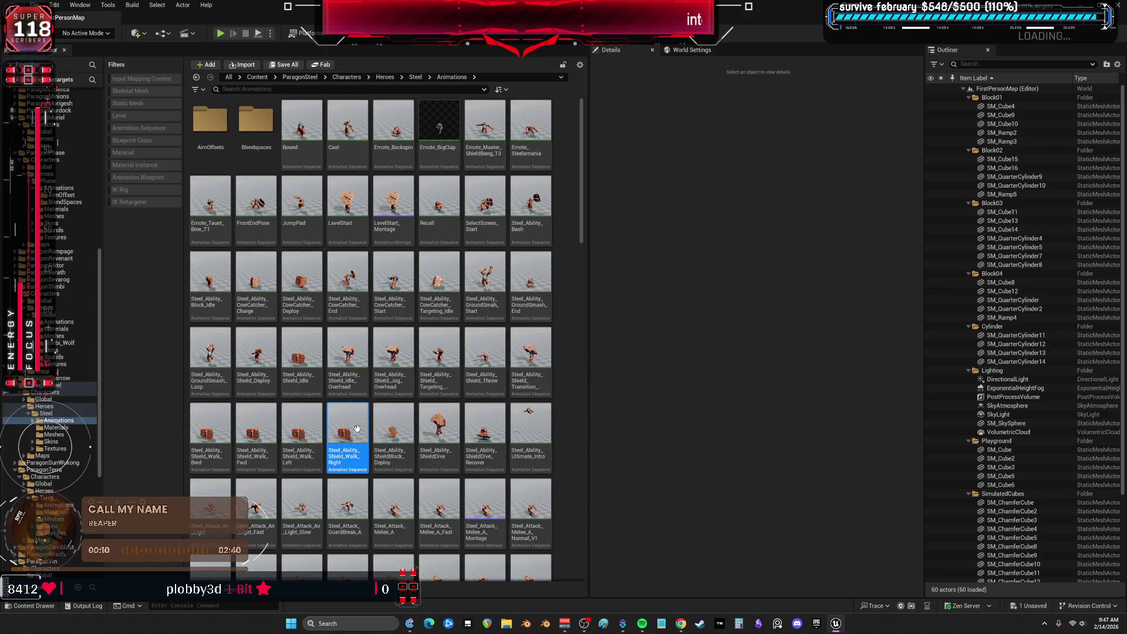
pyautogui.doubleClick(357, 428)
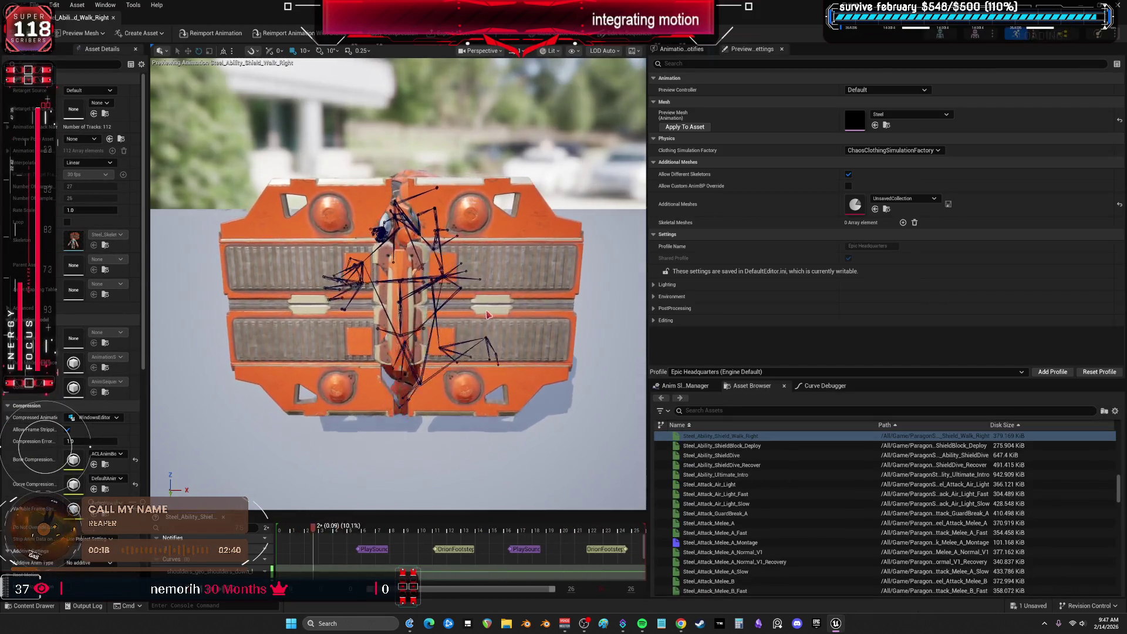
pyautogui.moveTo(486, 315); pyautogui.dragTo(320, 323)
# Preview Steel_Attack_Air_Light, Melee_A_Montage, Melee_B, Melee_C, Melee_Charge_C and Steel_Death_B
pyautogui.click(731, 484)
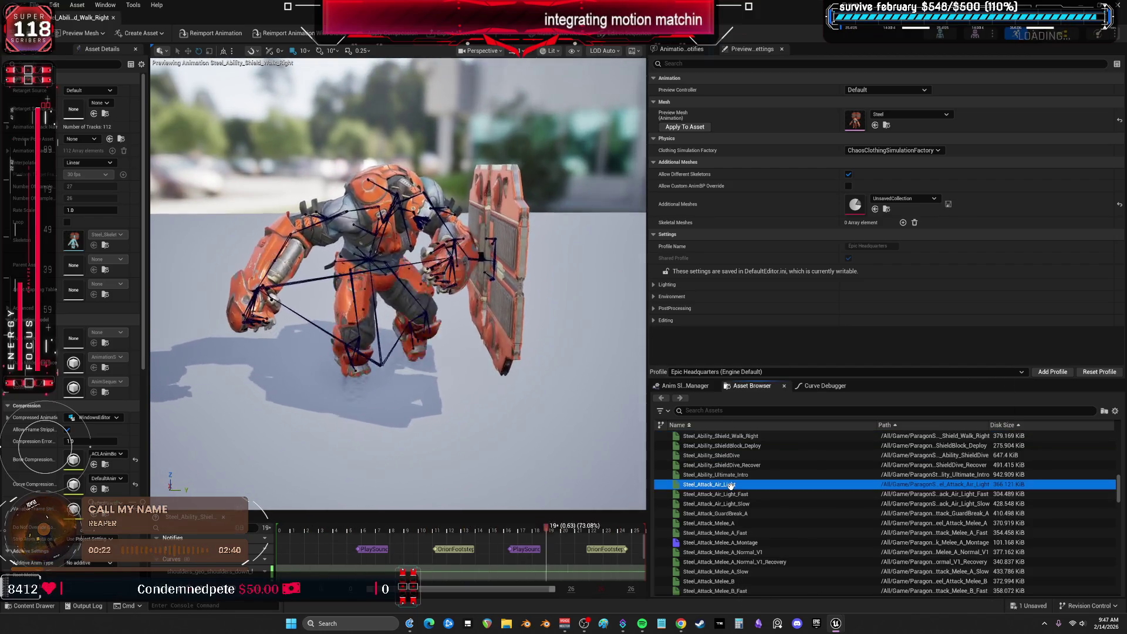
pyautogui.scroll(-2, 737, 490)
pyautogui.click(745, 500)
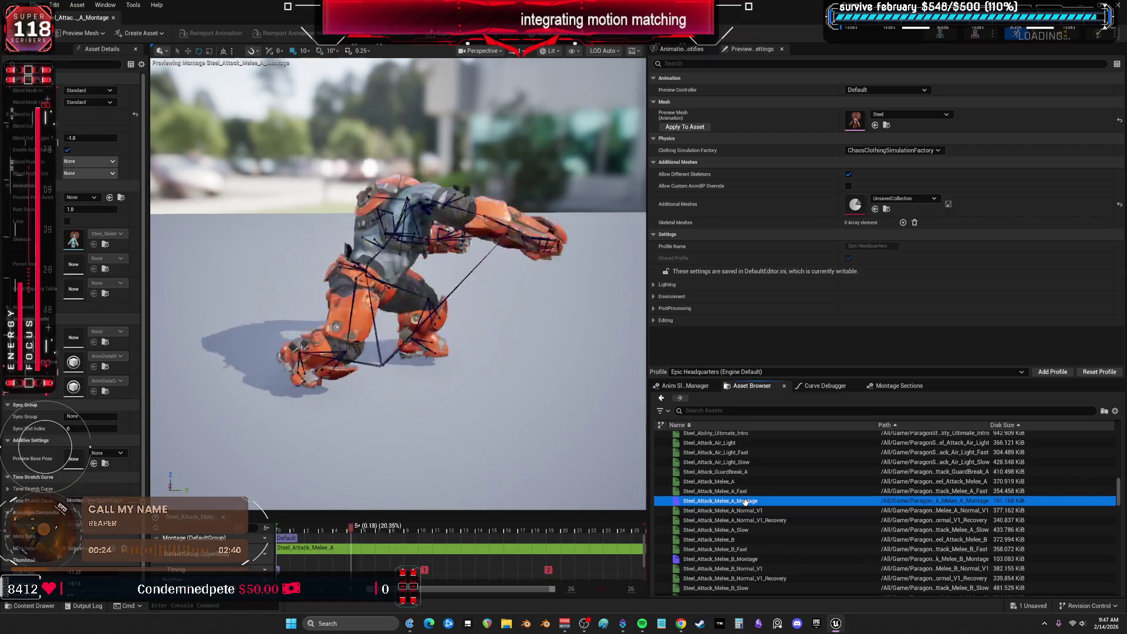
pyautogui.scroll(-3, 744, 499)
pyautogui.click(742, 511)
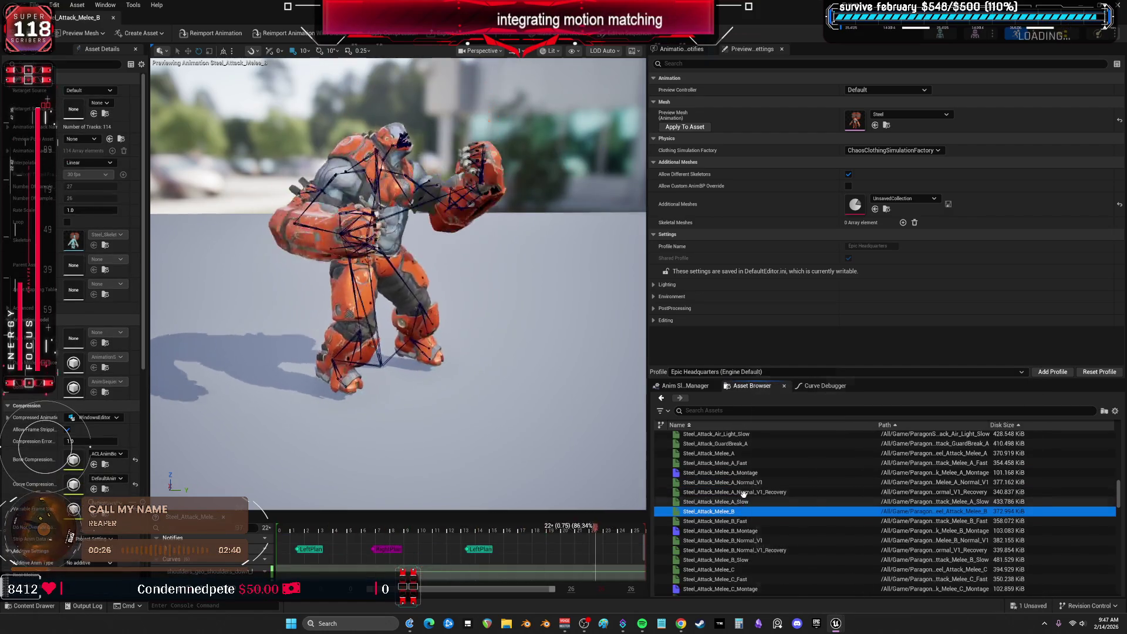
pyautogui.scroll(-3, 742, 495)
pyautogui.click(735, 513)
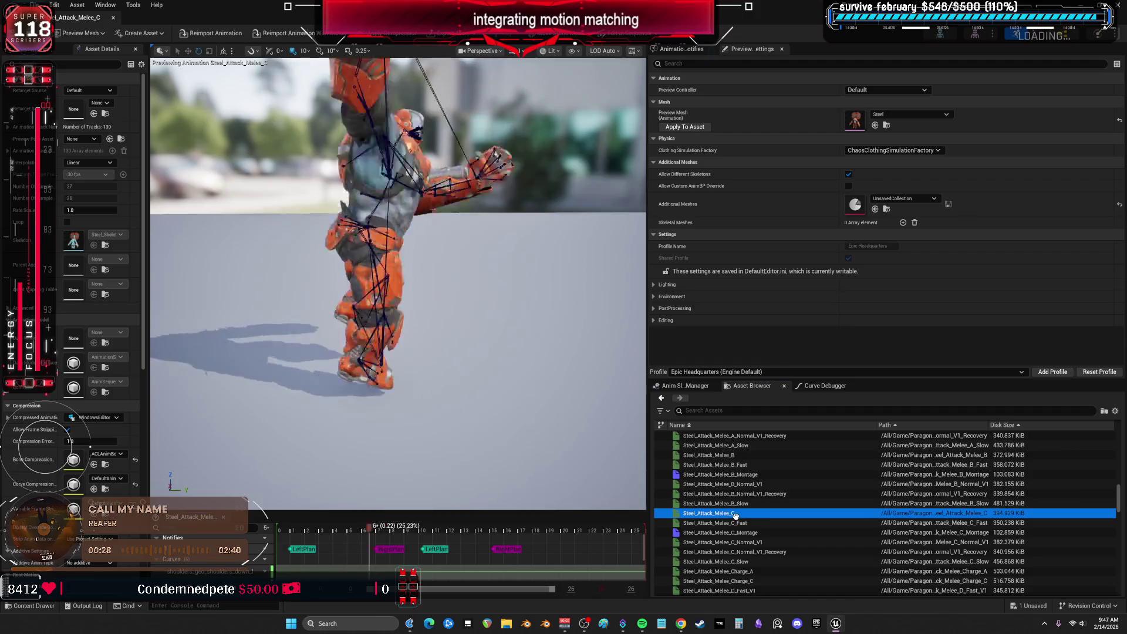
pyautogui.scroll(-2, 735, 514)
pyautogui.click(740, 539)
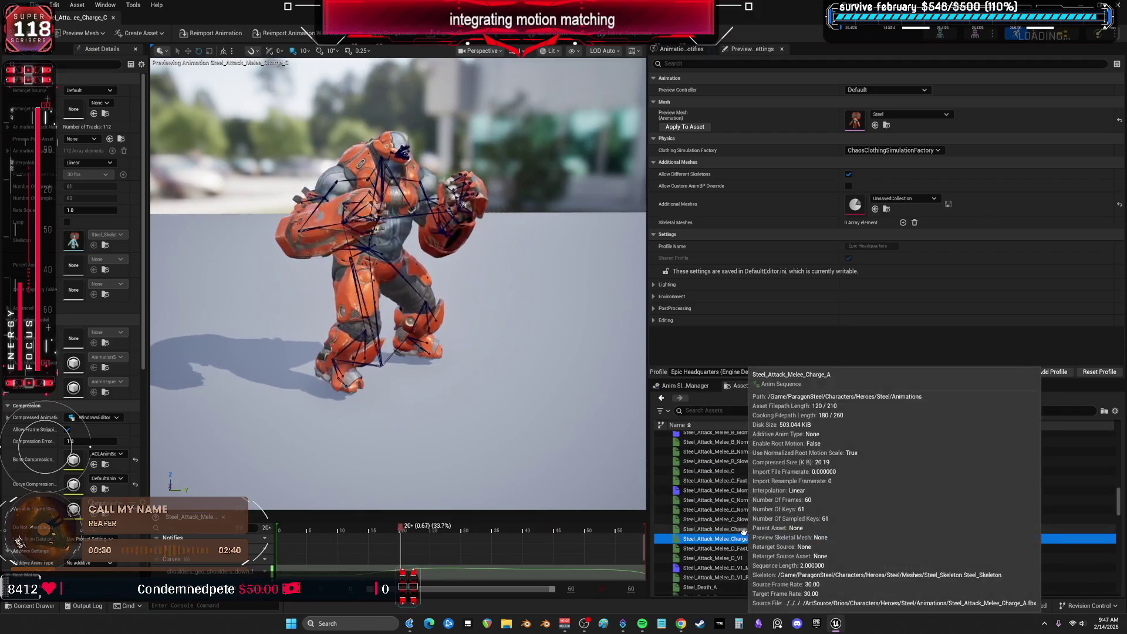
pyautogui.scroll(-2, 756, 553)
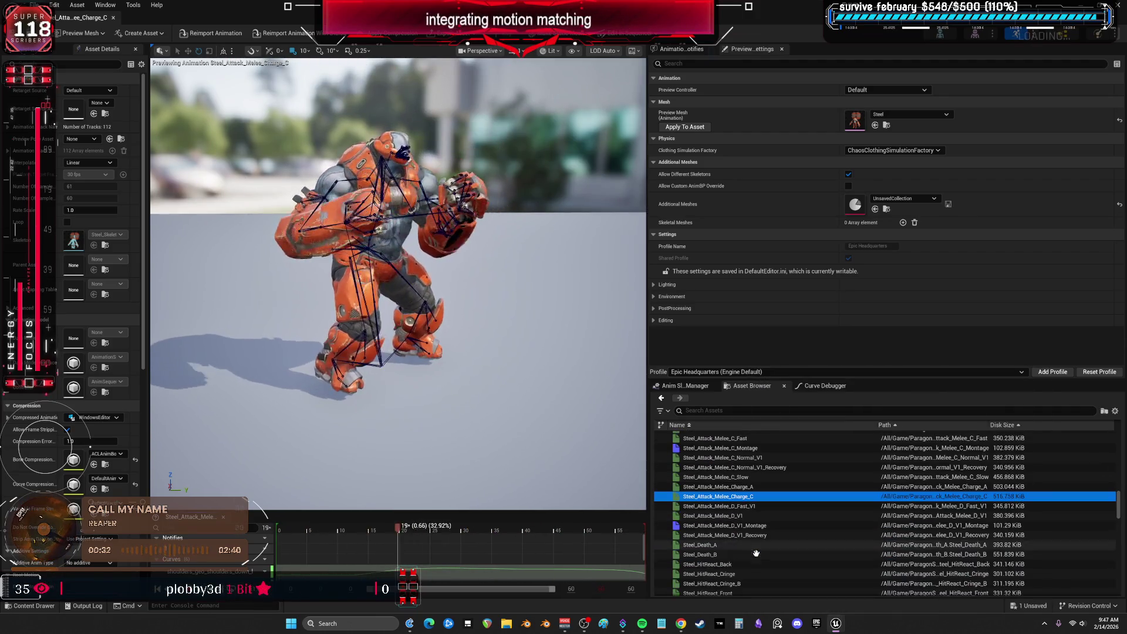
pyautogui.click(722, 554)
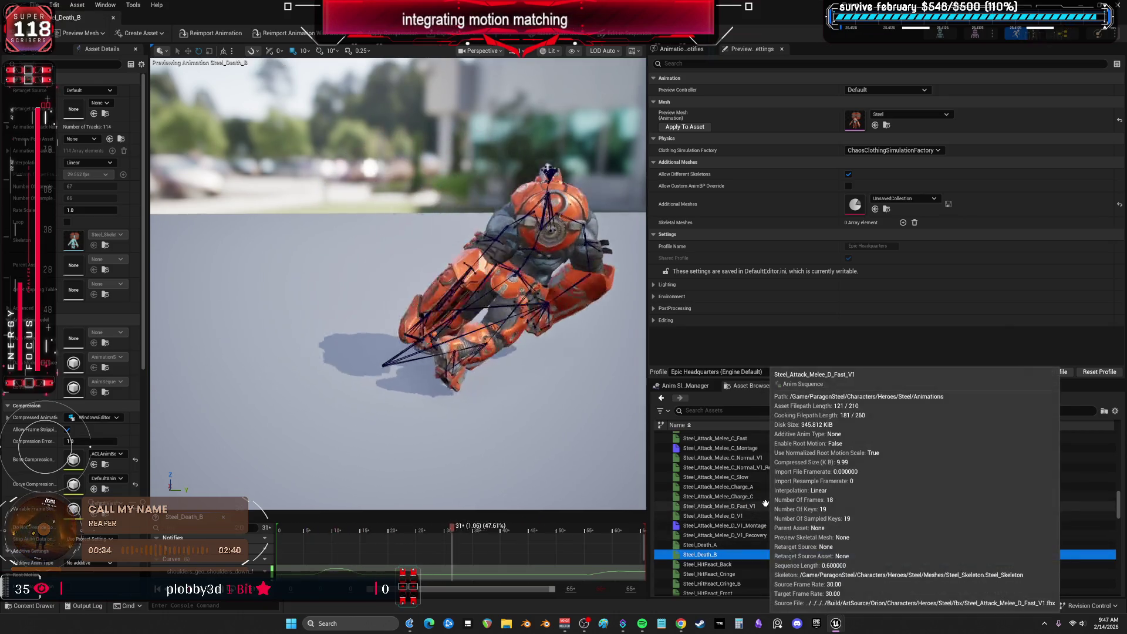
pyautogui.scroll(-2, 759, 528)
# Preview Shield_Transition_Overhead, Shield_Throw, GroundSmash_Start, Bash and CowCatcher_Charge, then return to the level editor
pyautogui.scroll(8, 750, 528)
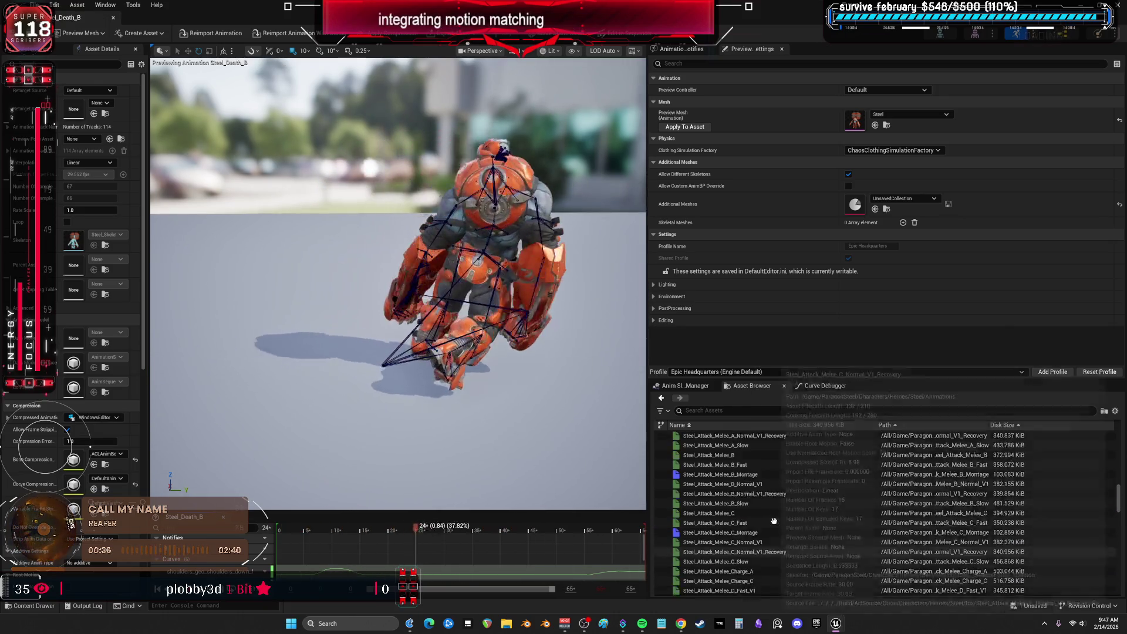
pyautogui.click(752, 467)
pyautogui.click(751, 458)
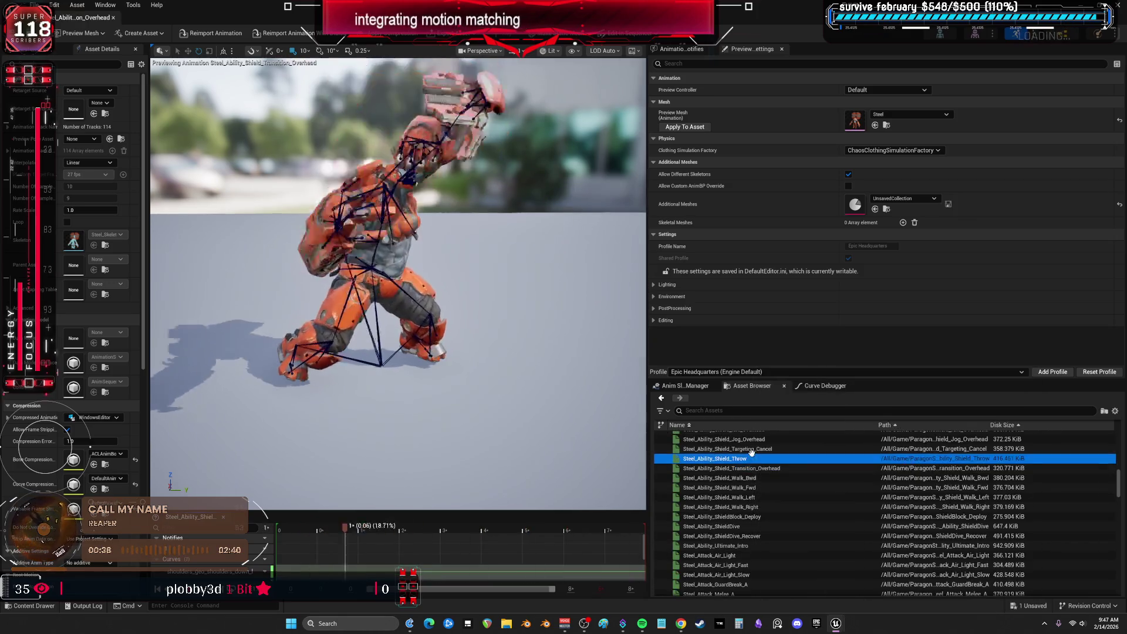
pyautogui.scroll(3, 769, 470)
pyautogui.click(762, 478)
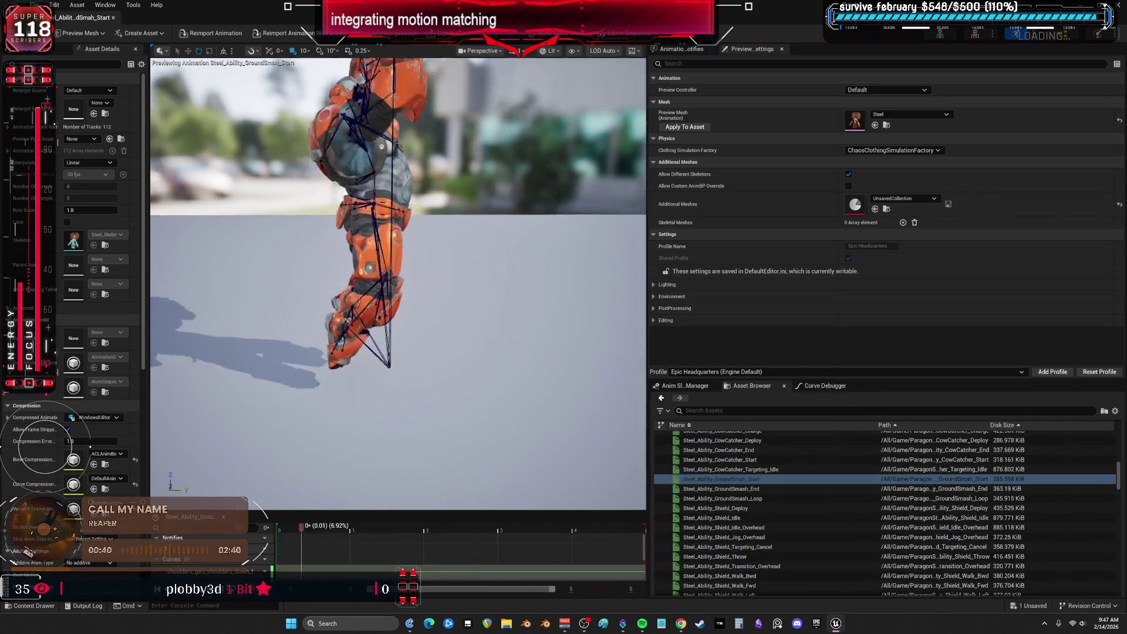
pyautogui.scroll(2, 727, 469)
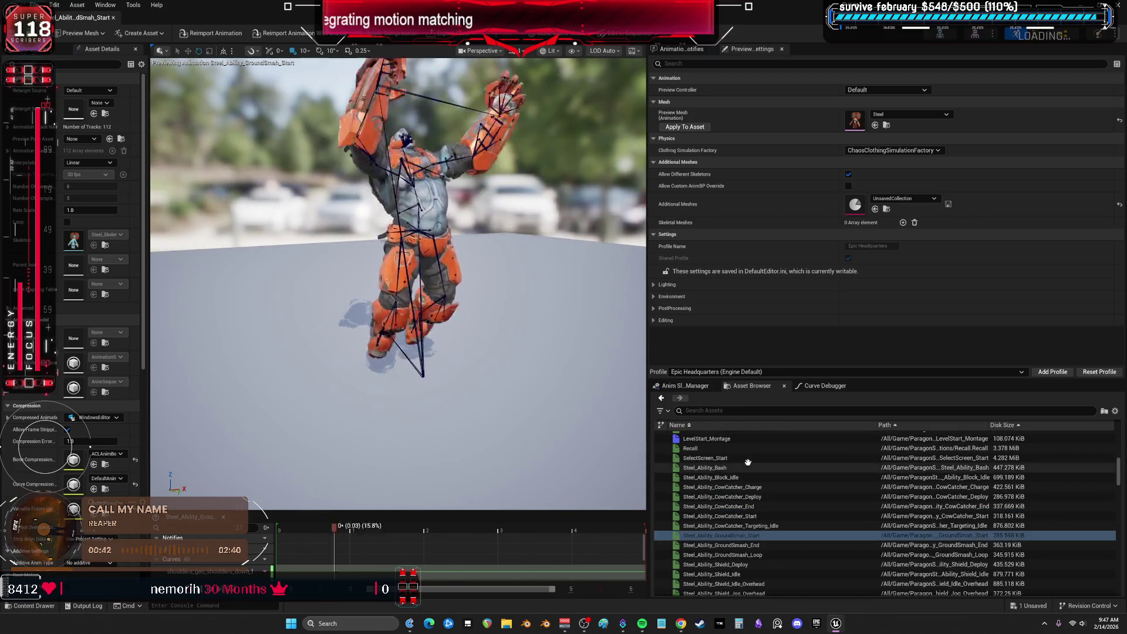
pyautogui.click(743, 467)
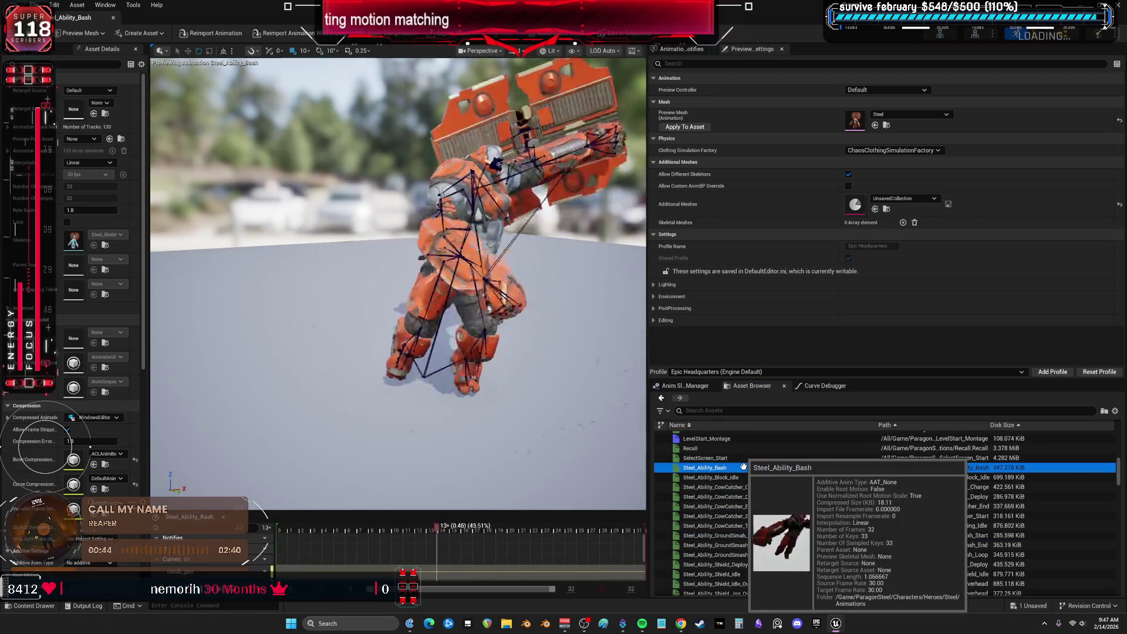
pyautogui.click(722, 486)
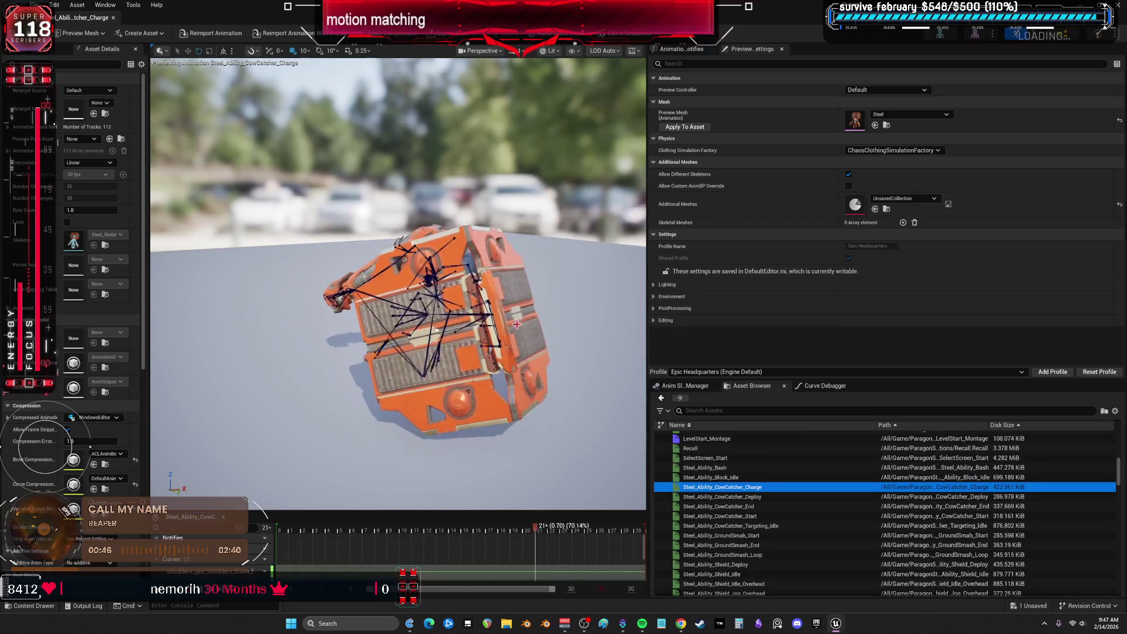
pyautogui.hotkey('ctrl', 'Tab')
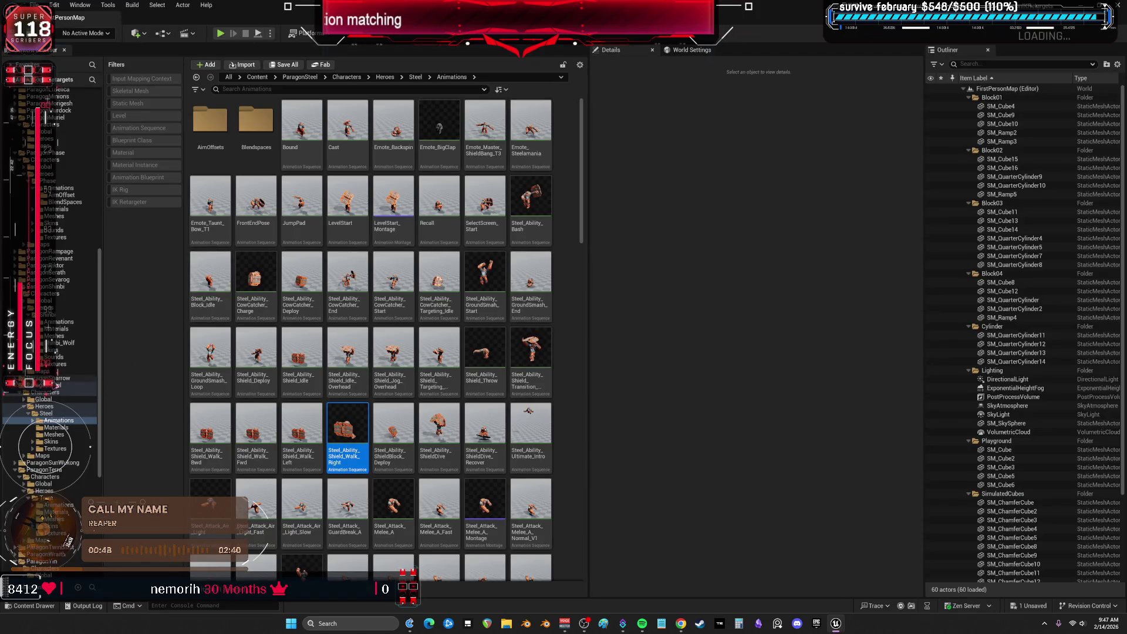
# Collapse ParagonSteel and browse Sparrow's animation sequences
pyautogui.click(19, 392)
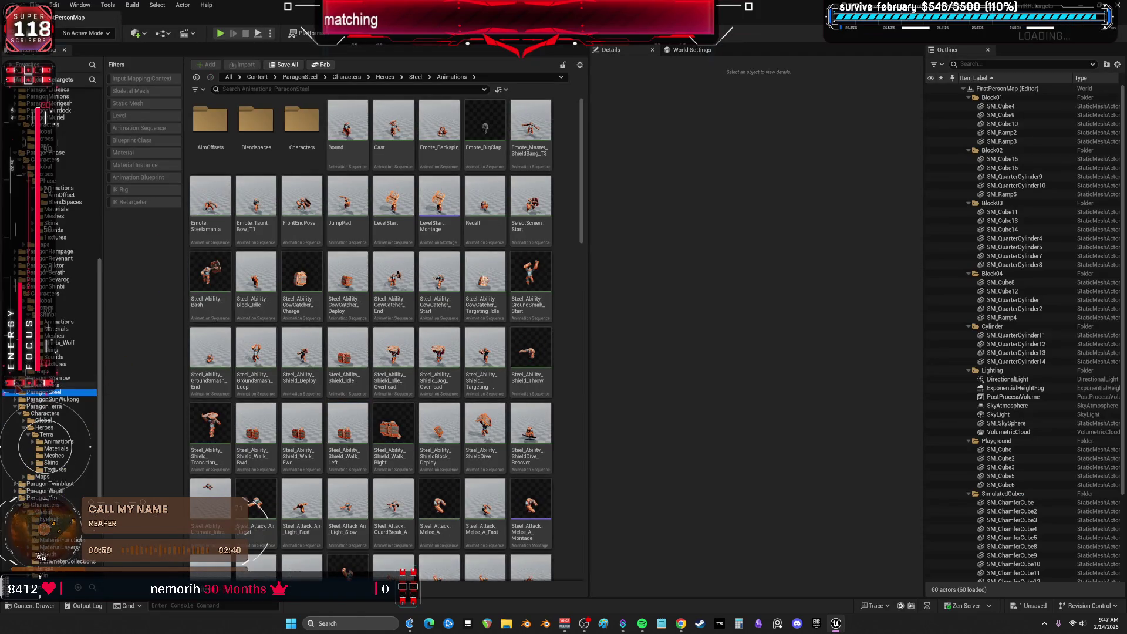
pyautogui.click(39, 400)
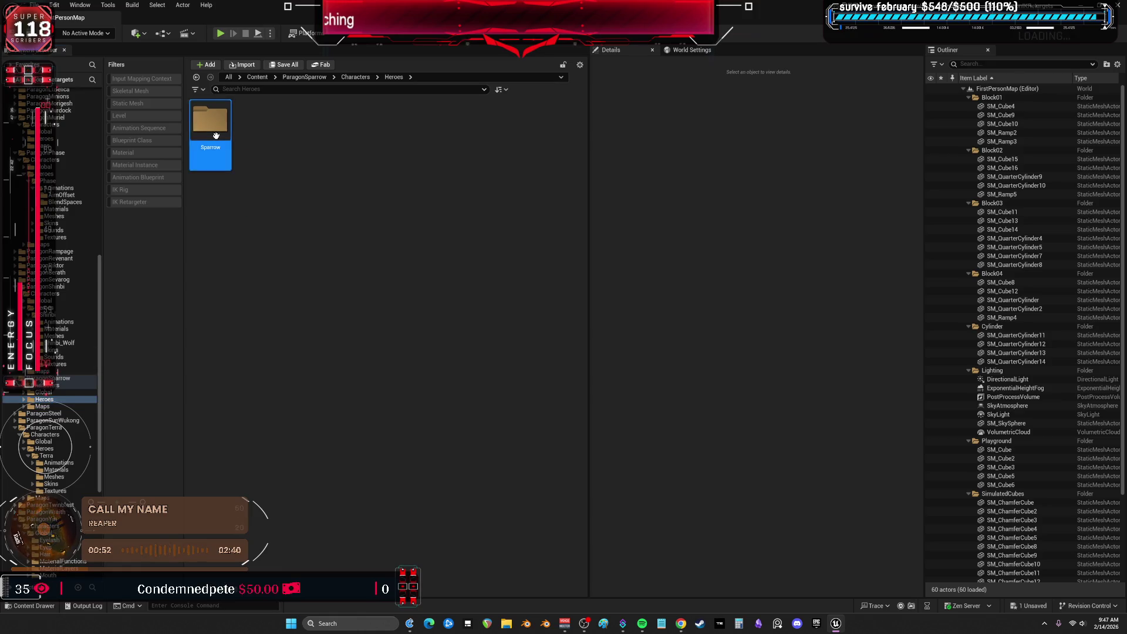
pyautogui.doubleClick(210, 123)
pyautogui.doubleClick(210, 123)
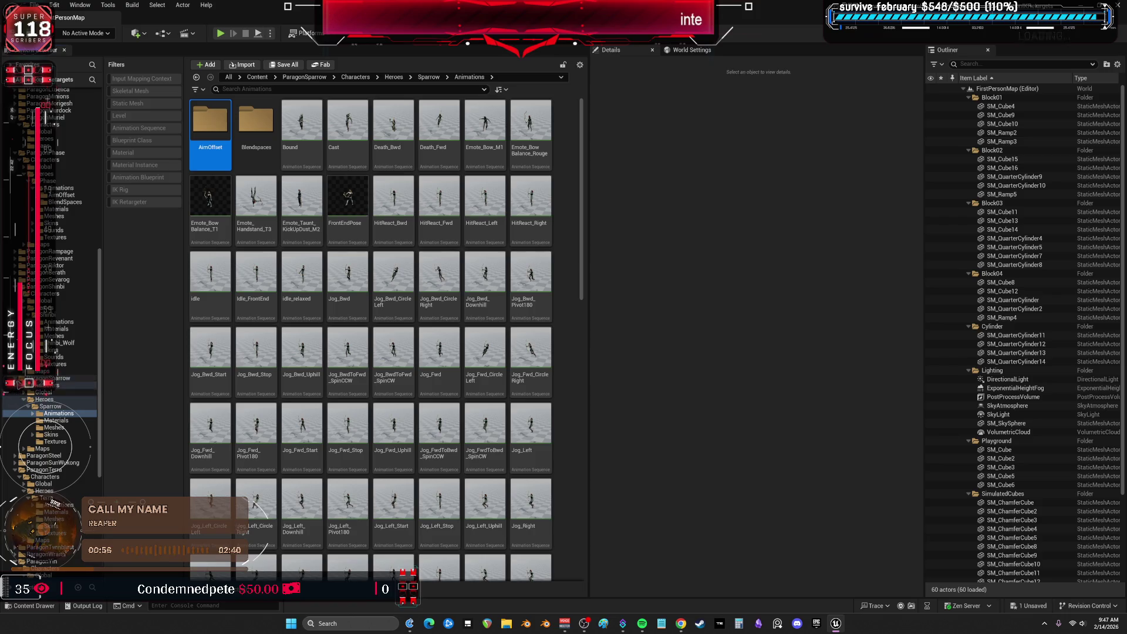
pyautogui.keyDown('ctrl'); pyautogui.click(53, 378); pyautogui.keyUp('ctrl')
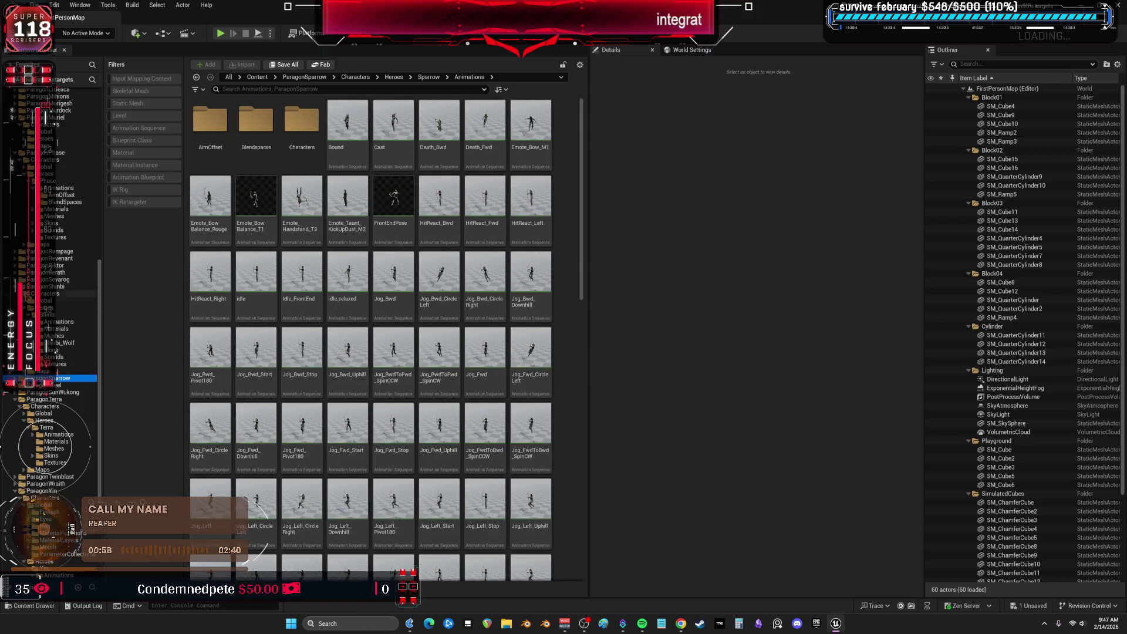
pyautogui.scroll(1, 66, 544)
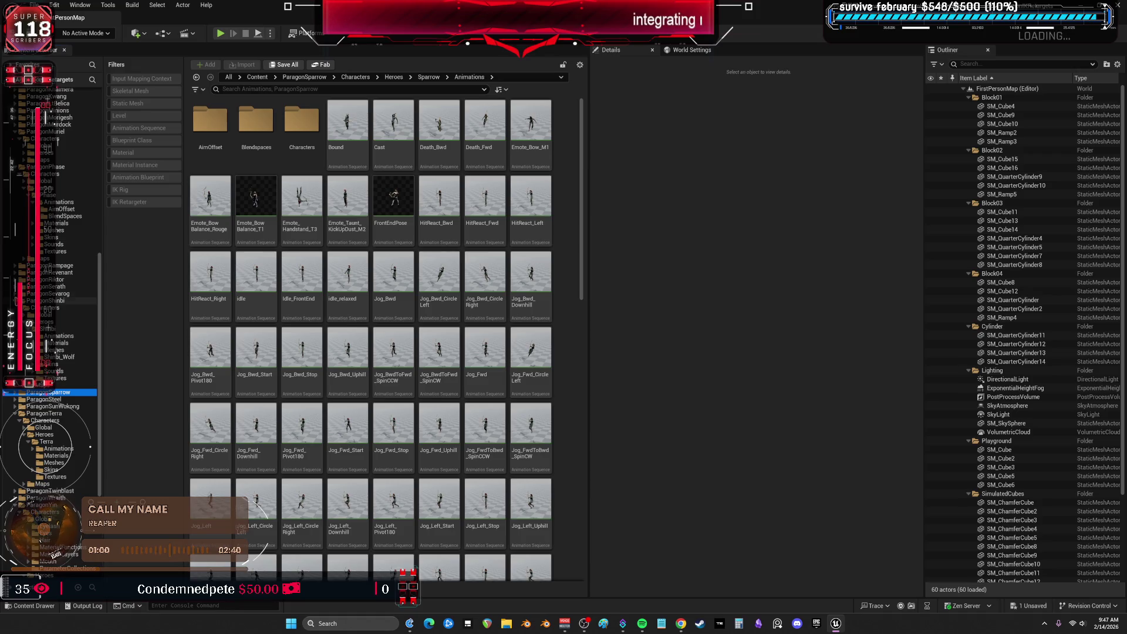
pyautogui.scroll(1, 50, 411)
# View Shinbi's animations, open Sevarog's Animations folder and open Jog_Bwd for preview
pyautogui.click(56, 308)
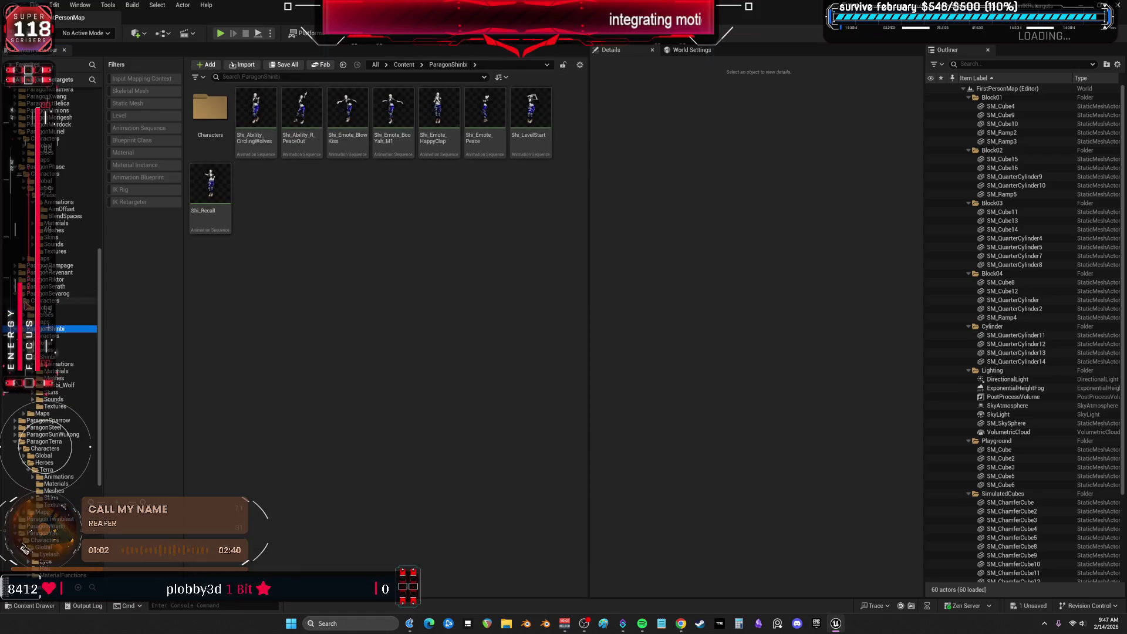
pyautogui.click(50, 314)
pyautogui.doubleClick(211, 113)
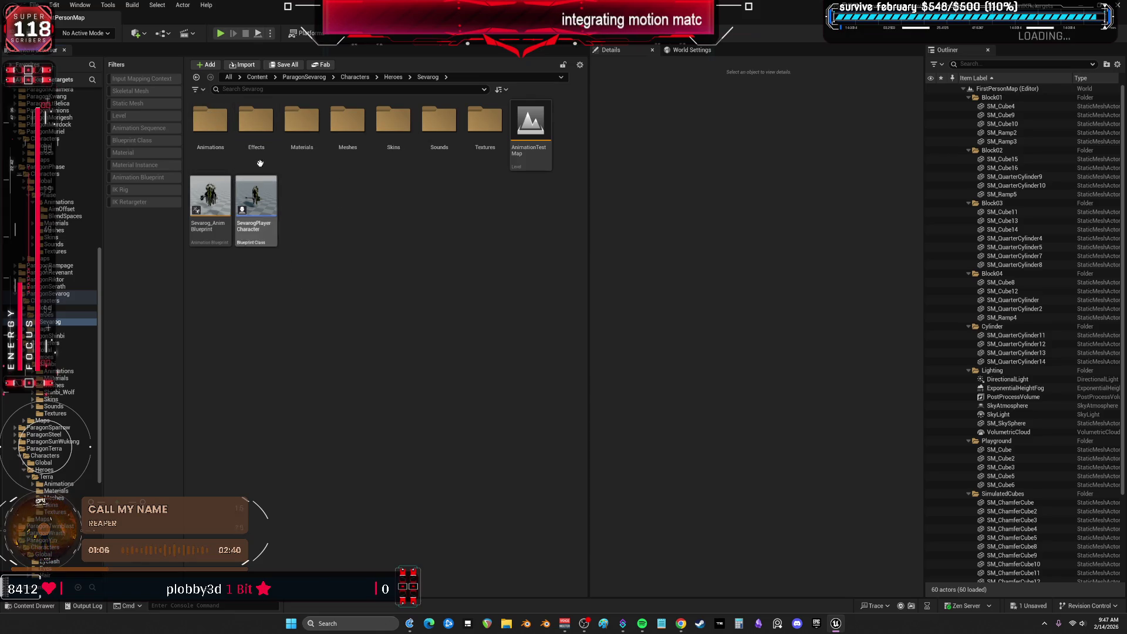
pyautogui.doubleClick(210, 120)
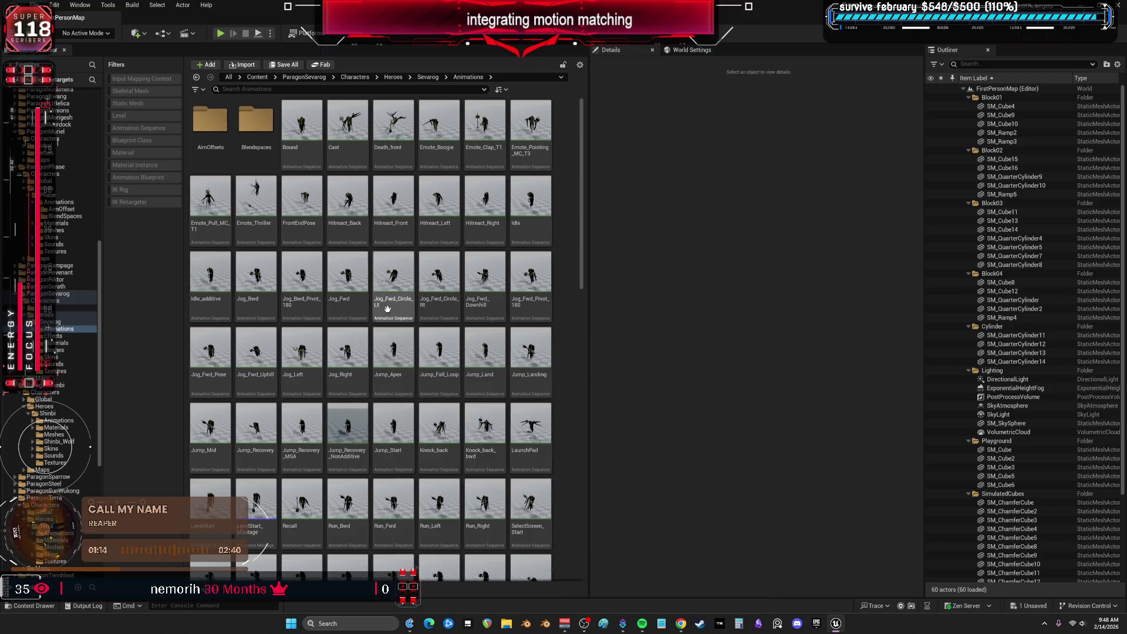
pyautogui.doubleClick(264, 277)
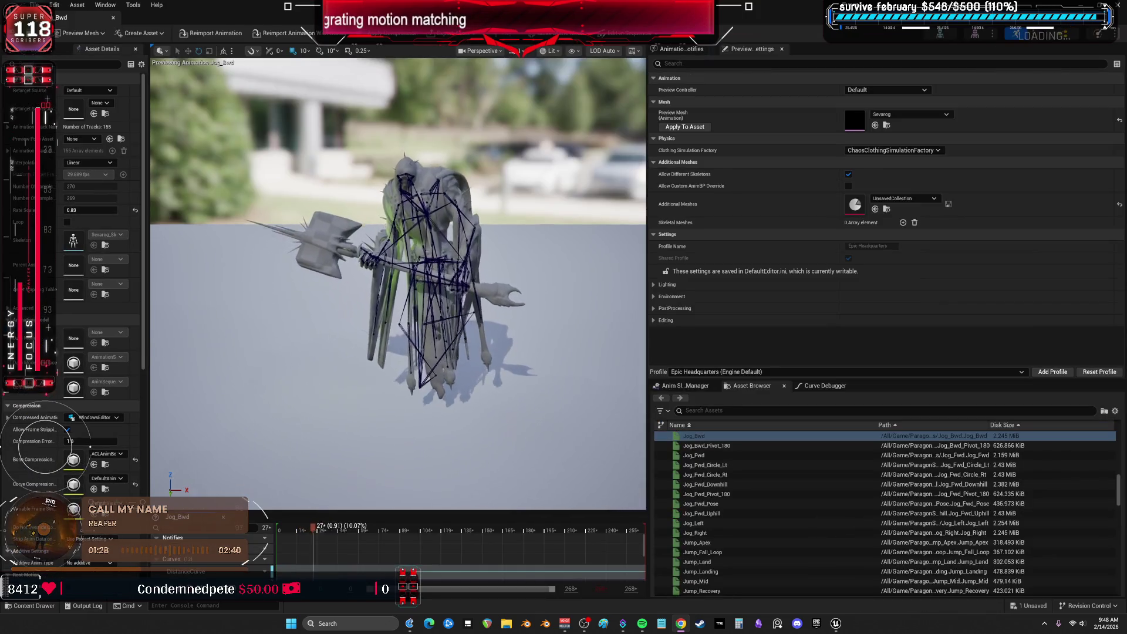
# Preview Sevarog's Jump_Recovery, Jump_Fall_Loop, Jog_Fwd_Uphill and Jog_Right, then close the animation editor
pyautogui.scroll(-5, 753, 469)
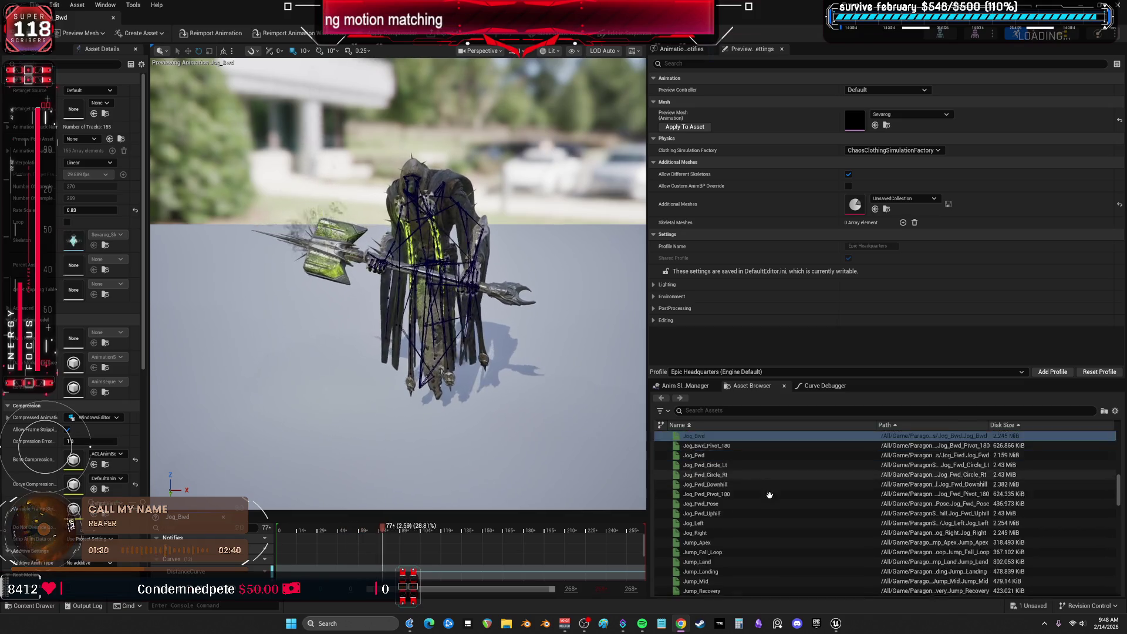
pyautogui.click(749, 491)
pyautogui.click(766, 453)
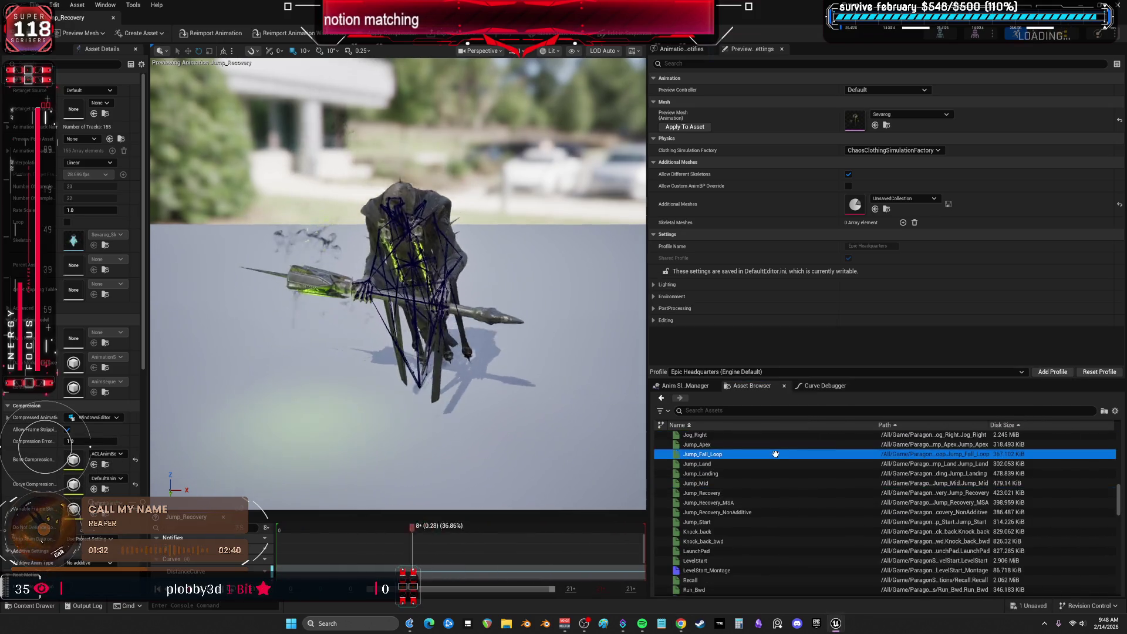
pyautogui.scroll(2, 765, 456)
pyautogui.click(766, 456)
pyautogui.press('Down')
pyautogui.press('Down')
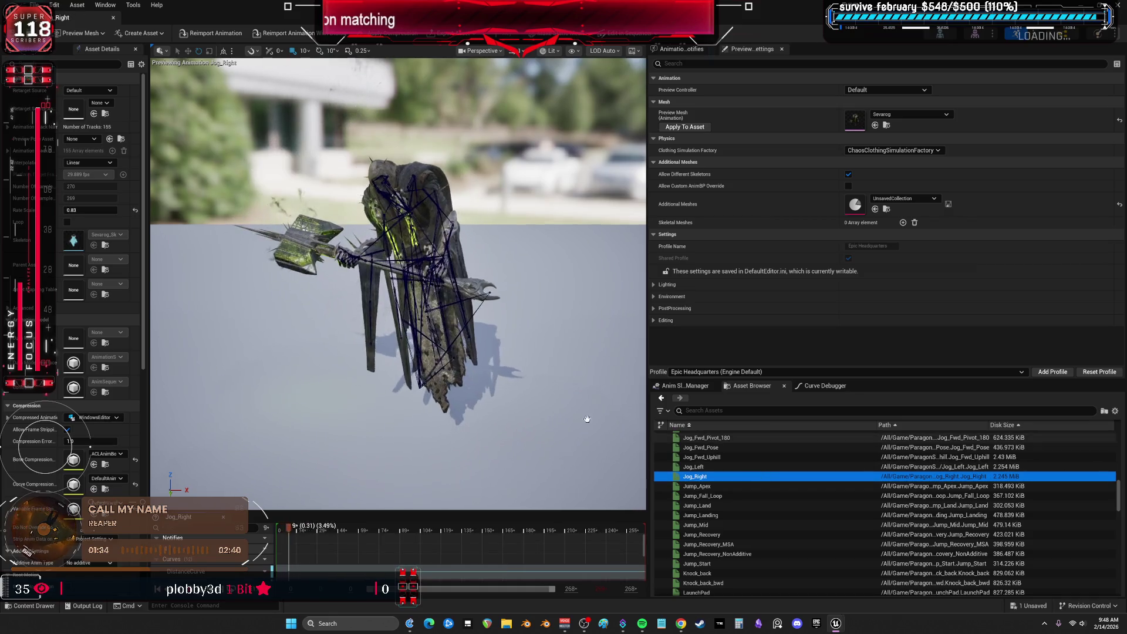
pyautogui.click(113, 20)
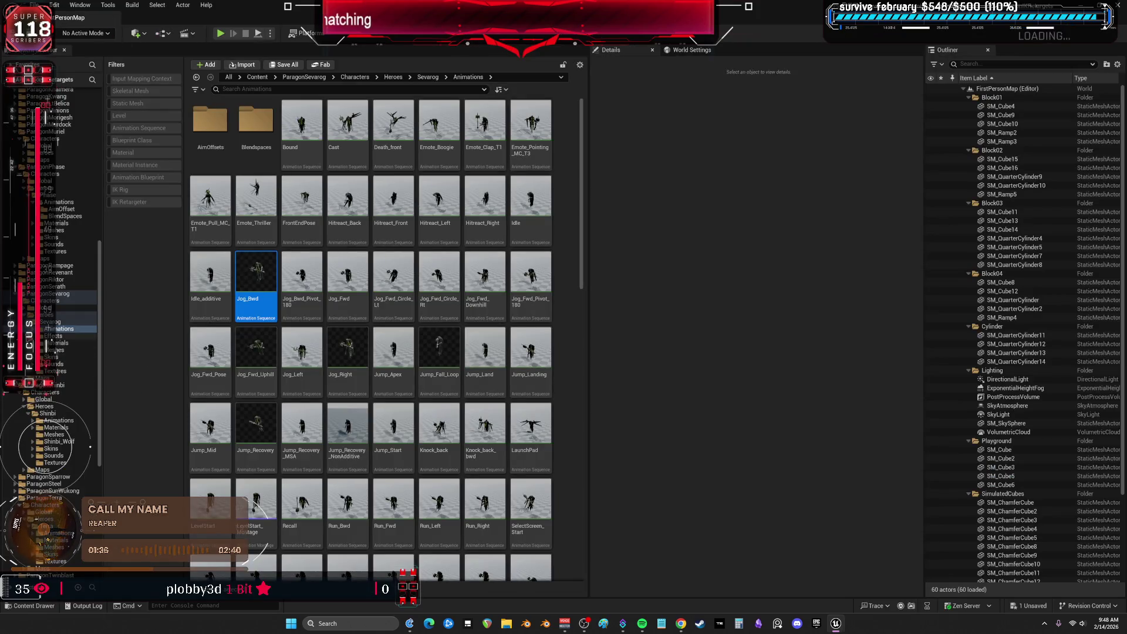
# Navigate to the Animations folder of Serath's hero folder
pyautogui.keyDown('ctrl'); pyautogui.click(58, 294); pyautogui.keyUp('ctrl')
pyautogui.click(25, 293)
pyautogui.scroll(-3, 60, 504)
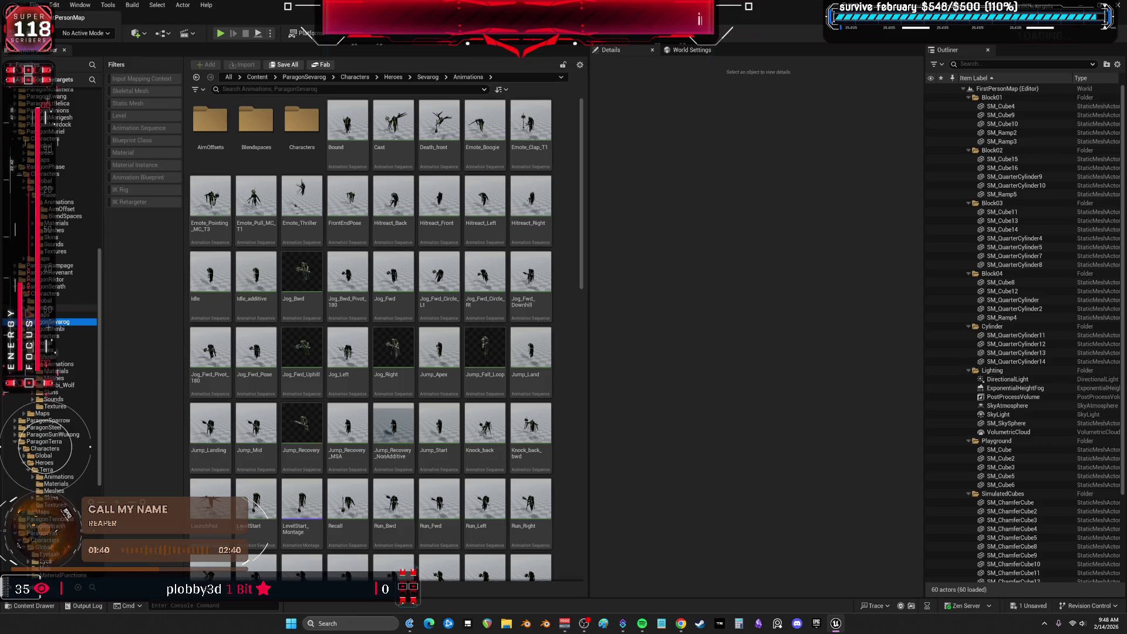
pyautogui.click(47, 314)
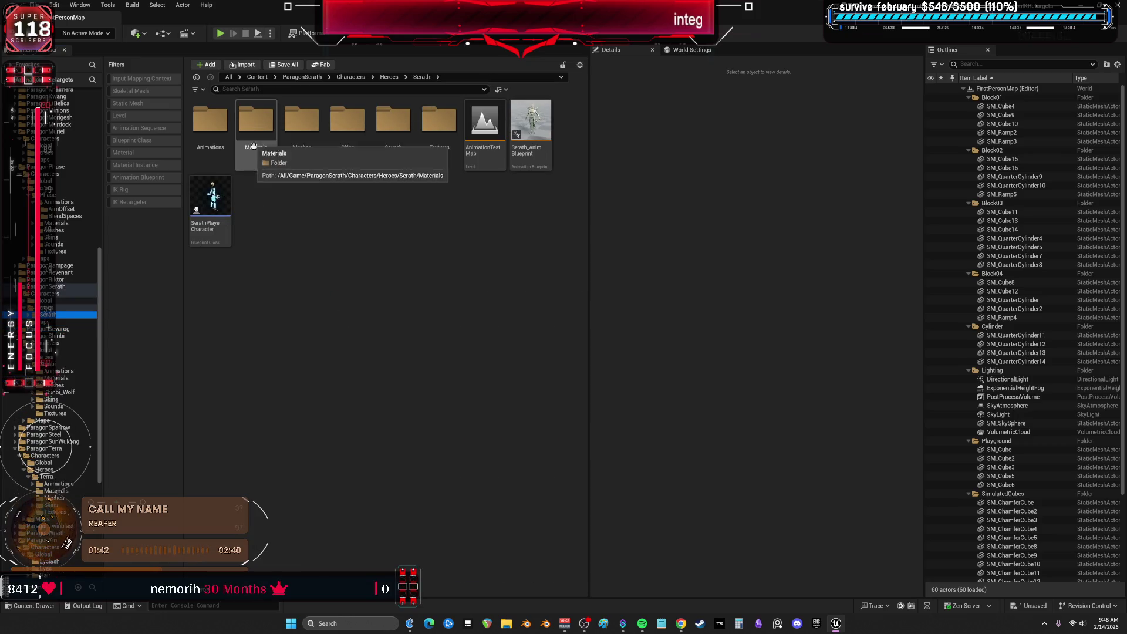
pyautogui.doubleClick(211, 119)
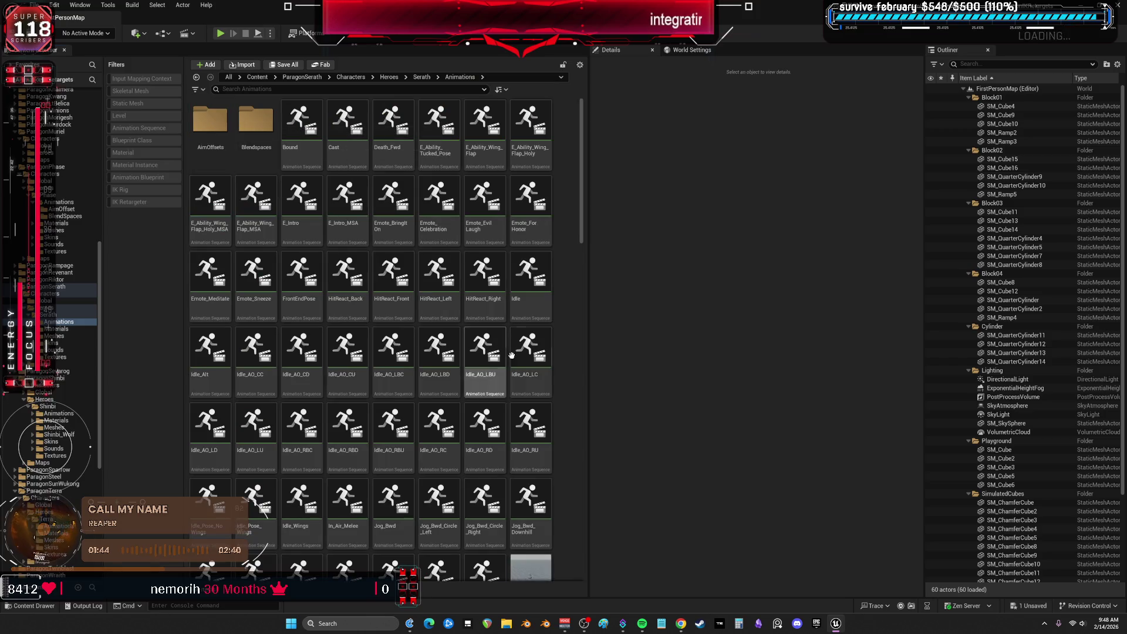
pyautogui.scroll(-2, 481, 456)
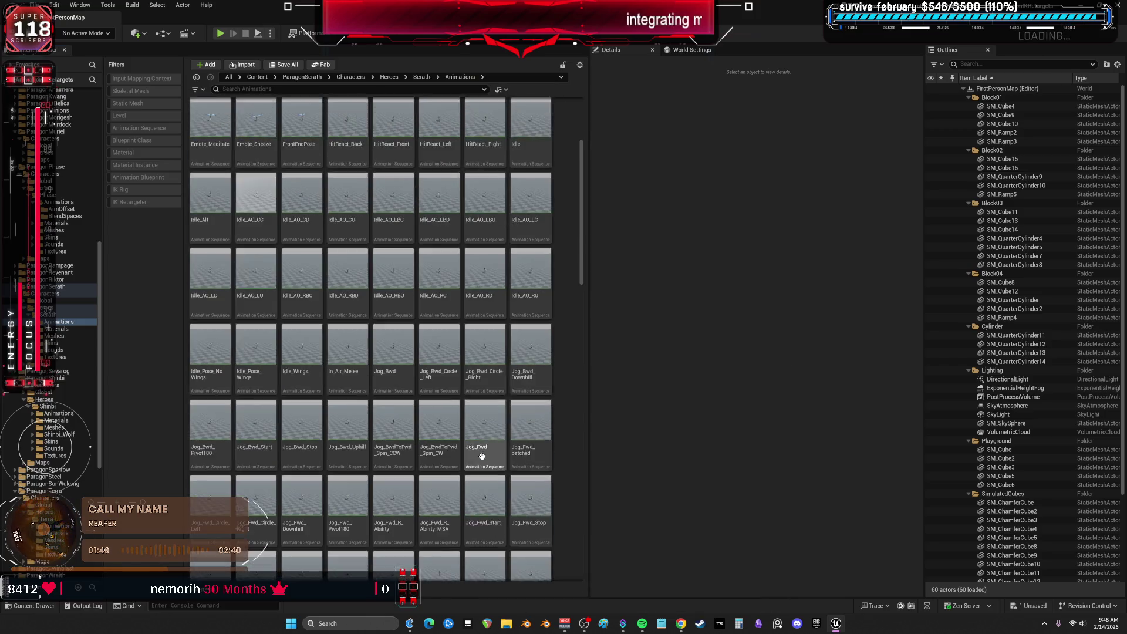
pyautogui.scroll(-2, 482, 456)
# Open Jog_Left_Circle_Left in the animation editor and orbit to a close front view of Serath
pyautogui.click(404, 420)
pyautogui.doubleClick(404, 420)
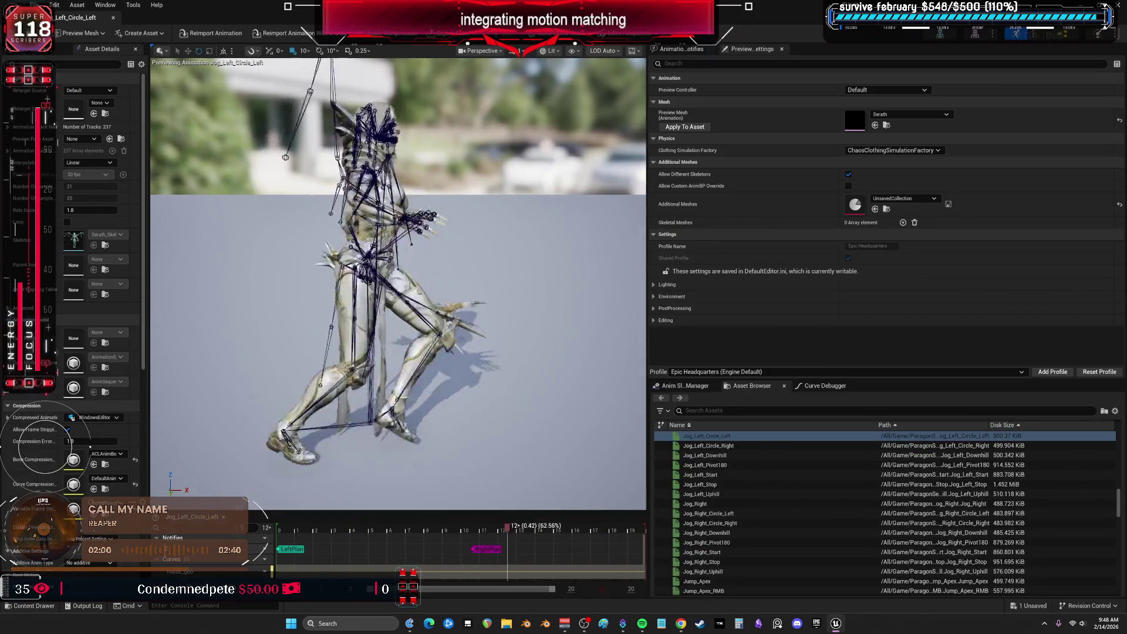
pyautogui.moveTo(413, 218); pyautogui.dragTo(352, 235)
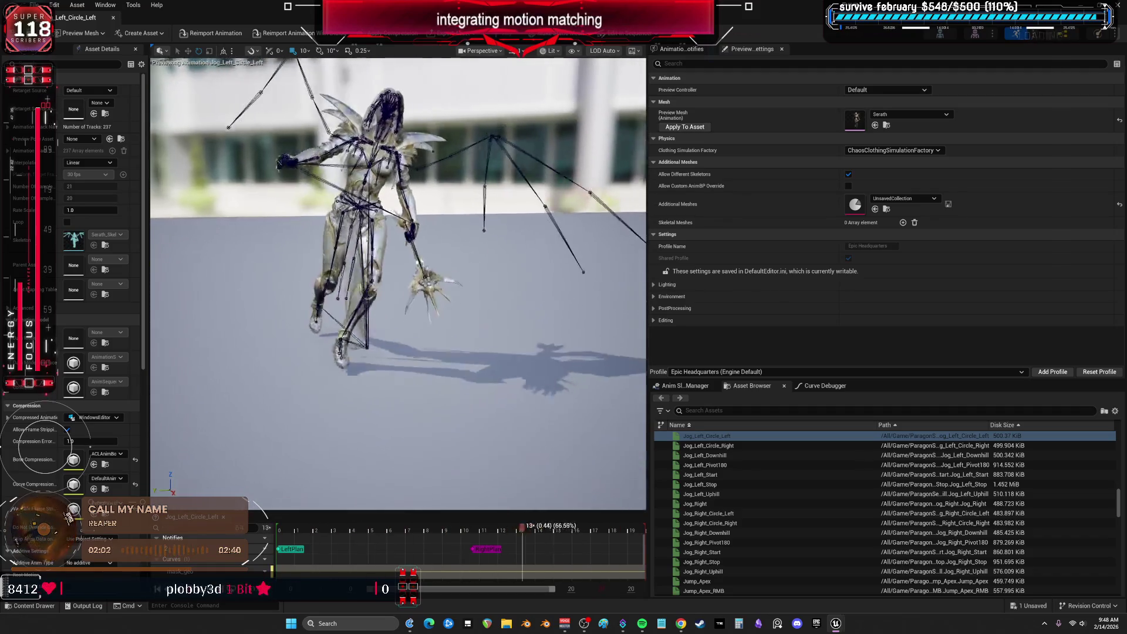
# Preview Jog_Right, Jog_Right_Uphill, Jump_Land_RMB, JumpPad and Primary_Attack_A_Fast, then close the editor
pyautogui.click(742, 505)
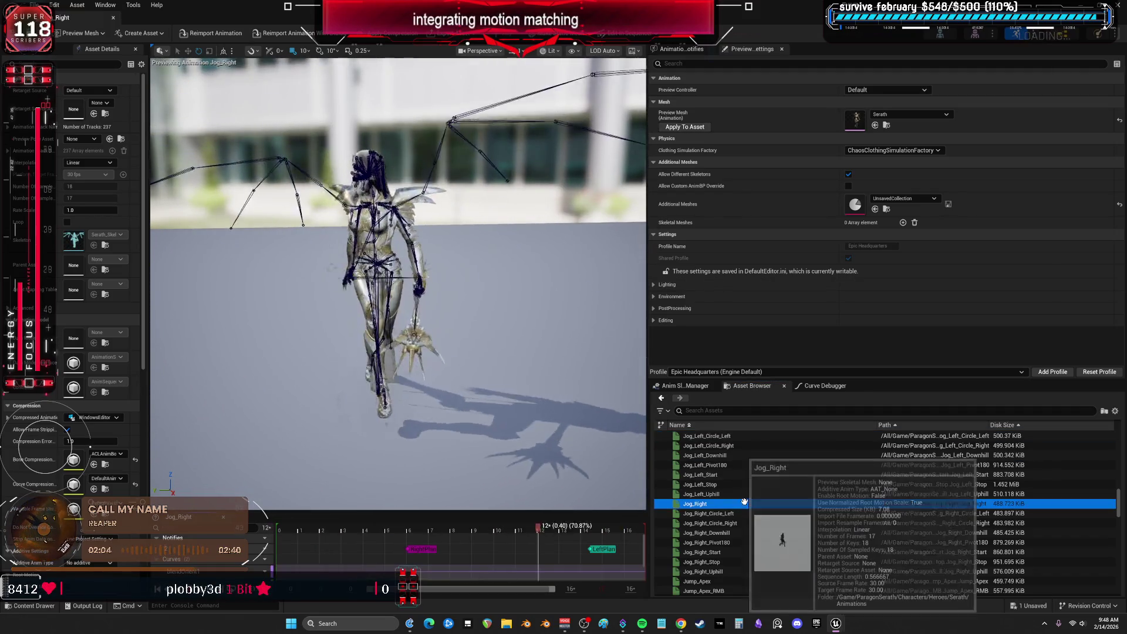
pyautogui.scroll(-2, 744, 516)
pyautogui.click(746, 533)
pyautogui.scroll(-1, 746, 534)
pyautogui.scroll(-1, 746, 534)
pyautogui.click(746, 533)
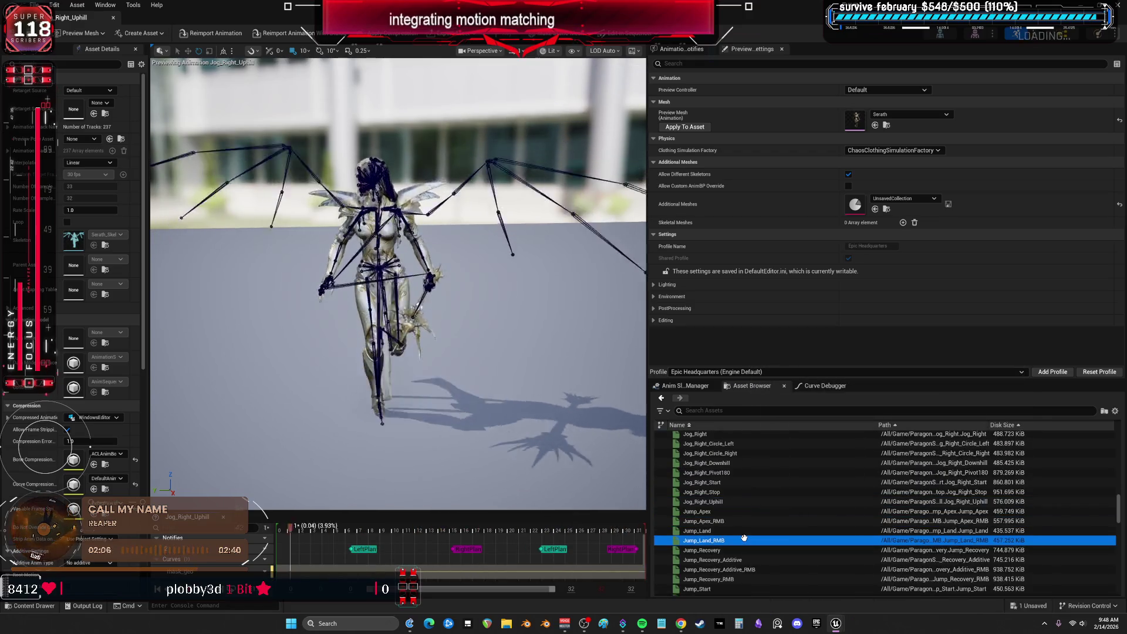
pyautogui.scroll(-3, 736, 535)
pyautogui.click(727, 528)
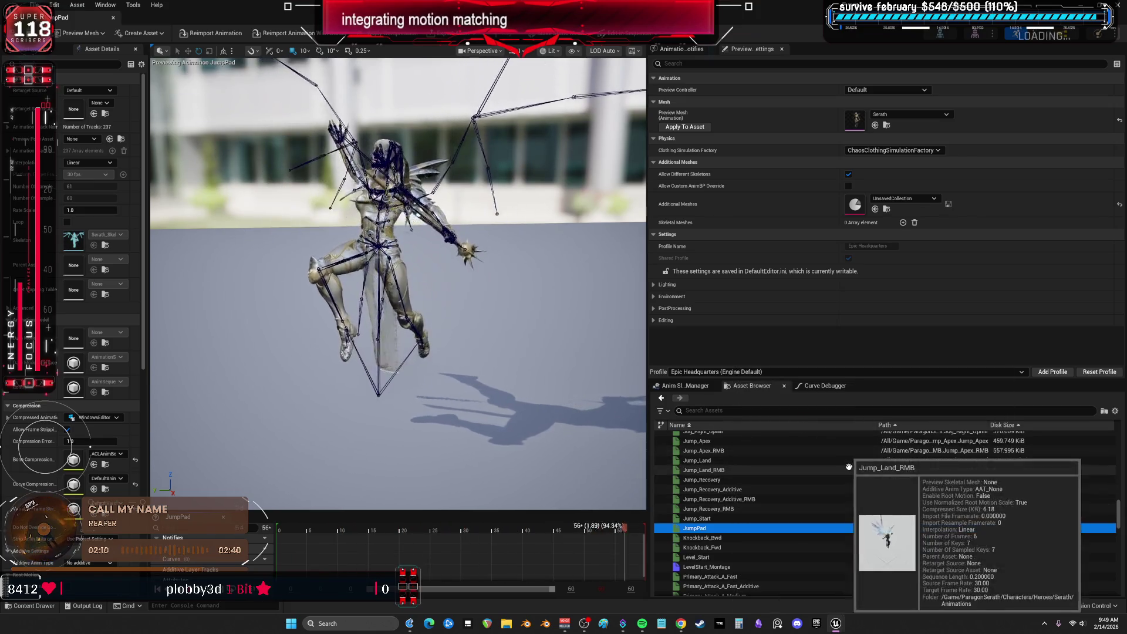
pyautogui.scroll(-2, 735, 520)
pyautogui.click(735, 521)
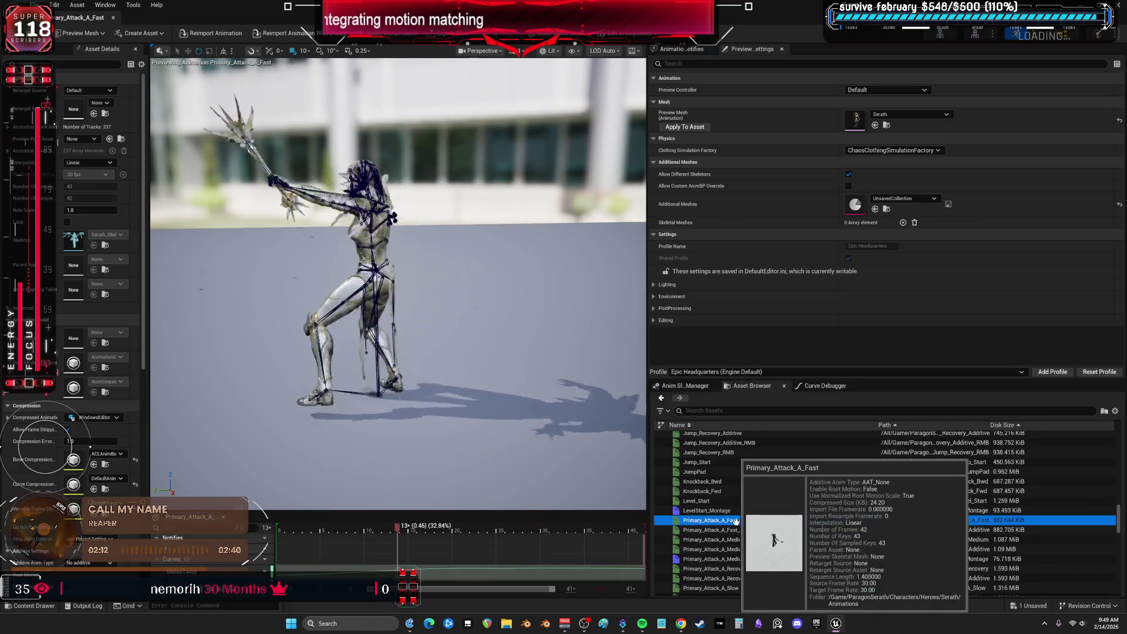
pyautogui.click(114, 18)
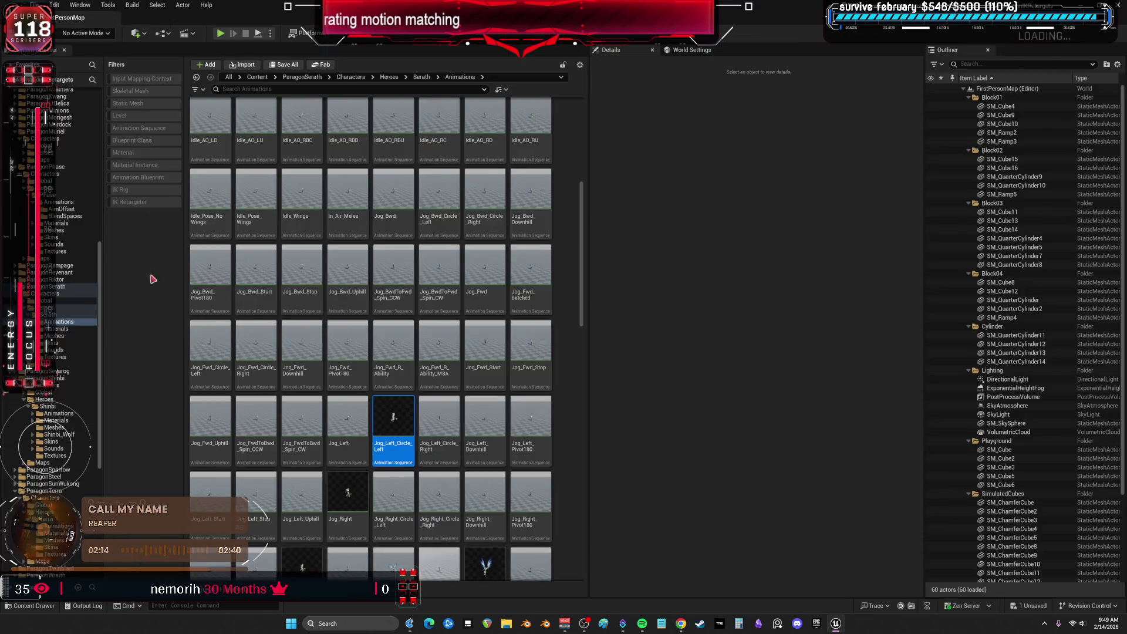
# Open Riktor's Animations folder and load Ability_ShockingPunch_Pose in the animation editor
pyautogui.keyDown('ctrl'); pyautogui.click(59, 287); pyautogui.keyUp('ctrl')
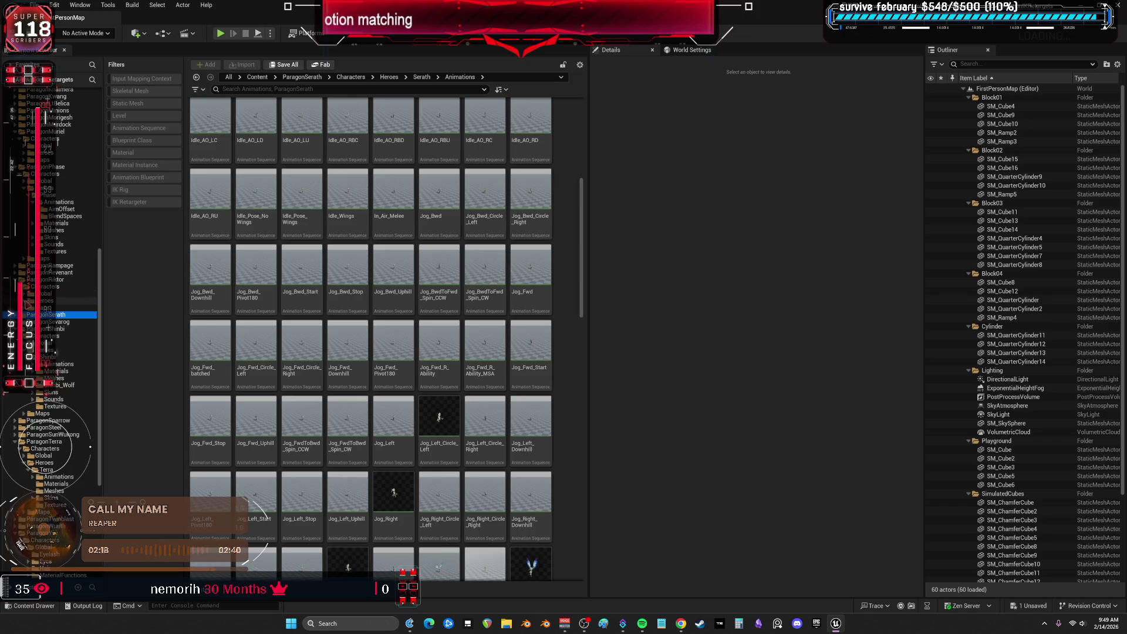
pyautogui.click(29, 302)
pyautogui.doubleClick(211, 129)
pyautogui.doubleClick(211, 128)
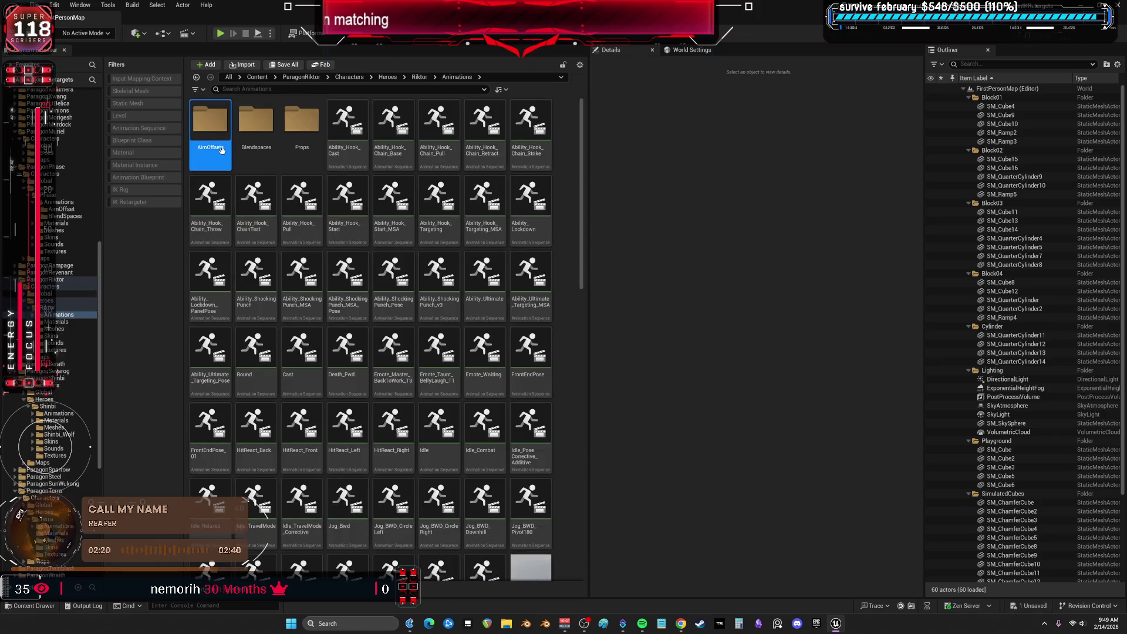
pyautogui.click(392, 287)
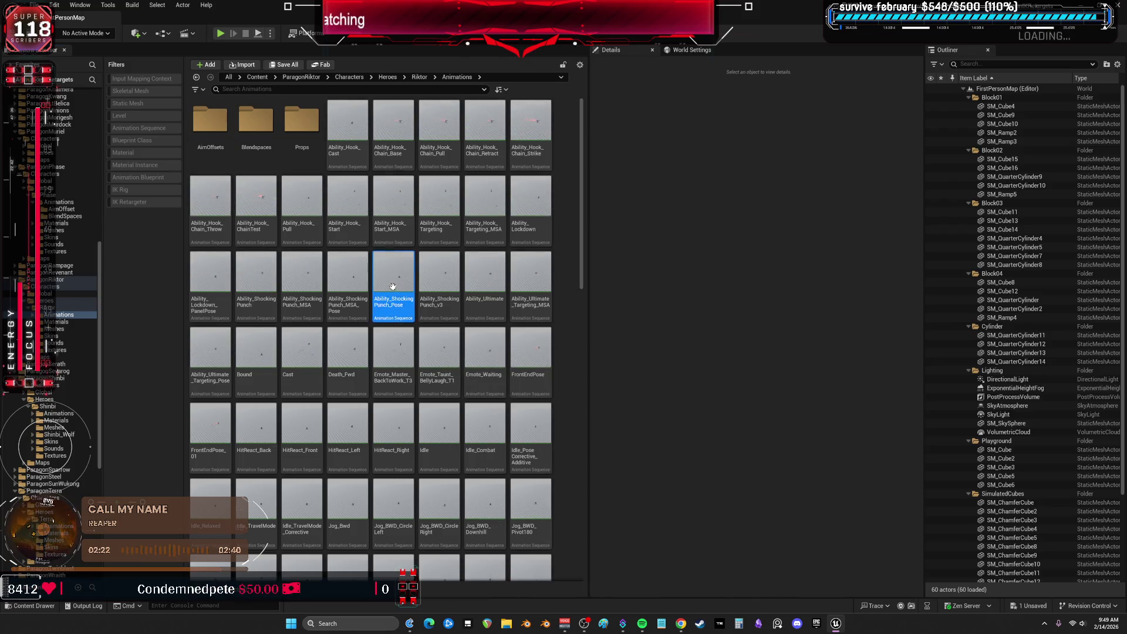
pyautogui.doubleClick(395, 291)
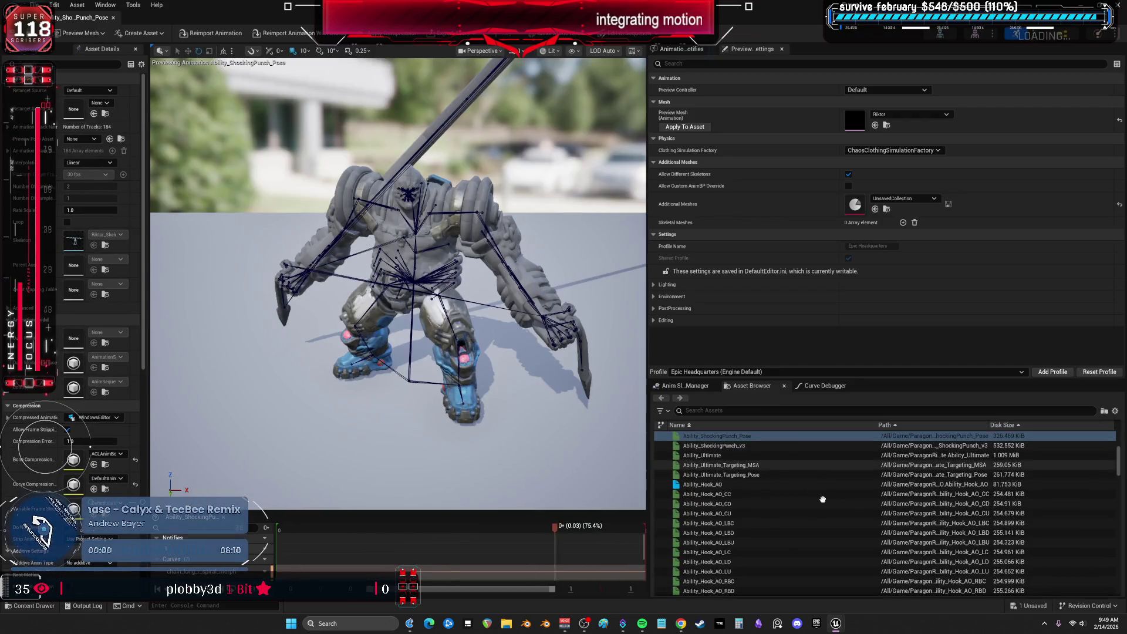
# Preview Ability_Ultimate_AO_CU, Ability_Hook_Throw_AO_CC, Ability_Hook_AO_RBD, Death_Fwd and HitReact_Left
pyautogui.scroll(-8, 738, 511)
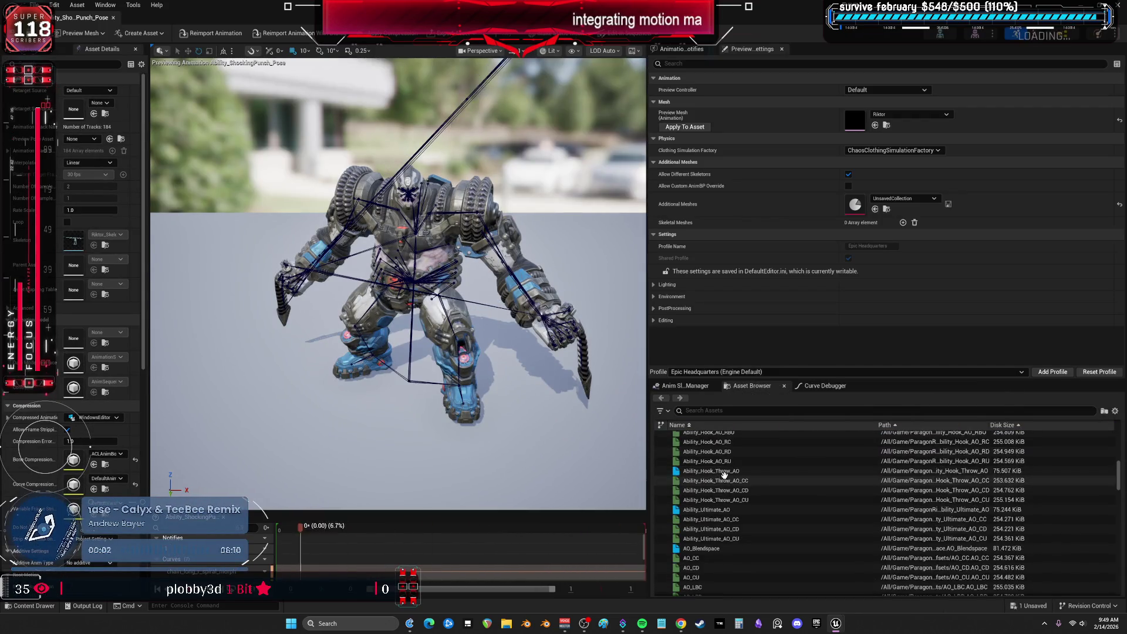
pyautogui.click(722, 482)
pyautogui.scroll(2, 721, 475)
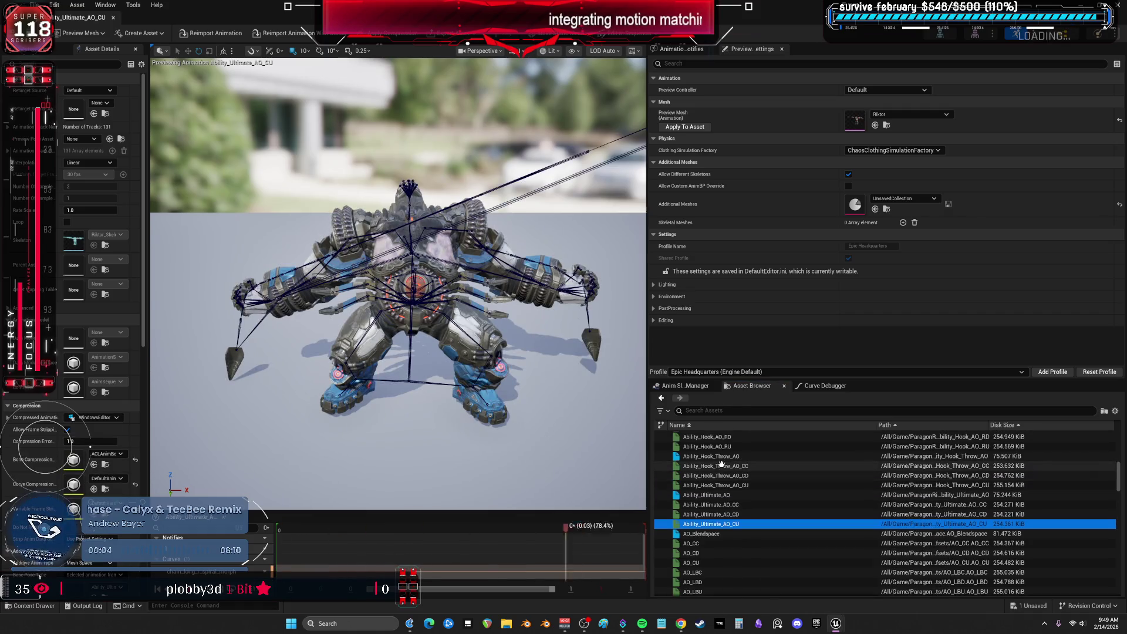
pyautogui.click(721, 465)
pyautogui.scroll(3, 721, 463)
pyautogui.click(719, 437)
pyautogui.scroll(-3, 751, 481)
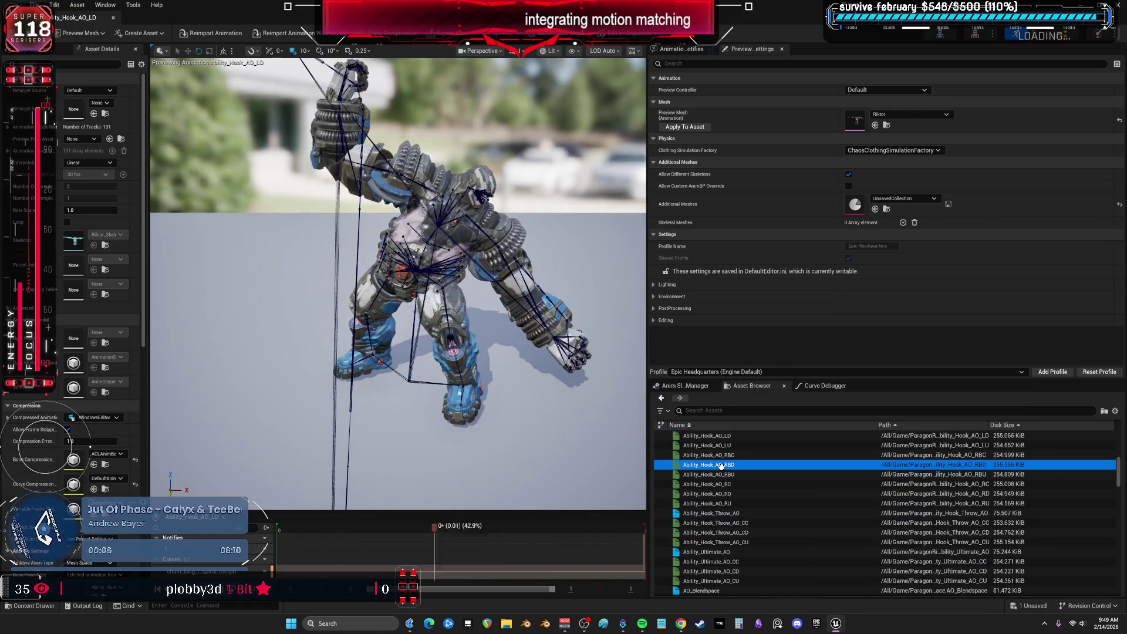
pyautogui.scroll(-6, 780, 514)
pyautogui.click(719, 480)
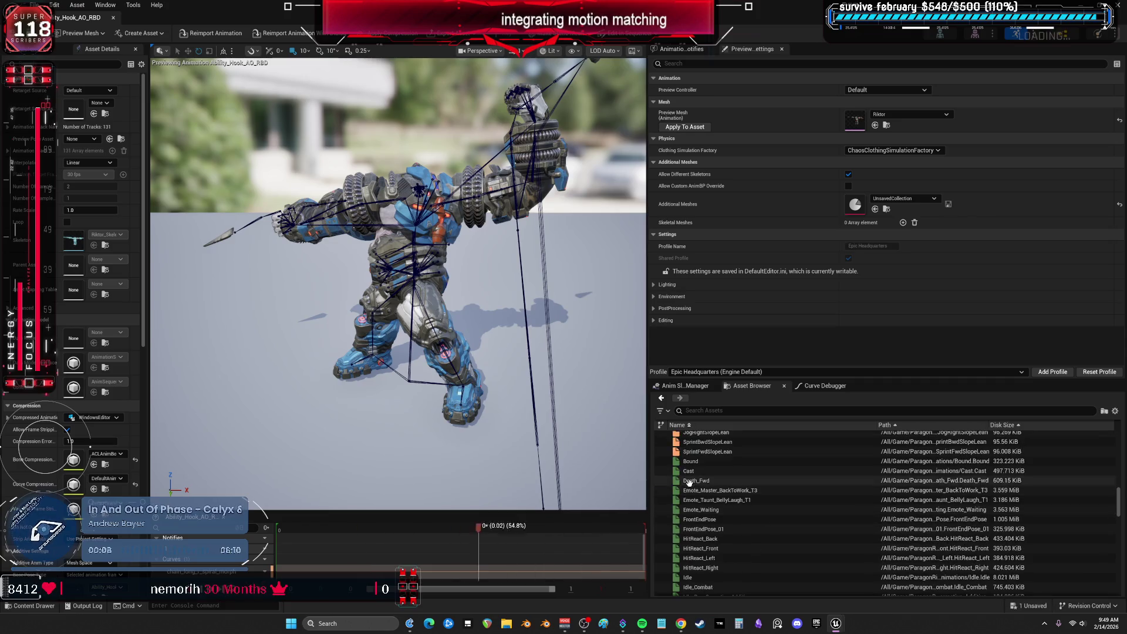
pyautogui.scroll(-3, 719, 499)
pyautogui.click(719, 509)
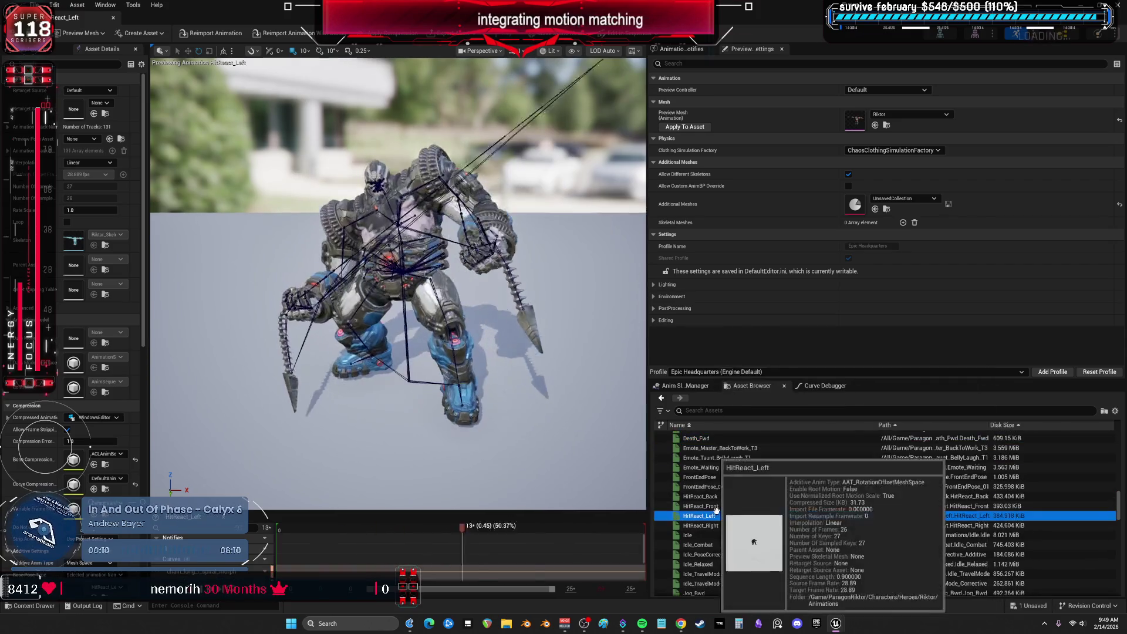
# Preview Idle_TravelMode, Jog_BWD_Pivot180, Jog_FWD_Stop, Jog_Left_Pivot180 and Jog_Right_Uphill
pyautogui.scroll(-3, 717, 510)
pyautogui.click(710, 535)
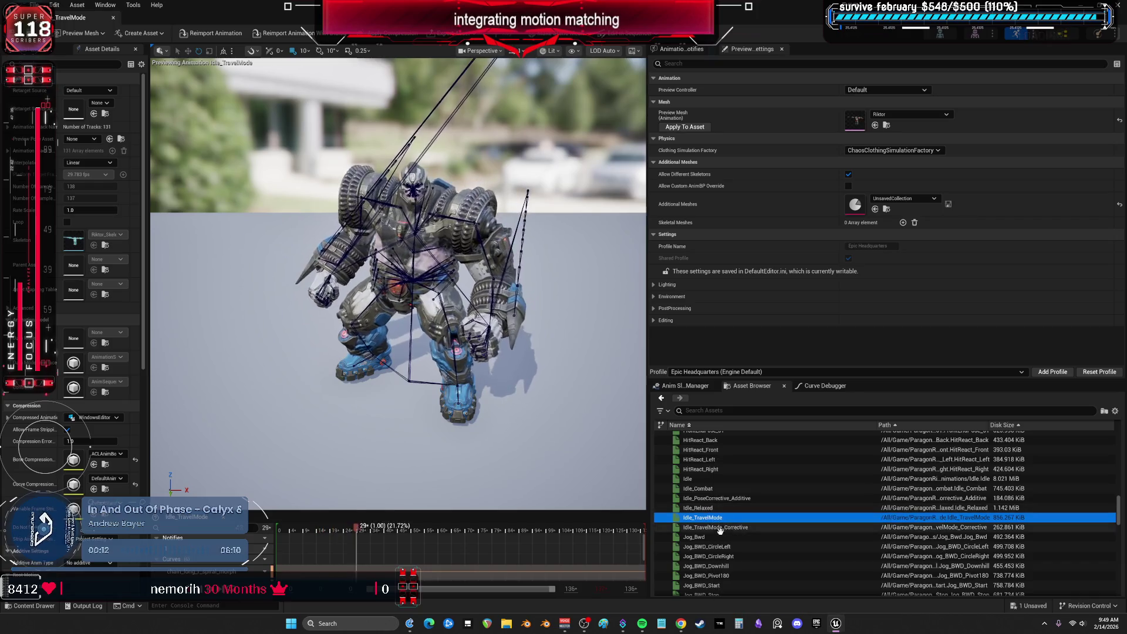
pyautogui.scroll(-2, 710, 534)
pyautogui.click(711, 536)
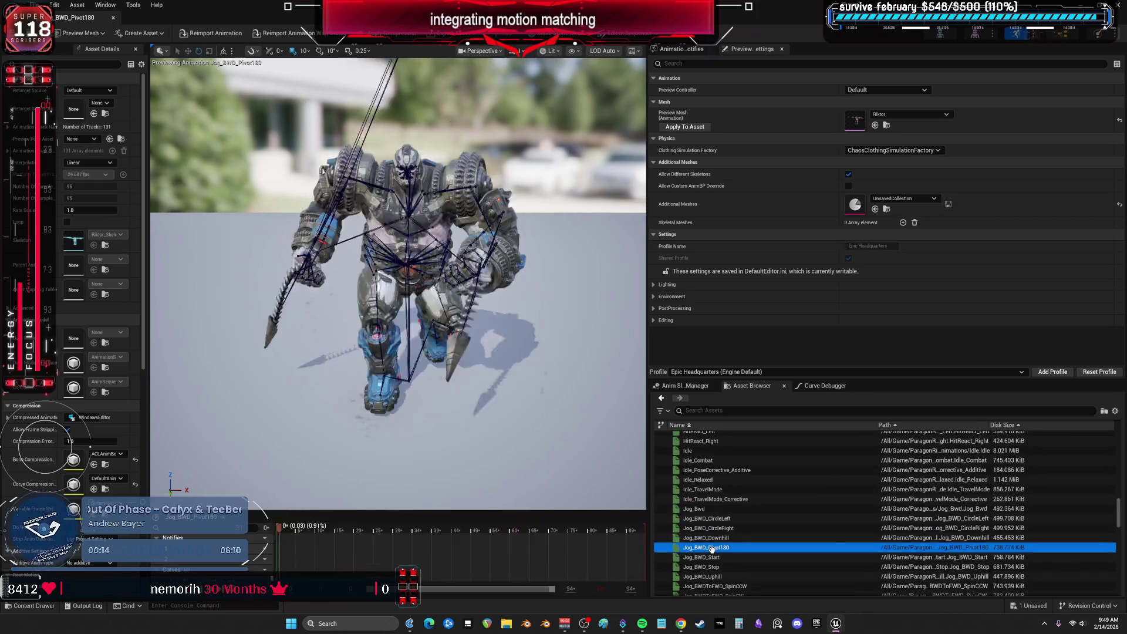
pyautogui.scroll(-2, 712, 540)
pyautogui.scroll(-2, 711, 546)
pyautogui.click(717, 534)
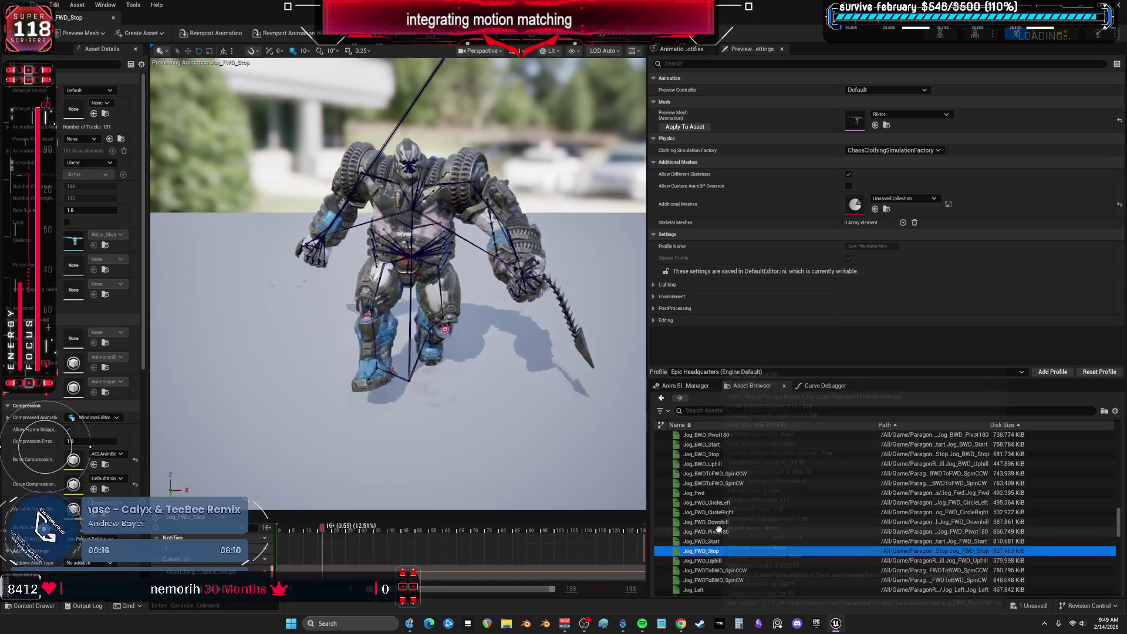
pyautogui.scroll(-3, 718, 528)
pyautogui.click(719, 530)
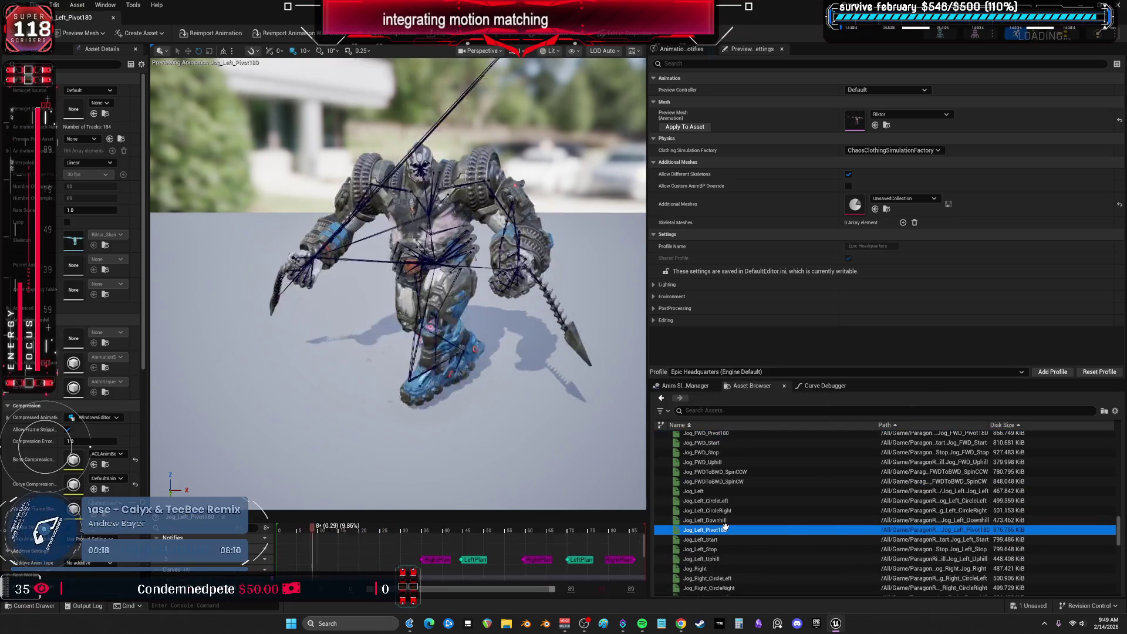
pyautogui.scroll(-3, 721, 538)
pyautogui.click(714, 566)
# Preview Jump_Start, Recall, ShoulderChain_Right_Spin, Sprint_BWD_Start and Stun_Loop, then close the editor
pyautogui.scroll(-5, 714, 545)
pyautogui.click(714, 517)
pyautogui.scroll(-4, 715, 528)
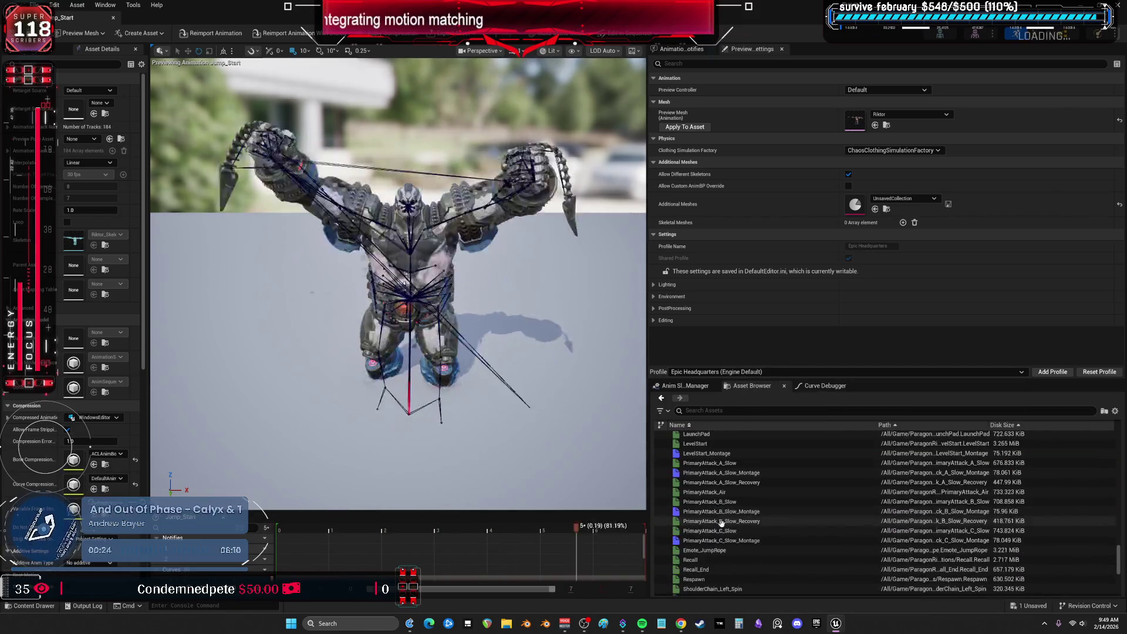
pyautogui.click(702, 560)
pyautogui.scroll(-3, 704, 559)
pyautogui.click(707, 557)
pyautogui.scroll(-2, 710, 560)
pyautogui.click(713, 562)
pyautogui.scroll(-3, 713, 560)
pyautogui.click(710, 561)
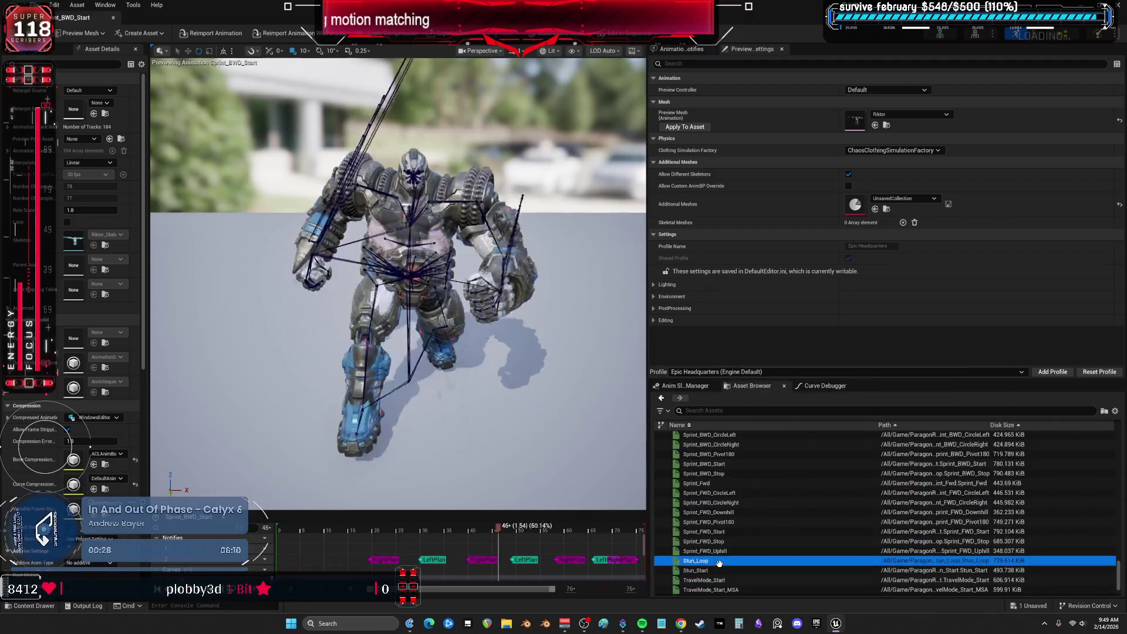
pyautogui.click(114, 18)
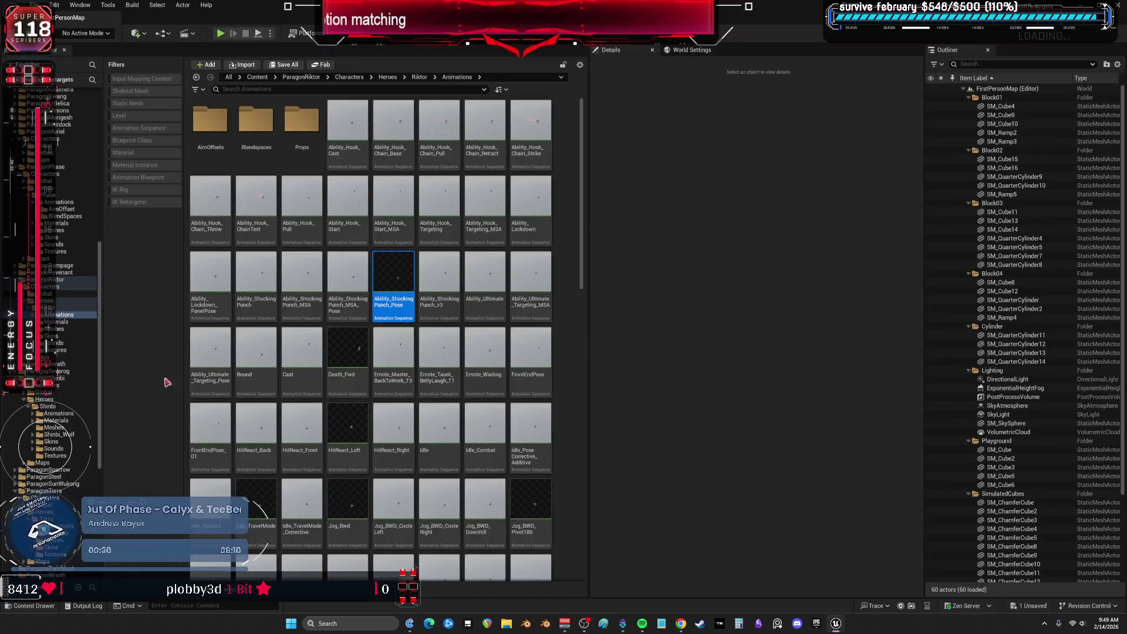
# Open Revenant's Animations folder and load FrontEndPose_Default in the animation editor
pyautogui.keyDown('ctrl'); pyautogui.click(18, 279); pyautogui.keyUp('ctrl')
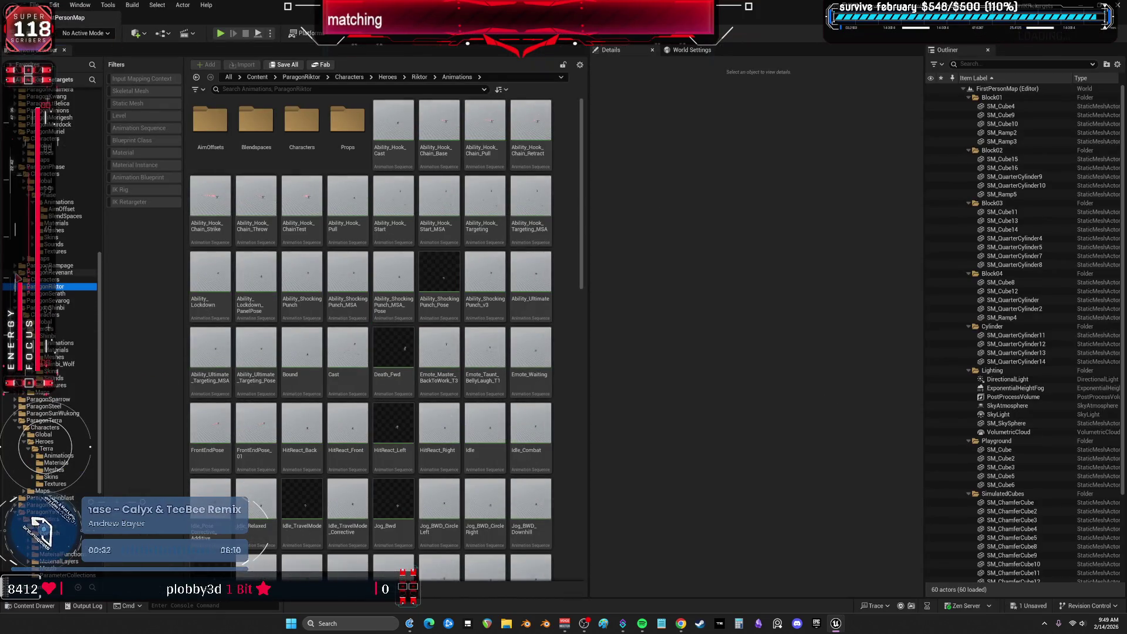
pyautogui.click(47, 293)
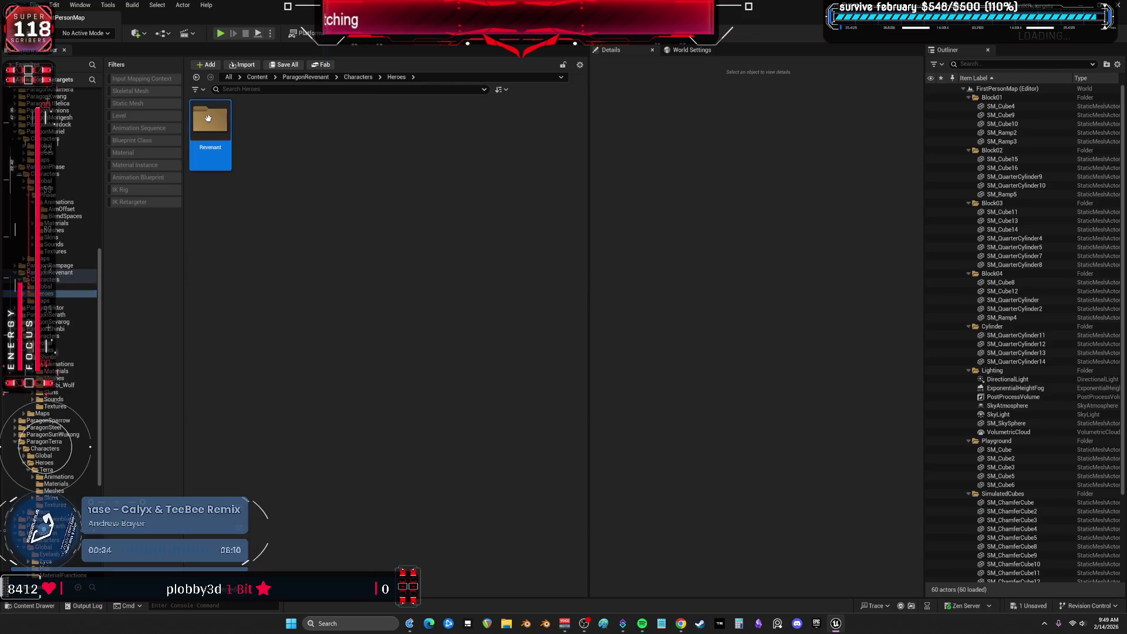
pyautogui.doubleClick(208, 118)
pyautogui.doubleClick(209, 119)
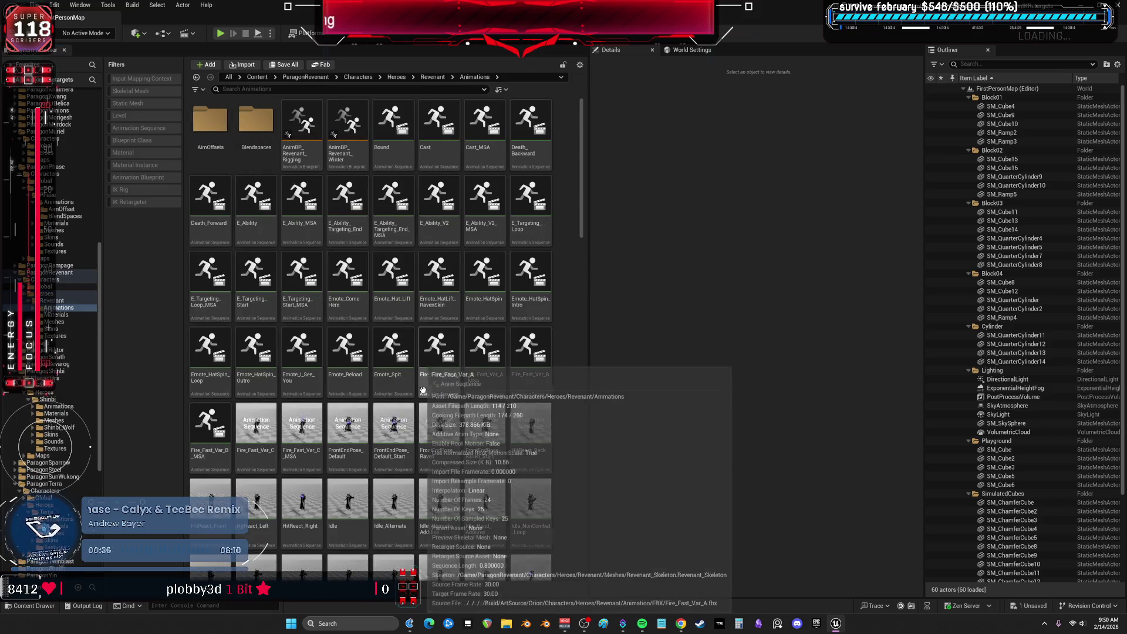
pyautogui.doubleClick(355, 429)
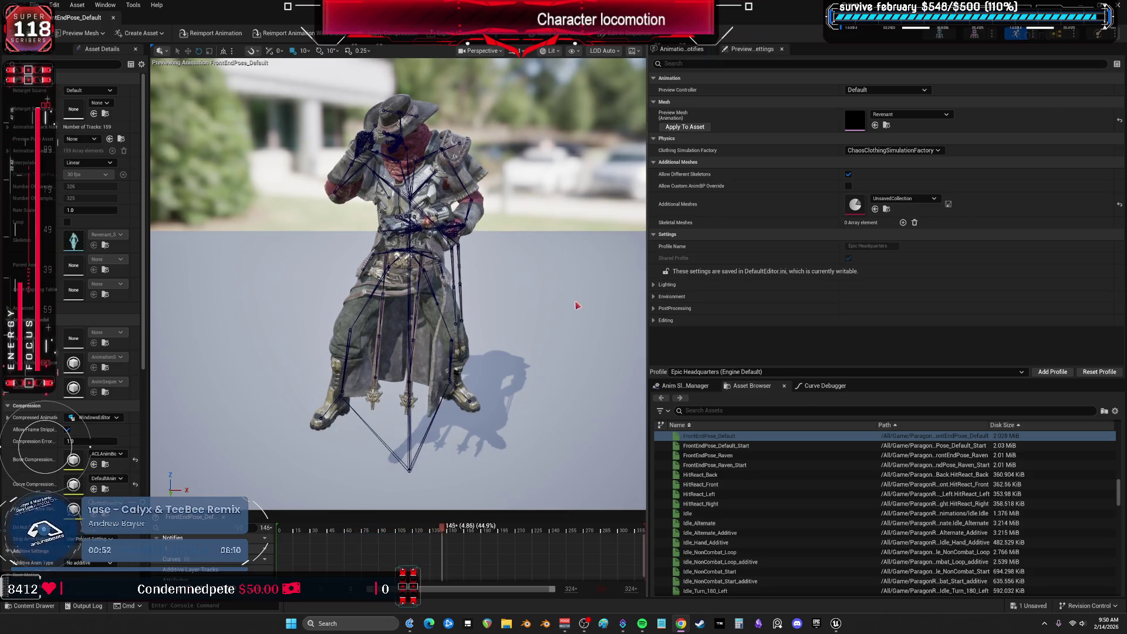
# Preview HitReact_Front, Idle_NonCombat_Loop_additive, Idle_Turn_90_Left and Jog_Bwd_Stop, then close the editor
pyautogui.click(732, 486)
pyautogui.scroll(-3, 737, 487)
pyautogui.click(742, 523)
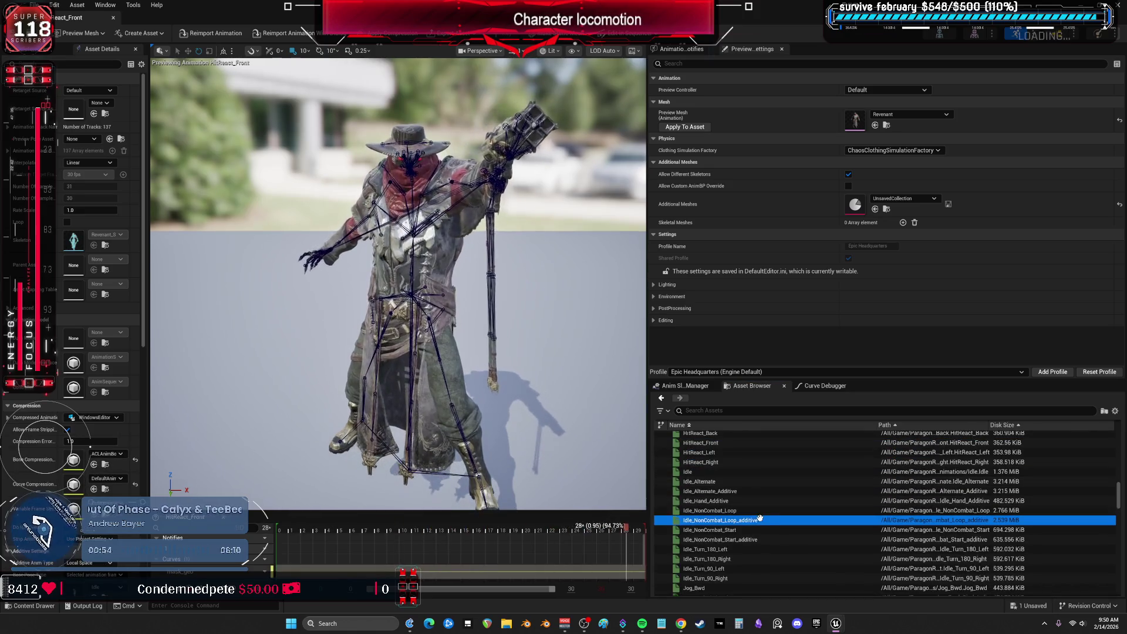
pyautogui.click(747, 535)
pyautogui.scroll(-3, 747, 535)
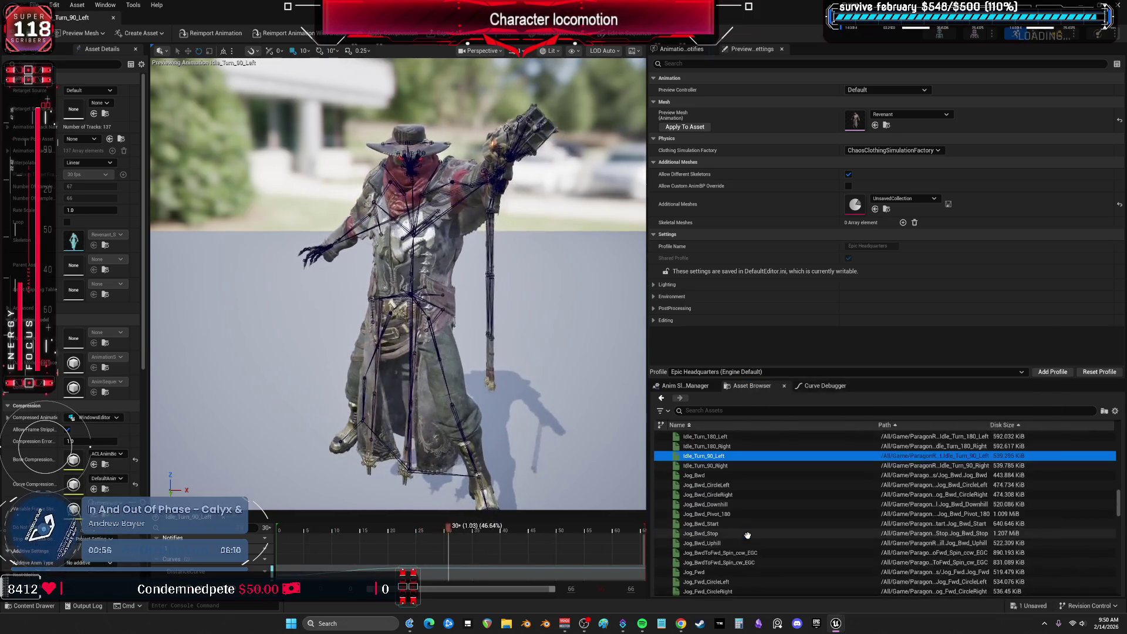
pyautogui.click(747, 533)
pyautogui.click(113, 17)
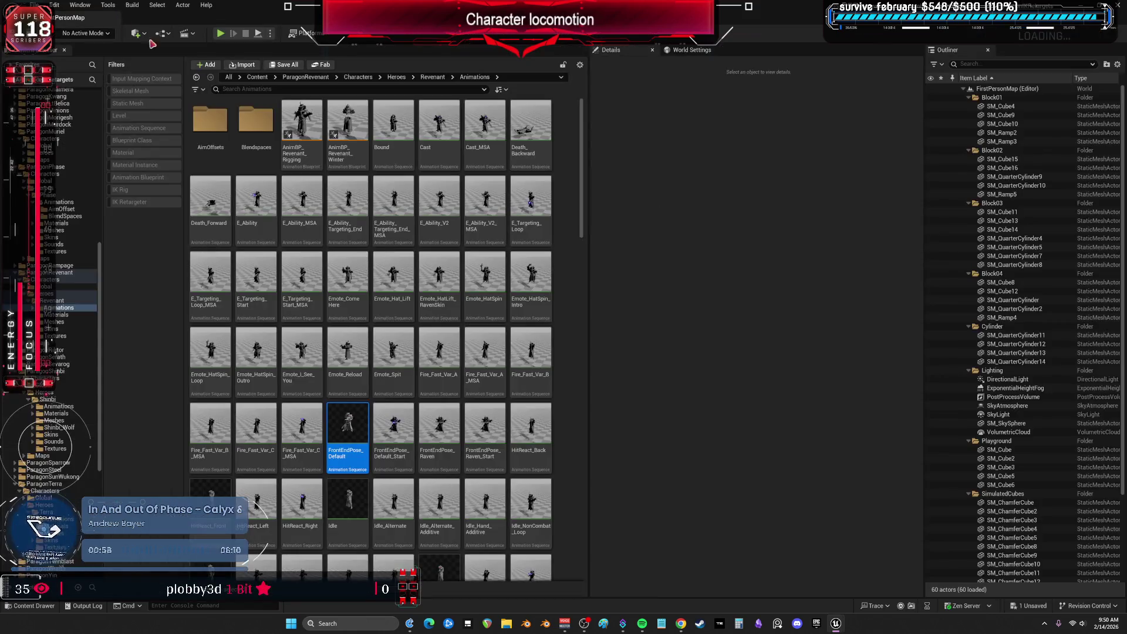
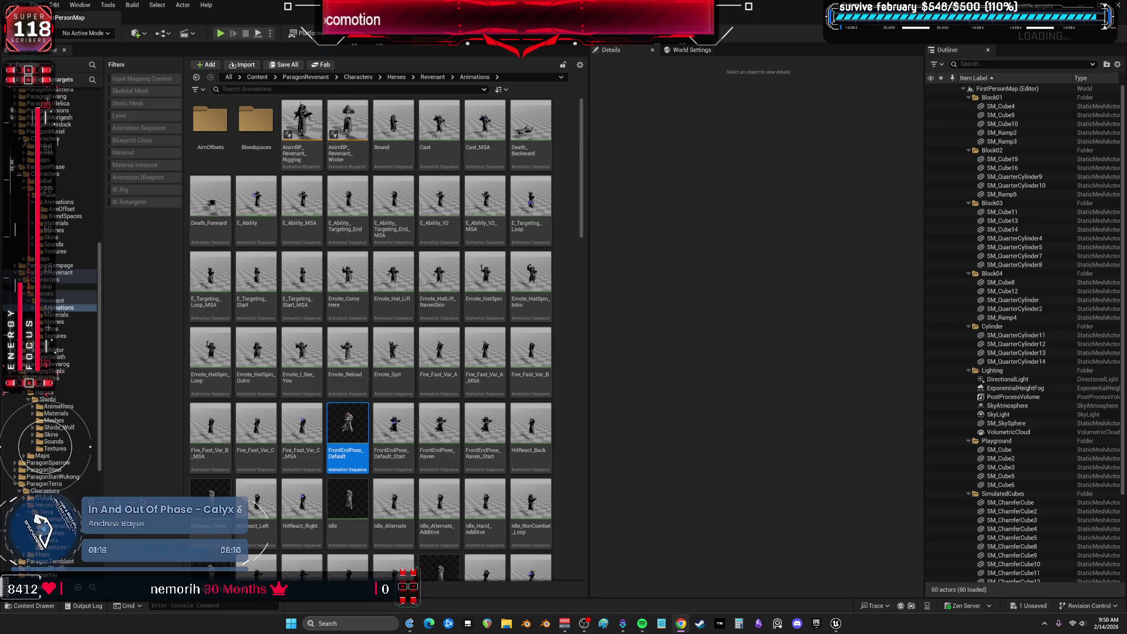
# Collapse ParagonRevenant and browse ParagonRampage's Heroes > Rampage > Animations folder
pyautogui.scroll(-2, 416, 332)
pyautogui.click(17, 272)
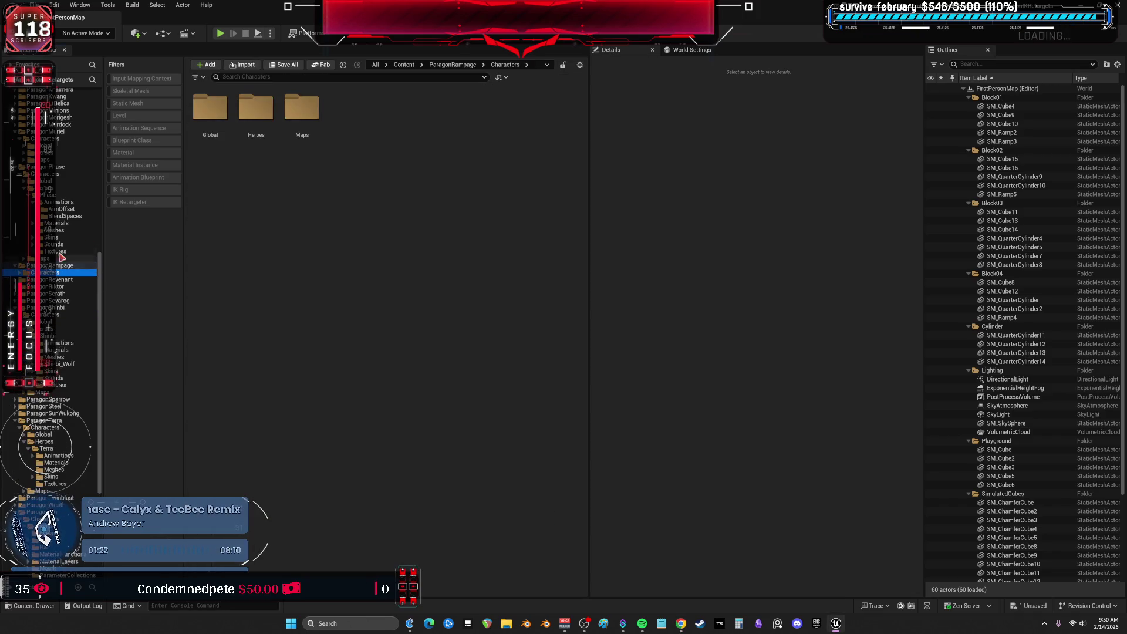
pyautogui.doubleClick(244, 110)
pyautogui.doubleClick(210, 111)
pyautogui.doubleClick(209, 111)
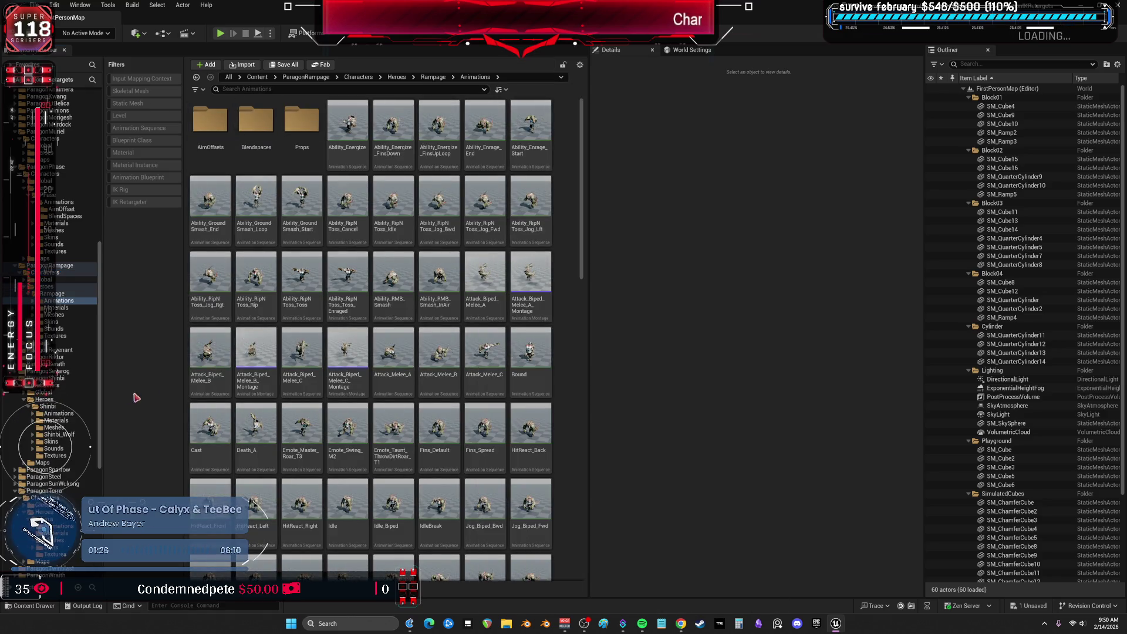
# Move to ParagonKallari's Heroes > Kallari > Animations folder and open the Cast animation
pyautogui.keyDown('ctrl'); pyautogui.click(53, 265); pyautogui.keyUp('ctrl')
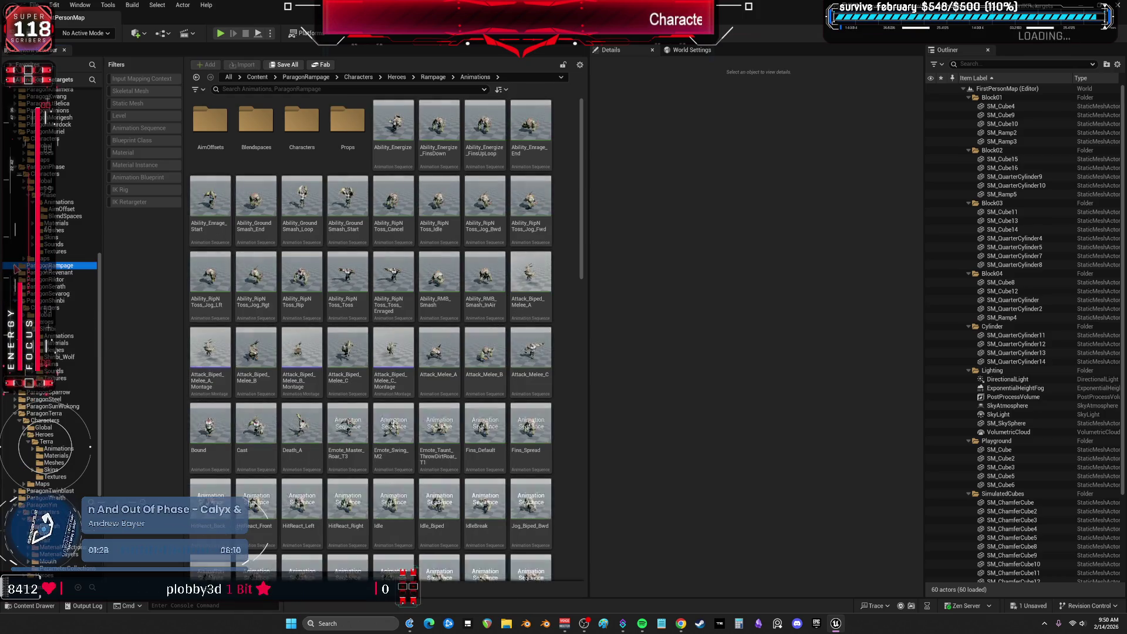
pyautogui.scroll(5, 48, 346)
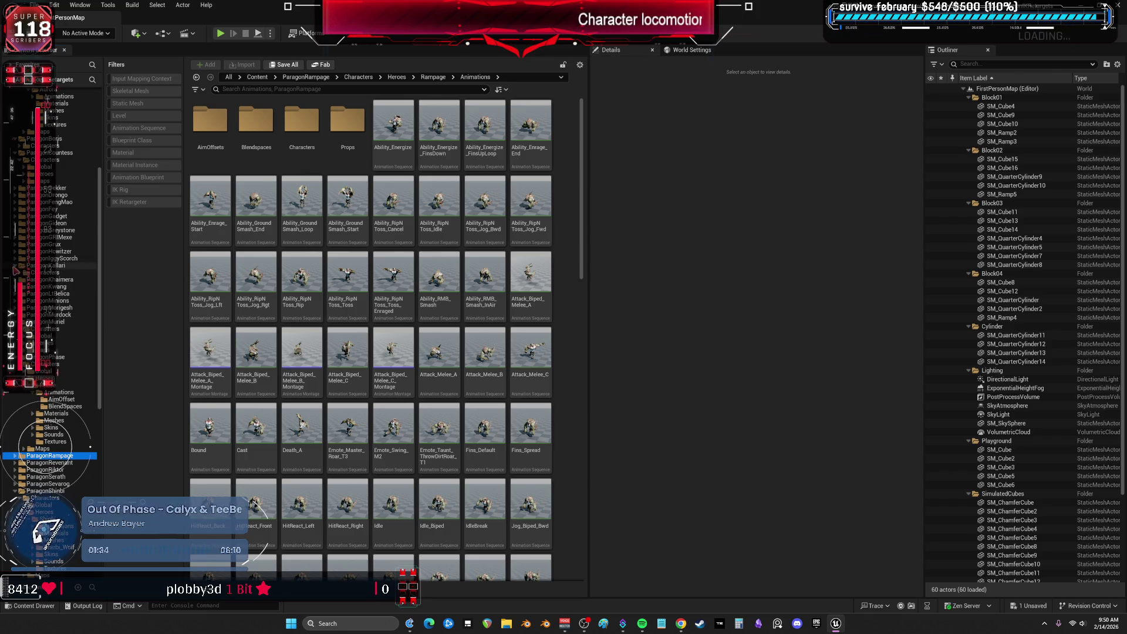
pyautogui.click(47, 286)
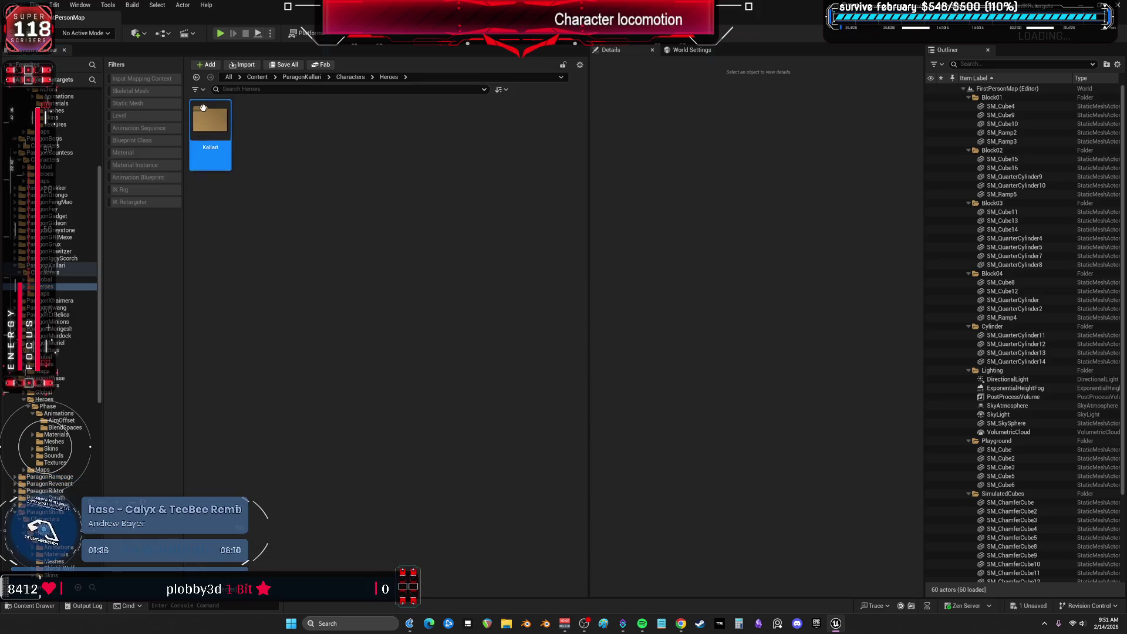
pyautogui.doubleClick(203, 118)
pyautogui.doubleClick(205, 120)
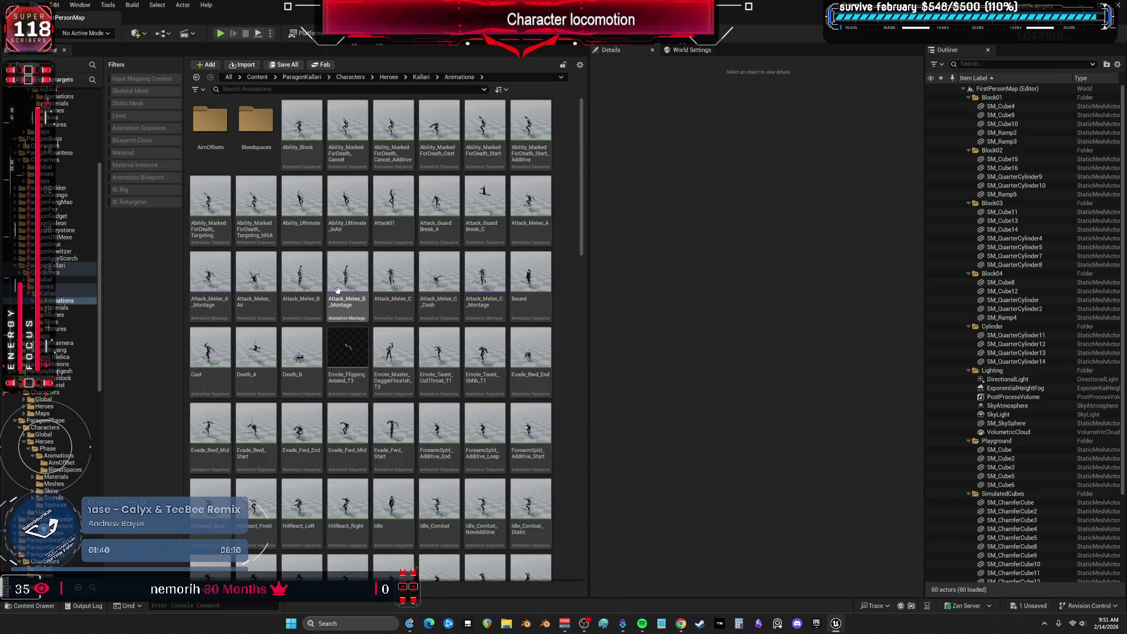
pyautogui.doubleClick(214, 346)
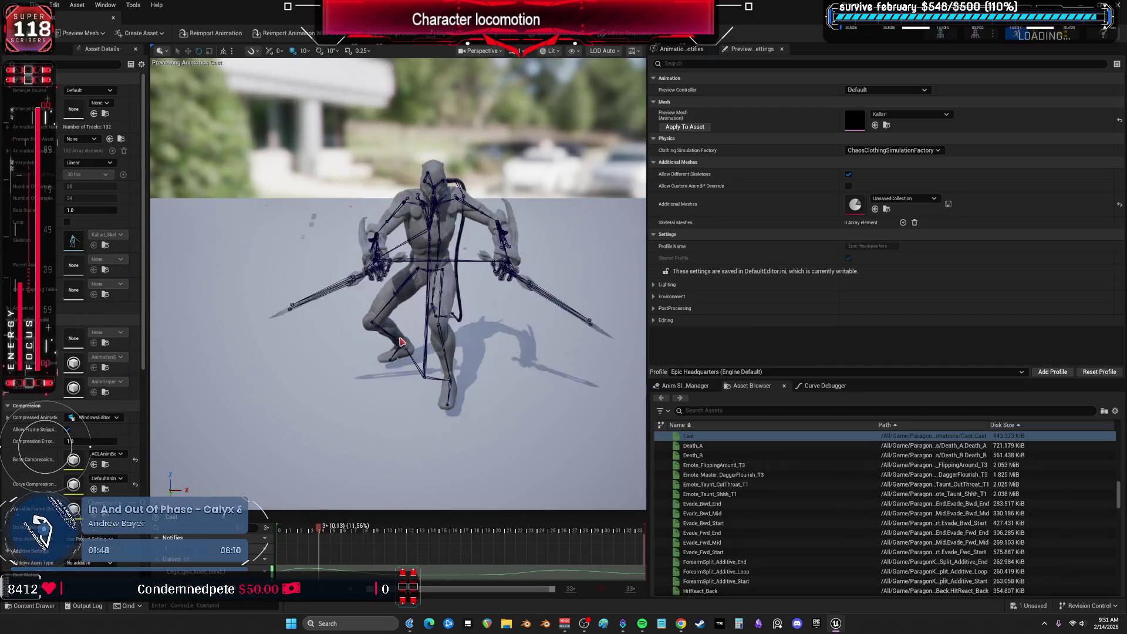
# Preview Ability_Ultimate, Ability_Ultimate_InAir, the aim offsets, Locomotion_AO_LU and Attack_GuardBreak_C
pyautogui.scroll(-10, 896, 539)
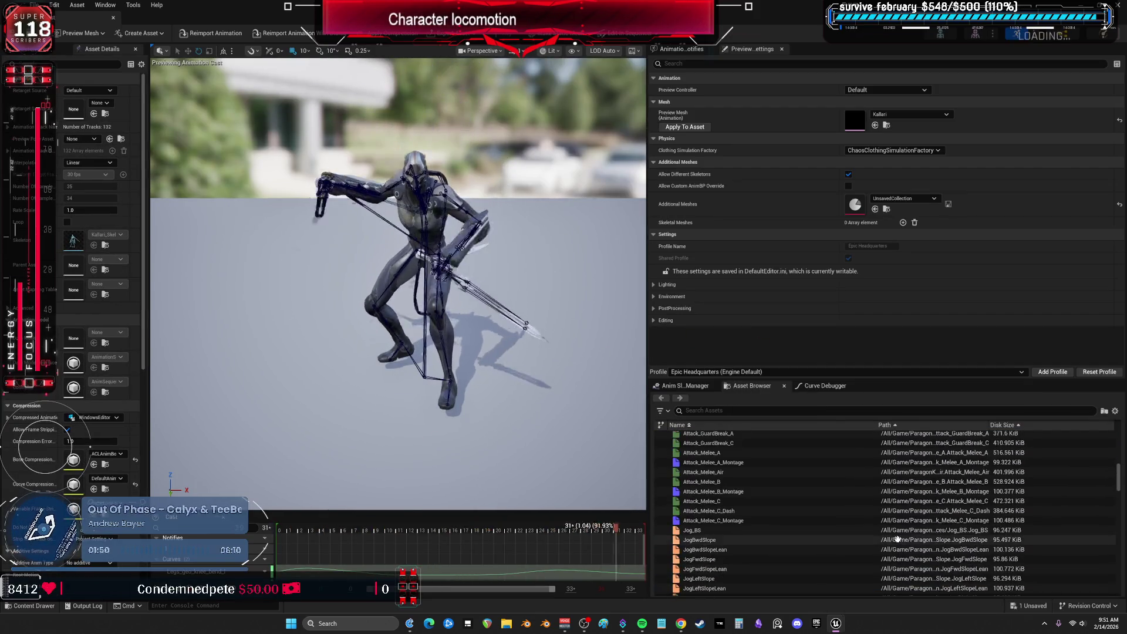
pyautogui.scroll(6, 896, 538)
pyautogui.click(741, 465)
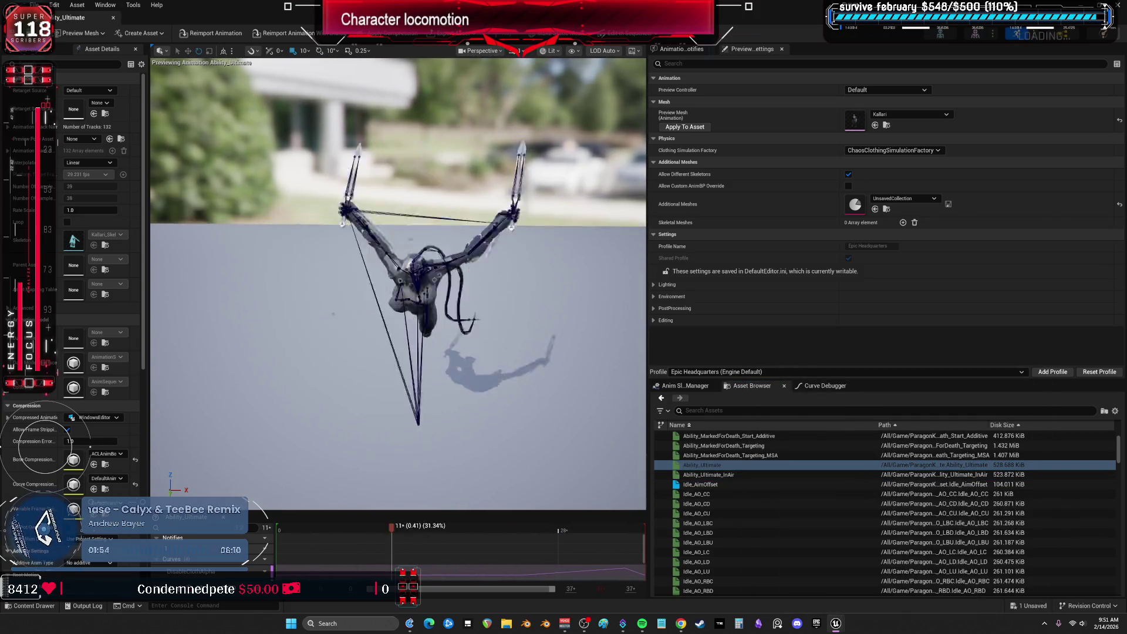
pyautogui.click(718, 474)
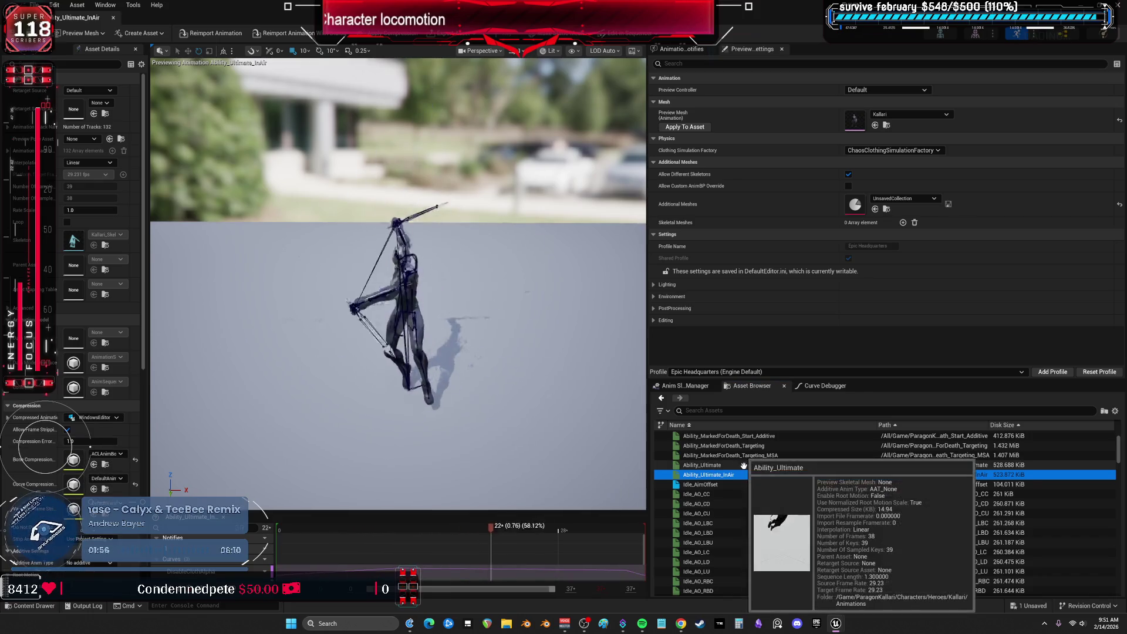
pyautogui.scroll(-2, 722, 481)
pyautogui.click(721, 483)
pyautogui.scroll(-2, 725, 487)
pyautogui.click(728, 492)
pyautogui.scroll(-3, 731, 503)
pyautogui.click(731, 521)
pyautogui.click(731, 541)
pyautogui.scroll(-3, 733, 540)
pyautogui.click(733, 553)
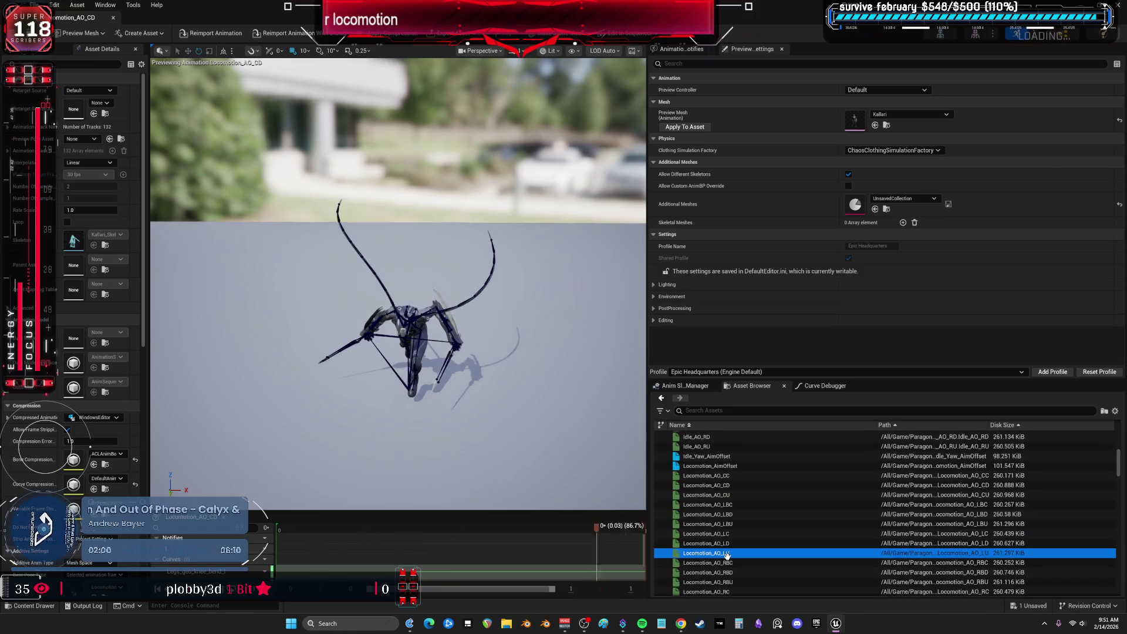
pyautogui.scroll(-3, 733, 517)
pyautogui.click(733, 552)
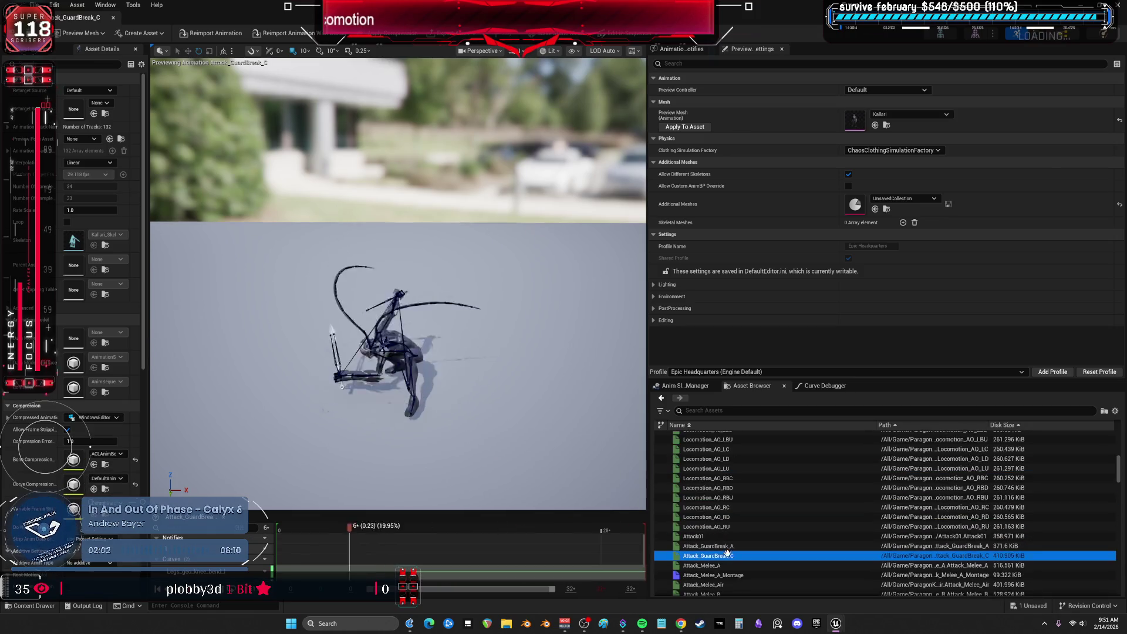
pyautogui.scroll(-3, 734, 528)
pyautogui.click(733, 516)
# Preview Death_A, the Evade animations such as Evade_Fwd_End and Evade_Bwd_Mid, and ForearmSplit_Additive_Start
pyautogui.scroll(-5, 734, 516)
pyautogui.scroll(-3, 734, 516)
pyautogui.click(734, 556)
pyautogui.scroll(-3, 733, 556)
pyautogui.click(733, 558)
pyautogui.click(734, 557)
pyautogui.scroll(-5, 745, 528)
pyautogui.scroll(-3, 745, 517)
pyautogui.click(733, 525)
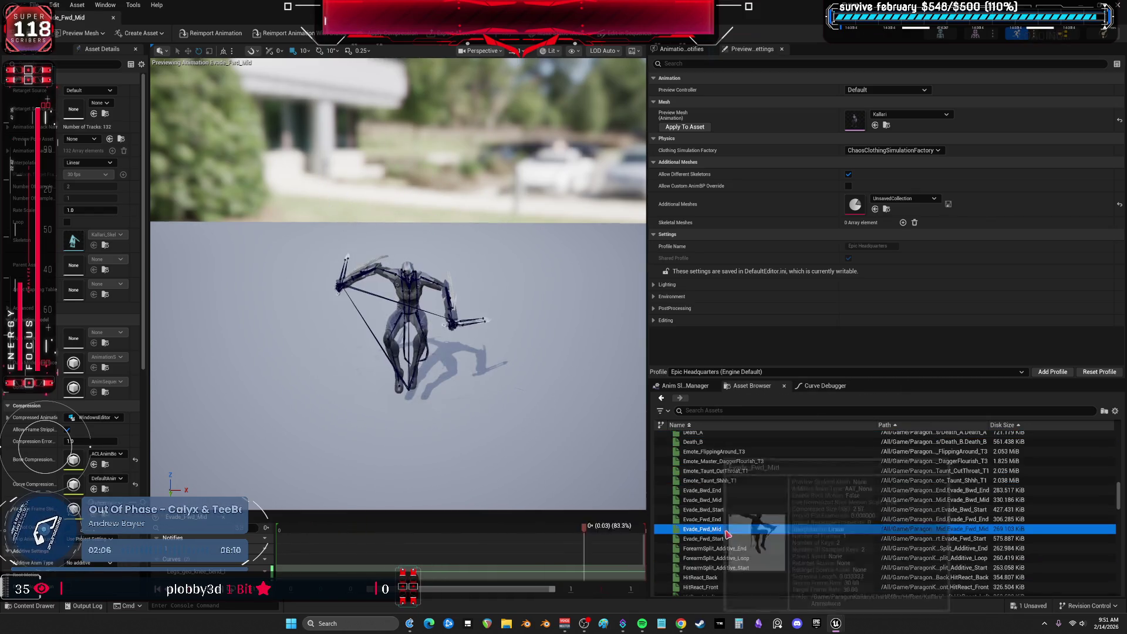
pyautogui.scroll(-3, 731, 504)
pyautogui.click(725, 478)
pyautogui.click(727, 467)
pyautogui.click(728, 457)
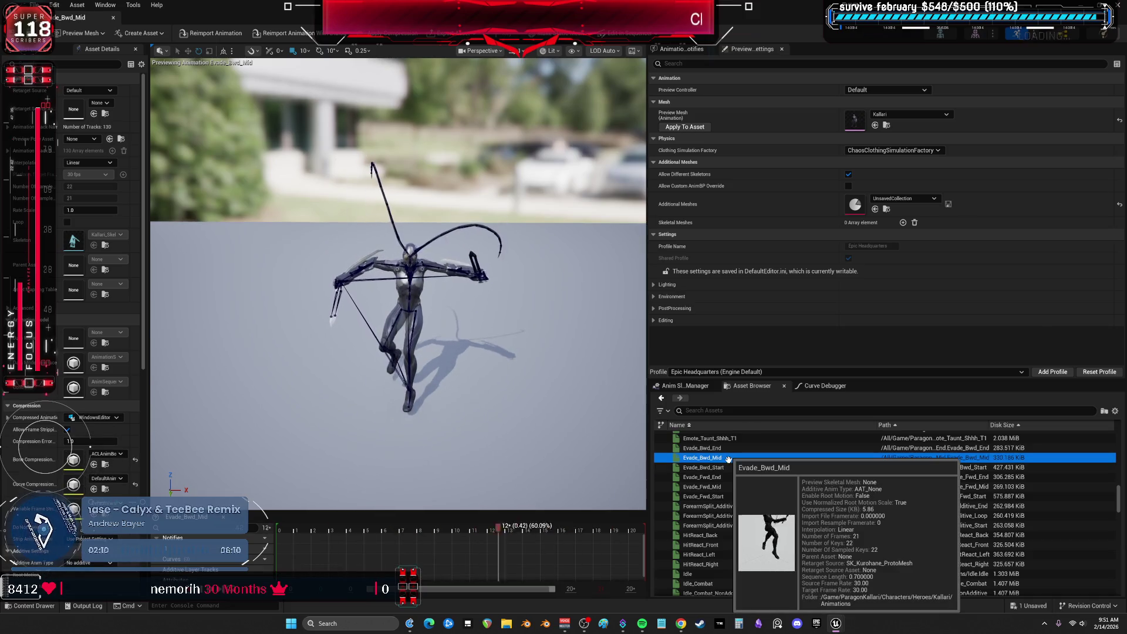
pyautogui.click(725, 525)
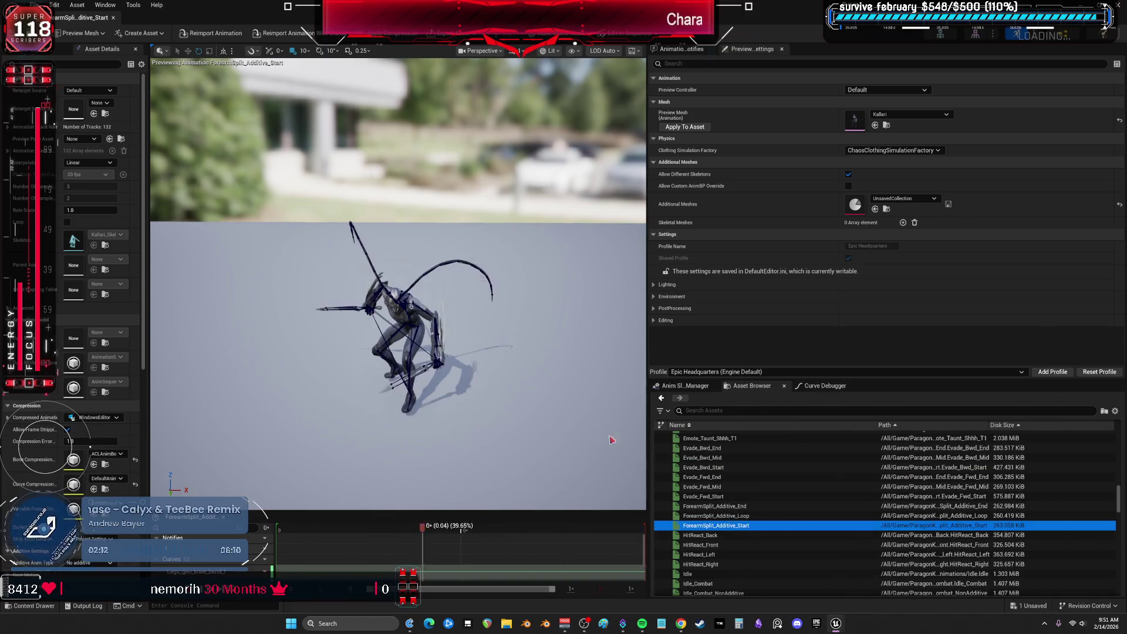
# Close the animation editor, filter ParagonKallari to Animation Blueprints and open Kallari_AnimBlueprint
pyautogui.click(114, 20)
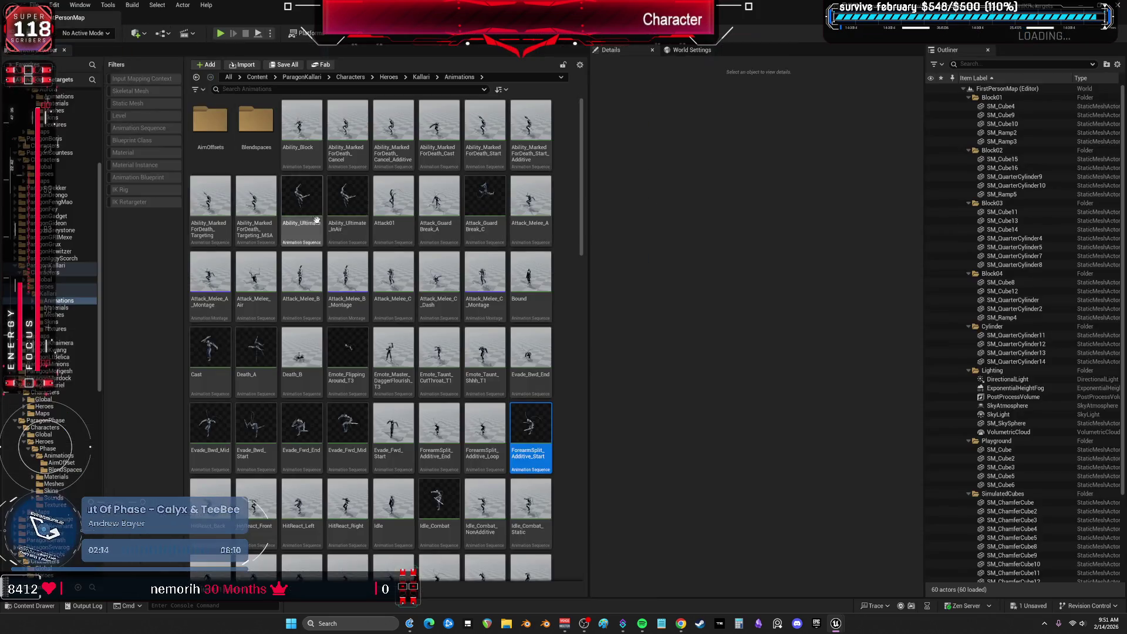
pyautogui.click(50, 265)
pyautogui.click(153, 178)
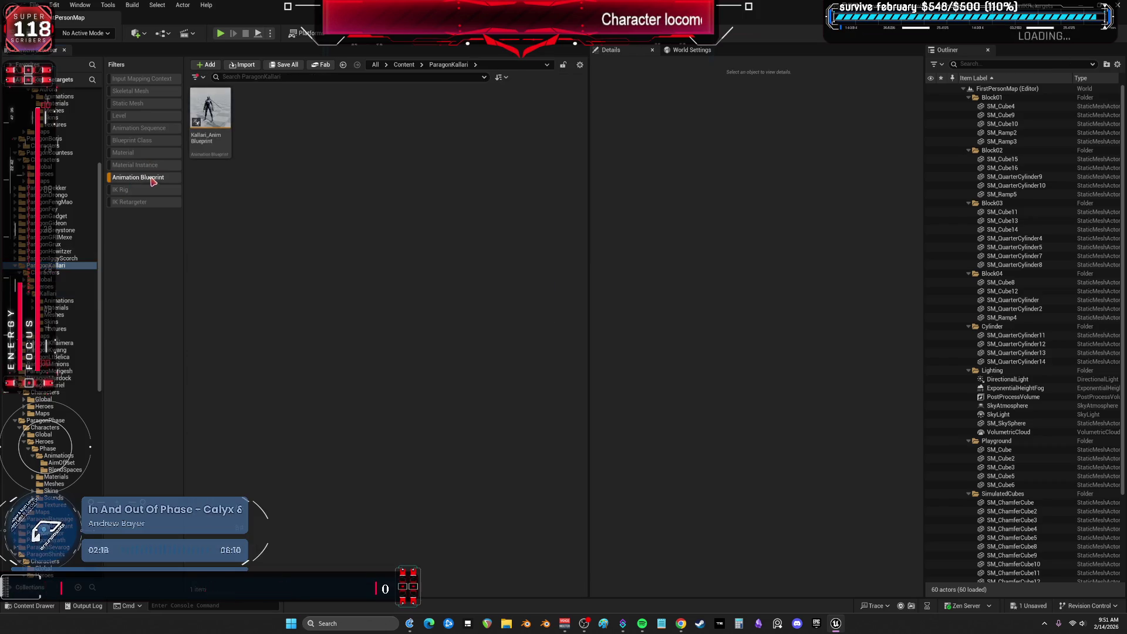
pyautogui.doubleClick(207, 137)
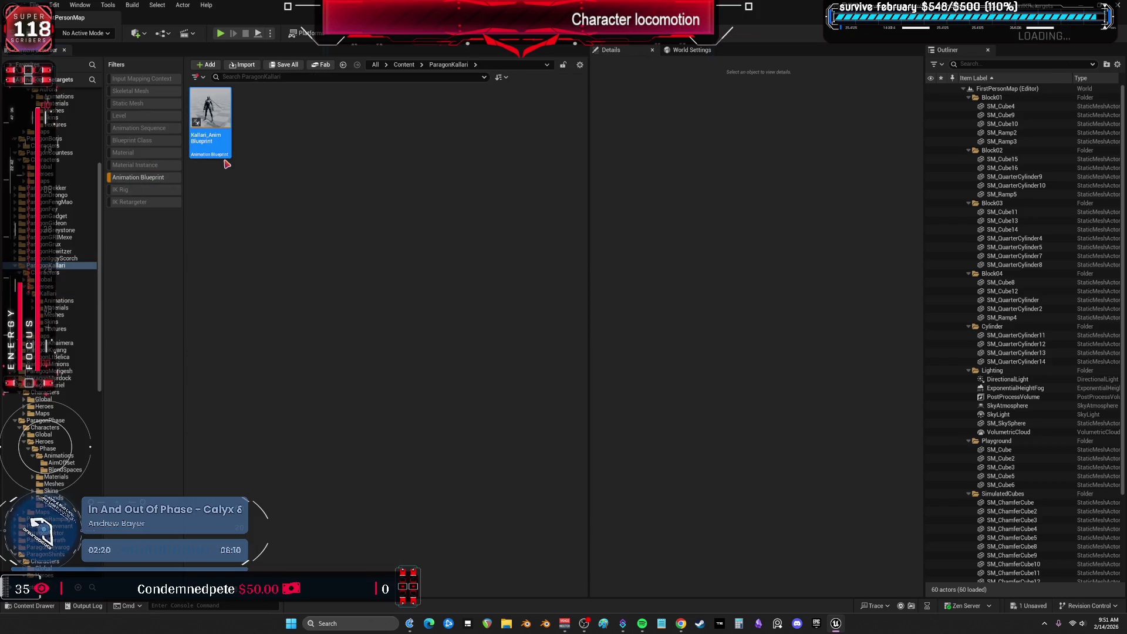
pyautogui.scroll(5, 404, 241)
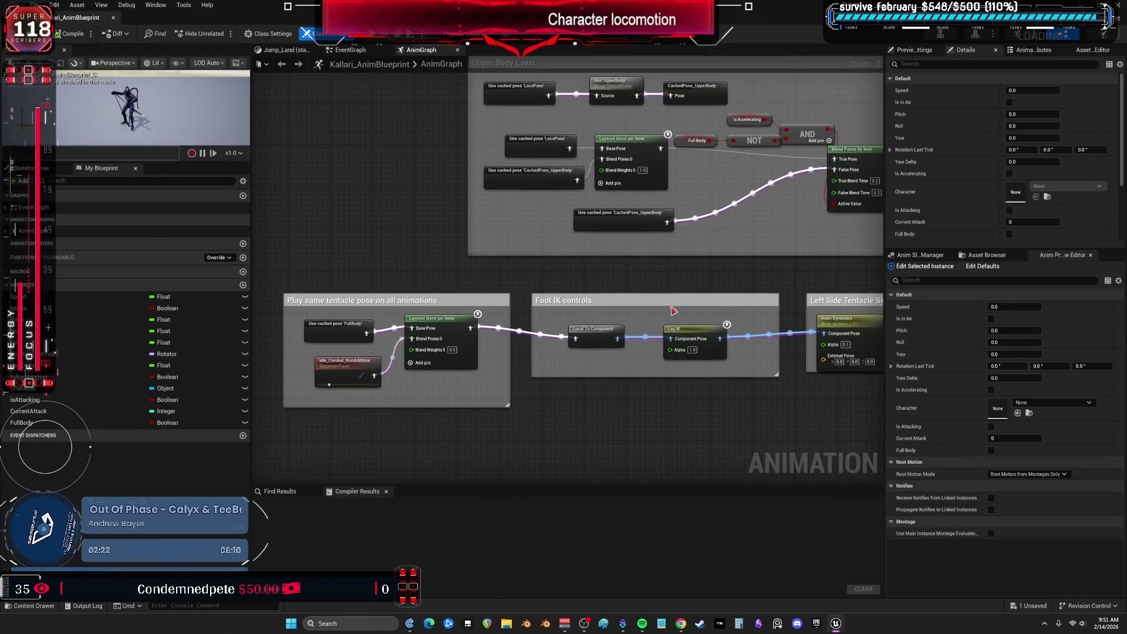
# Pan the AnimGraph, enlarge and frame the preview, and enable Is in Air and Is Attacking
pyautogui.scroll(6, 766, 147)
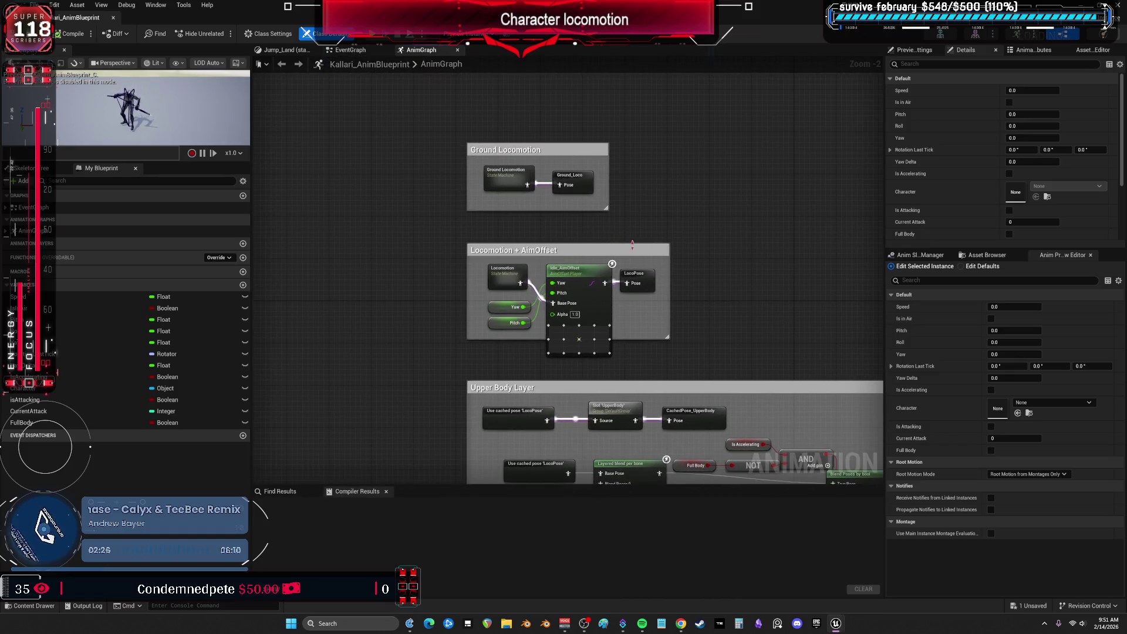
pyautogui.scroll(-4, 716, 123)
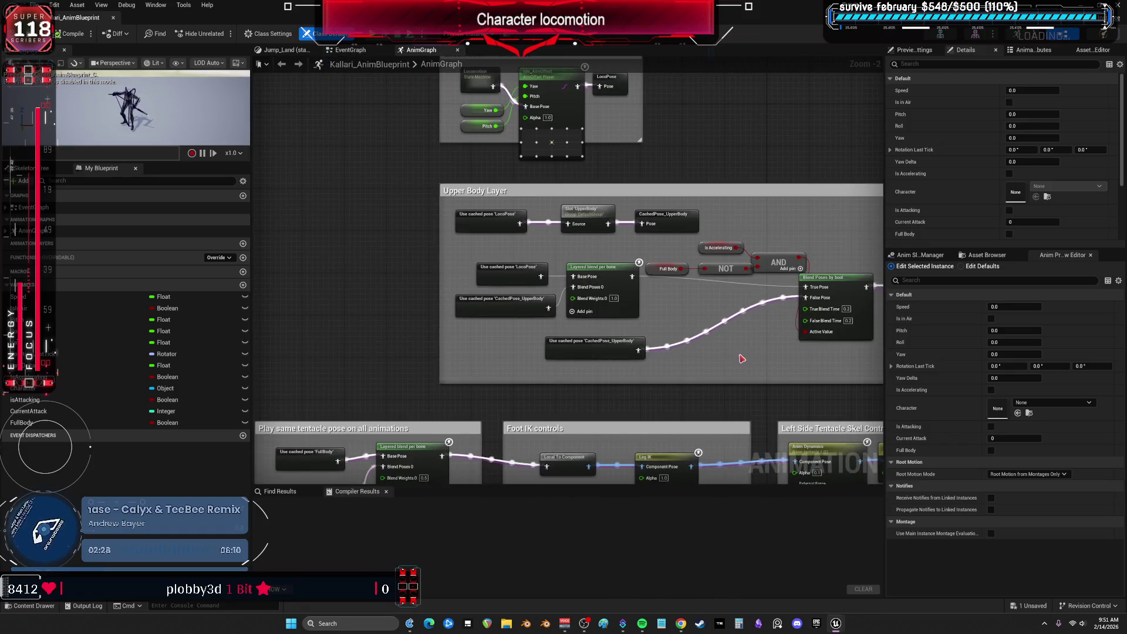
pyautogui.moveTo(739, 356)
pyautogui.mouseDown()
pyautogui.moveTo(496, 293)
pyautogui.moveTo(440, 241)
pyautogui.moveTo(339, 214)
pyautogui.moveTo(112, 217)
pyautogui.moveTo(603, 198)
pyautogui.mouseUp()
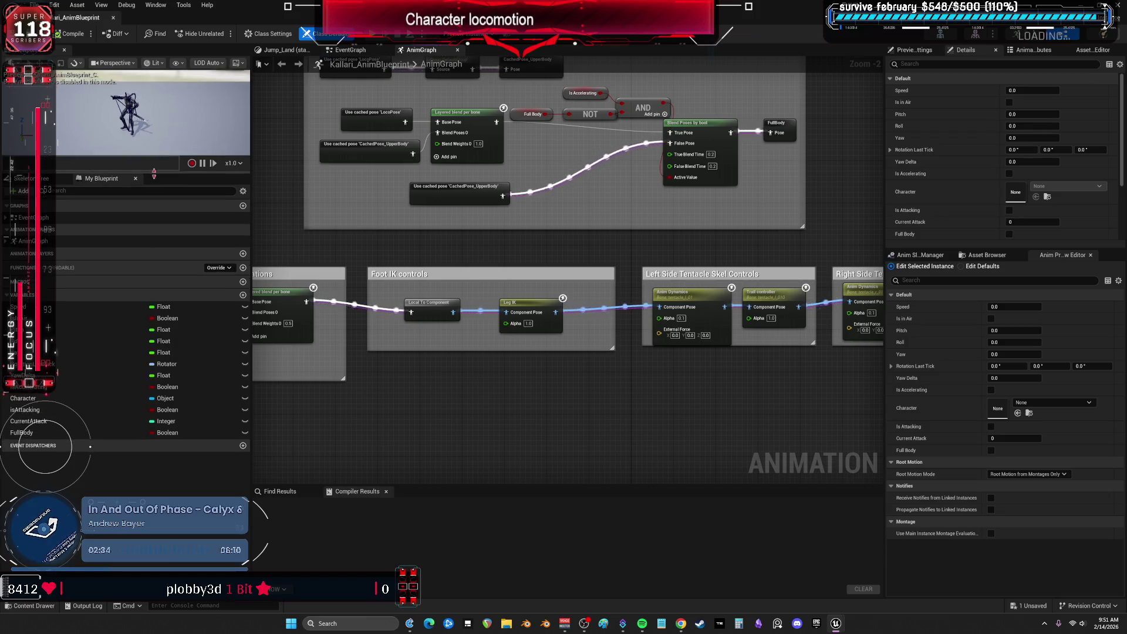
pyautogui.moveTo(155, 160); pyautogui.dragTo(155, 479)
pyautogui.press('f')
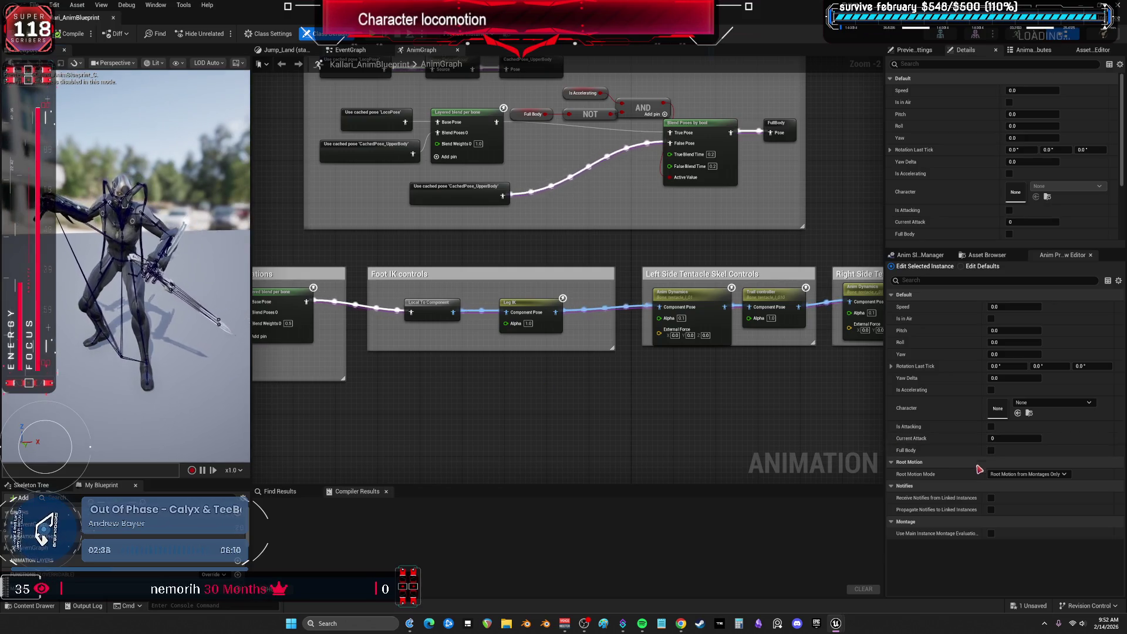
pyautogui.click(991, 319)
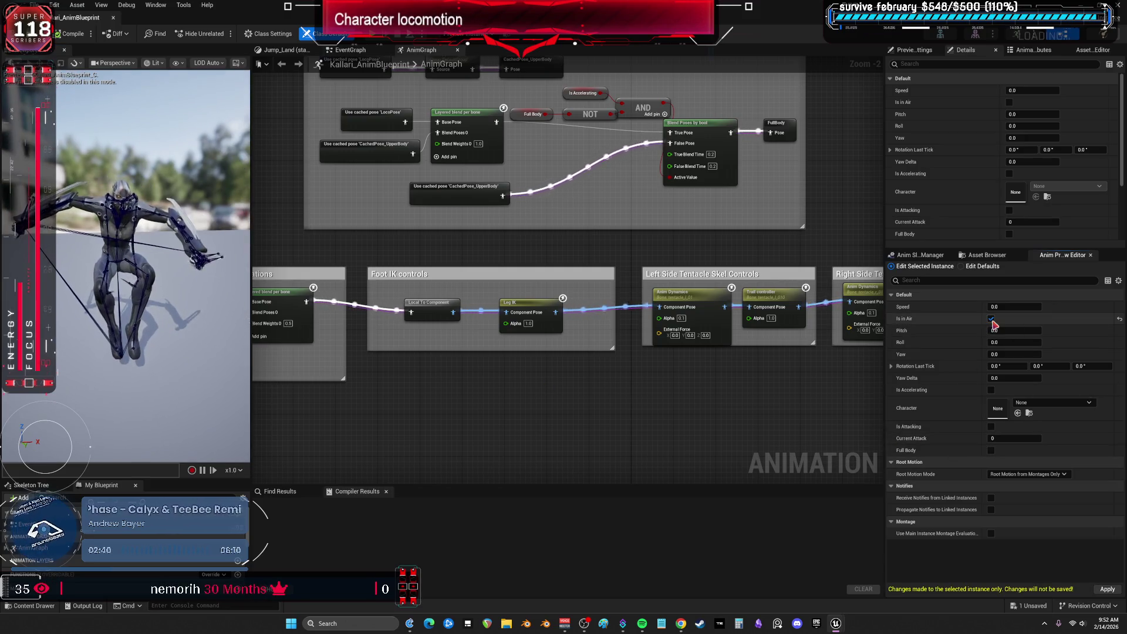
pyautogui.click(992, 427)
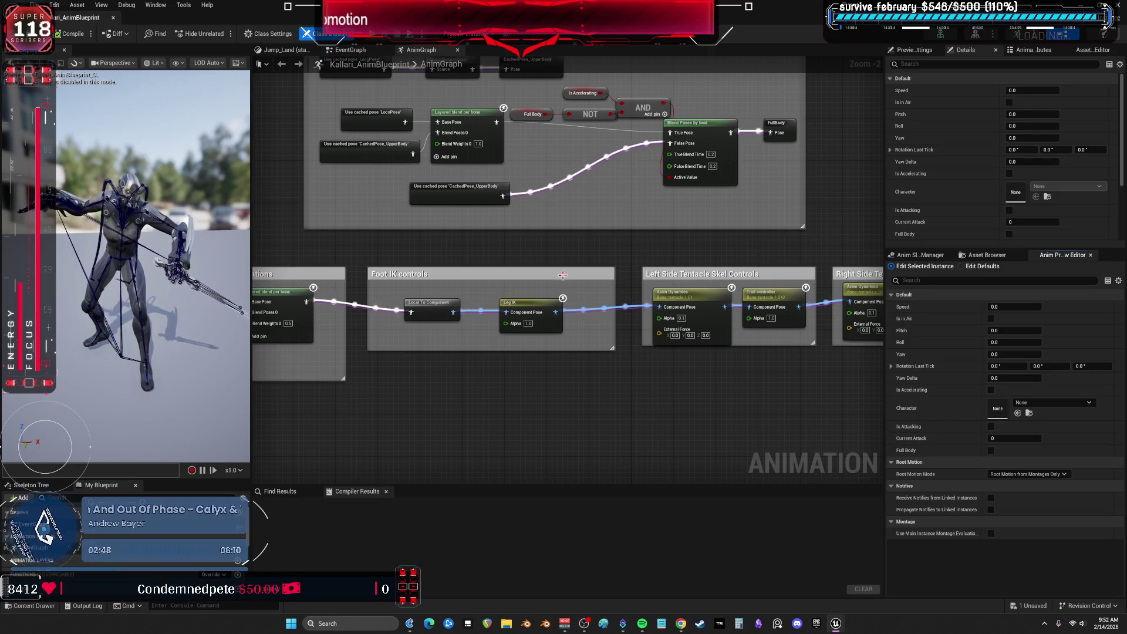
# Check the Idle_AimOffset node's context options, then switch to the EventGraph
pyautogui.moveTo(489, 272)
pyautogui.mouseDown()
pyautogui.moveTo(721, 264)
pyautogui.moveTo(725, 361)
pyautogui.moveTo(734, 316)
pyautogui.moveTo(700, 334)
pyautogui.moveTo(570, 352)
pyautogui.moveTo(741, 470)
pyautogui.mouseUp()
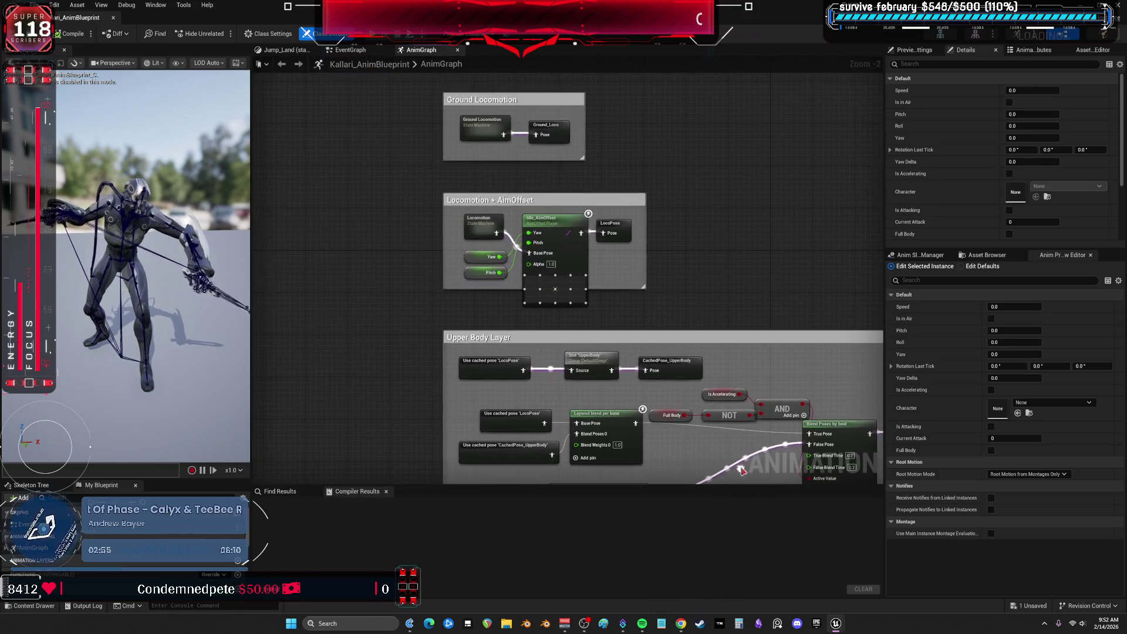
pyautogui.rightClick(514, 216)
pyautogui.click(385, 183)
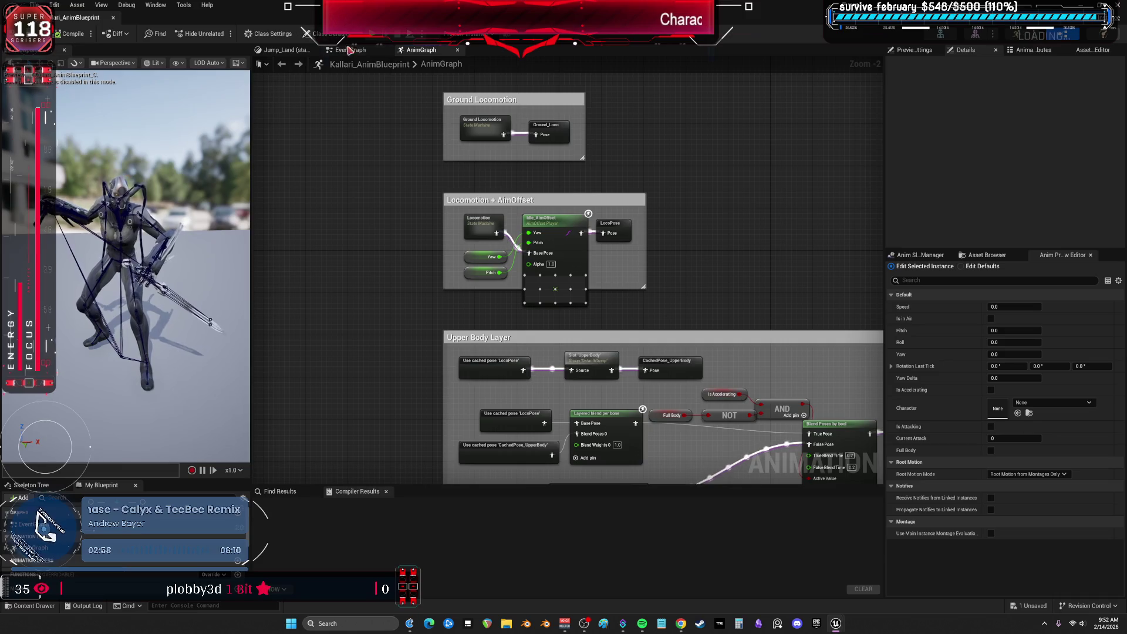
pyautogui.click(360, 53)
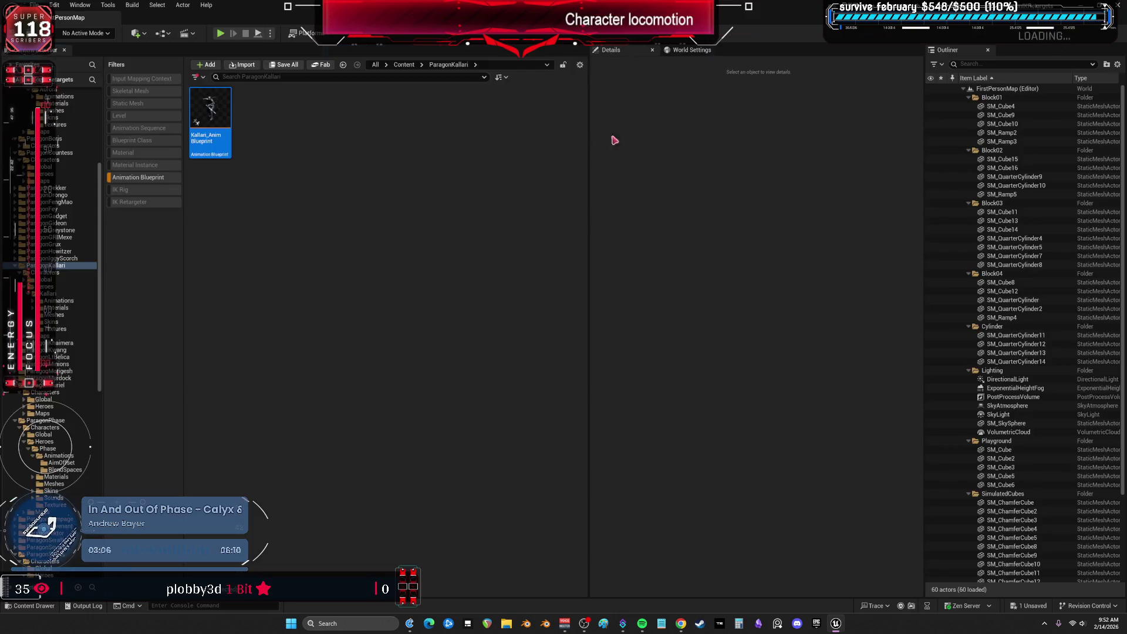
# Swap the Animation Blueprint filter for Animation Montage and open Attack_Melee_A_Montage
pyautogui.click(149, 179)
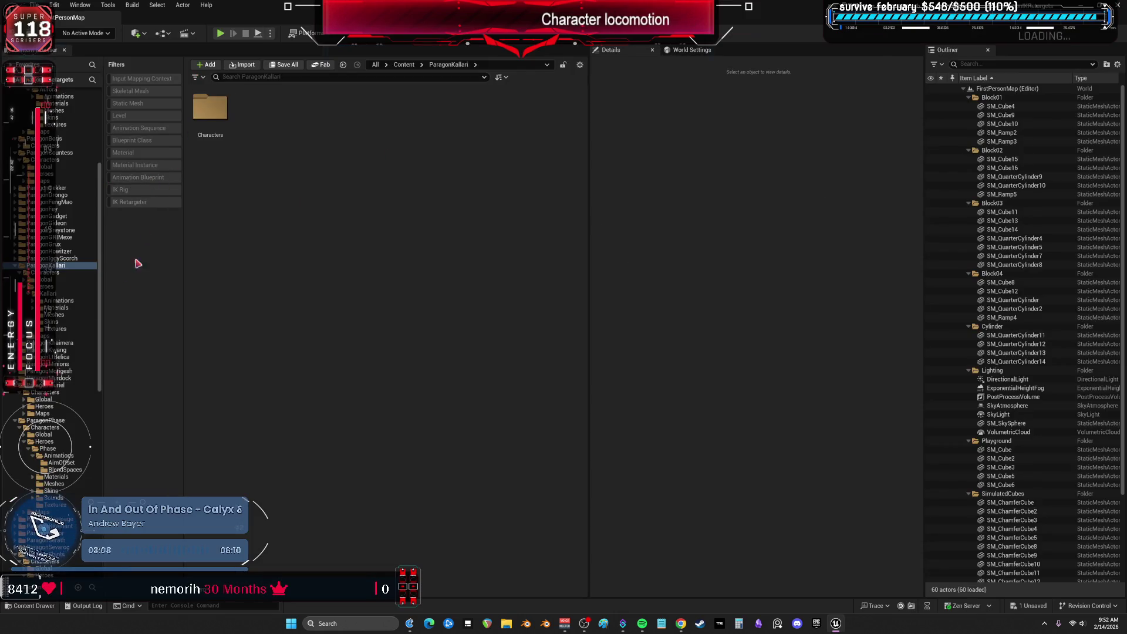
pyautogui.click(194, 77)
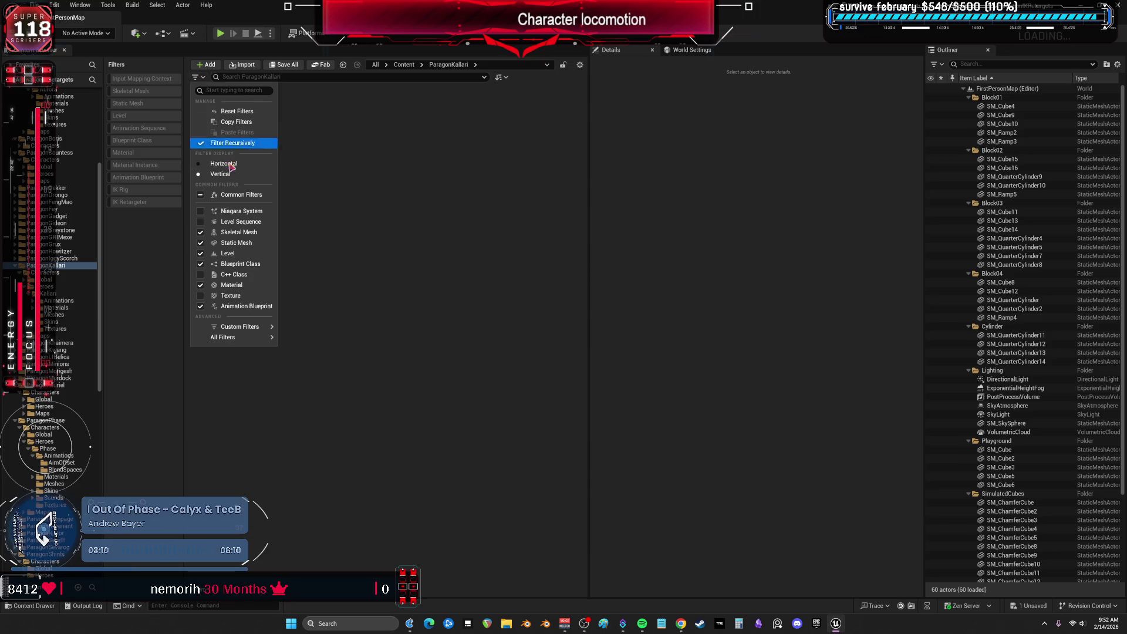
pyautogui.moveTo(258, 337)
pyautogui.moveTo(336, 392)
pyautogui.moveTo(346, 352)
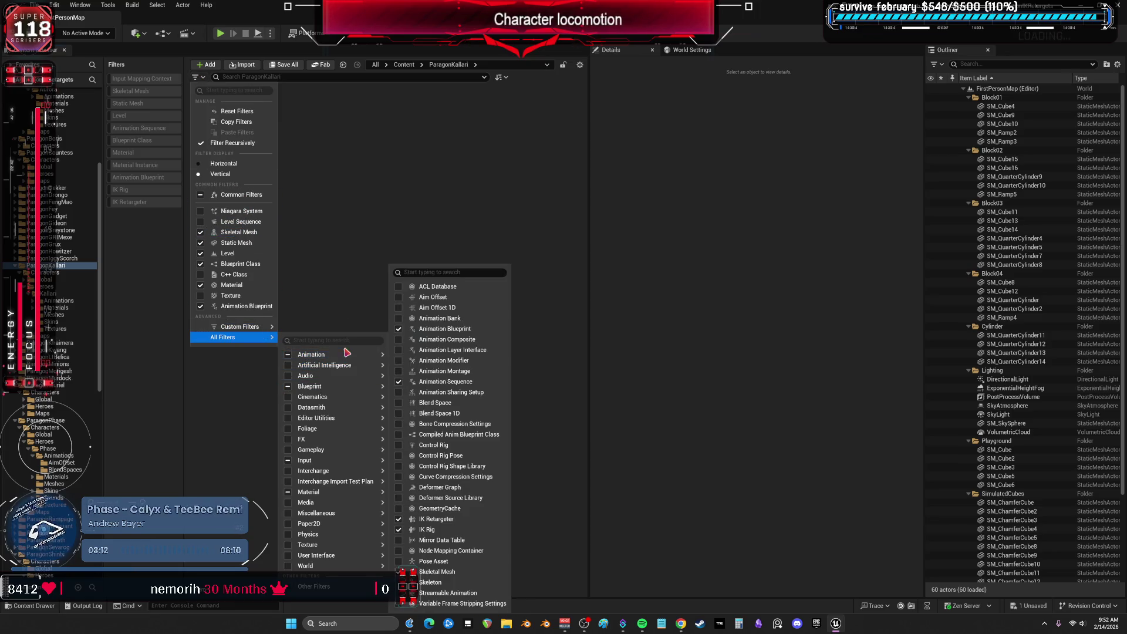
pyautogui.click(442, 371)
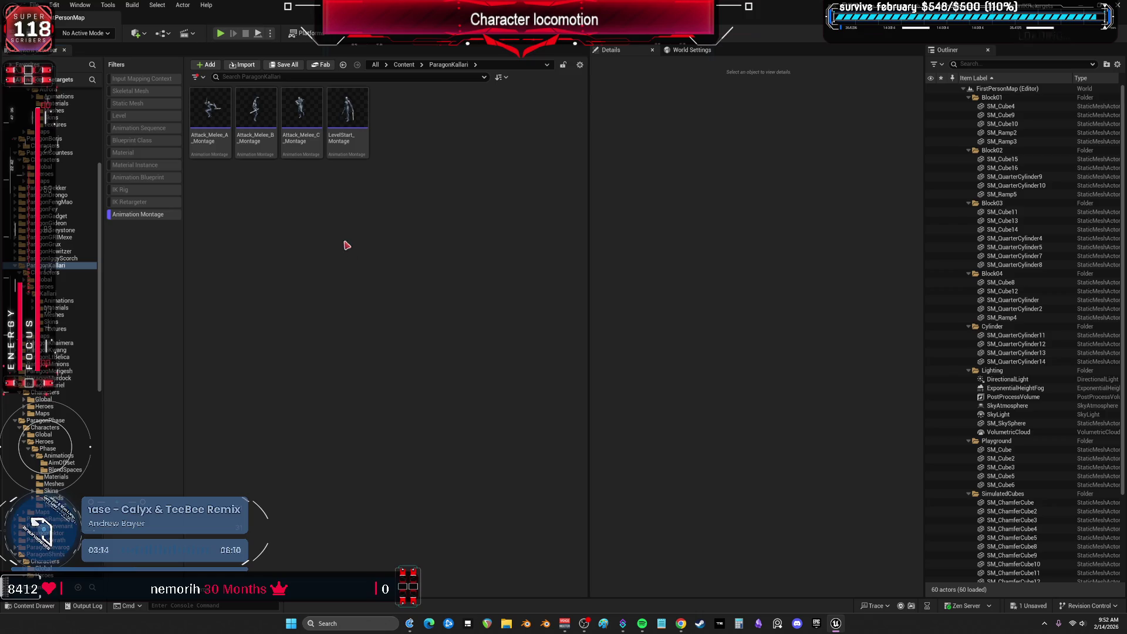
pyautogui.doubleClick(212, 156)
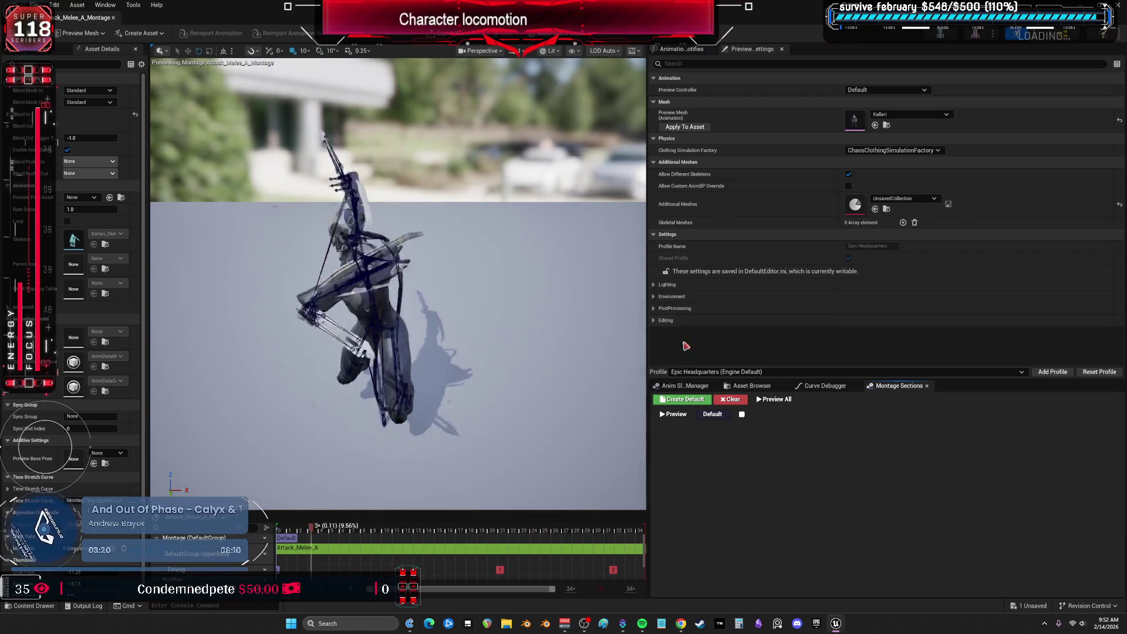
# Preview Attack_Melee_B_Montage and Attack_Melee_C_Montage from the Asset Browser, then open KuroV2_Jog_Blendspace
pyautogui.click(748, 386)
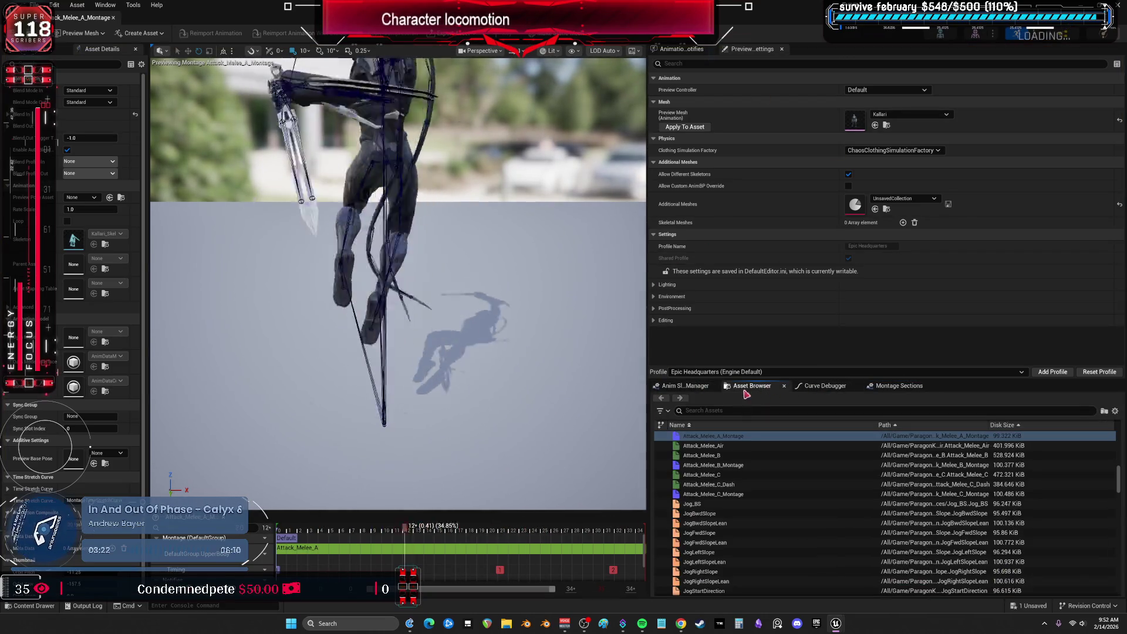
pyautogui.doubleClick(719, 465)
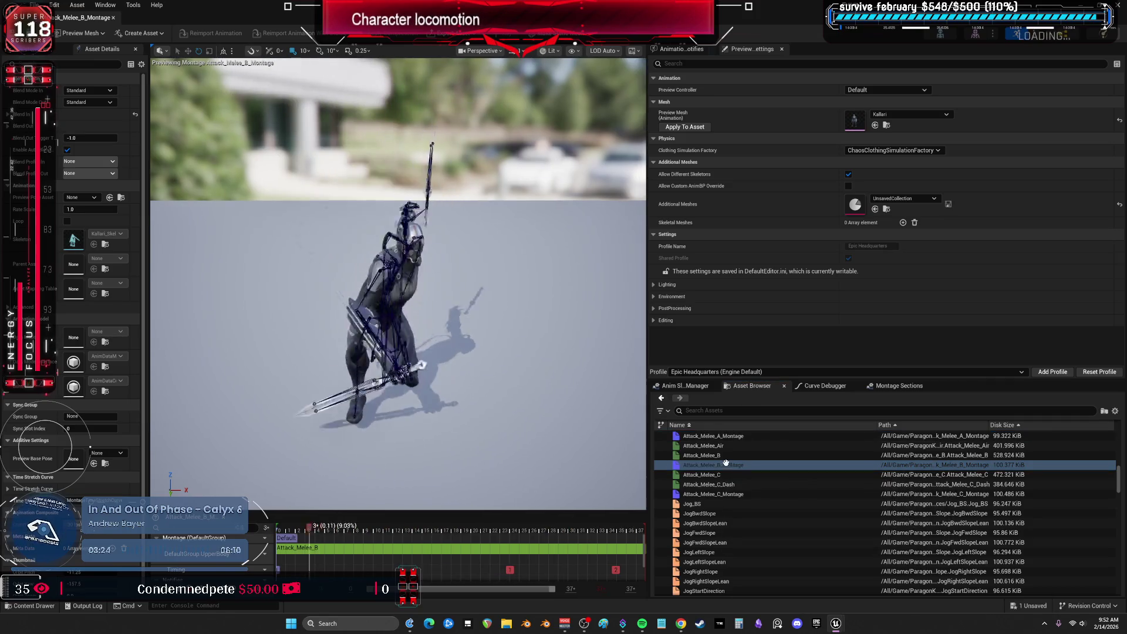
pyautogui.doubleClick(728, 493)
pyautogui.scroll(-3, 730, 470)
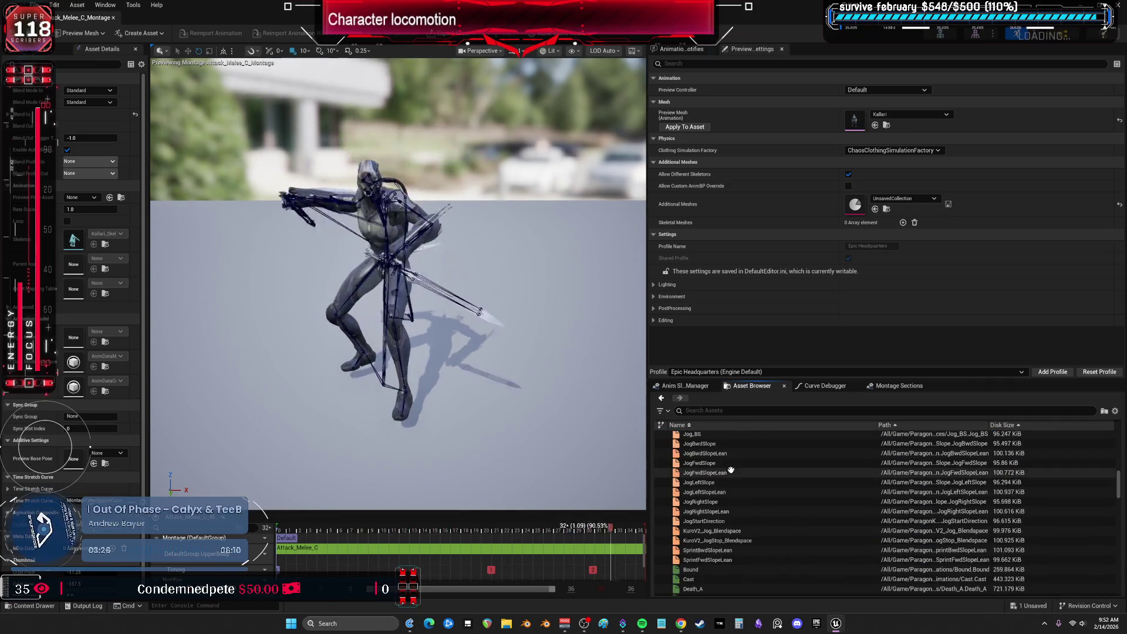
pyautogui.scroll(-2, 731, 470)
pyautogui.click(735, 489)
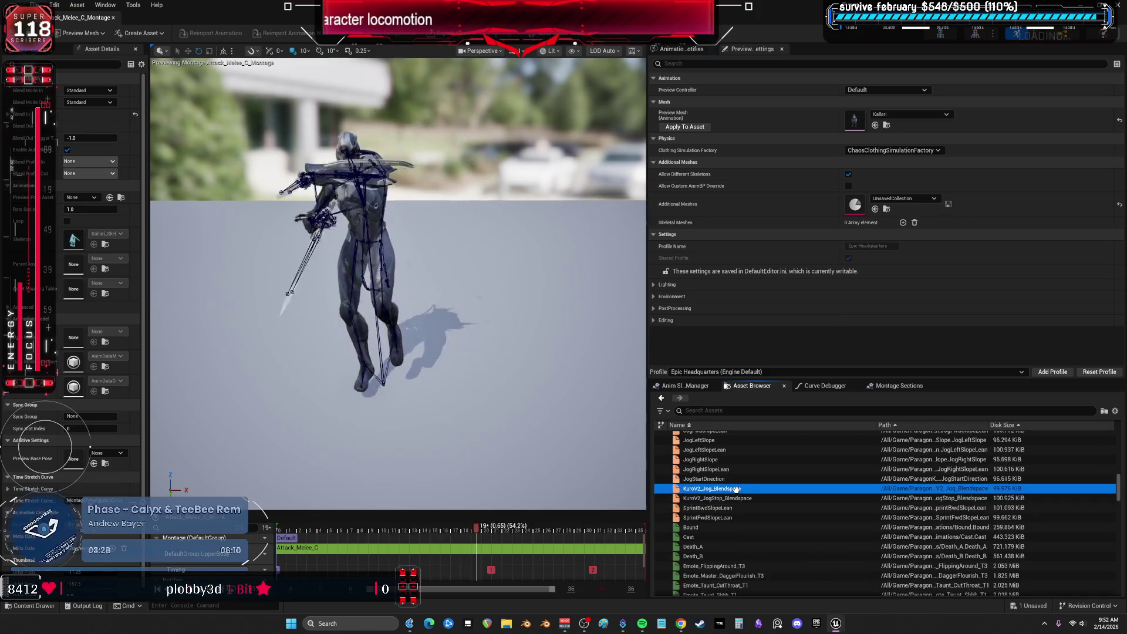
pyautogui.doubleClick(735, 489)
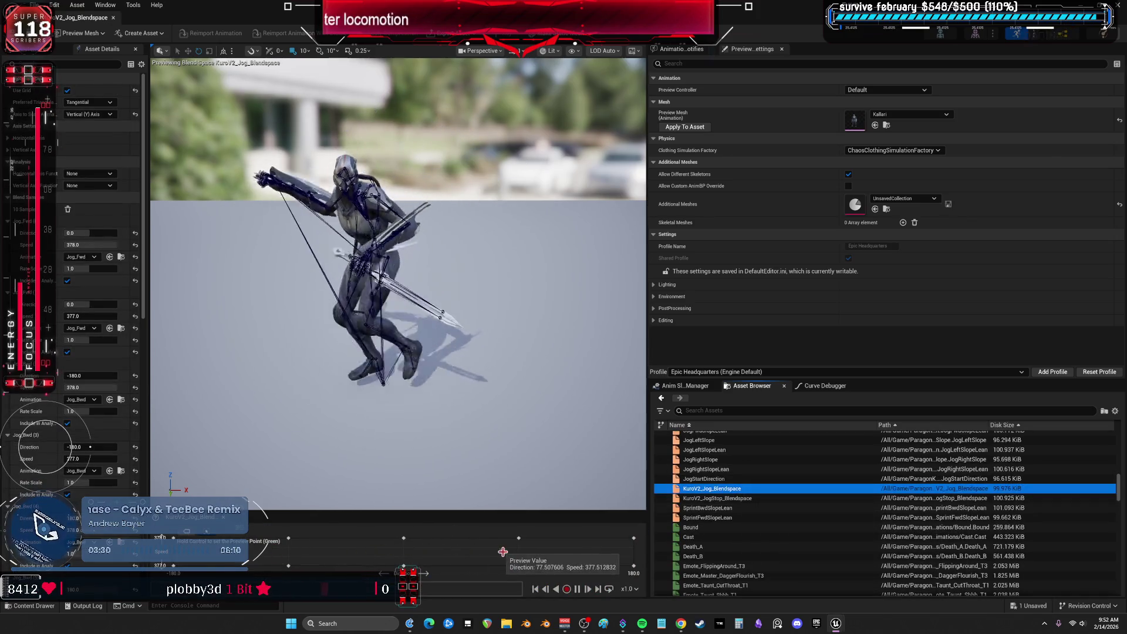
# Preview the SprintBwdSlopeLean and SprintFwdSlopeLean blend spaces, then Evade_Bwd_End
pyautogui.click(690, 508)
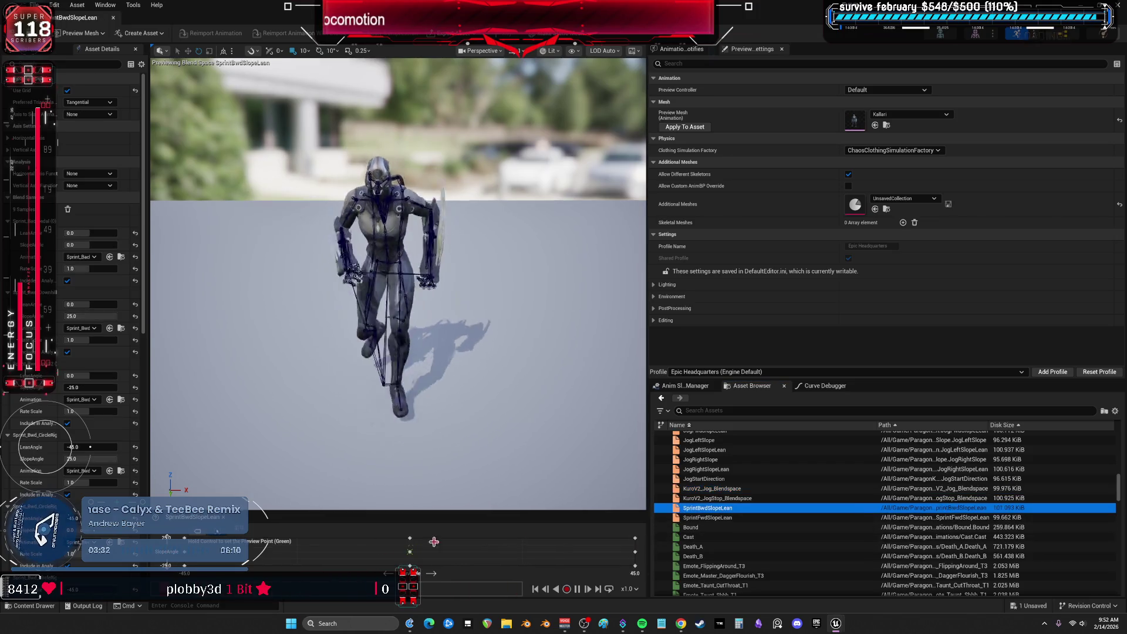
pyautogui.click(690, 518)
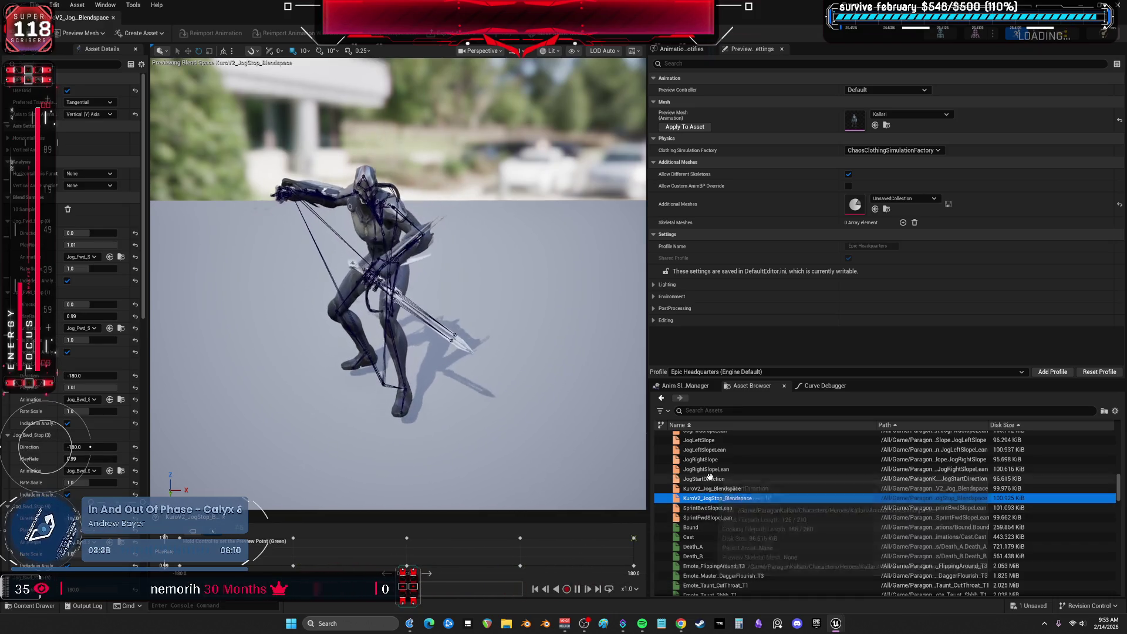
pyautogui.scroll(3, 713, 481)
pyautogui.scroll(-10, 712, 464)
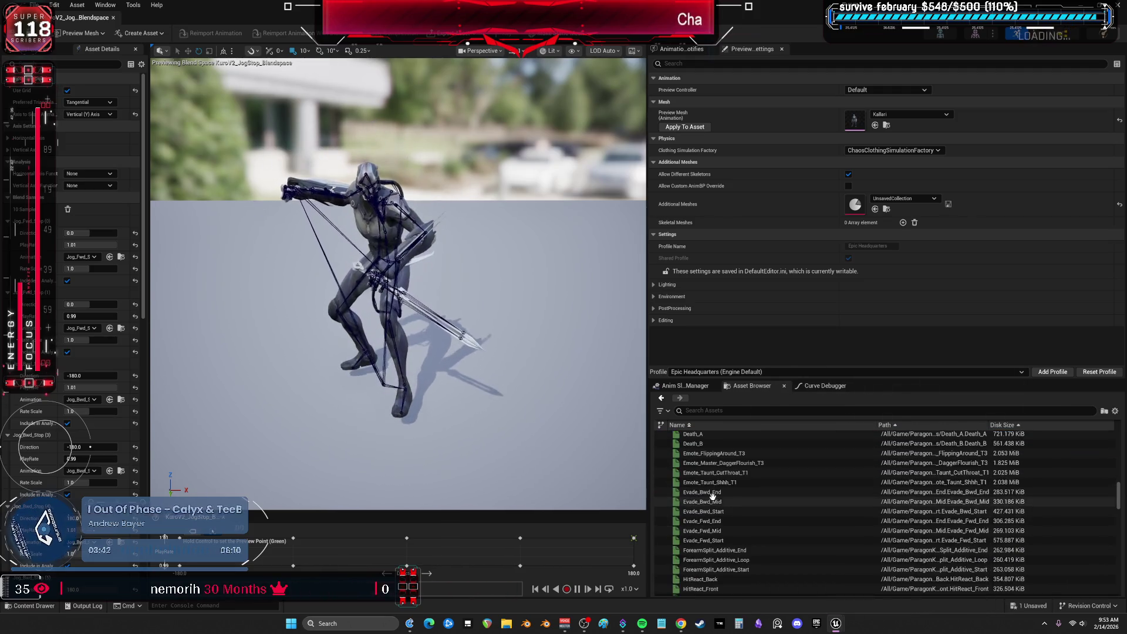
pyautogui.click(704, 492)
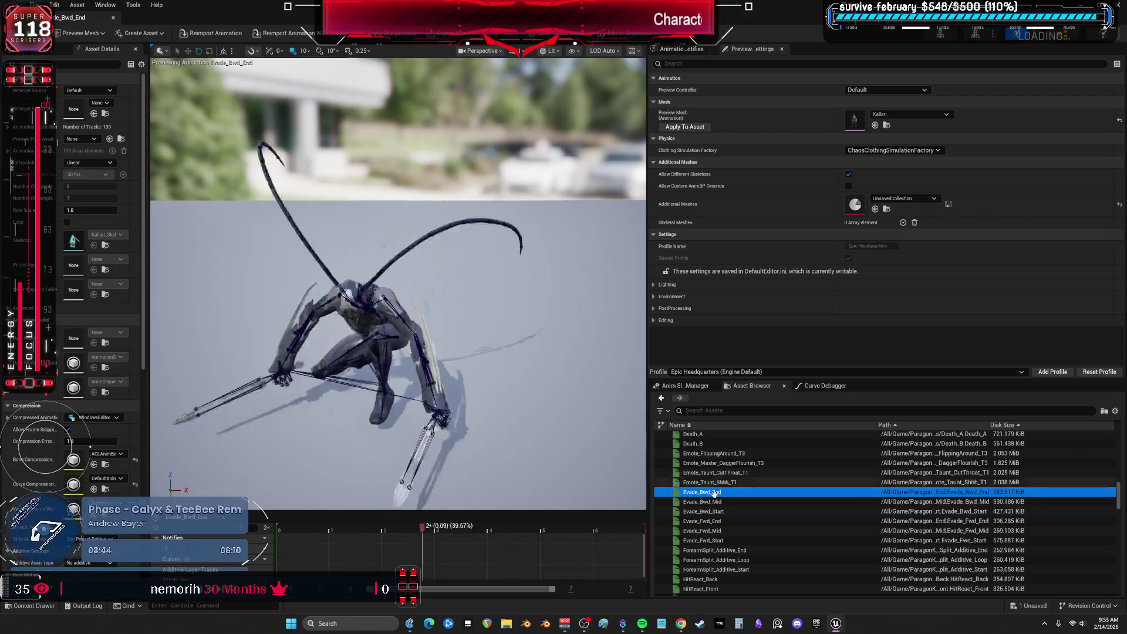
# Preview Evade_Bwd_Start, Evade_Fwd_Mid, Evade_Fwd_Start, JetDeploy_Additive_Loop and Jog_Additive_LeanRight
pyautogui.click(728, 511)
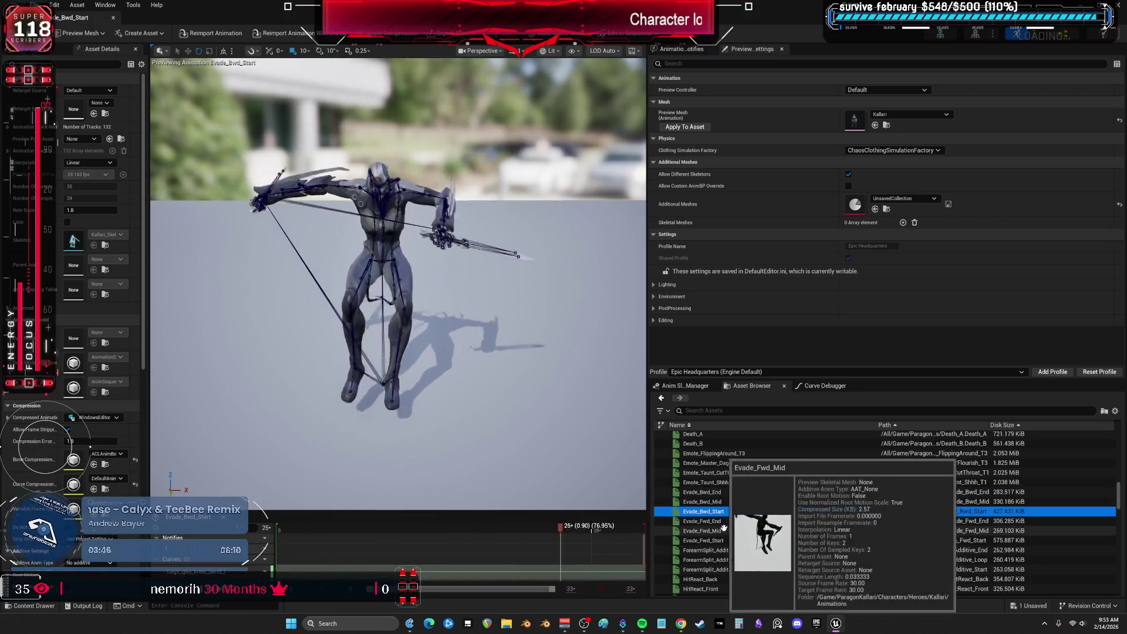
pyautogui.click(726, 531)
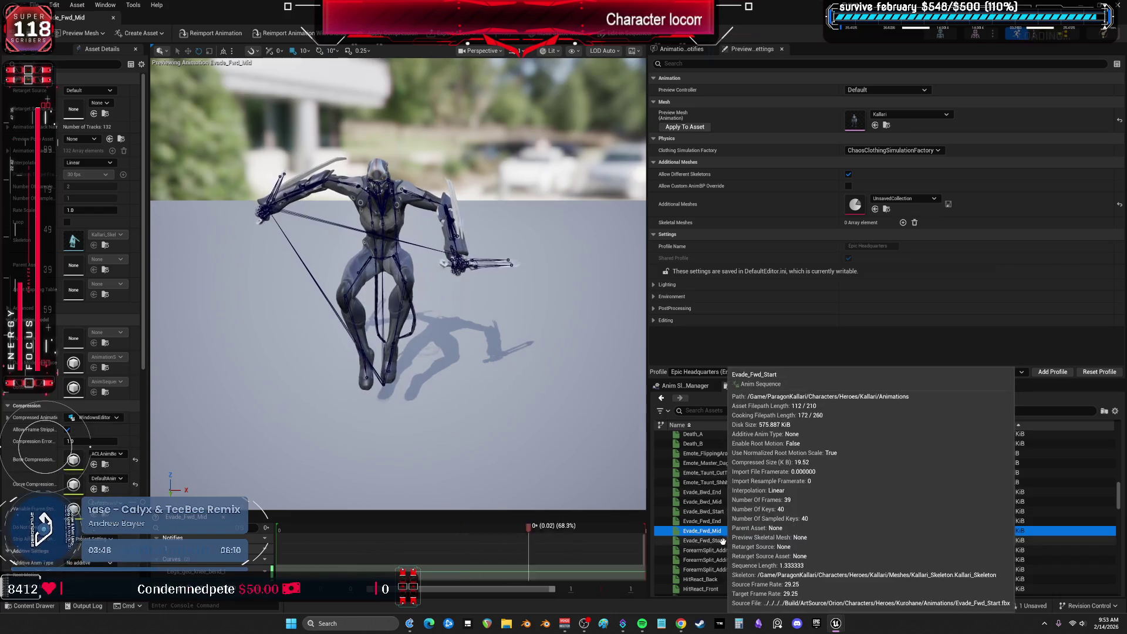
pyautogui.click(725, 540)
pyautogui.scroll(-5, 726, 539)
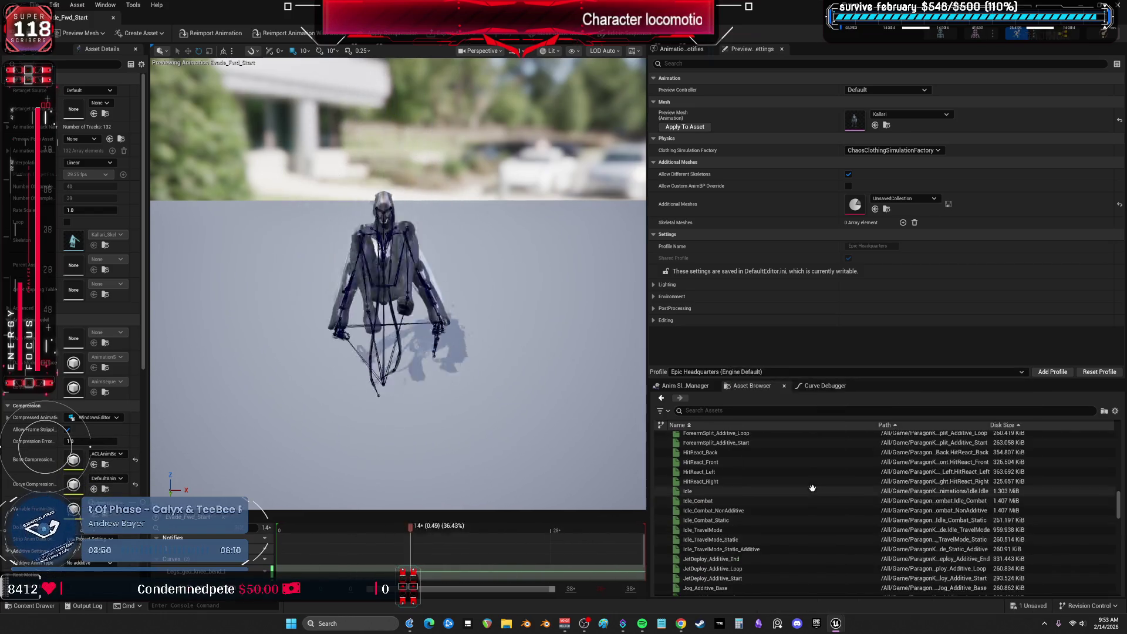
pyautogui.scroll(-3, 733, 499)
pyautogui.click(727, 498)
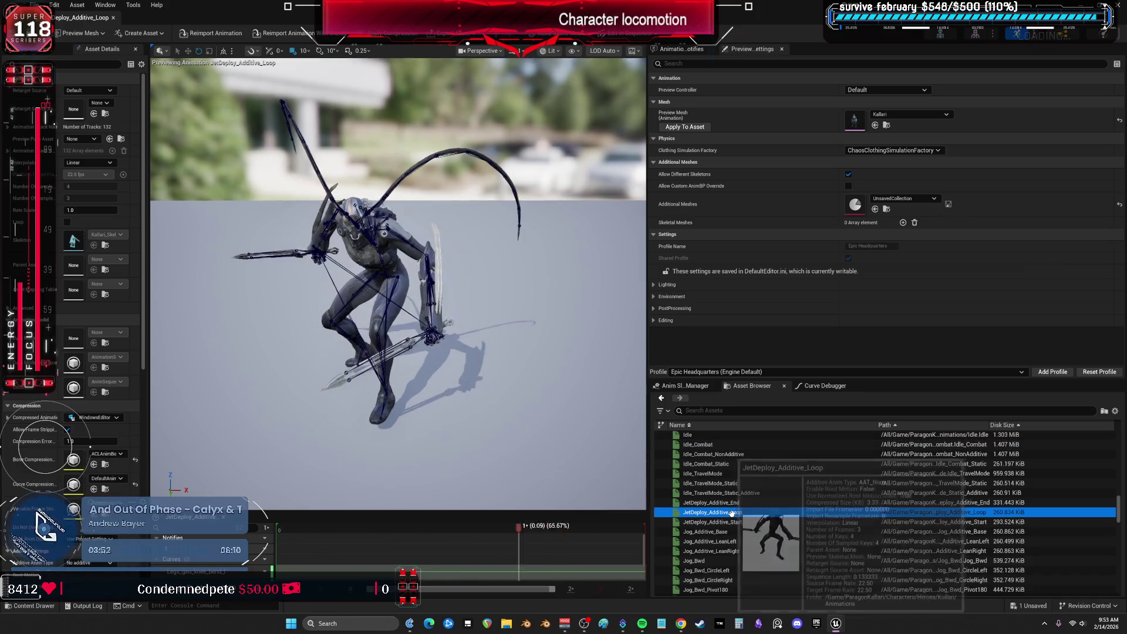
pyautogui.click(727, 537)
pyautogui.scroll(-2, 734, 511)
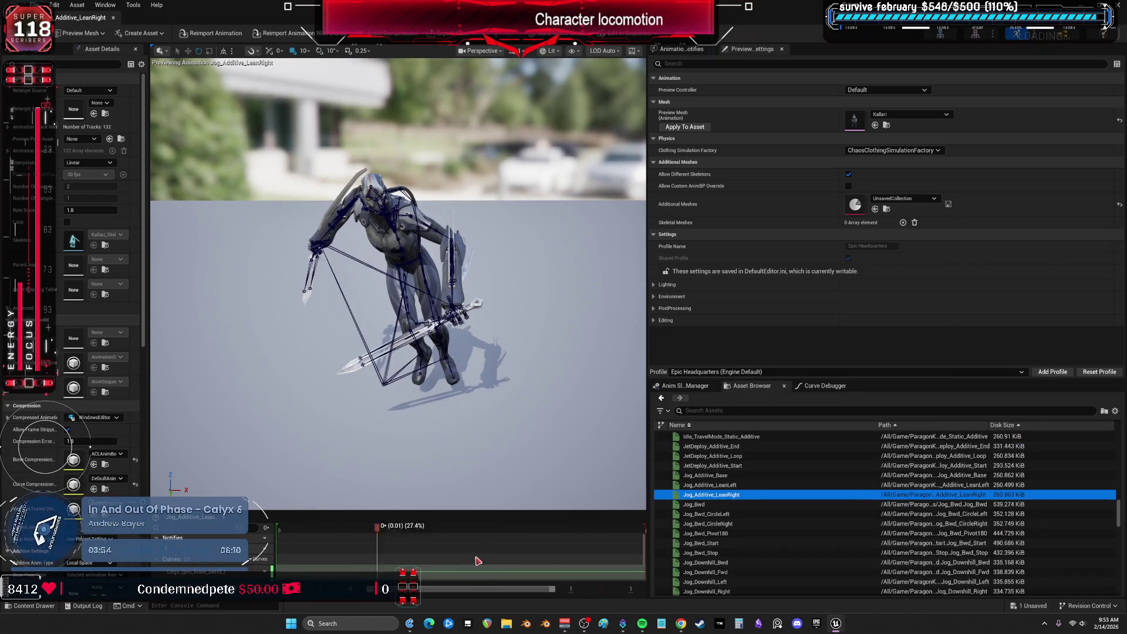
pyautogui.scroll(-10, 760, 520)
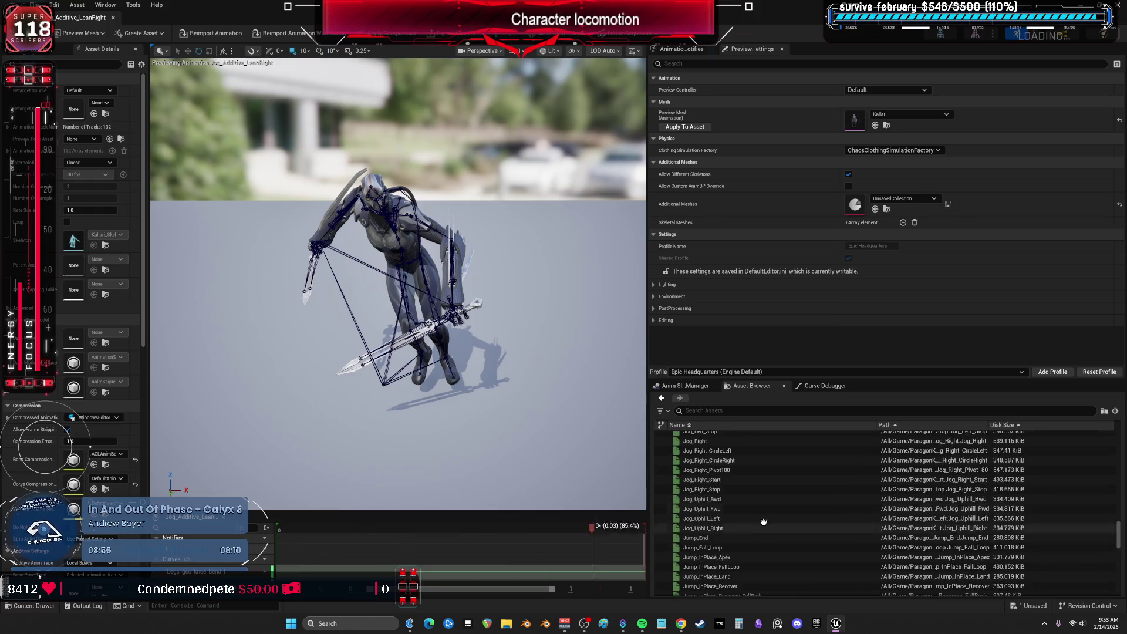
pyautogui.scroll(-10, 757, 519)
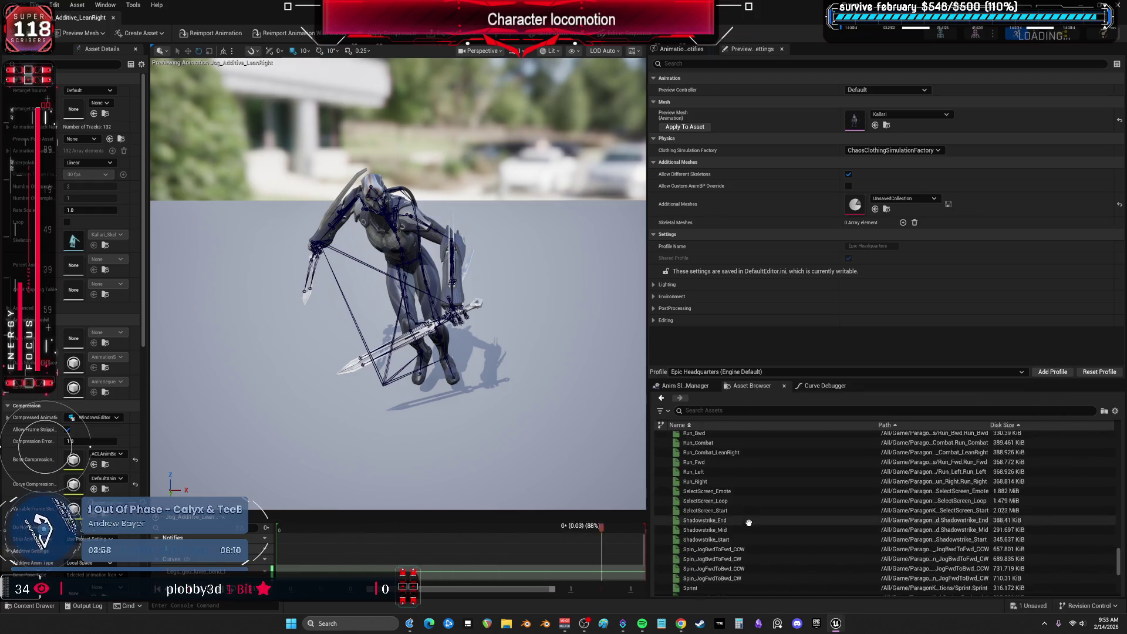
pyautogui.scroll(3, 739, 516)
# Preview Shadowstrike_End/Start, Sprint_Bwd_Stop and WalkSneaky_Fwd/Bwd, then close the animation editor
pyautogui.click(707, 506)
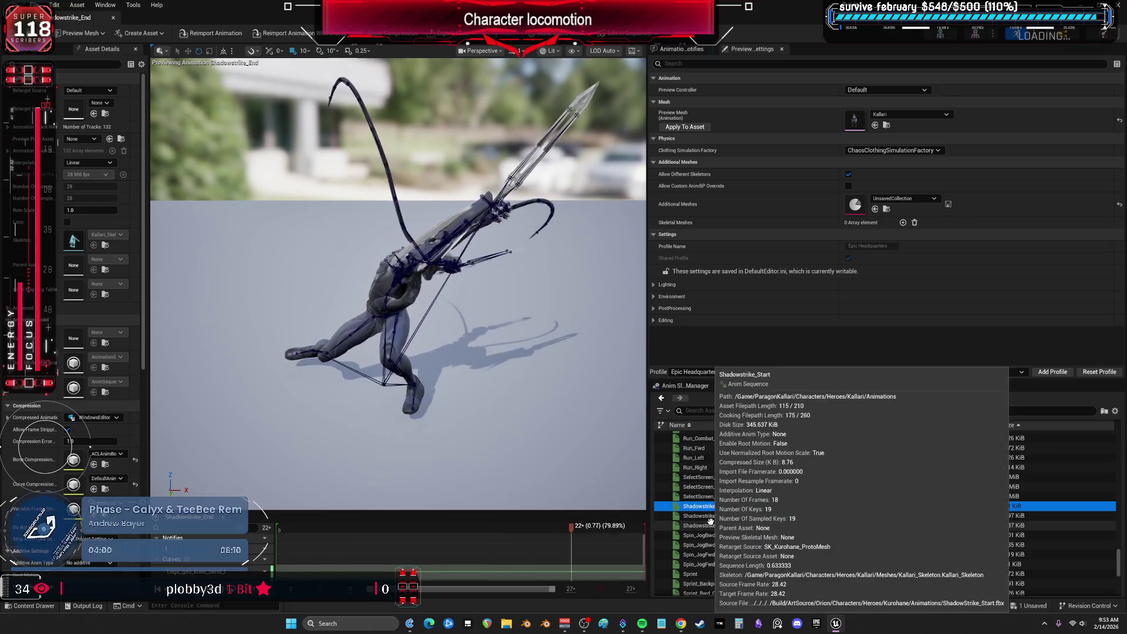
pyautogui.click(708, 524)
pyautogui.scroll(-5, 710, 523)
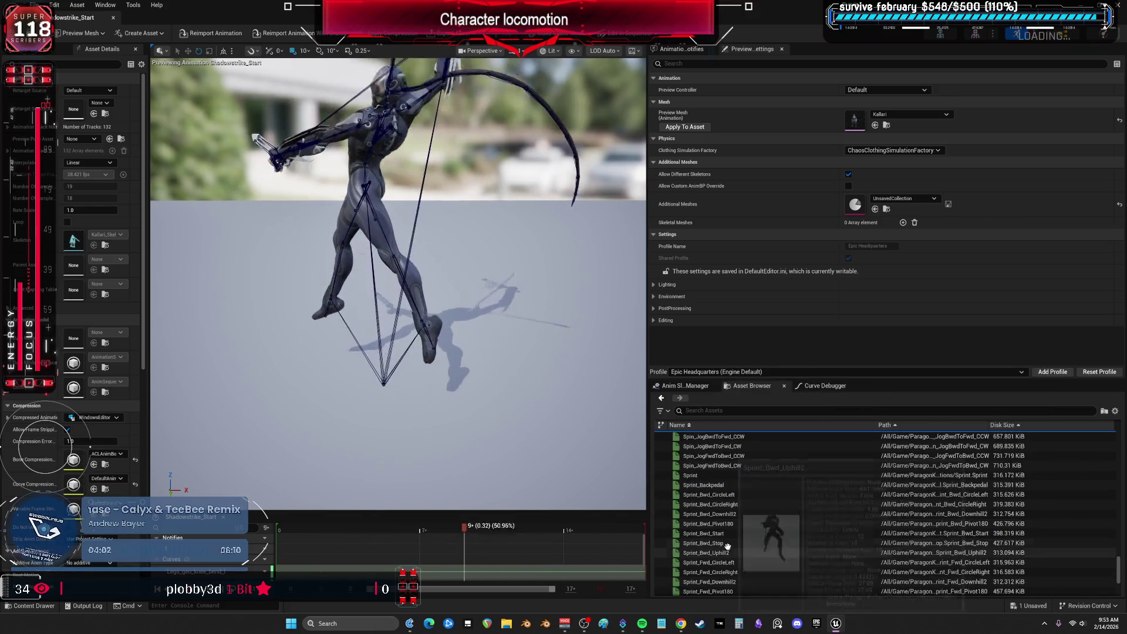
pyautogui.click(726, 542)
pyautogui.scroll(-8, 726, 545)
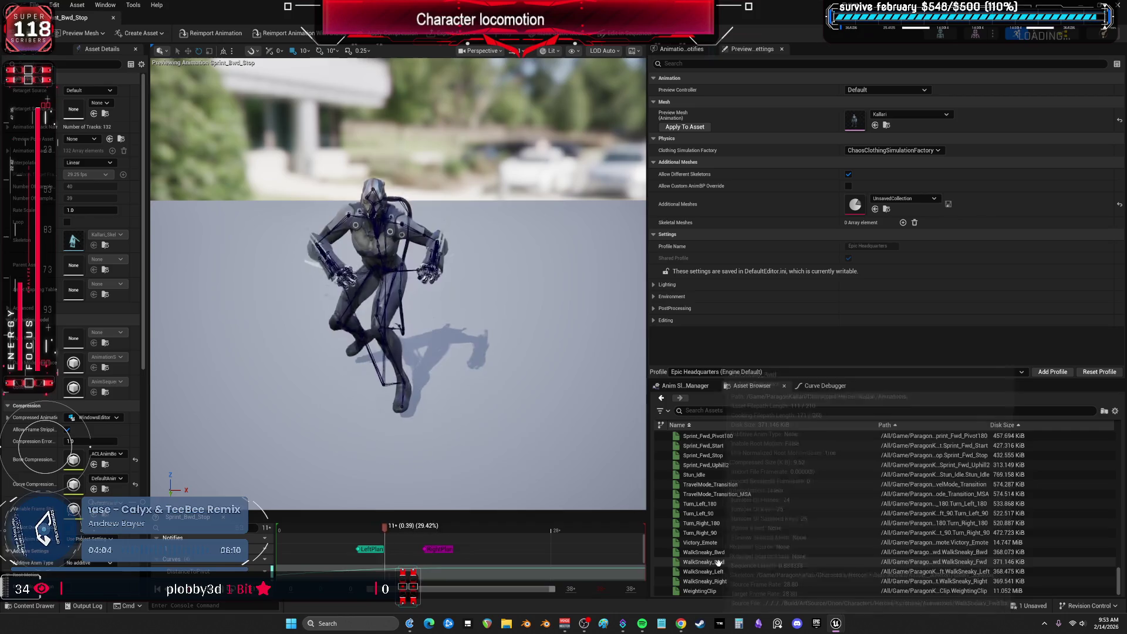
pyautogui.click(716, 561)
pyautogui.click(716, 552)
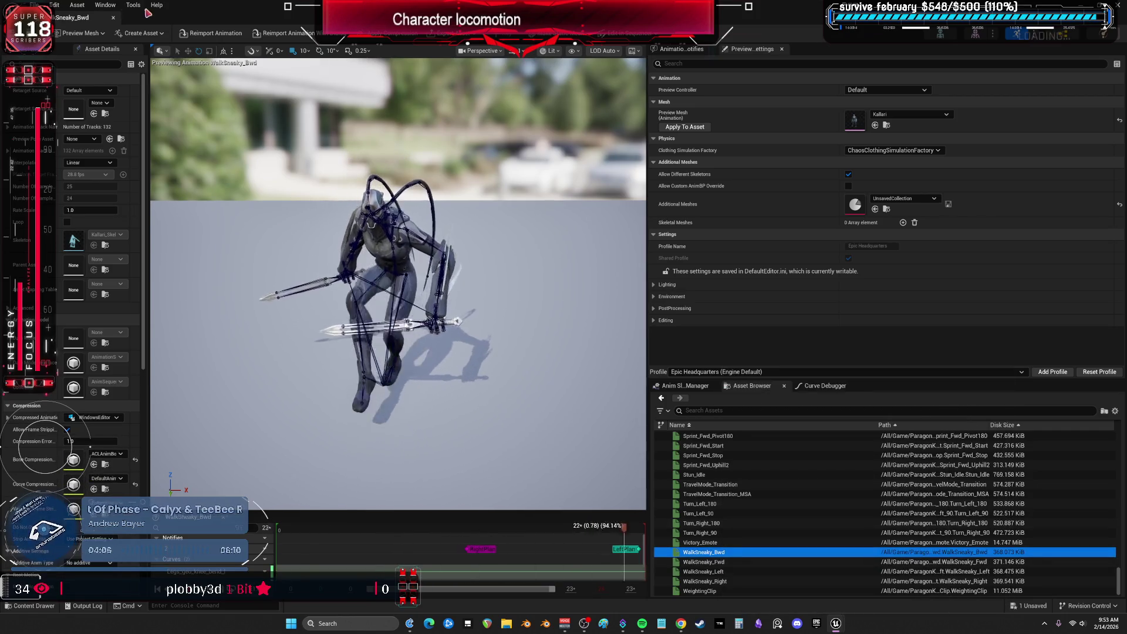
pyautogui.click(114, 19)
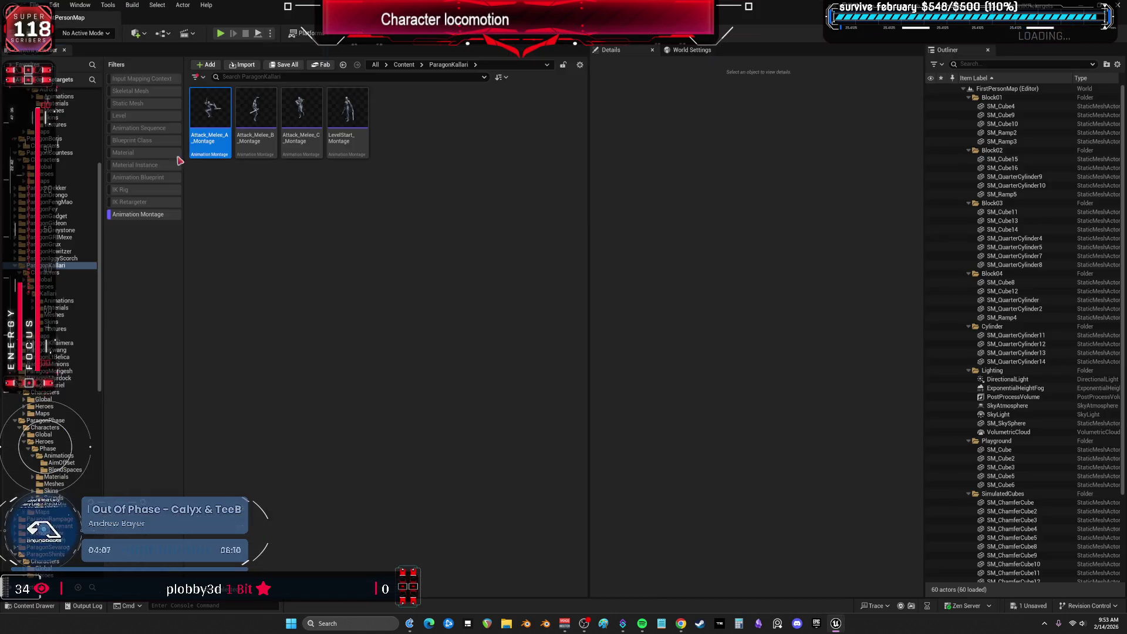
# Clear the Animation Montage filter and look into the Global and GRIM hero folders
pyautogui.click(152, 214)
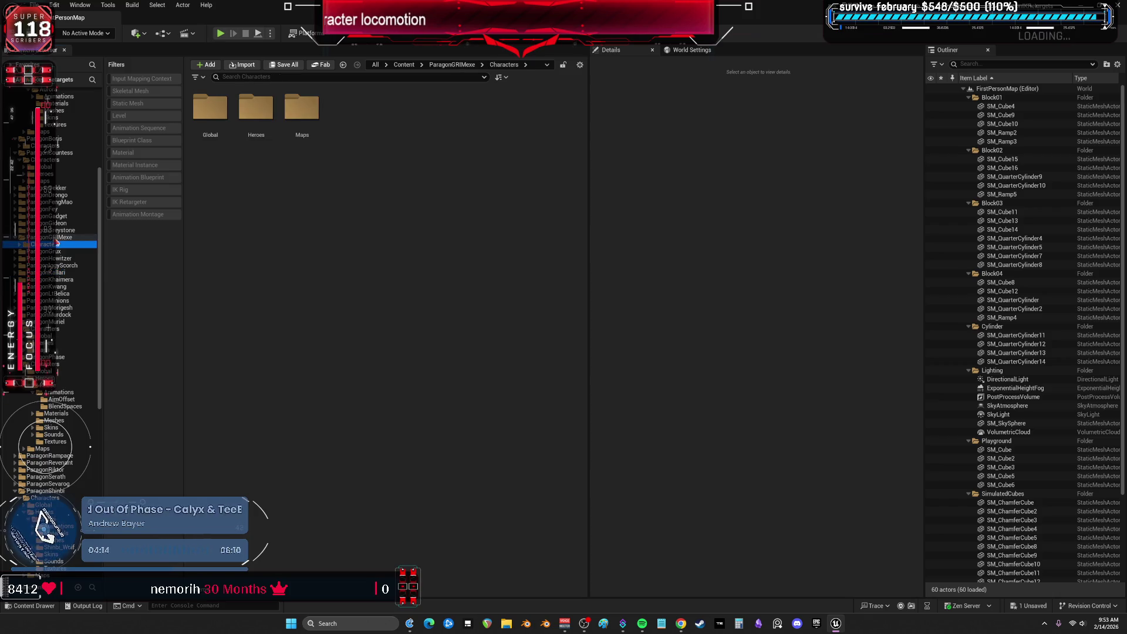
pyautogui.doubleClick(204, 113)
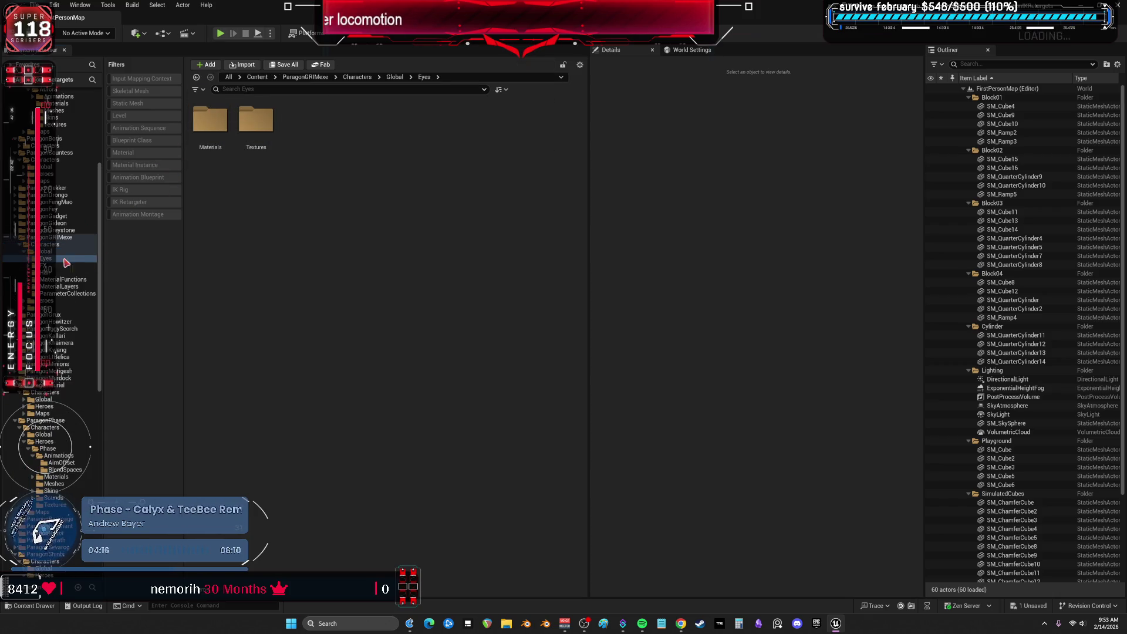
pyautogui.click(45, 300)
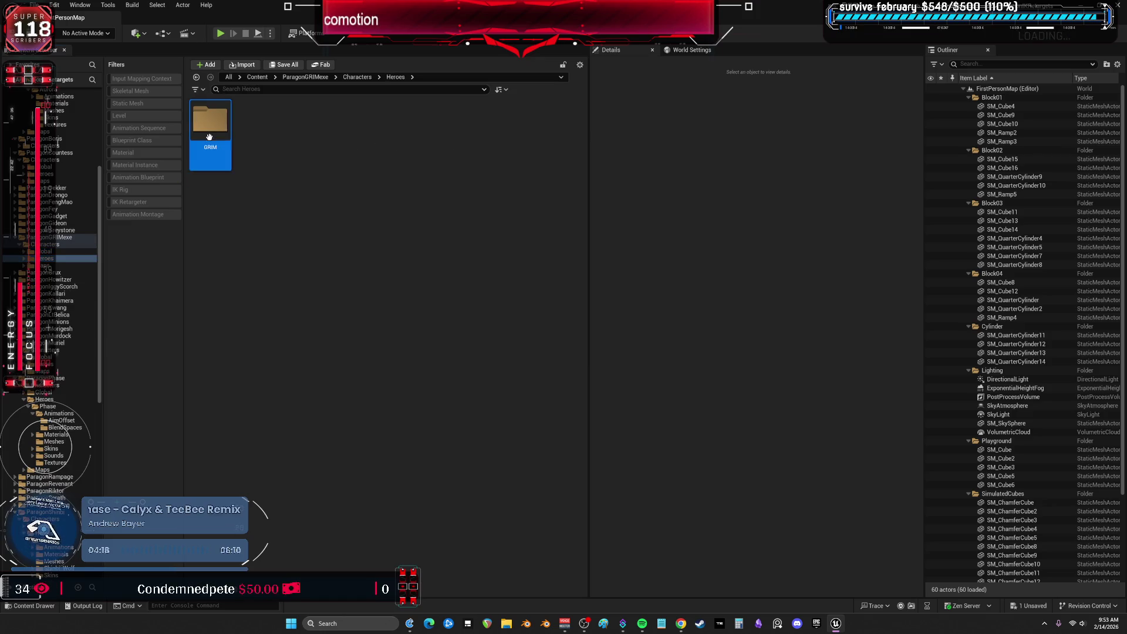
pyautogui.doubleClick(210, 121)
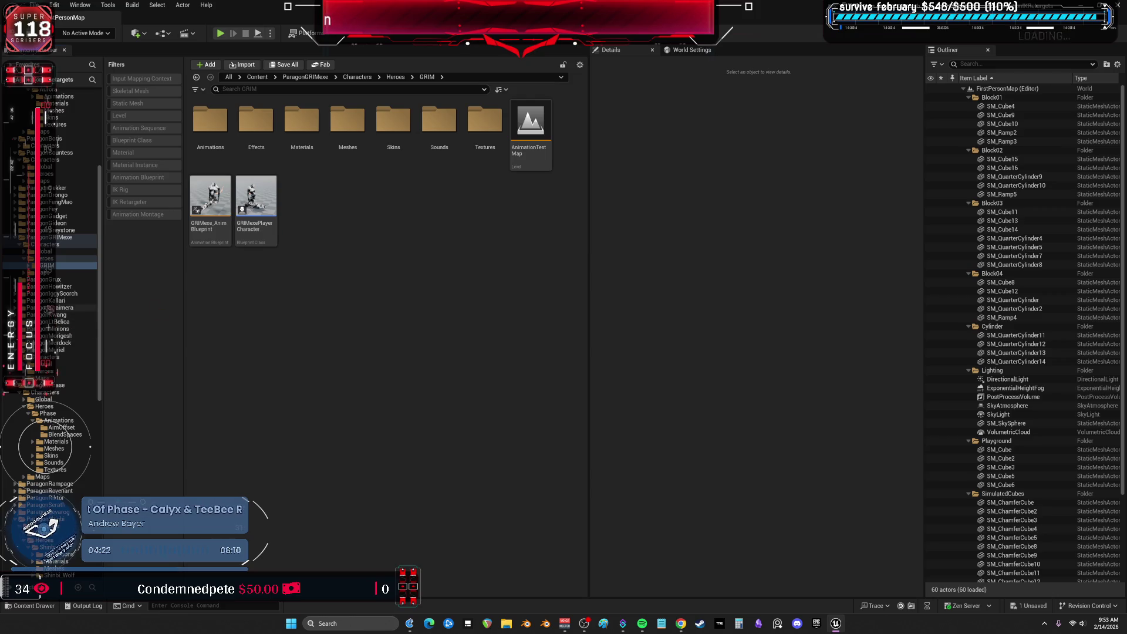
# Go back to Greystone's Characters folder and browse Heroes > Greystone > Animations
pyautogui.hotkey('alt', 'Left')
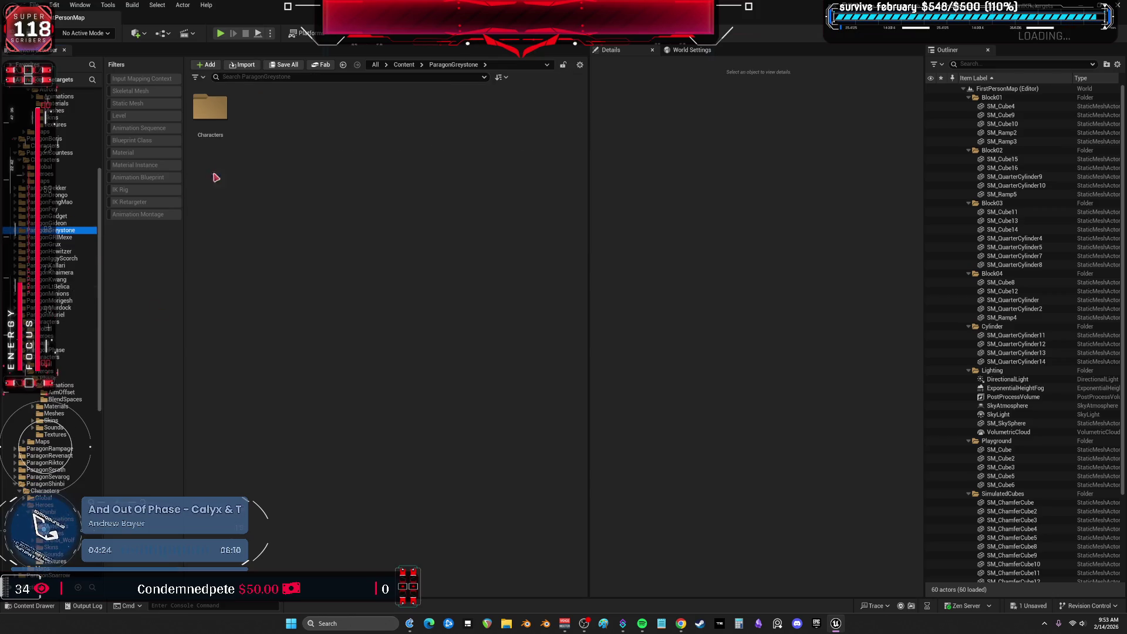
pyautogui.doubleClick(247, 105)
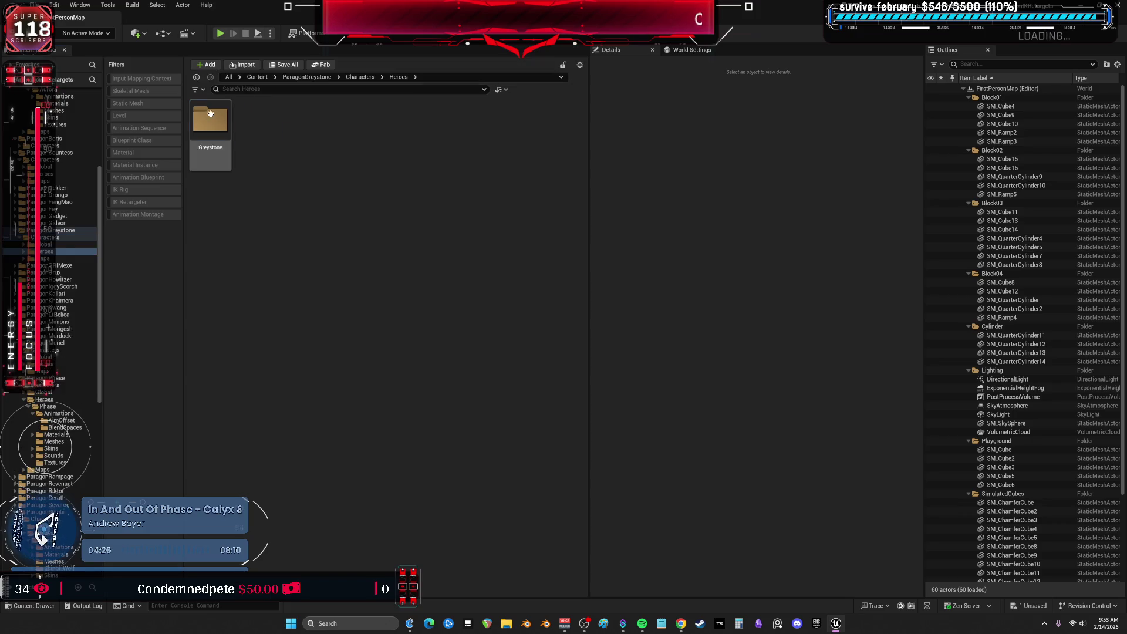
pyautogui.doubleClick(210, 117)
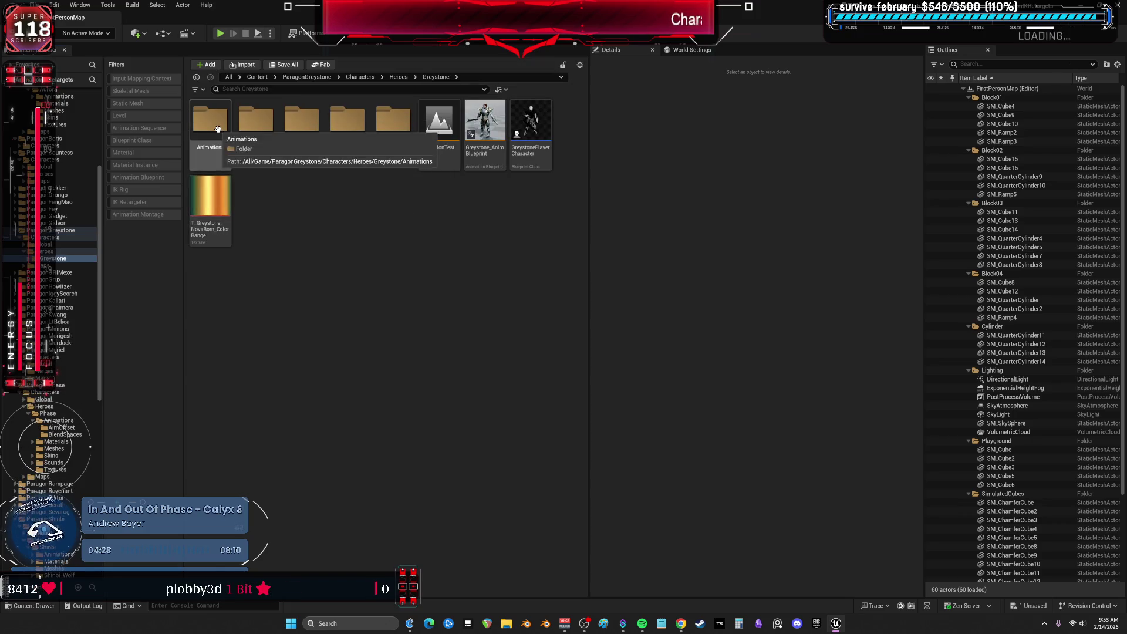
pyautogui.doubleClick(210, 120)
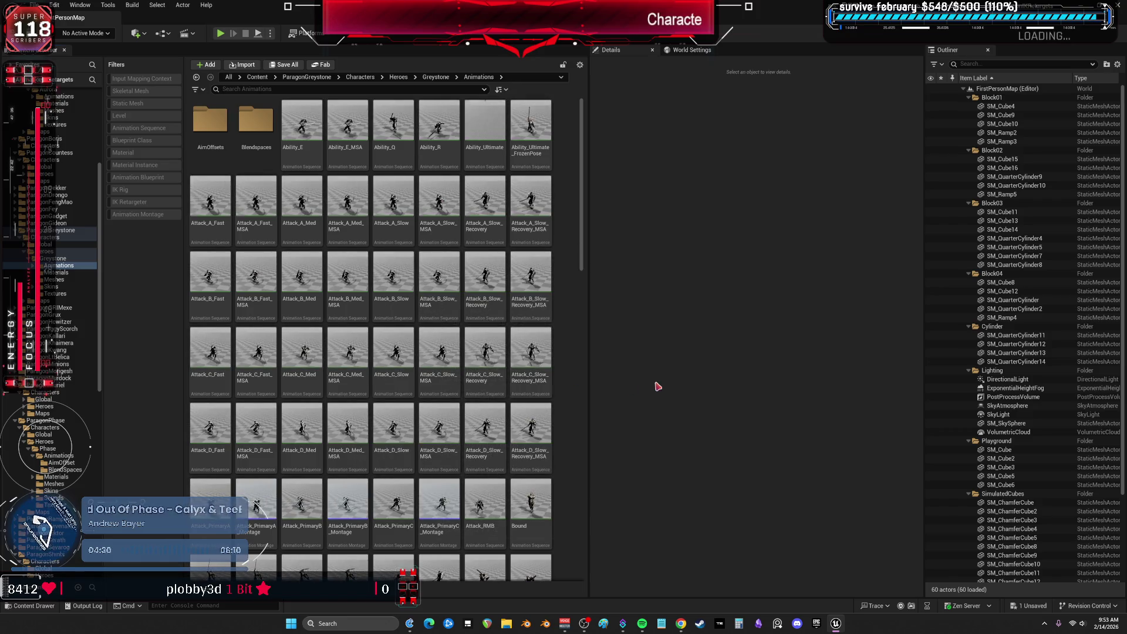
pyautogui.scroll(-3, 428, 329)
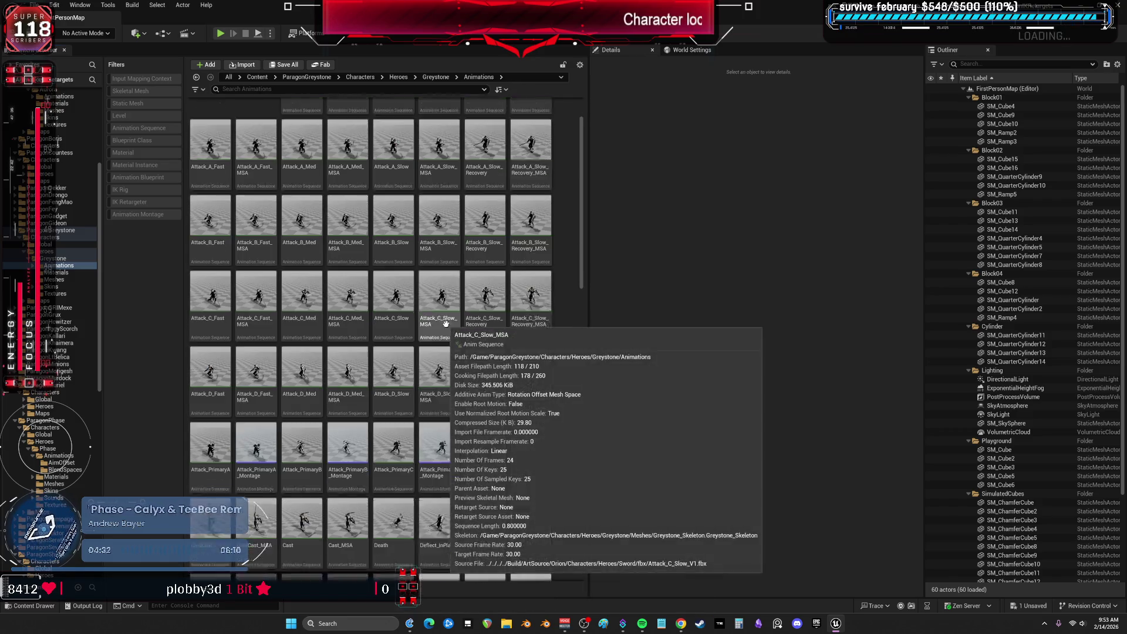
pyautogui.scroll(-8, 495, 313)
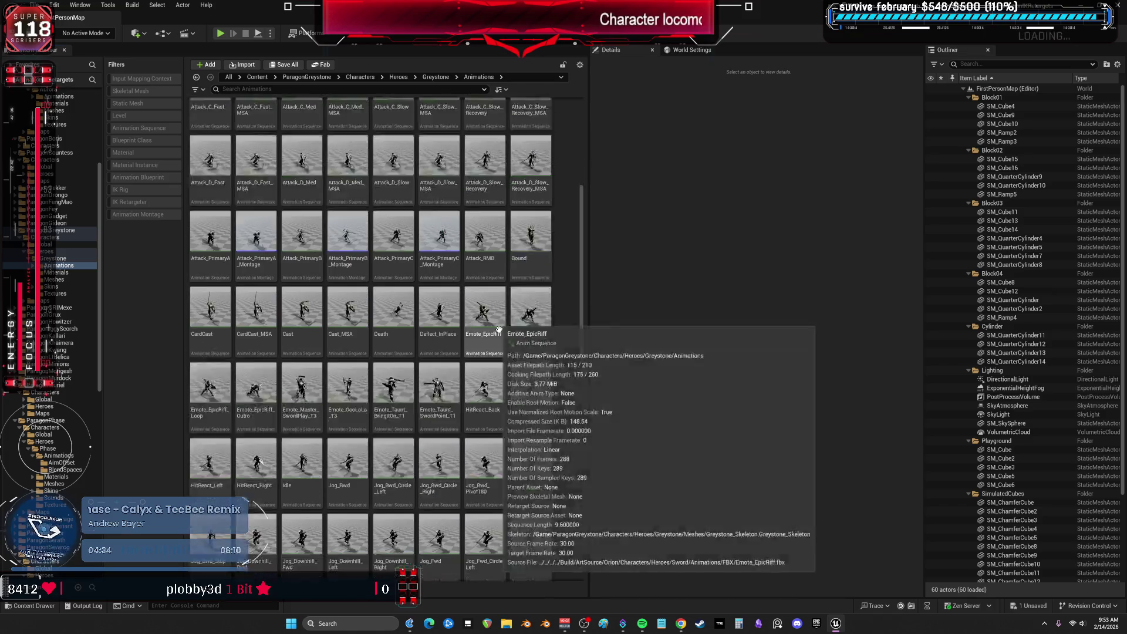
# Open the ParagonGideon folder and its Characters subfolder
pyautogui.doubleClick(59, 230)
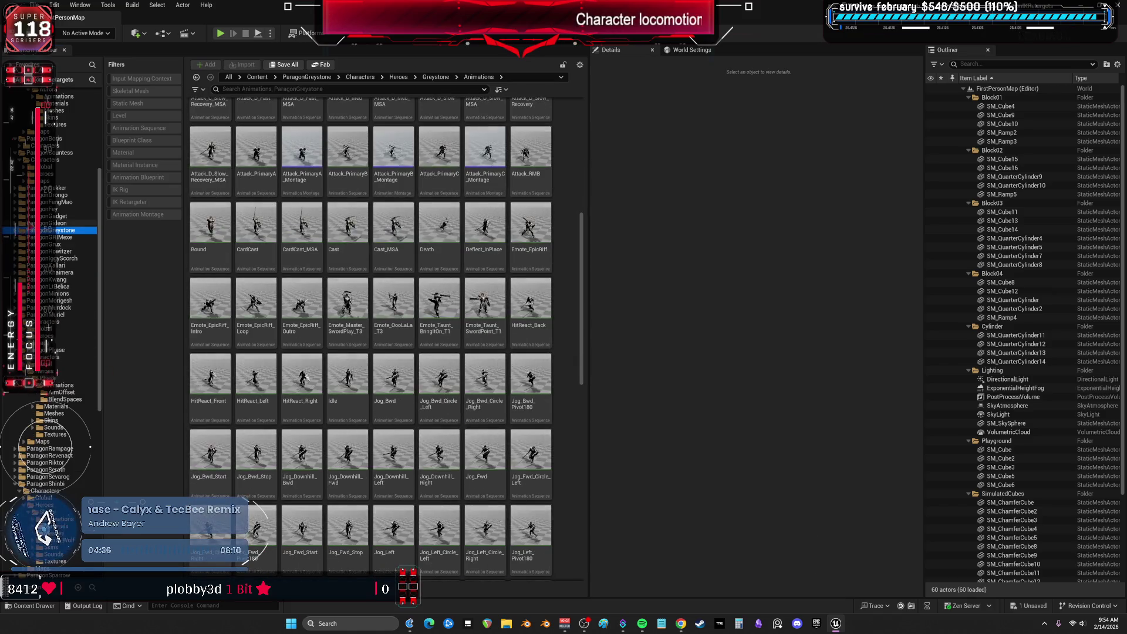
pyautogui.click(59, 223)
pyautogui.doubleClick(218, 120)
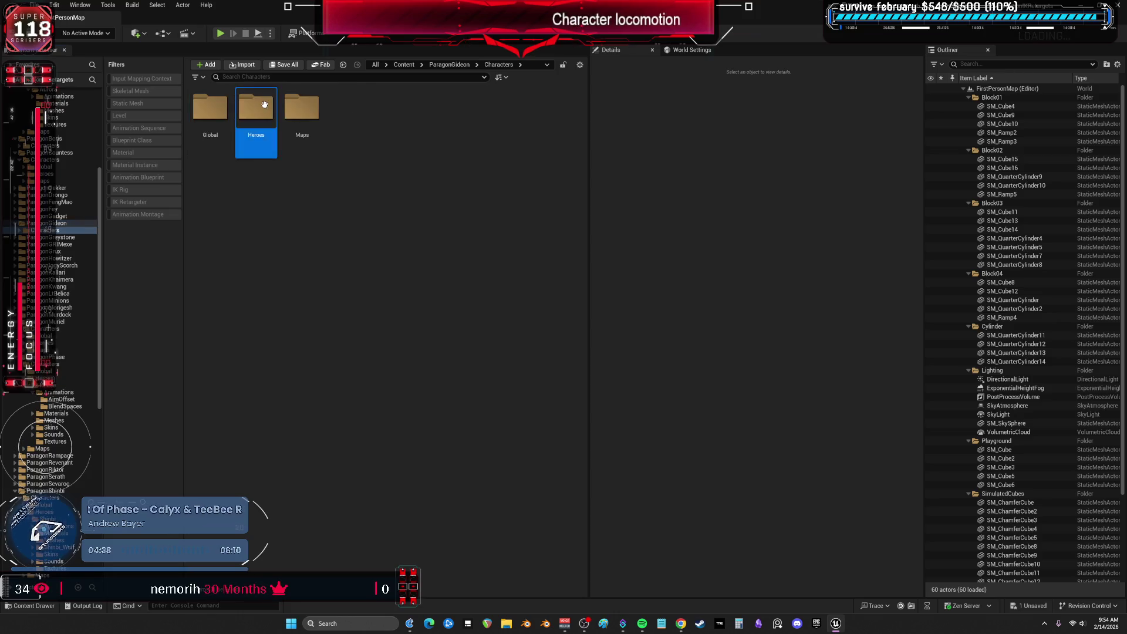
# Open Heroes > Gideon > Animations and scroll through its clips
pyautogui.doubleClick(254, 114)
pyautogui.doubleClick(210, 118)
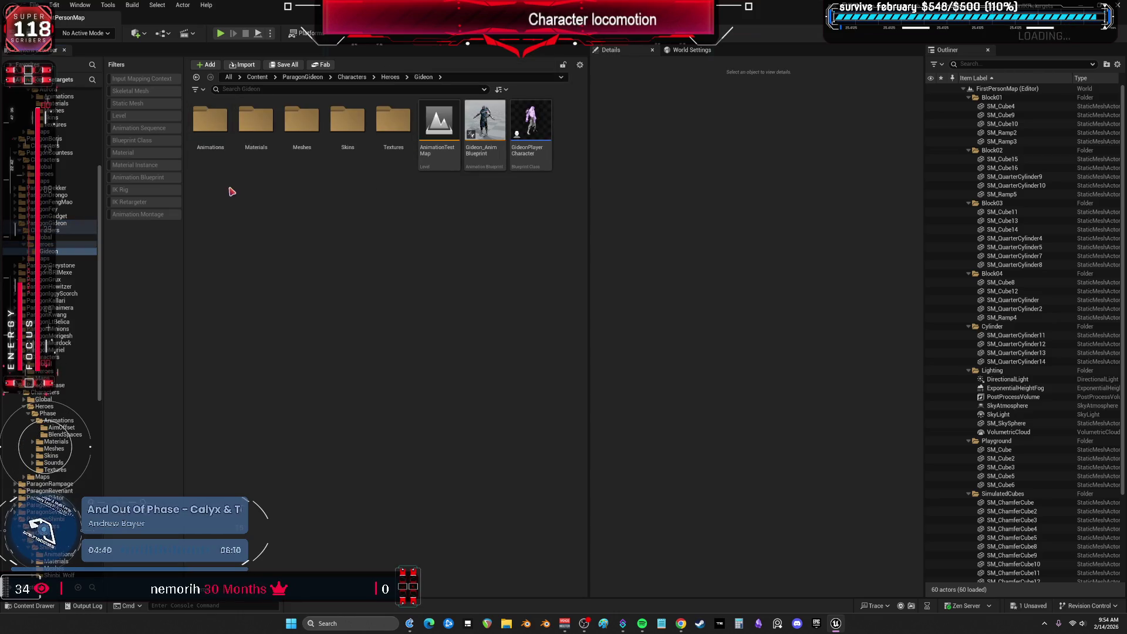
pyautogui.doubleClick(217, 120)
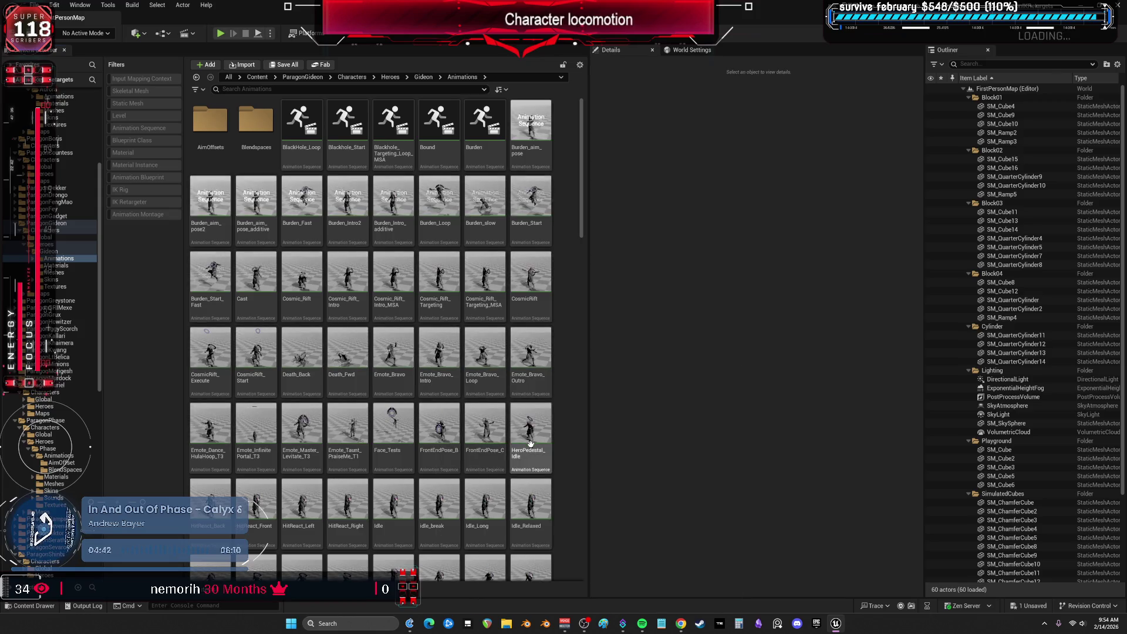
pyautogui.scroll(-1, 497, 432)
pyautogui.scroll(-6, 497, 432)
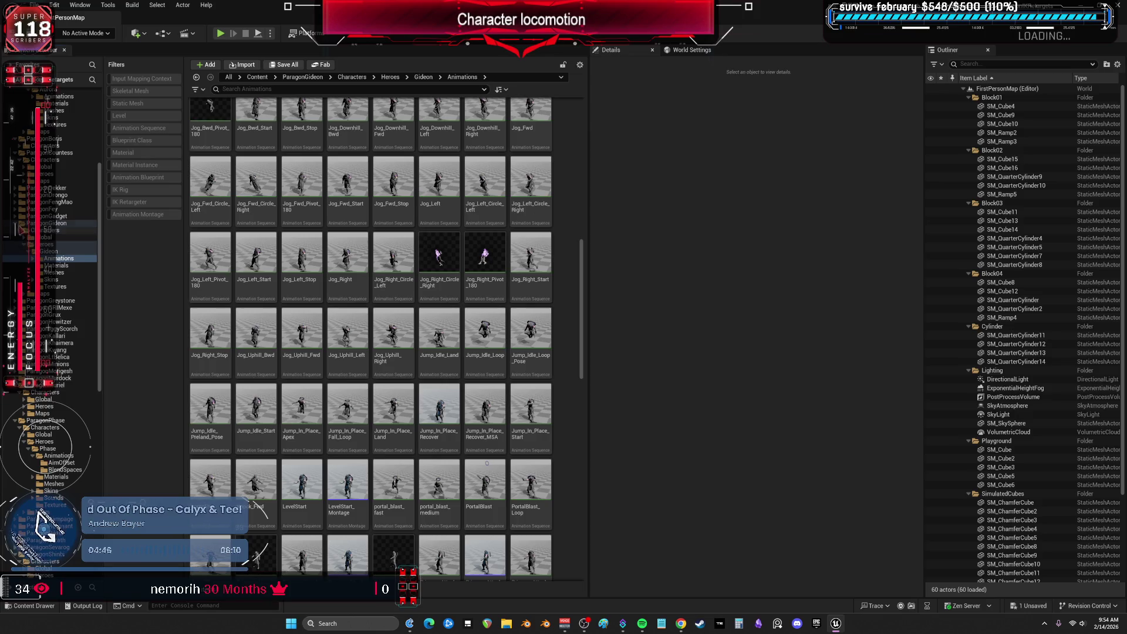
# Select ParagonGideon in the tree, then move to the ParagonAurora folder
pyautogui.keyDown('ctrl'); pyautogui.click(59, 223); pyautogui.keyUp('ctrl')
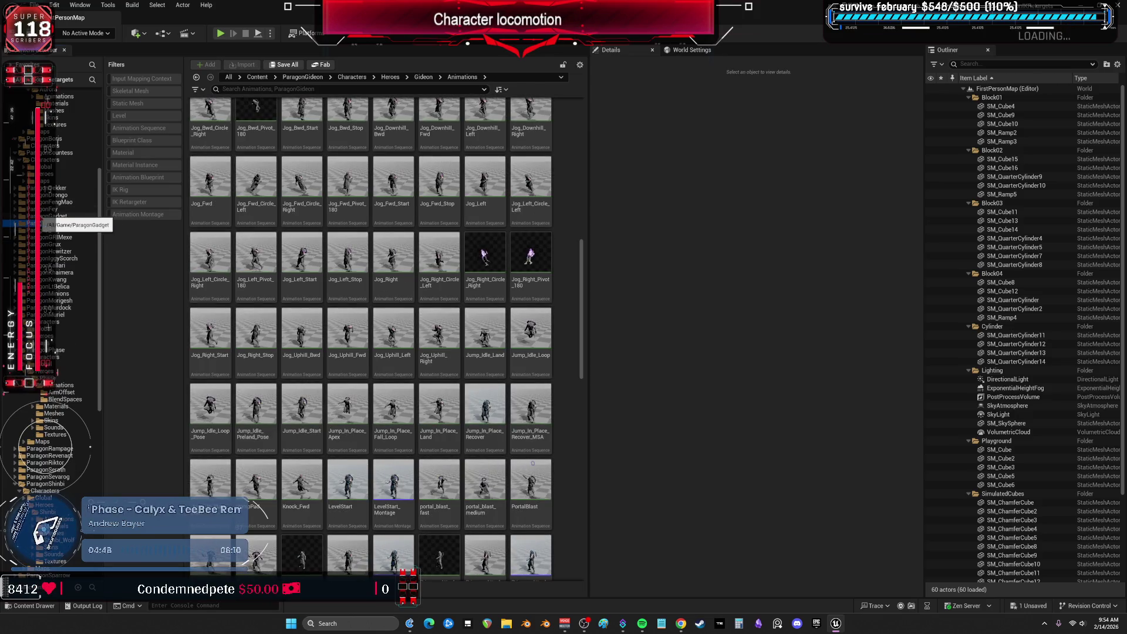
pyautogui.scroll(5, 67, 186)
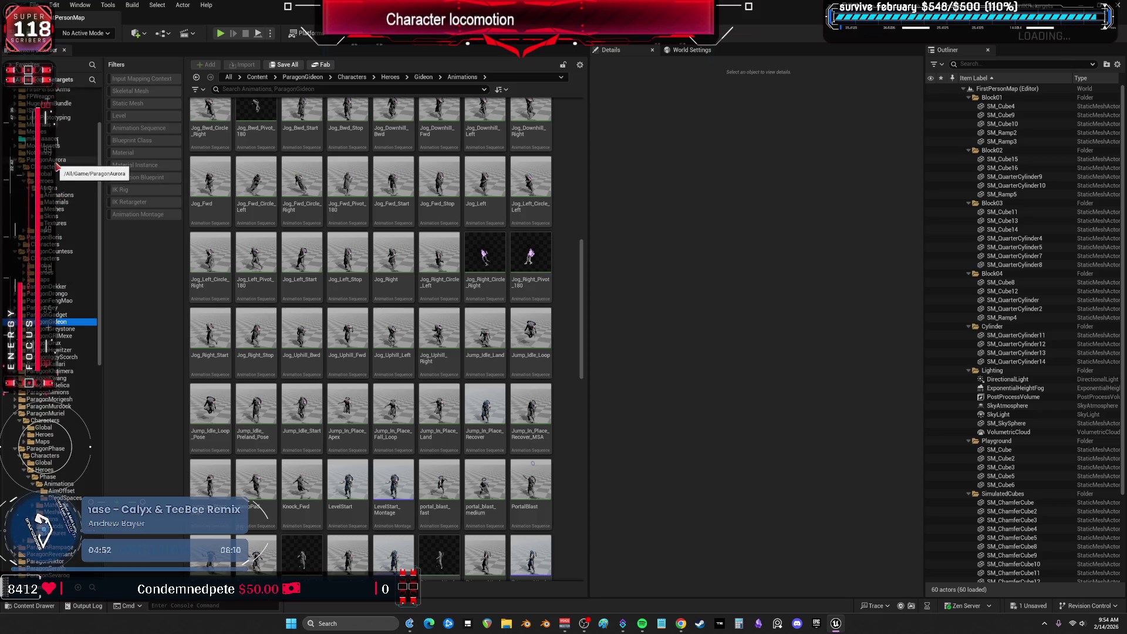
pyautogui.scroll(4, 63, 166)
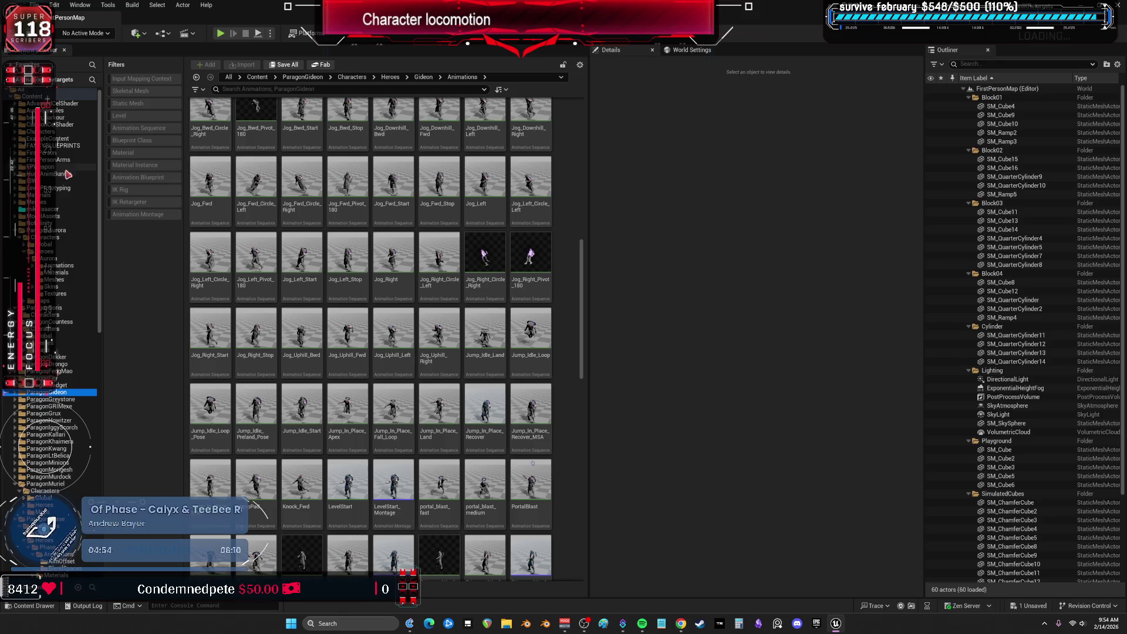
pyautogui.click(56, 233)
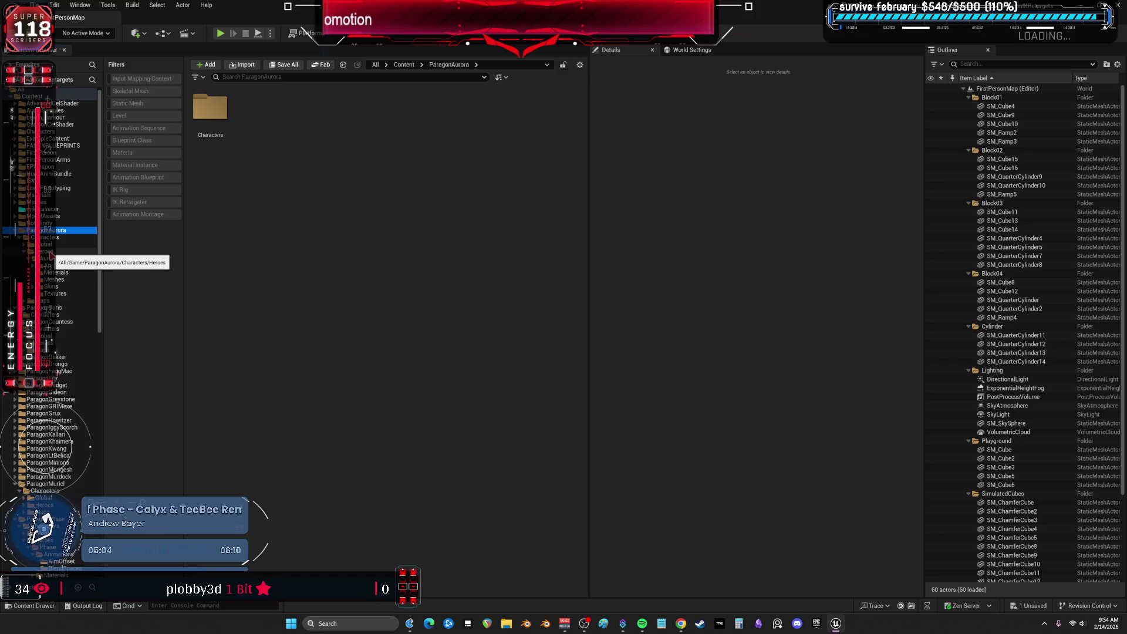
# Navigate ParagonAurora > Characters > Heroes > Aurora, then expand Countess's Heroes folder in the tree
pyautogui.click(50, 251)
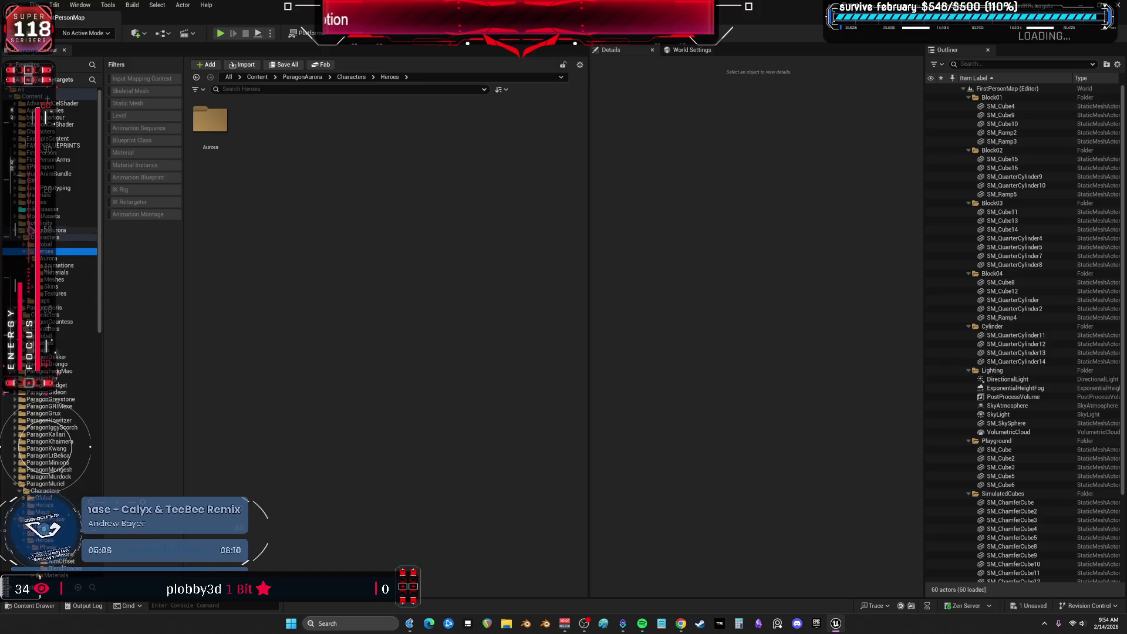
pyautogui.click(47, 230)
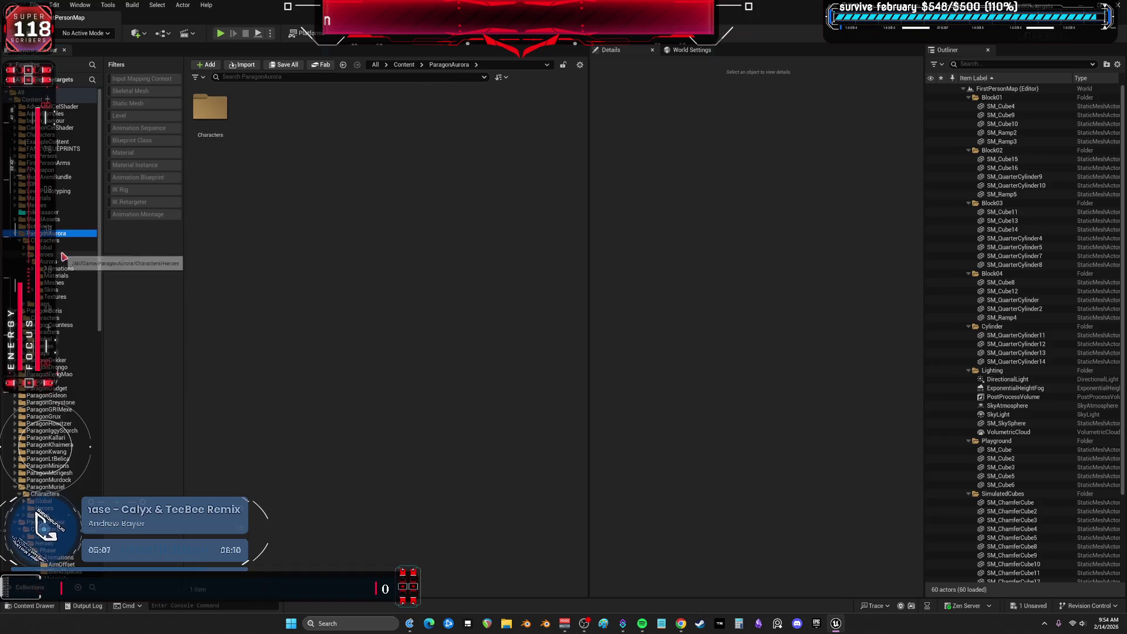
pyautogui.click(48, 256)
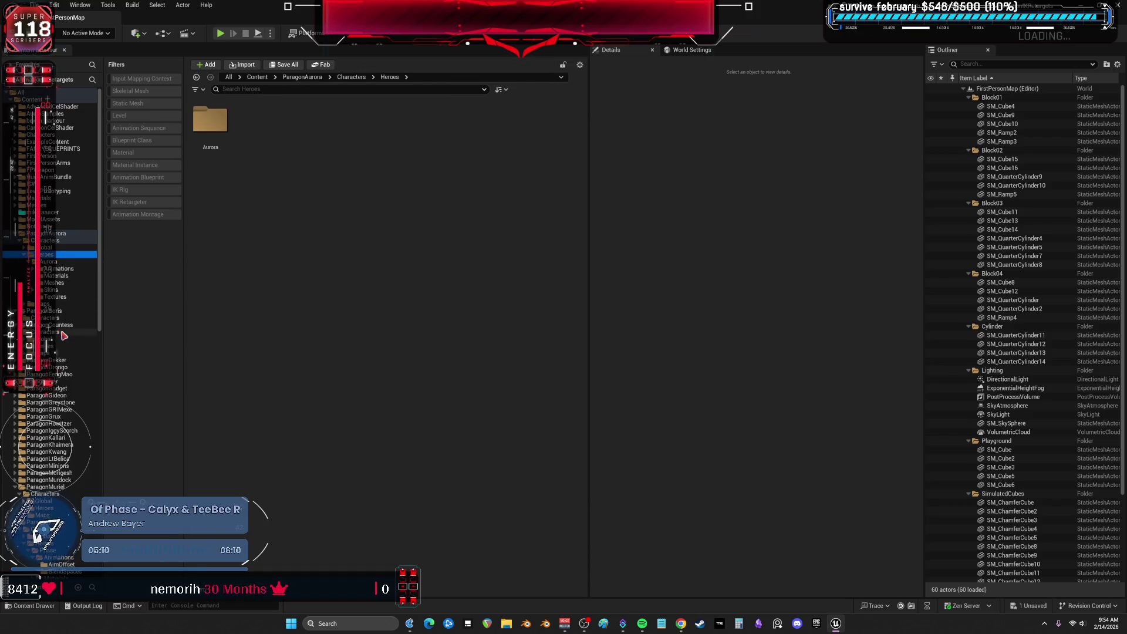
pyautogui.click(56, 261)
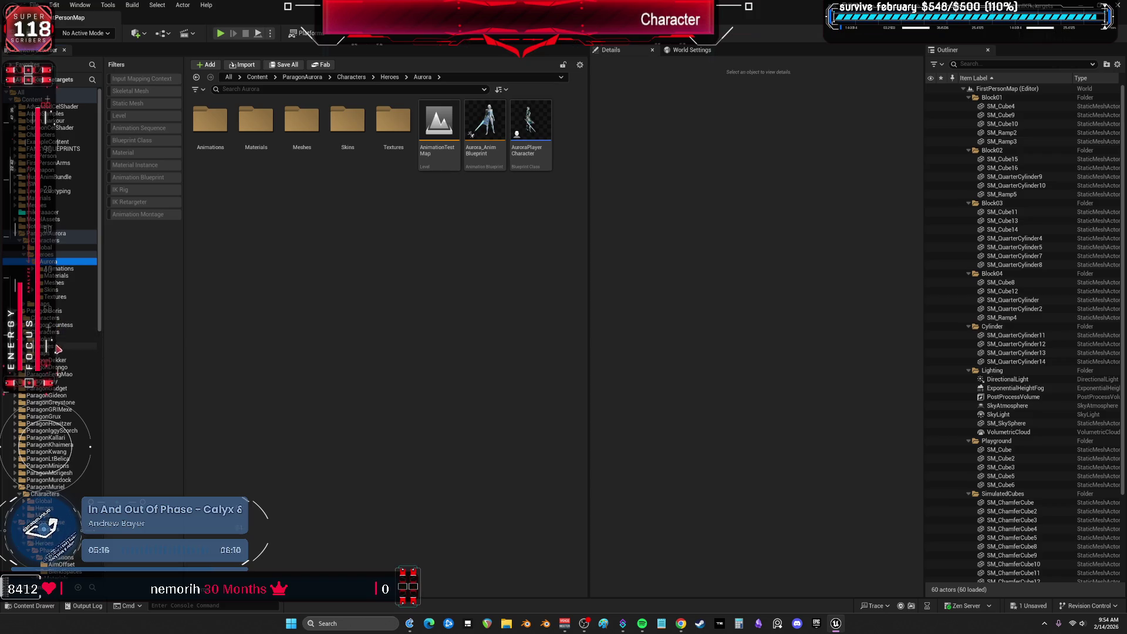
pyautogui.doubleClick(57, 345)
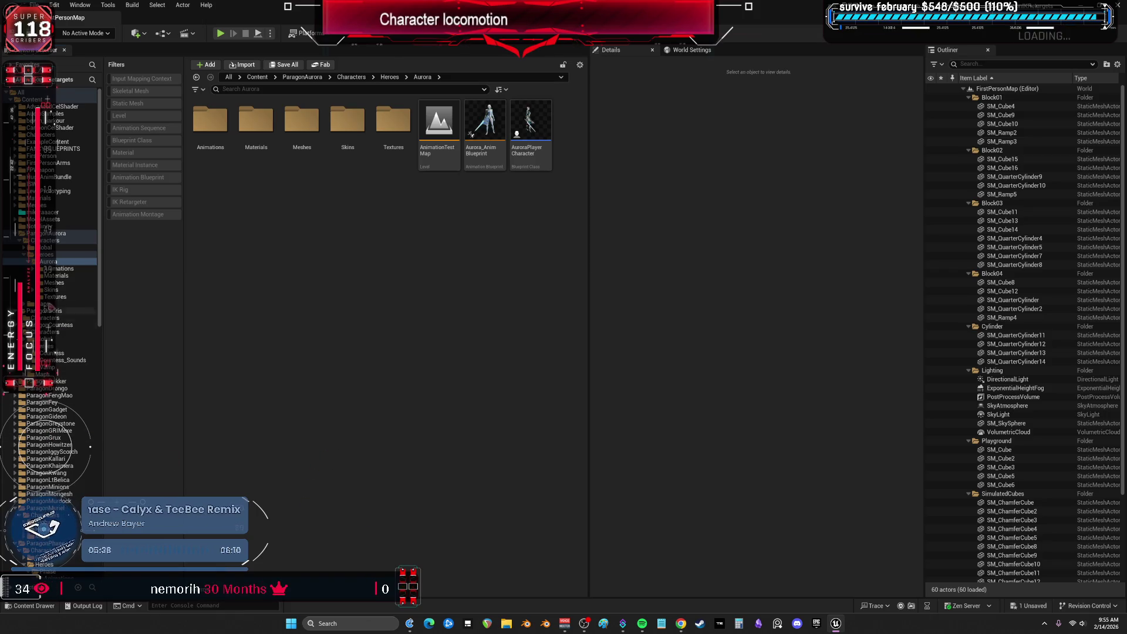
pyautogui.scroll(-15, 64, 322)
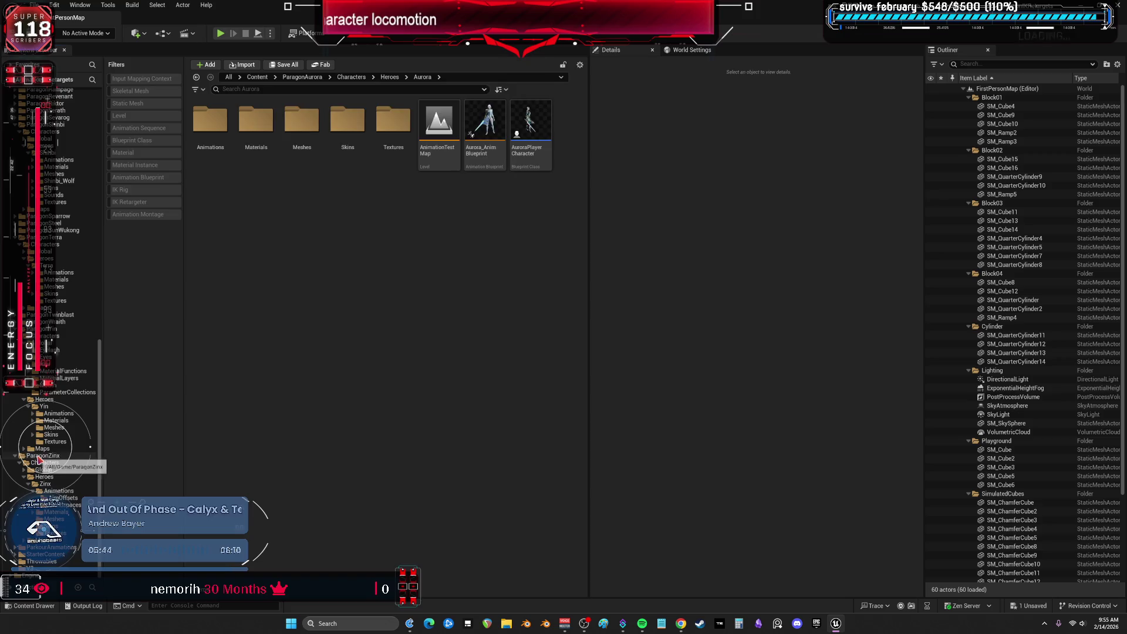
# Multi-select the ParagonZinx, Yin, Shinbi, Muriel, Countess and Aurora folders in the Content Browser tree
pyautogui.click(39, 456)
pyautogui.keyDown('ctrl'); pyautogui.click(47, 328); pyautogui.keyUp('ctrl')
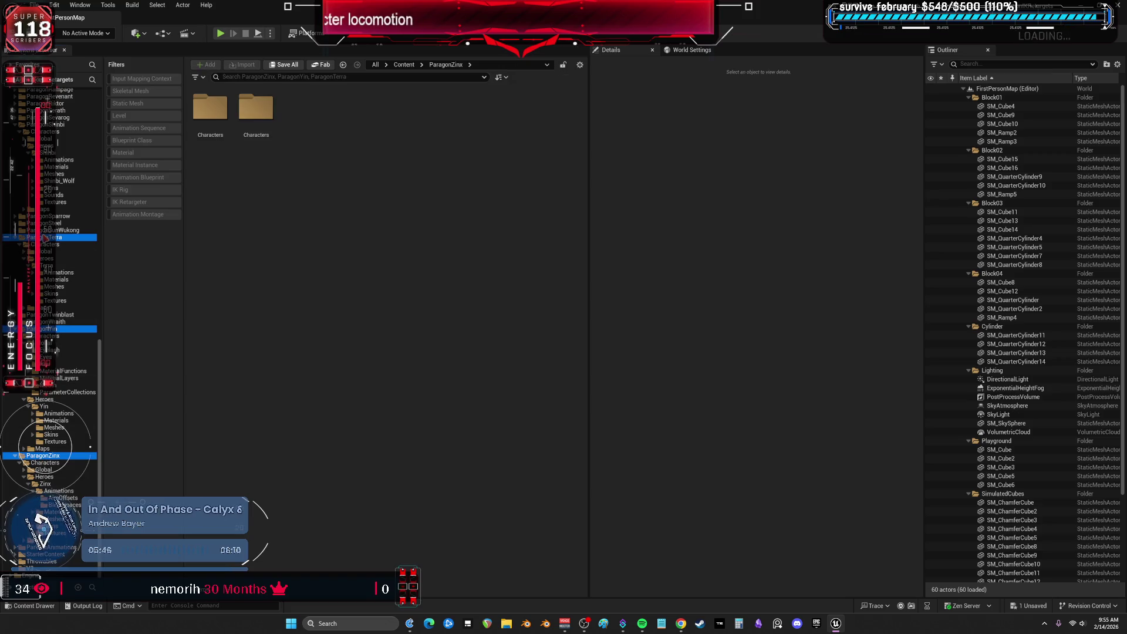
pyautogui.scroll(5, 47, 235)
pyautogui.keyDown('ctrl'); pyautogui.click(52, 196); pyautogui.keyUp('ctrl')
pyautogui.scroll(10, 52, 200)
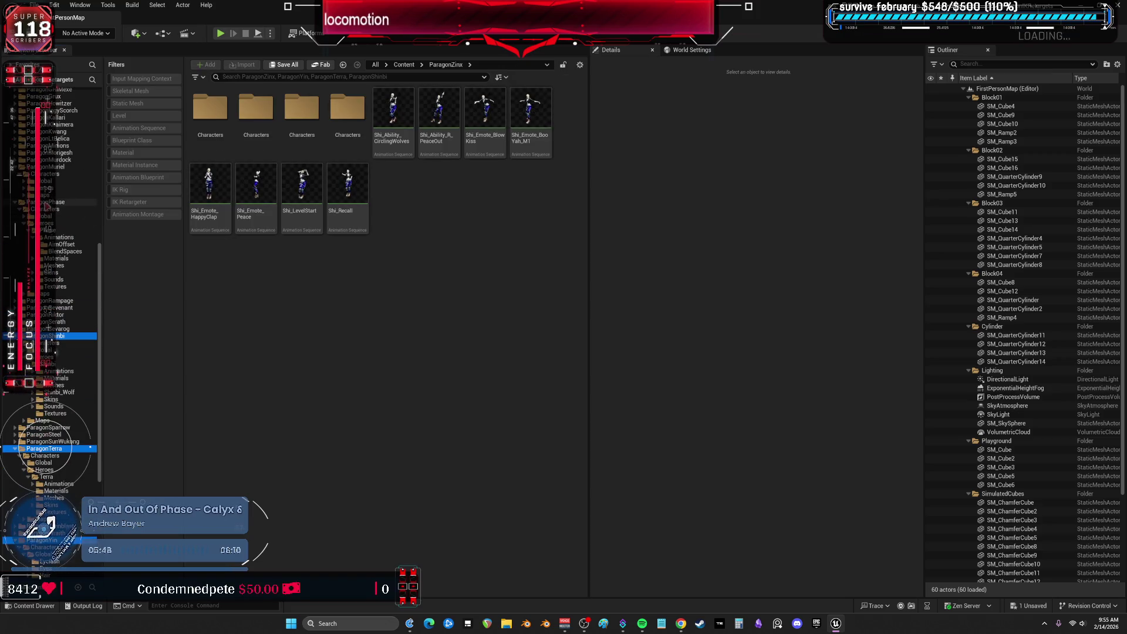
pyautogui.keyDown('ctrl'); pyautogui.click(58, 167); pyautogui.keyUp('ctrl')
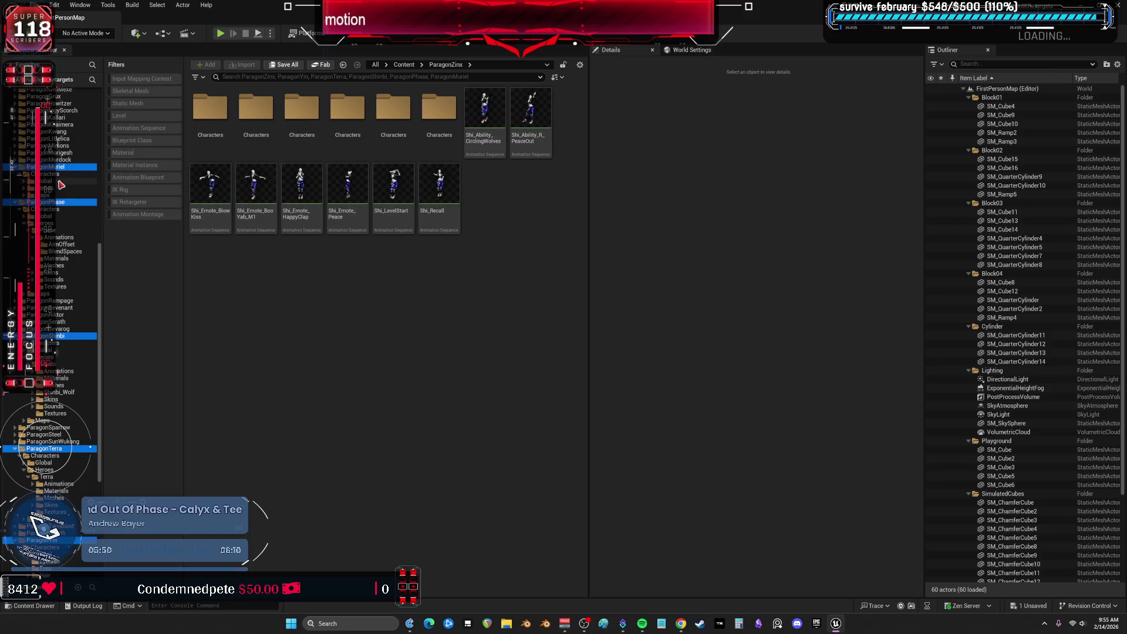
pyautogui.keyDown('ctrl'); pyautogui.click(58, 167); pyautogui.keyUp('ctrl')
pyautogui.scroll(16, 62, 200)
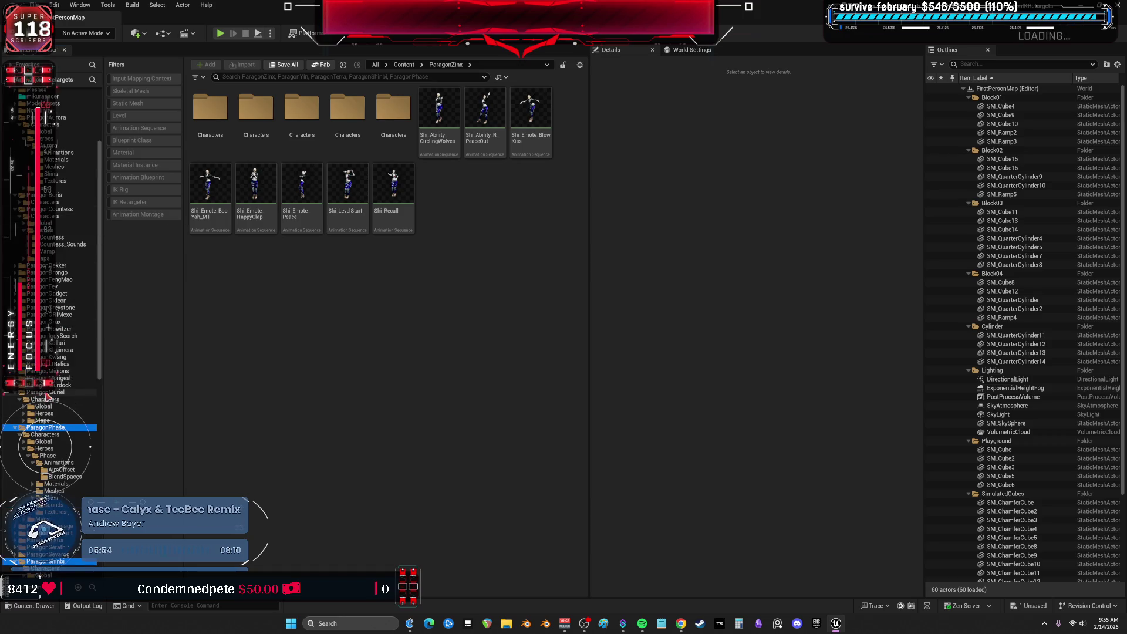
pyautogui.keyDown('ctrl'); pyautogui.click(46, 392); pyautogui.keyUp('ctrl')
pyautogui.keyDown('ctrl'); pyautogui.click(50, 210); pyautogui.keyUp('ctrl')
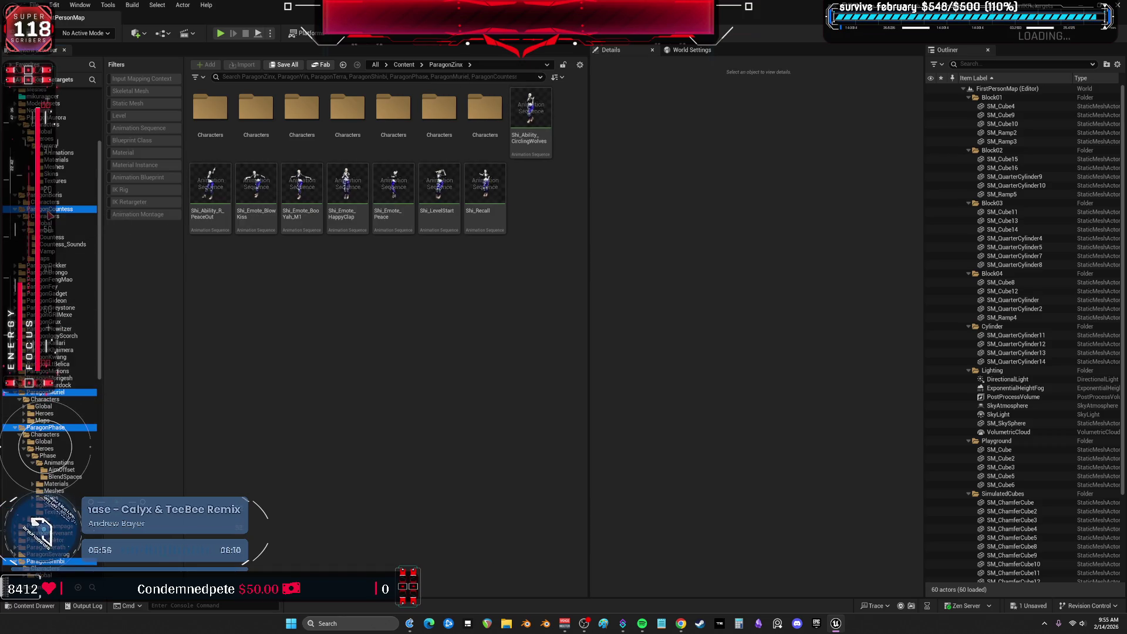
pyautogui.keyDown('ctrl'); pyautogui.click(58, 118); pyautogui.keyUp('ctrl')
pyautogui.scroll(8, 69, 229)
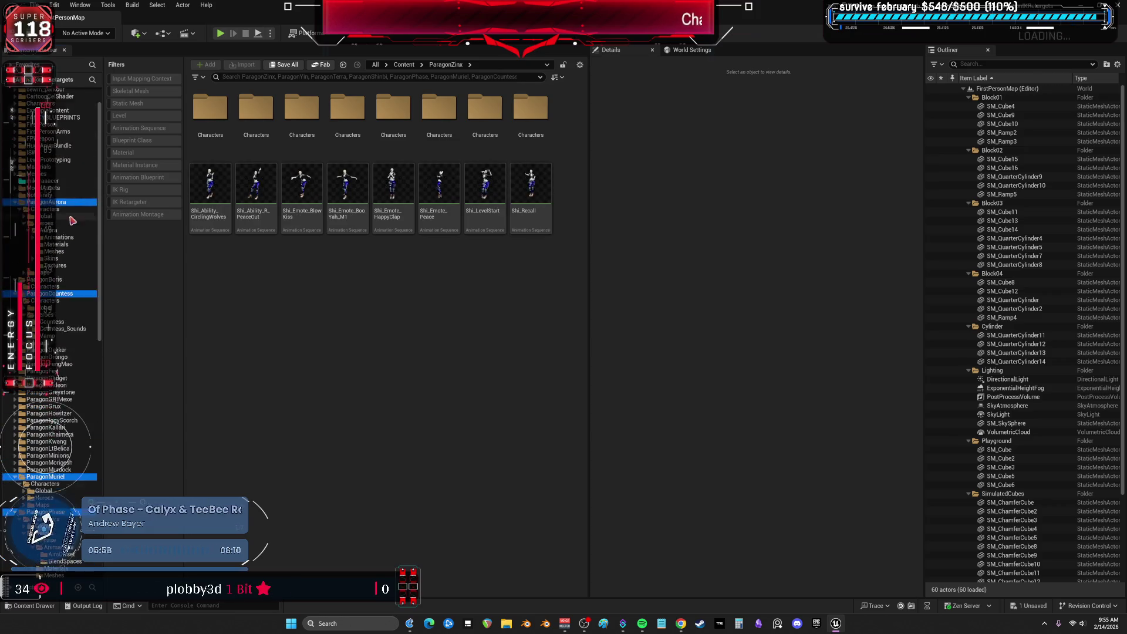
# Migrate the selected hero folders to the other project's Content folder without saving Jog_Left_Start
pyautogui.rightClick(52, 240)
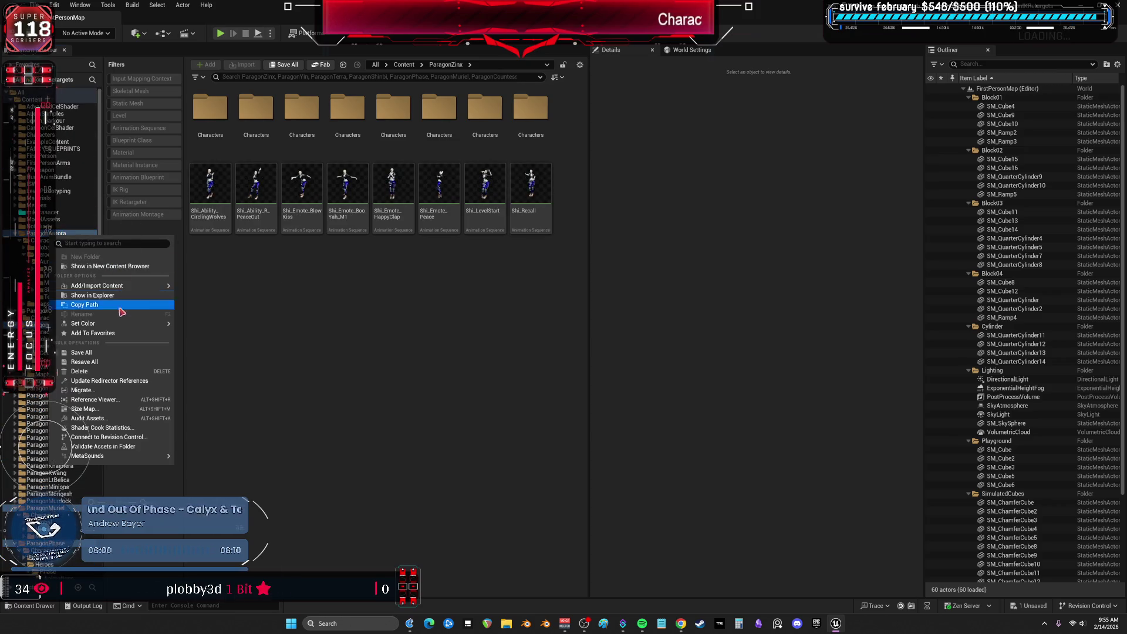
pyautogui.click(82, 390)
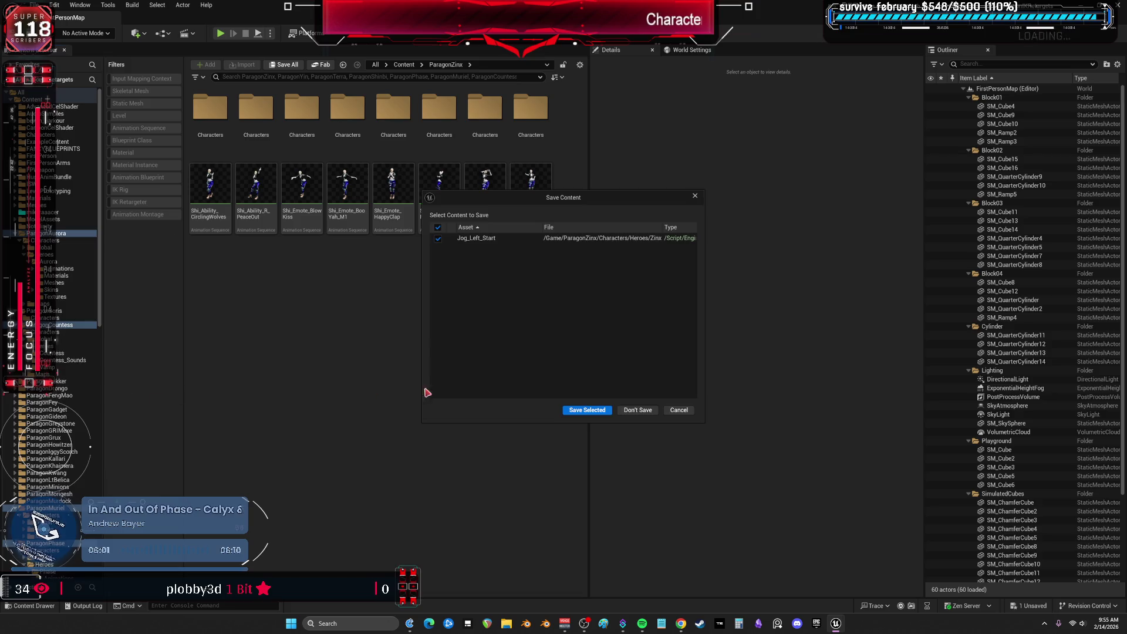
pyautogui.click(639, 410)
pyautogui.click(612, 419)
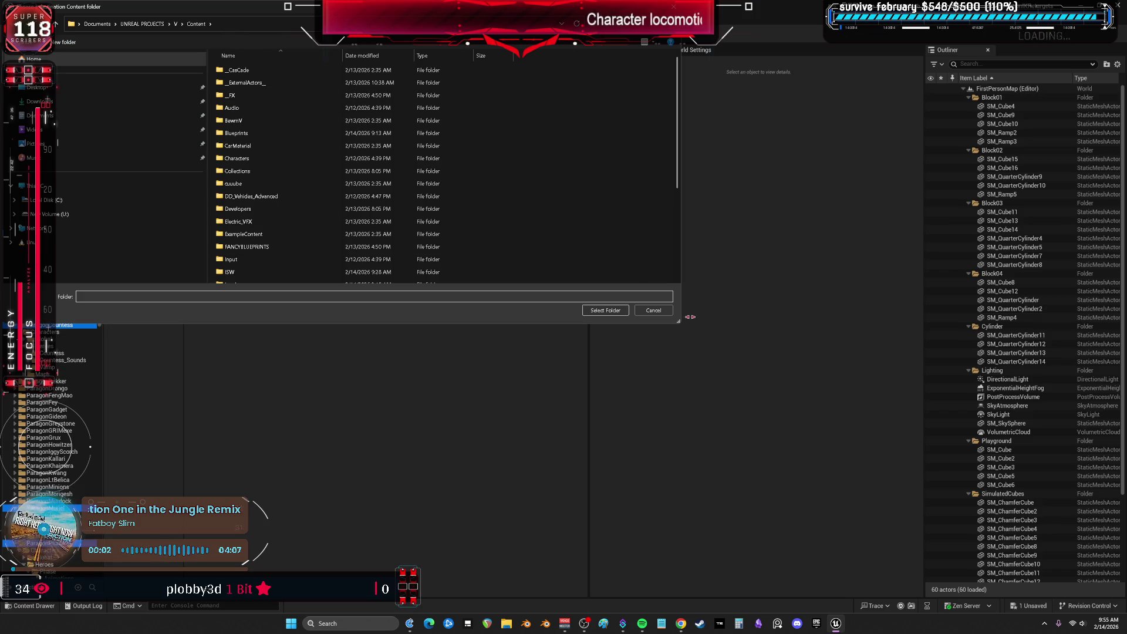
pyautogui.click(605, 309)
# Restart the migration and collapse the Base, CAT, Functions and OutFits groups in the asset list
pyautogui.rightClick(53, 233)
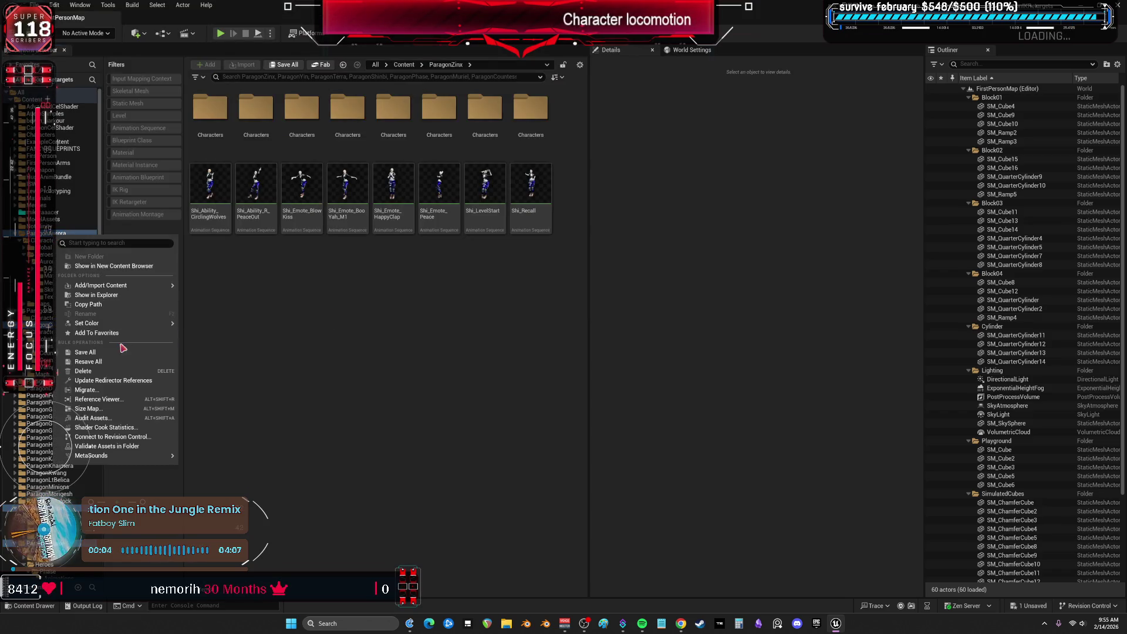
pyautogui.click(129, 394)
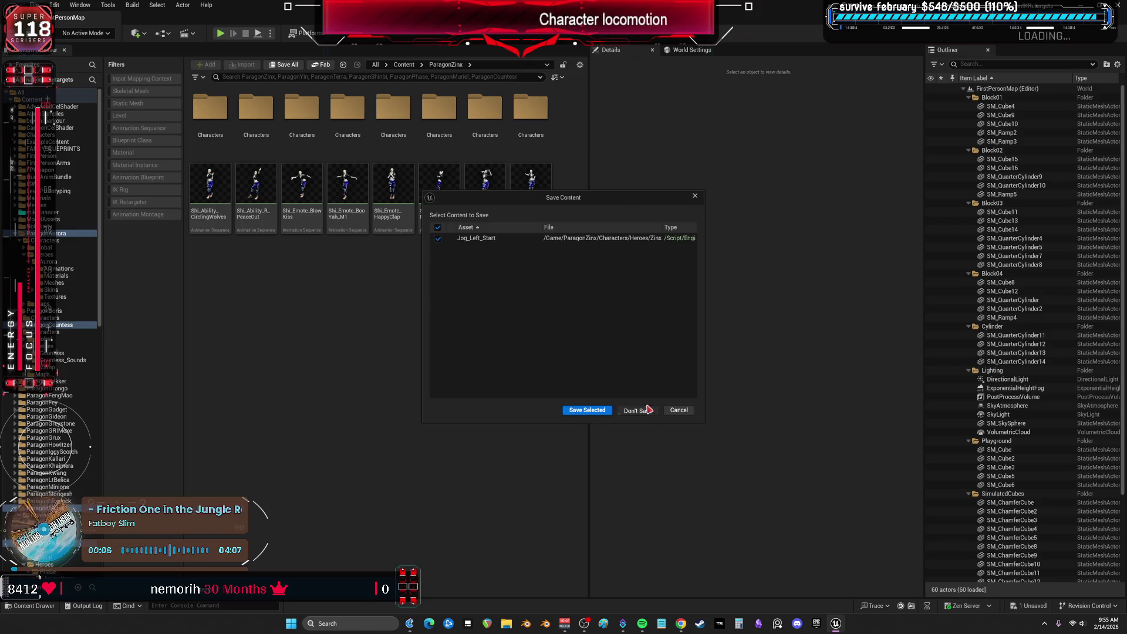
pyautogui.click(649, 409)
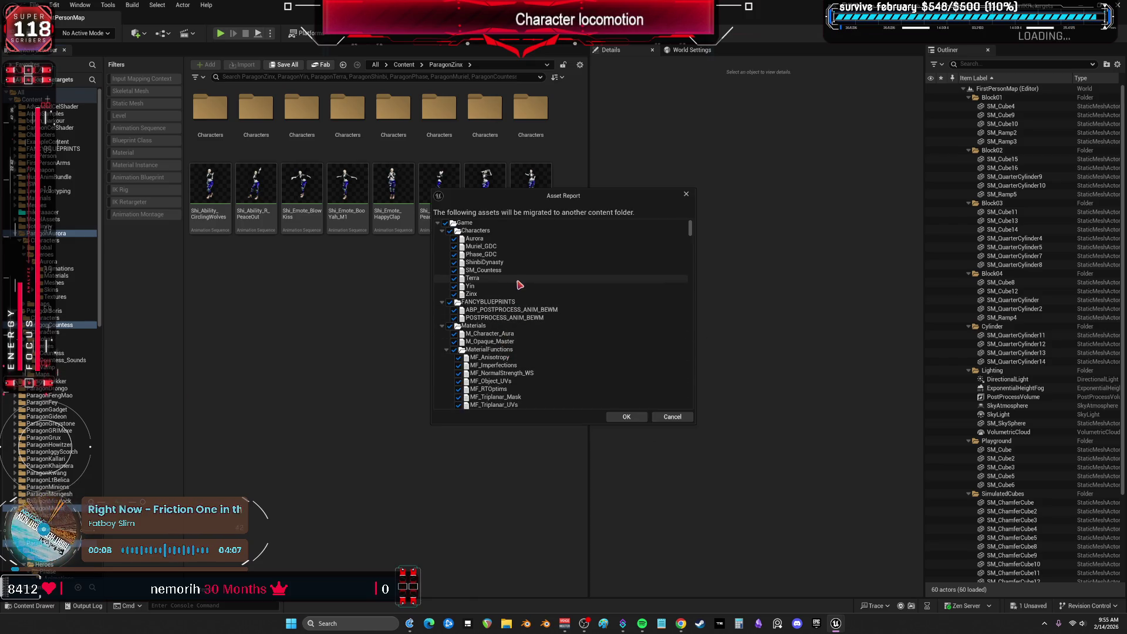
pyautogui.scroll(-2, 519, 285)
pyautogui.scroll(-2, 540, 314)
pyautogui.scroll(-8, 559, 321)
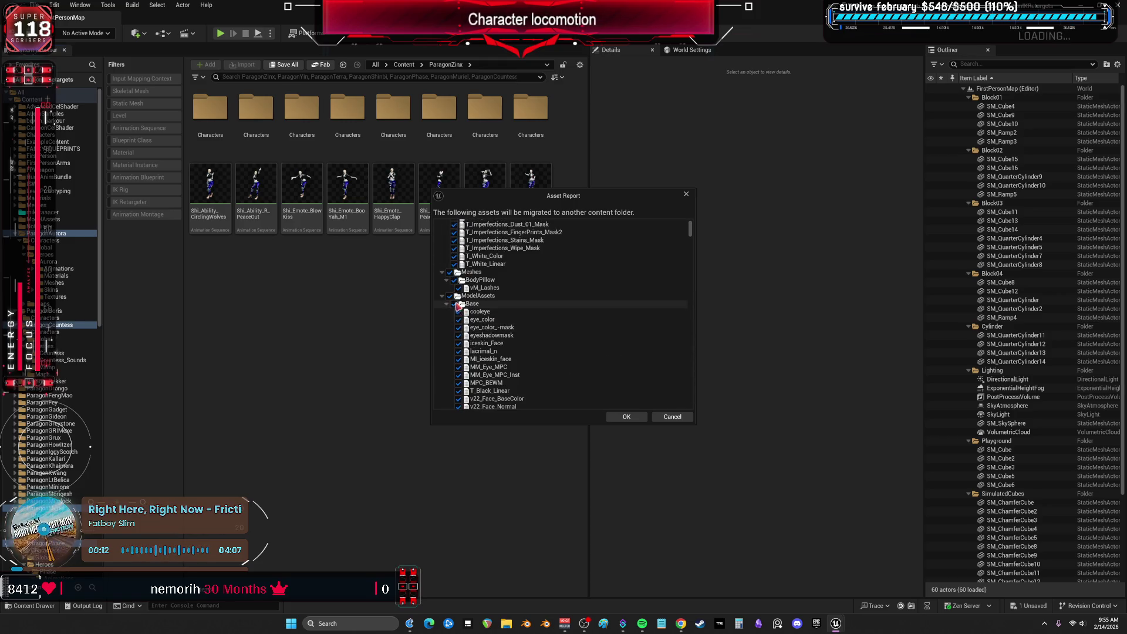
pyautogui.click(446, 304)
pyautogui.click(446, 312)
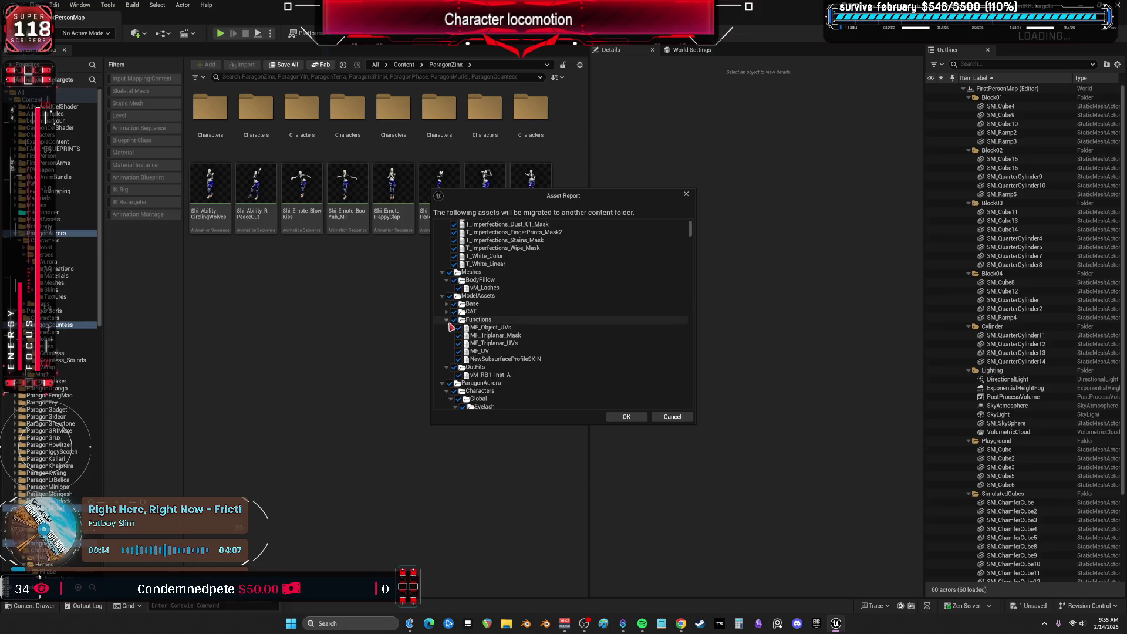
pyautogui.click(446, 320)
pyautogui.click(446, 327)
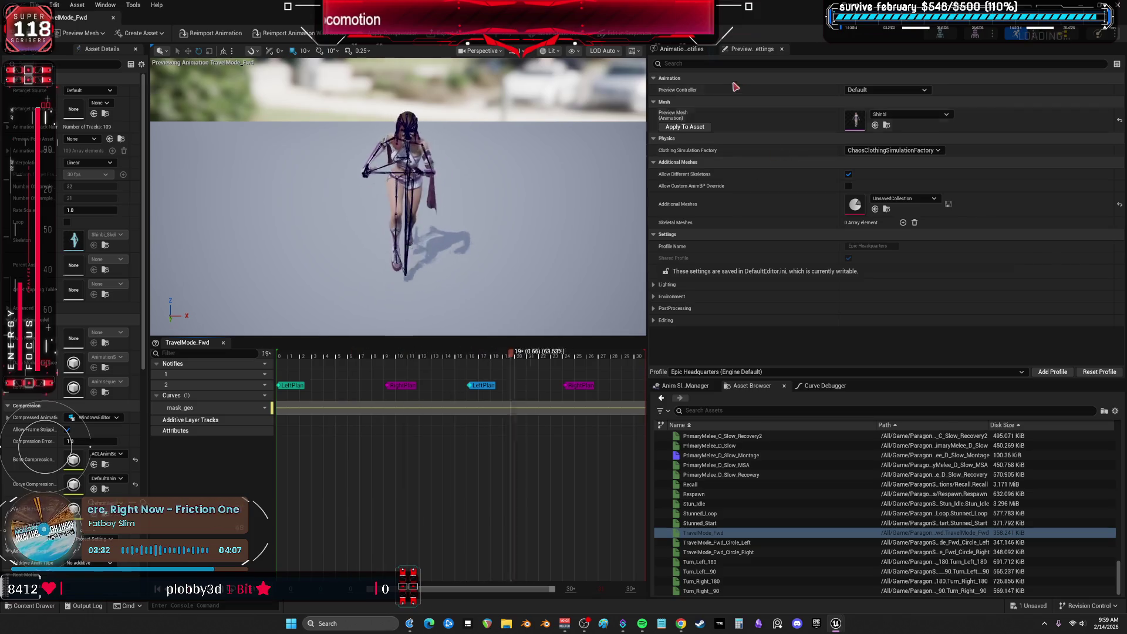
# Leave the animation editor and select the Zinx, Yin, Terra and Shinbi hero folders
pyautogui.click(695, 49)
pyautogui.hotkey('alt', 'Tab')
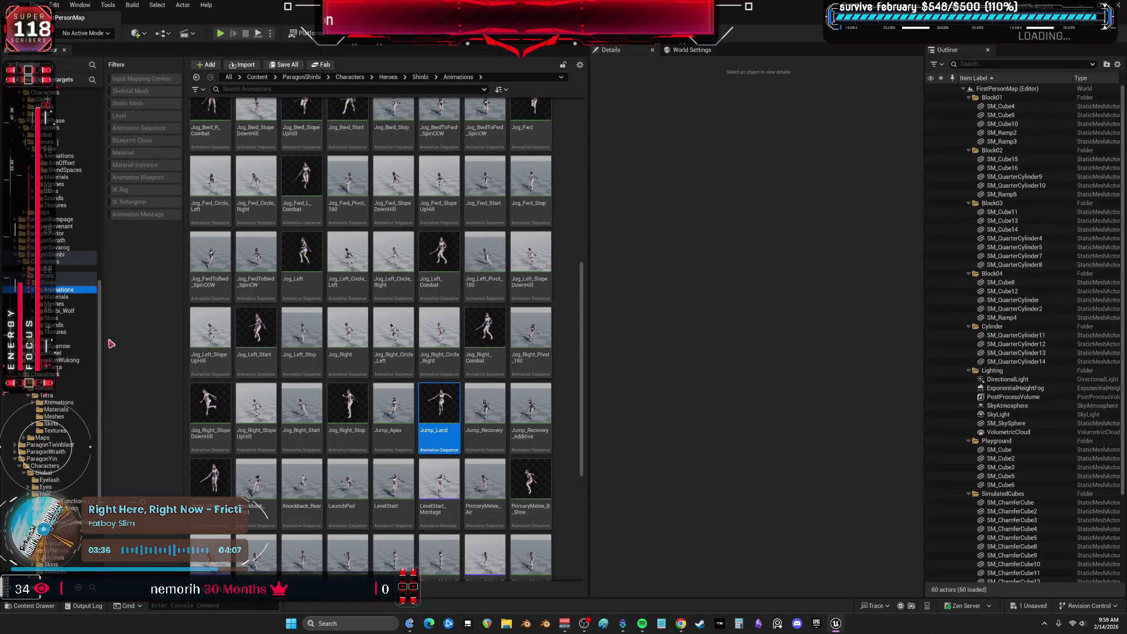
pyautogui.scroll(-5, 61, 478)
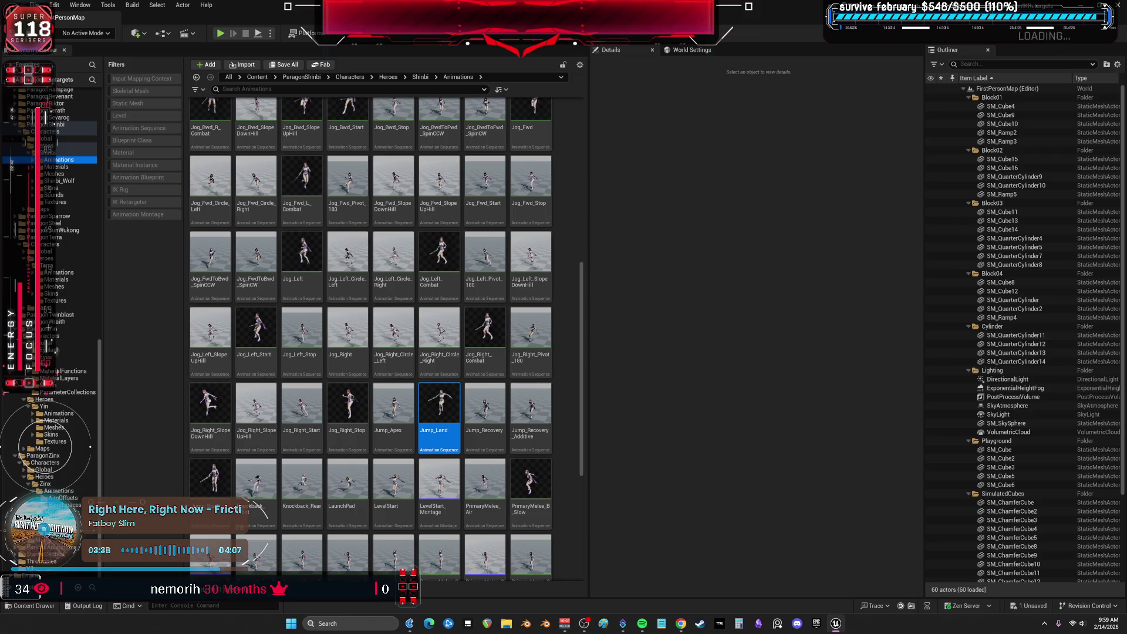
pyautogui.click(45, 484)
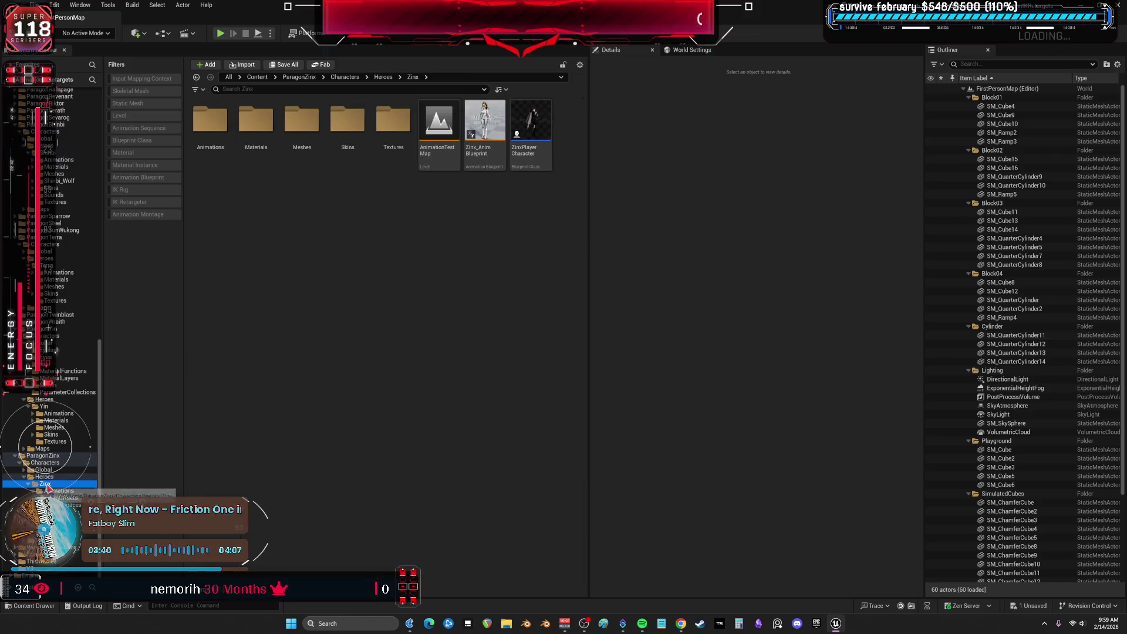
pyautogui.scroll(-1, 47, 488)
pyautogui.keyDown('ctrl'); pyautogui.click(44, 434); pyautogui.keyUp('ctrl')
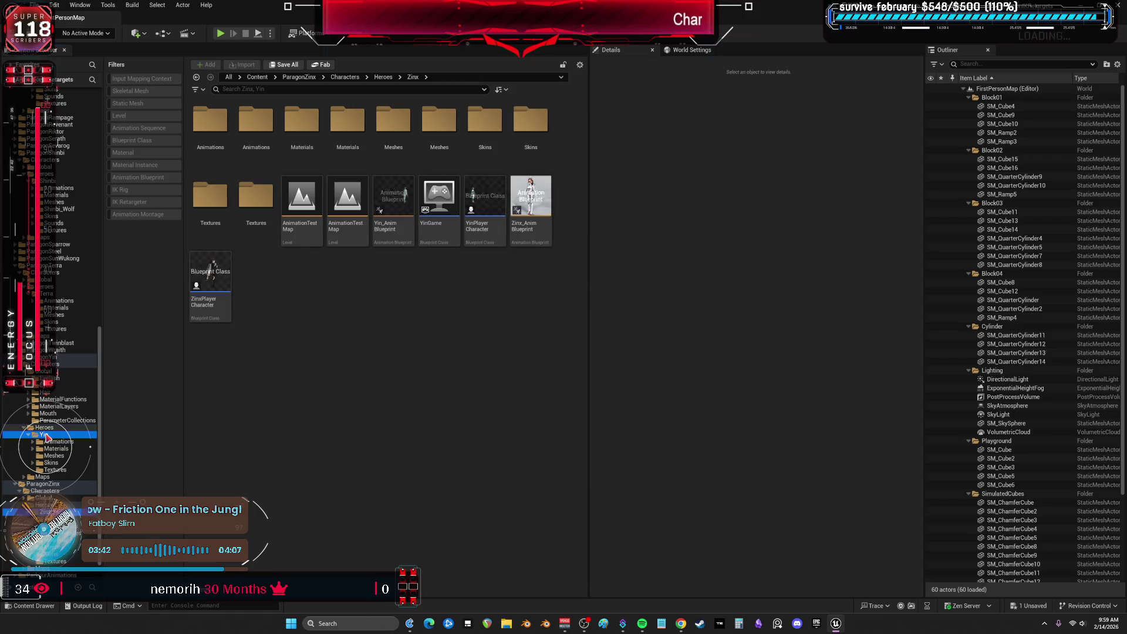
pyautogui.keyDown('ctrl'); pyautogui.click(47, 293); pyautogui.keyUp('ctrl')
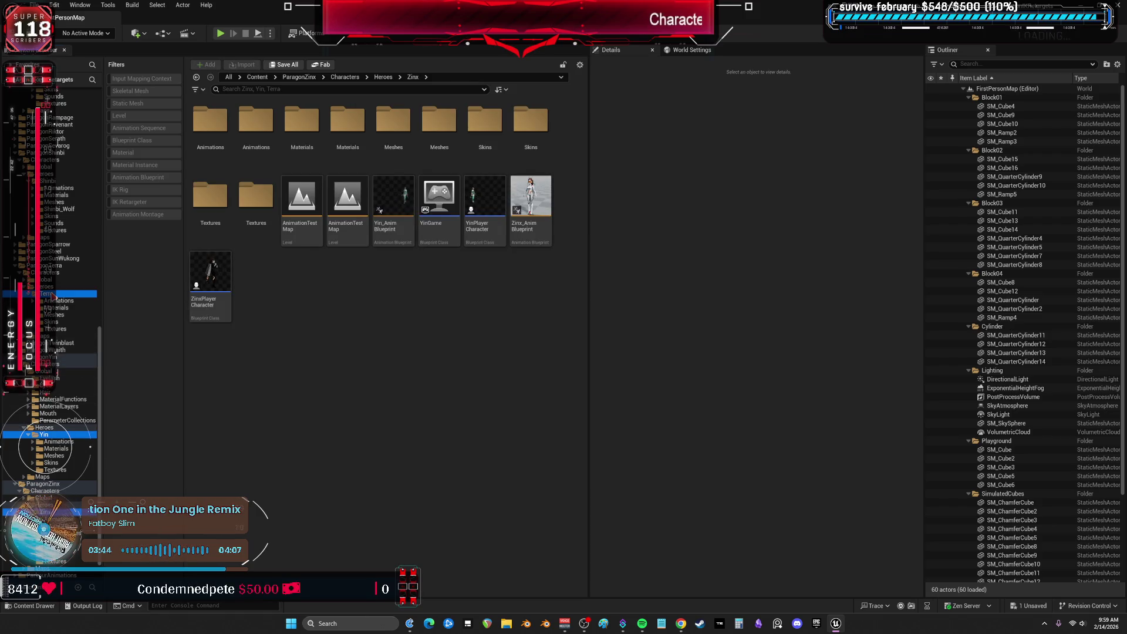
pyautogui.keyDown('ctrl'); pyautogui.click(48, 181); pyautogui.keyUp('ctrl')
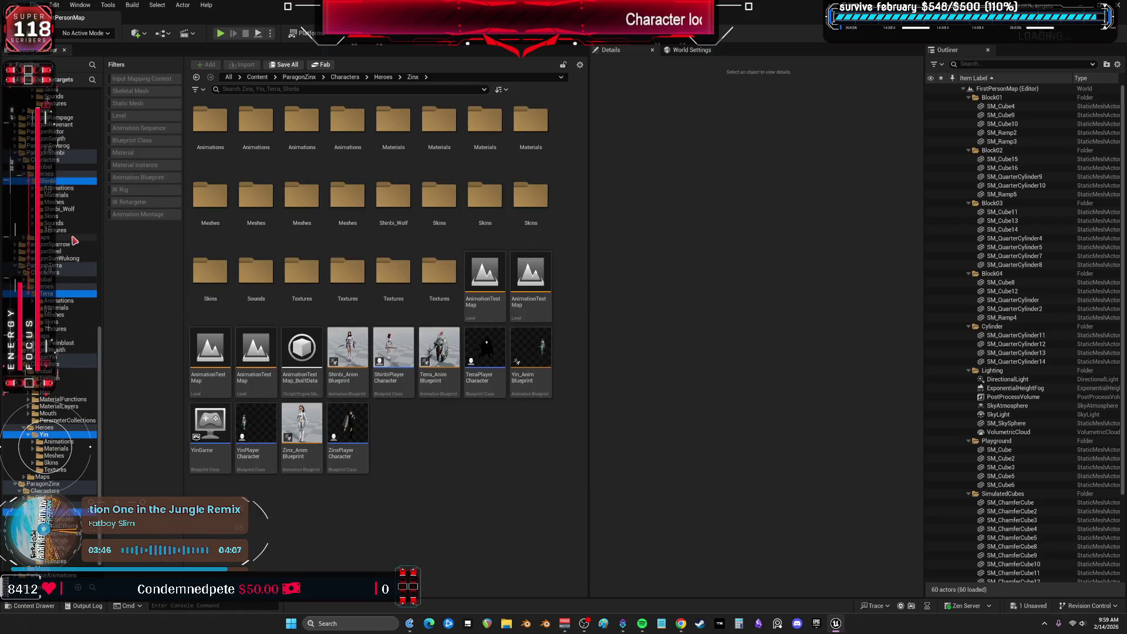
# Add the Phase, Muriel, Countess and Aurora hero folders to the folder selection
pyautogui.scroll(3, 64, 218)
pyautogui.click(37, 166)
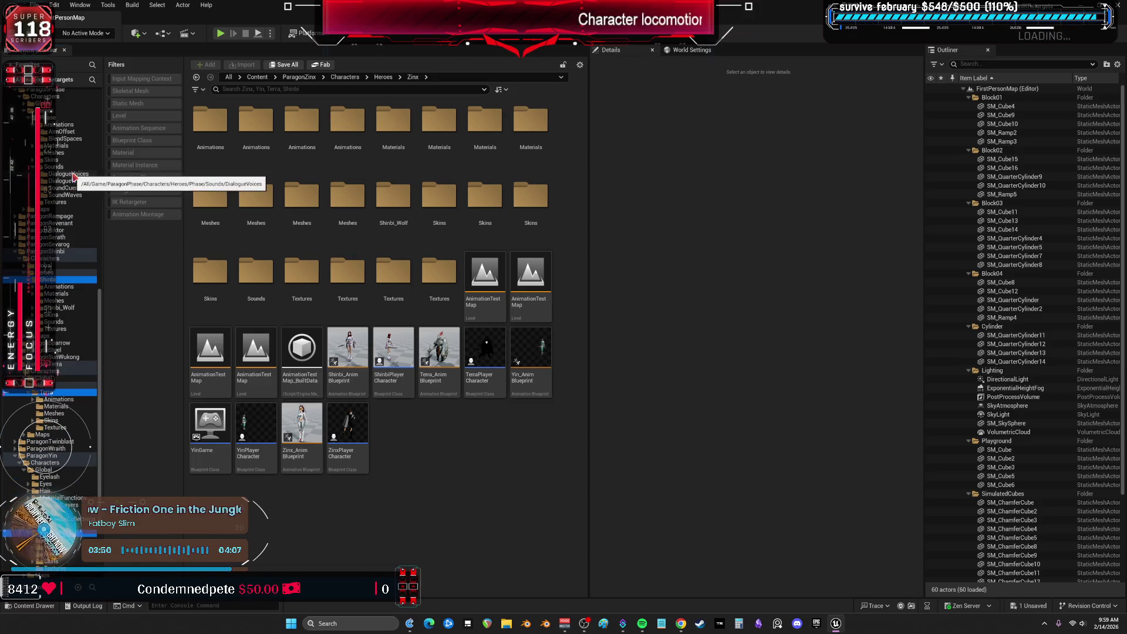
pyautogui.scroll(3, 64, 196)
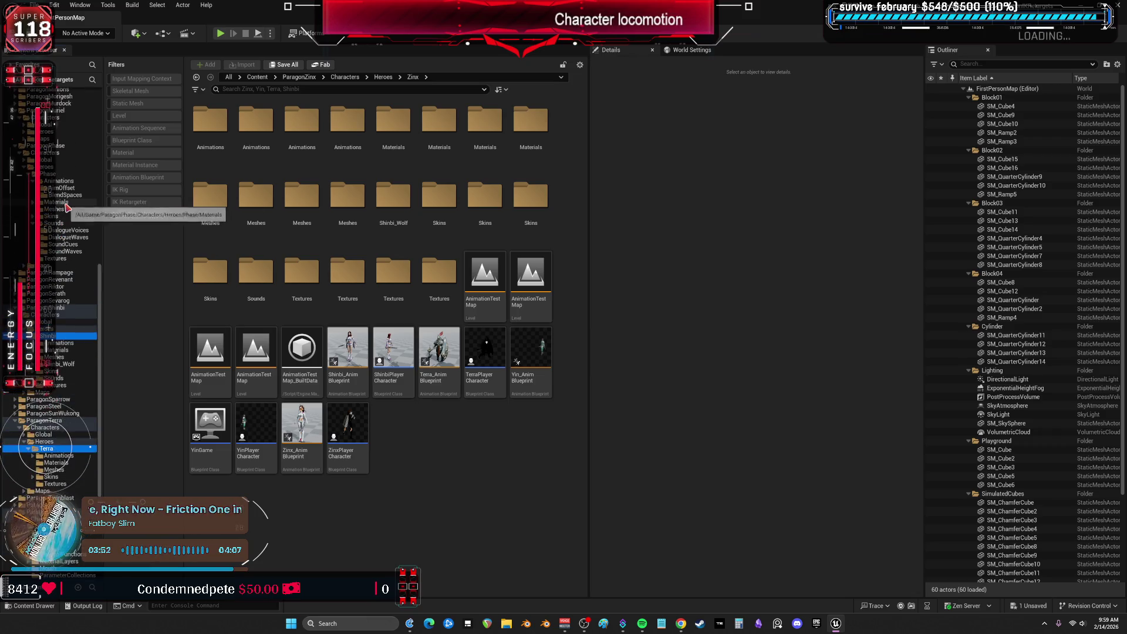
pyautogui.keyDown('ctrl'); pyautogui.click(53, 194); pyautogui.keyUp('ctrl')
pyautogui.scroll(1, 58, 217)
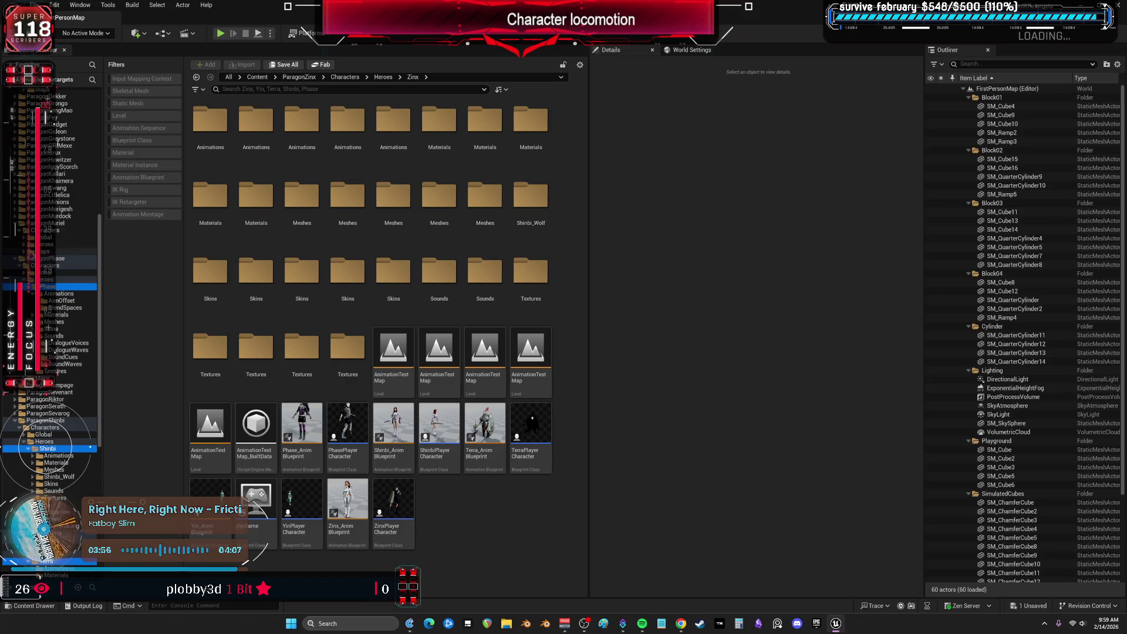
pyautogui.scroll(1, 54, 244)
pyautogui.keyDown('ctrl'); pyautogui.click(47, 251); pyautogui.keyUp('ctrl')
pyautogui.scroll(5, 75, 219)
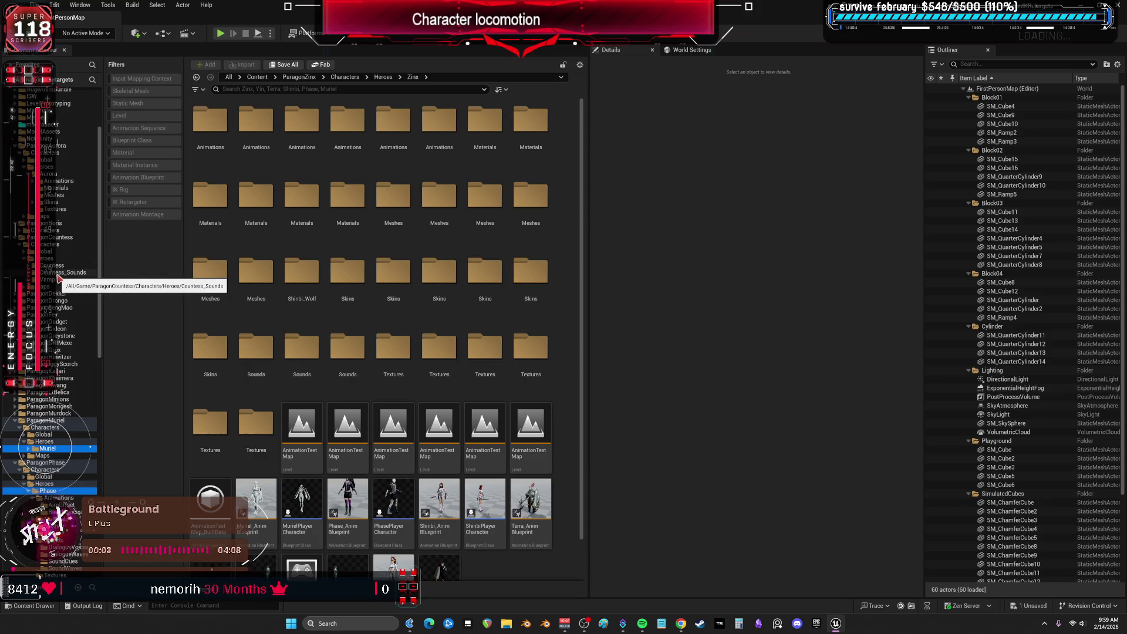
pyautogui.keyDown('ctrl'); pyautogui.click(58, 266); pyautogui.keyUp('ctrl')
pyautogui.scroll(4, 63, 258)
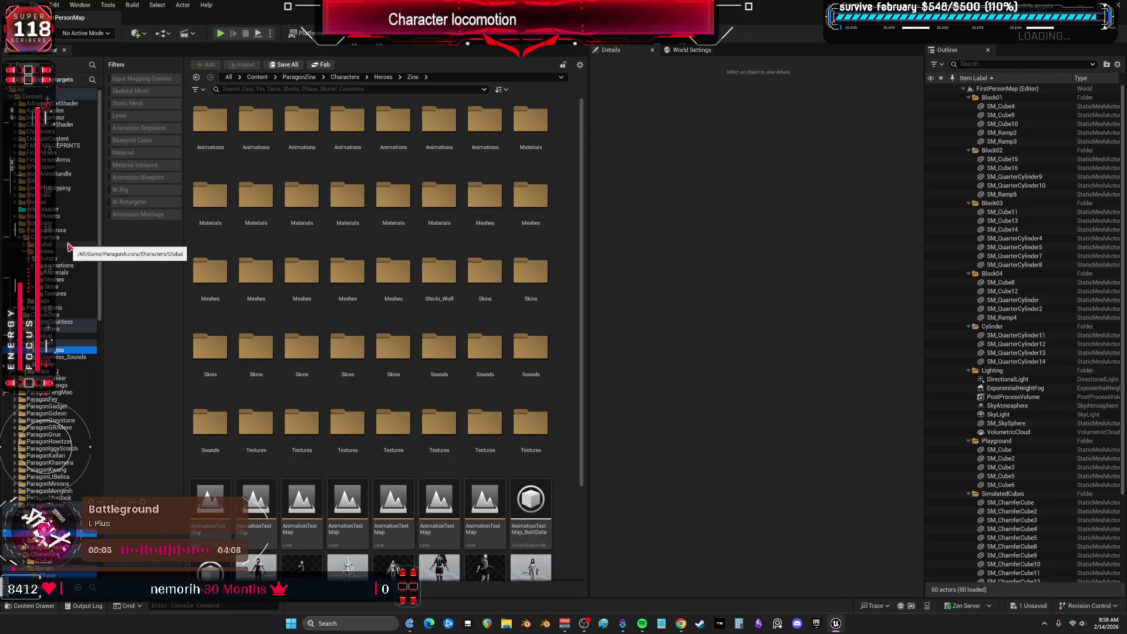
pyautogui.press('Right')
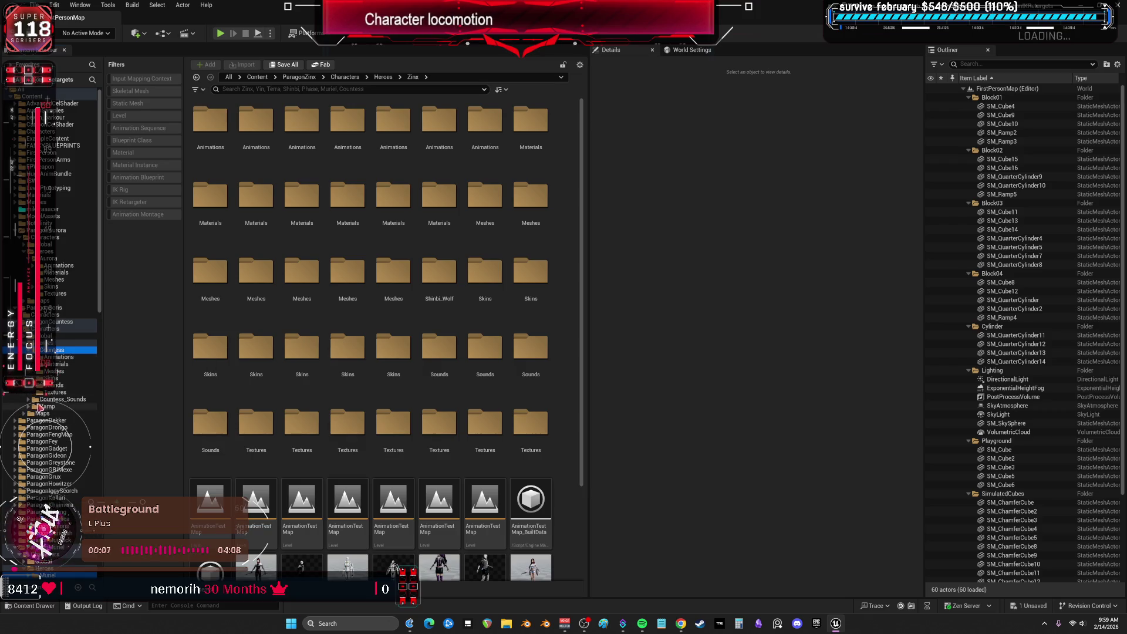
pyautogui.doubleClick(40, 406)
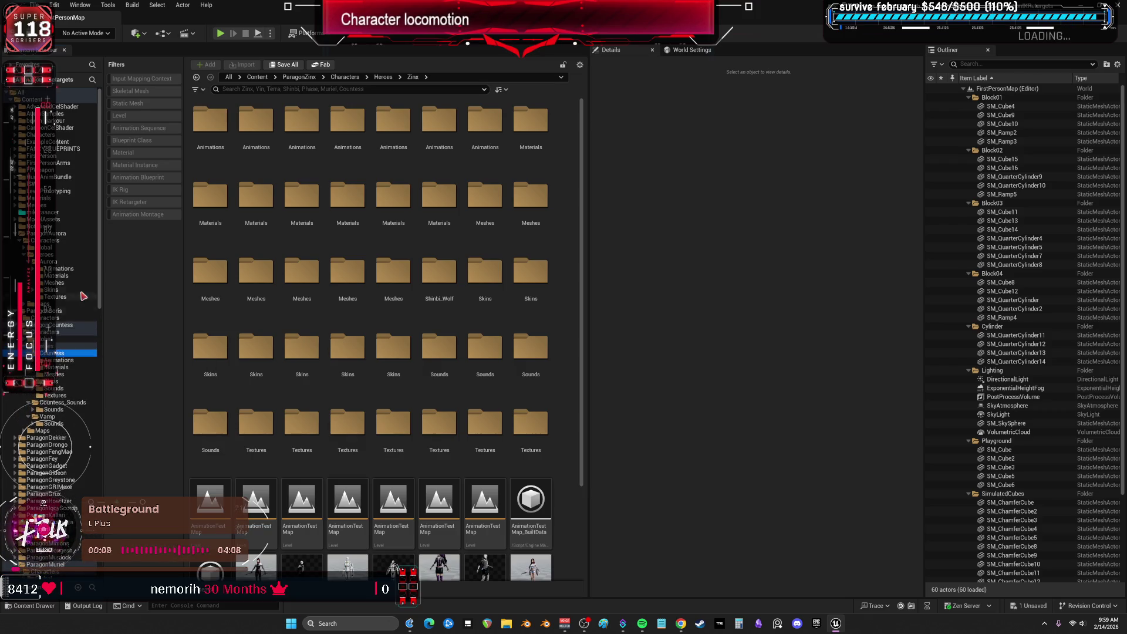
pyautogui.keyDown('ctrl'); pyautogui.click(63, 265); pyautogui.keyUp('ctrl')
# Migrate the selected hero folders, saving Jog_Left_Start, and enlarge the asset report window
pyautogui.rightClick(61, 267)
pyautogui.moveTo(117, 352)
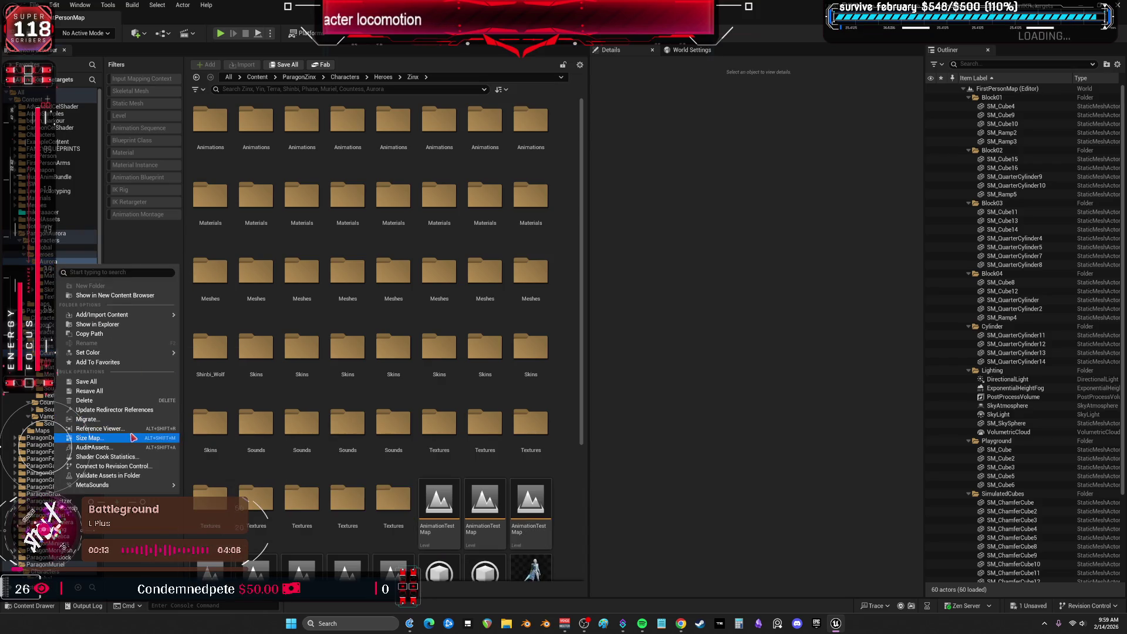
pyautogui.click(147, 418)
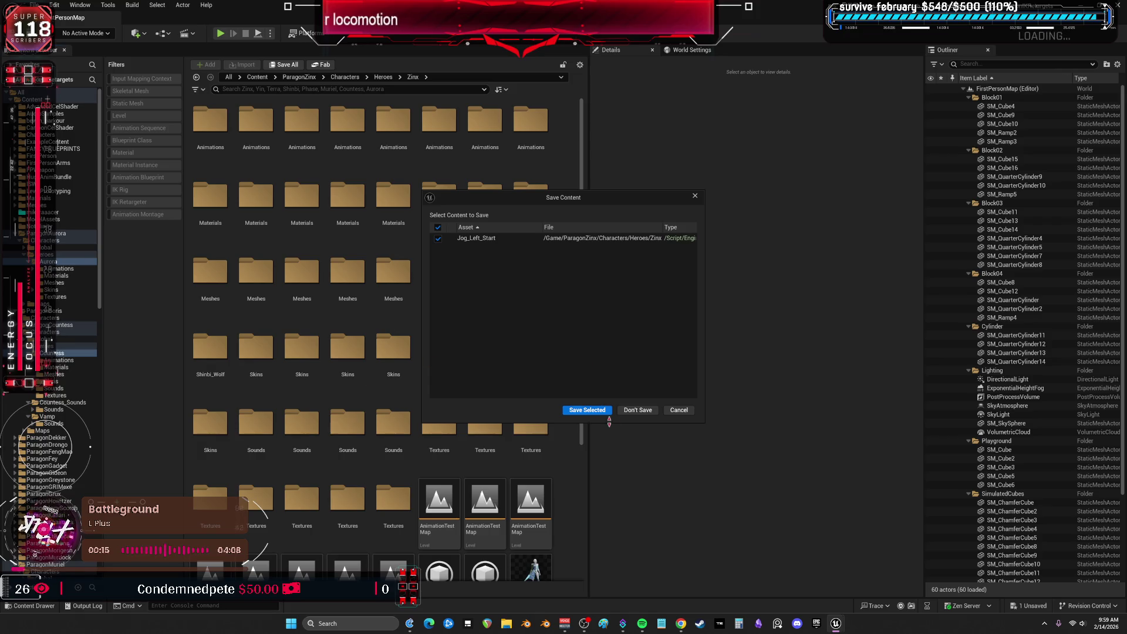
pyautogui.click(633, 411)
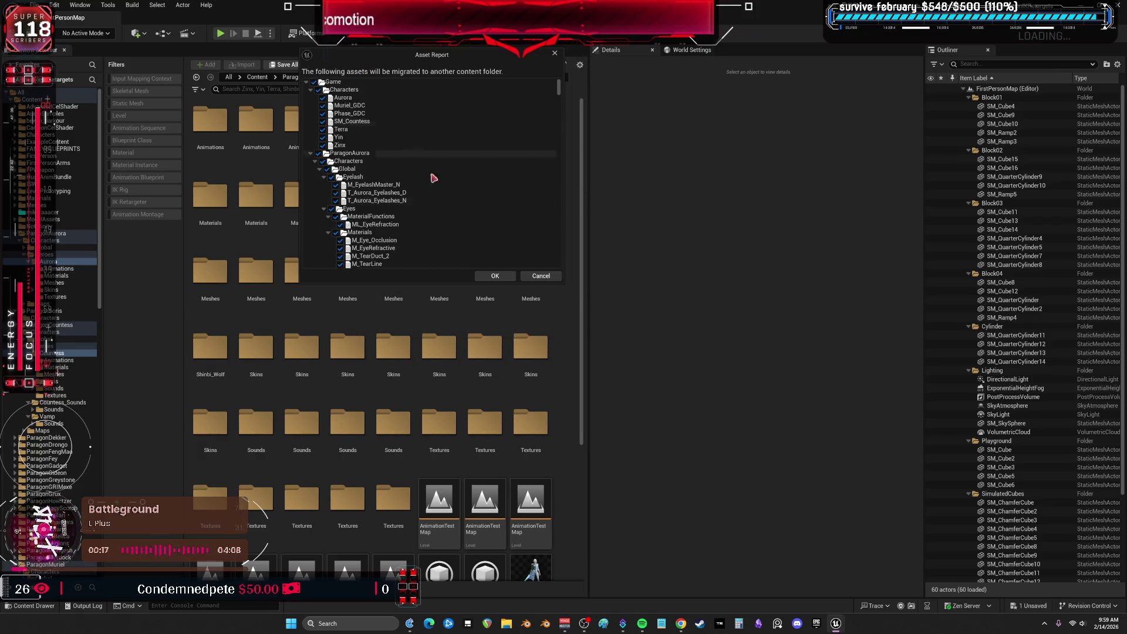
pyautogui.moveTo(563, 284)
pyautogui.mouseDown()
pyautogui.moveTo(591, 402)
pyautogui.moveTo(818, 606)
pyautogui.mouseUp()
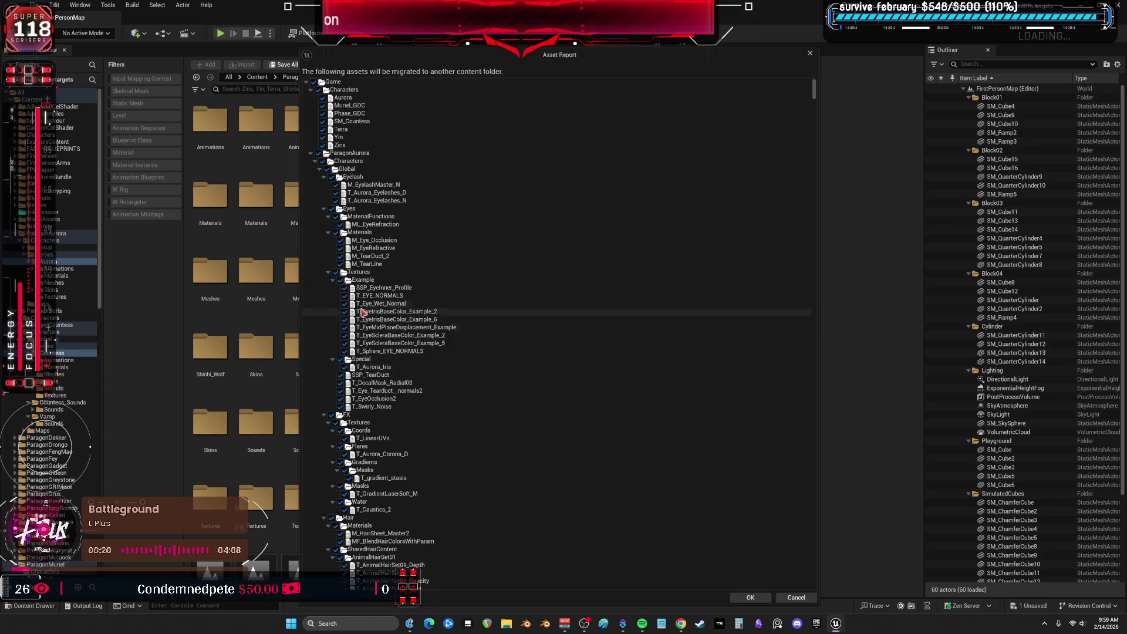
# Collapse Aurora's Global, Animations, Materials, Skins and Textures and Countess's Global, Animations and Materials folders
pyautogui.click(311, 90)
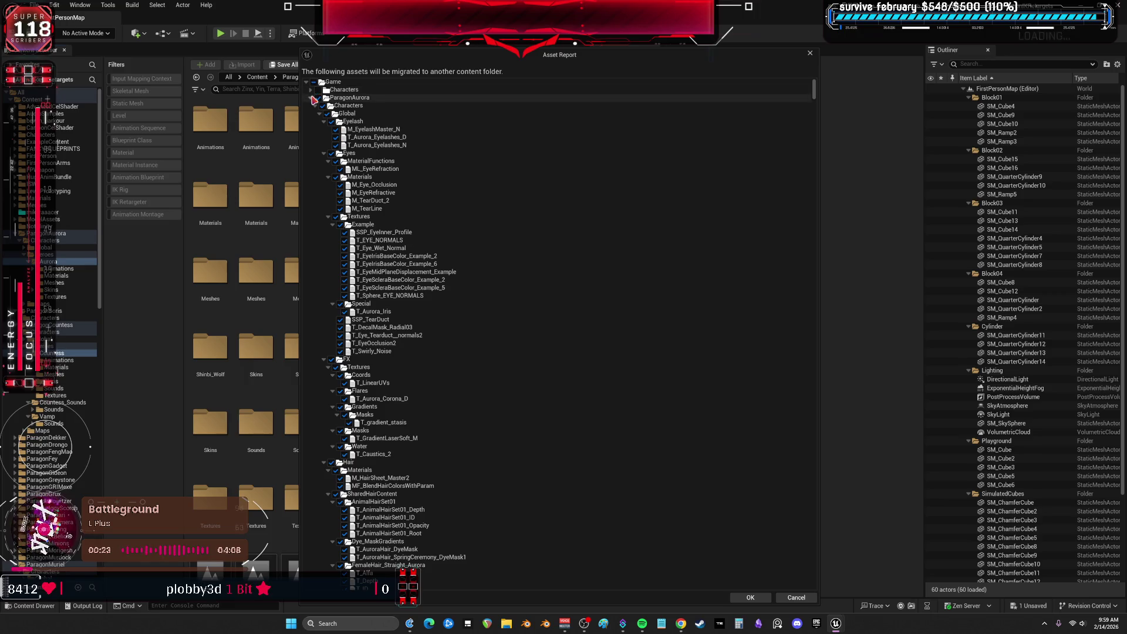
pyautogui.click(318, 113)
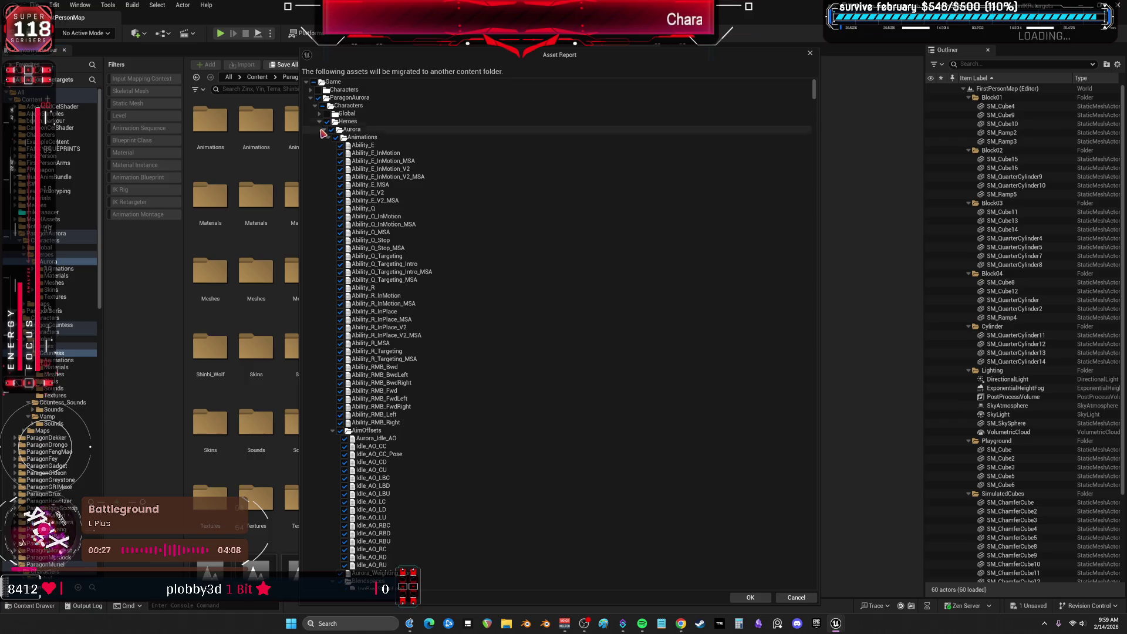
pyautogui.click(328, 137)
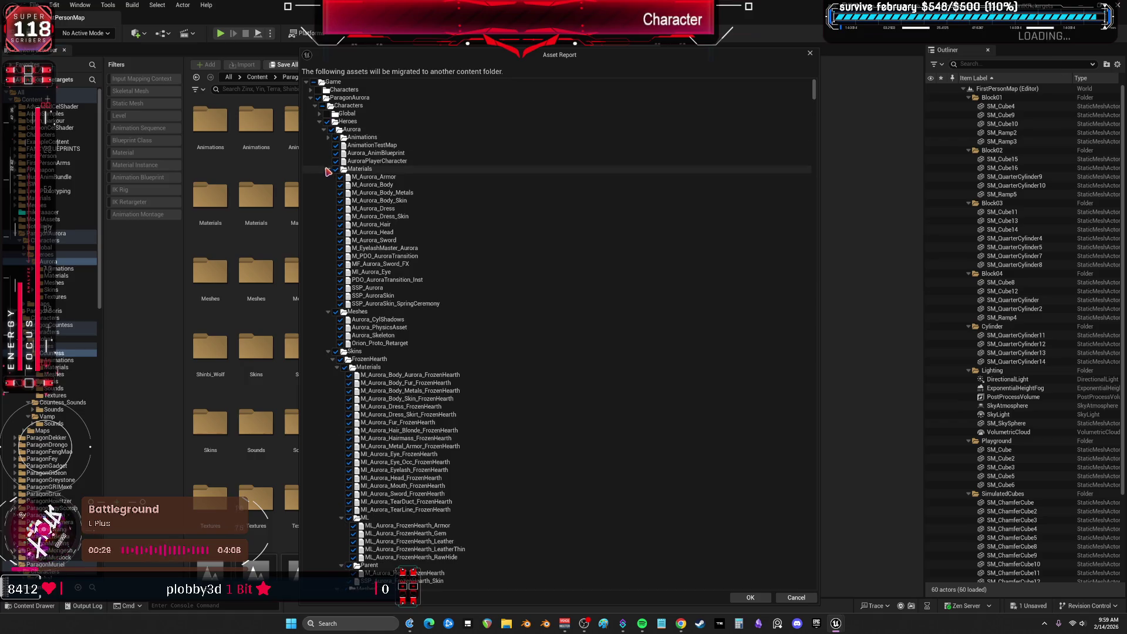
pyautogui.click(335, 169)
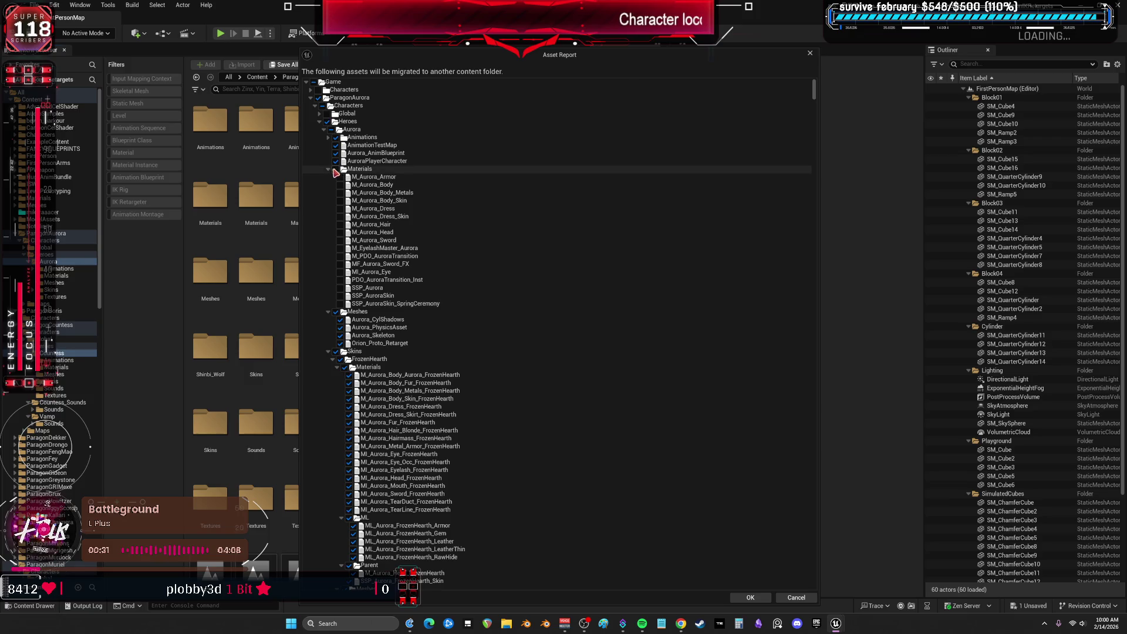
pyautogui.click(328, 169)
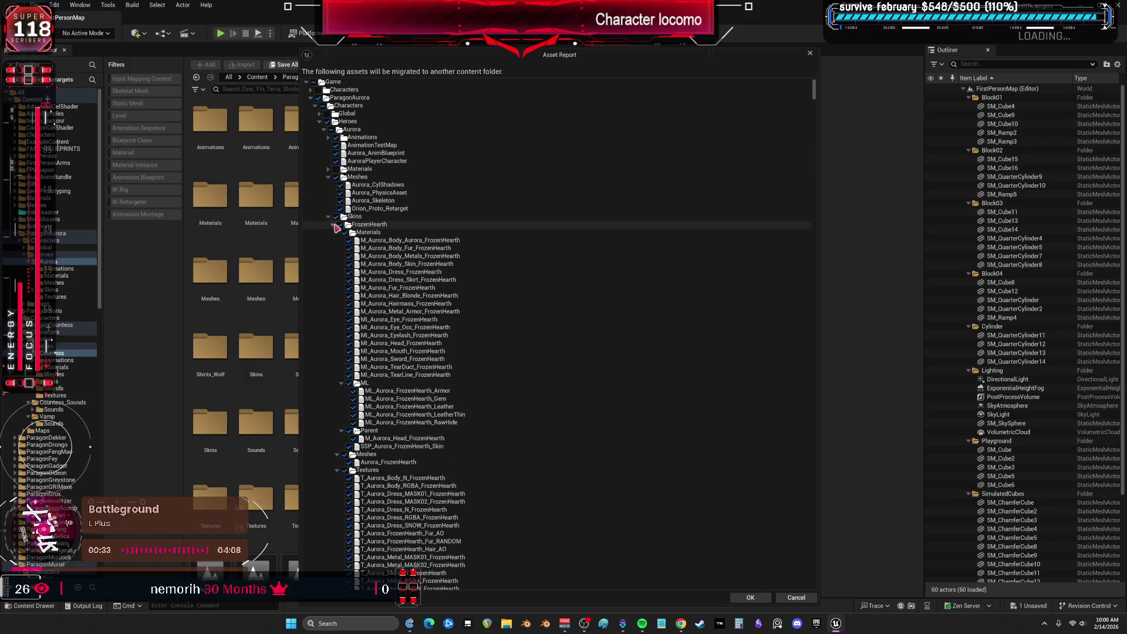
pyautogui.click(328, 217)
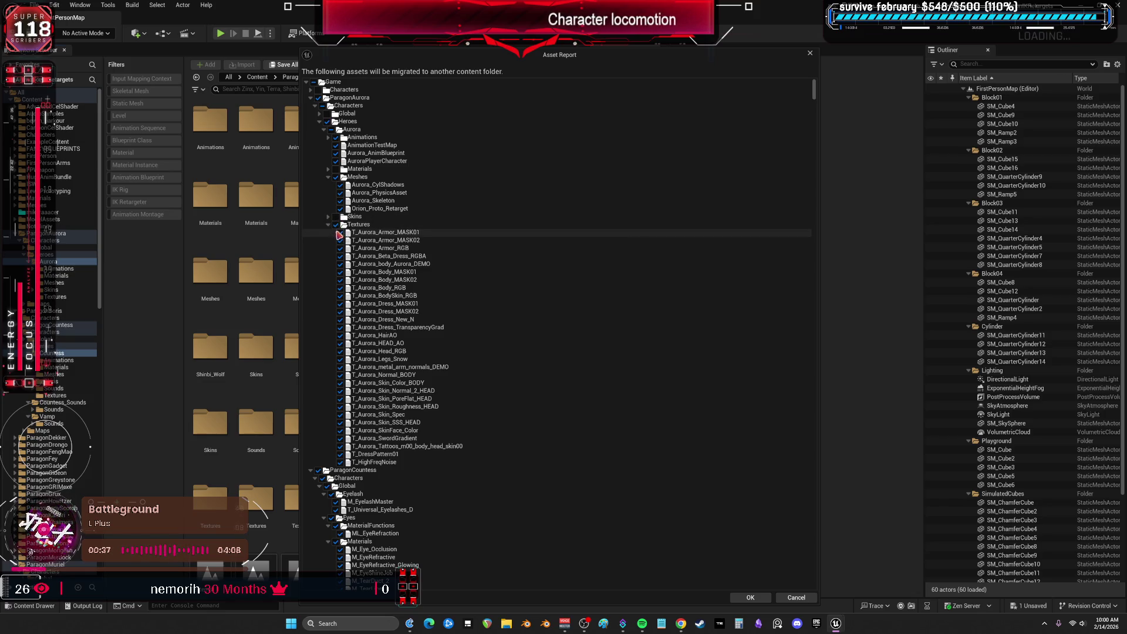
pyautogui.click(329, 224)
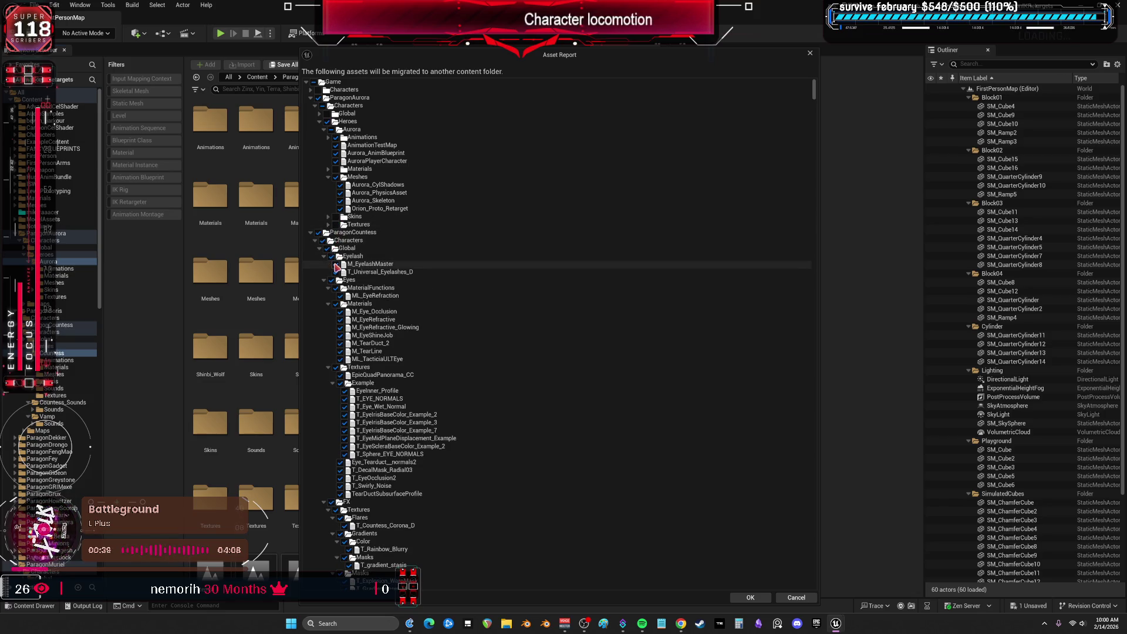
pyautogui.click(326, 248)
pyautogui.click(320, 248)
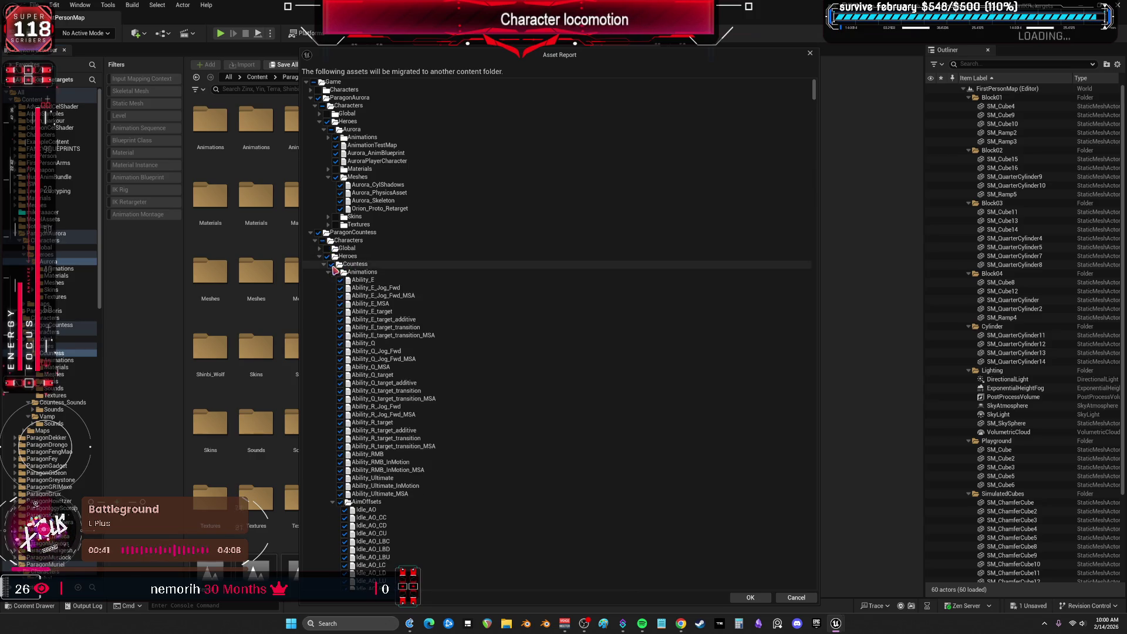
pyautogui.click(328, 273)
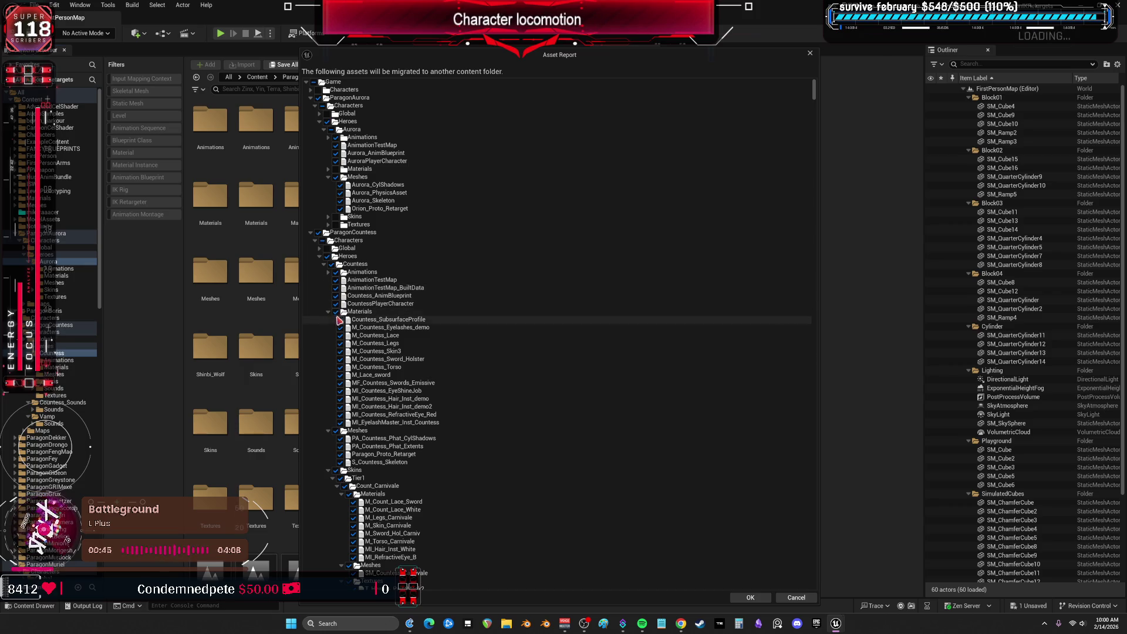
pyautogui.click(329, 312)
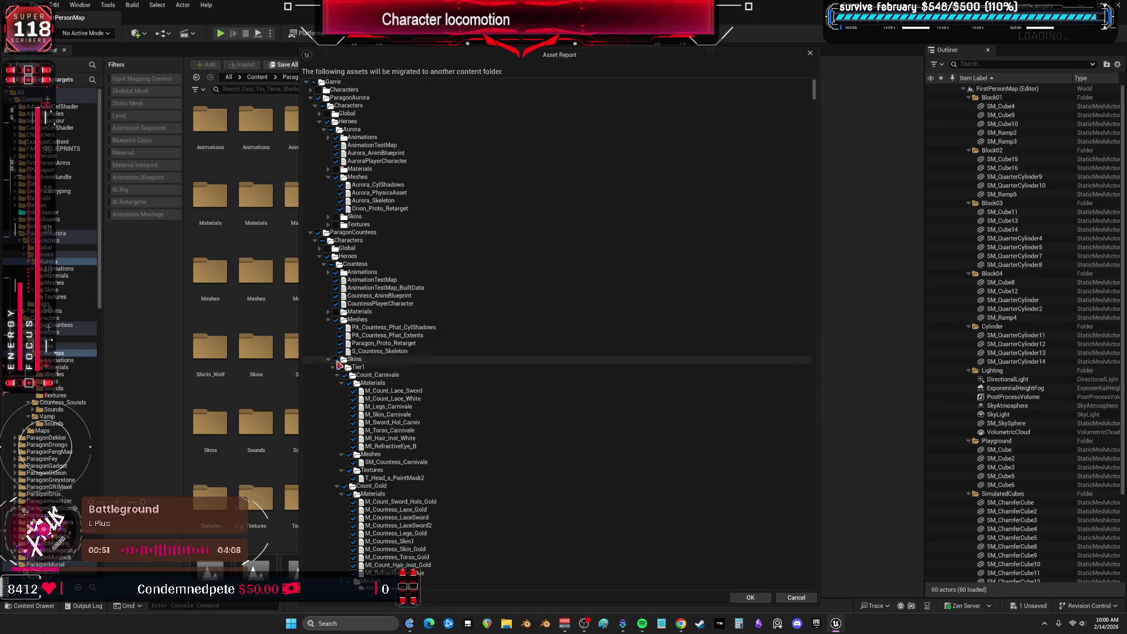
# Exclude Countess's DialogueWaves and collapse her DialogueVoices, SoundCues, SoundWaves, Textures and Vamp folders
pyautogui.scroll(-4, 339, 364)
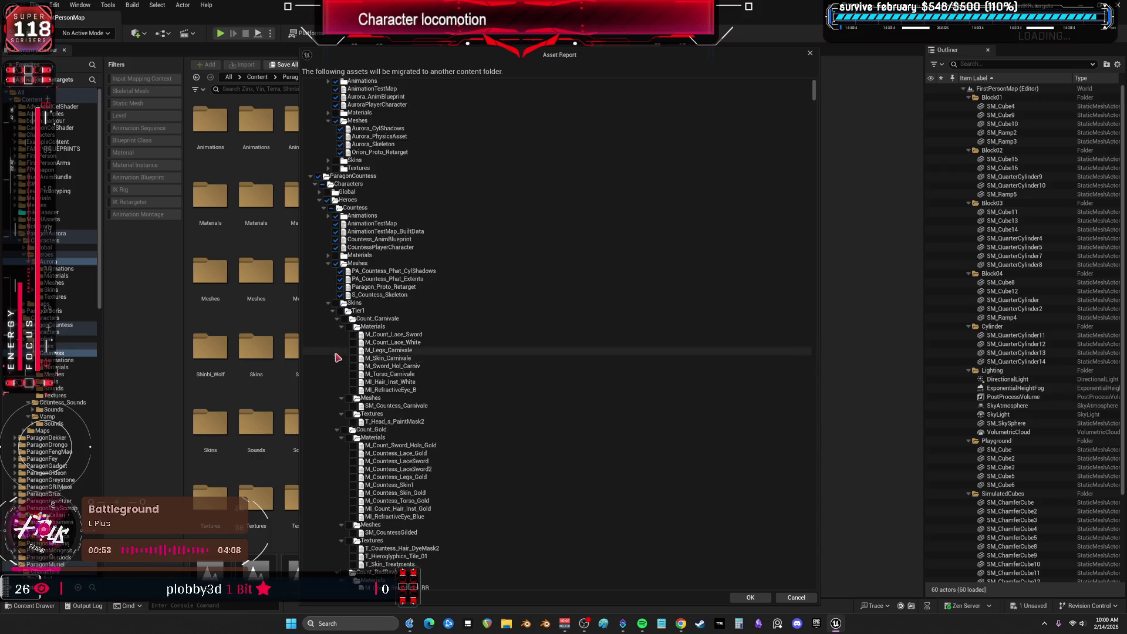
pyautogui.scroll(-15, 385, 345)
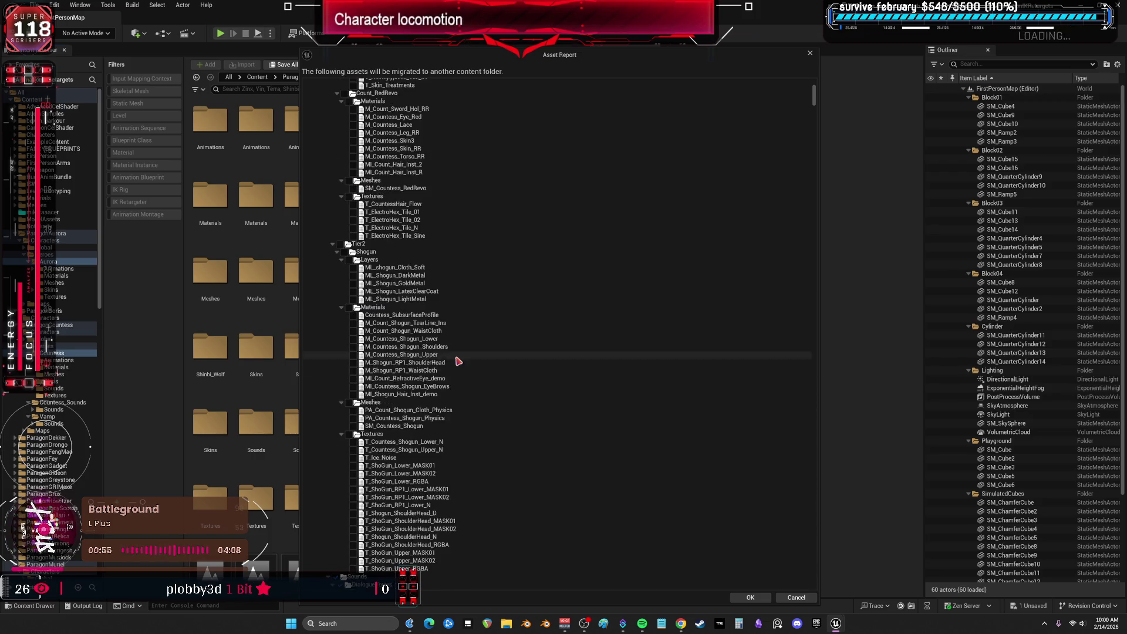
pyautogui.click(341, 248)
pyautogui.click(332, 232)
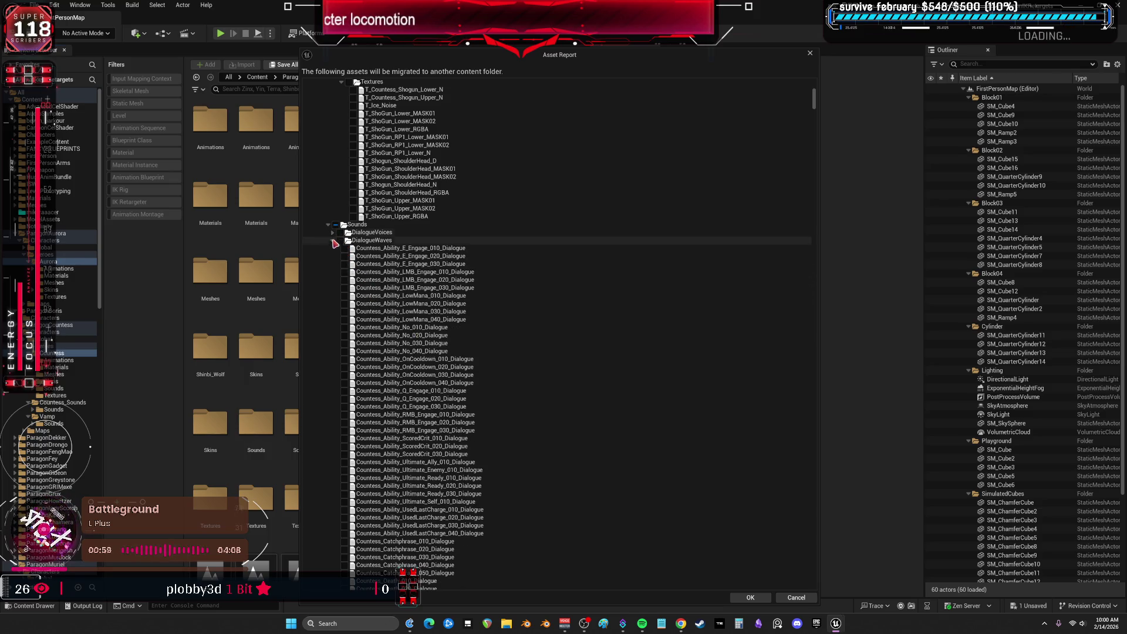
pyautogui.click(332, 240)
pyautogui.click(332, 248)
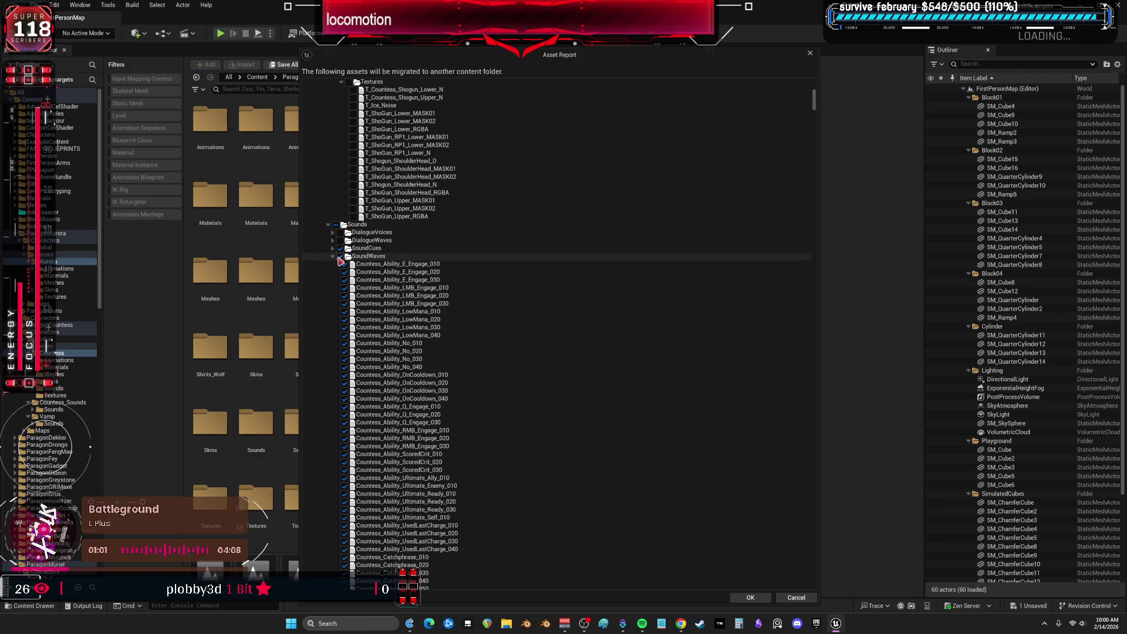
pyautogui.click(335, 258)
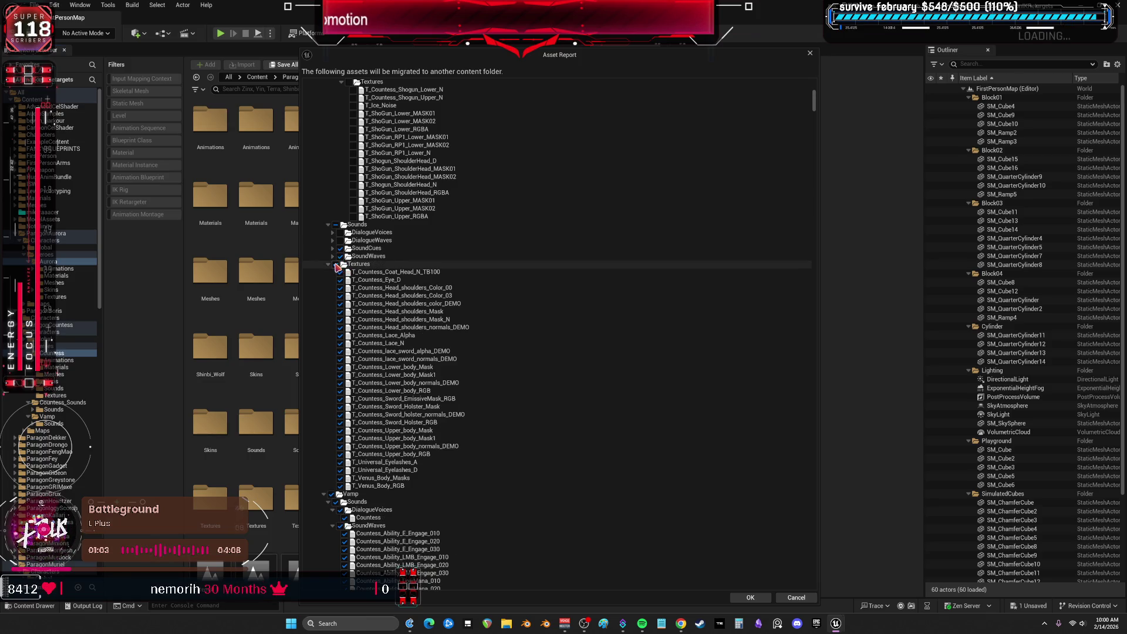
pyautogui.click(329, 264)
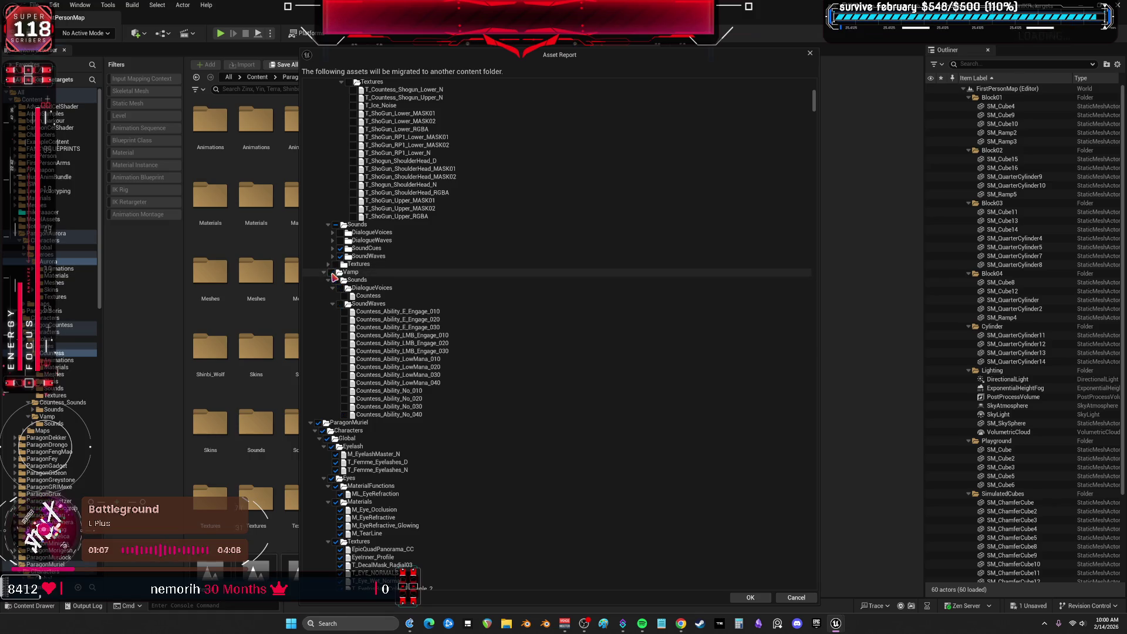
pyautogui.click(333, 274)
pyautogui.click(327, 273)
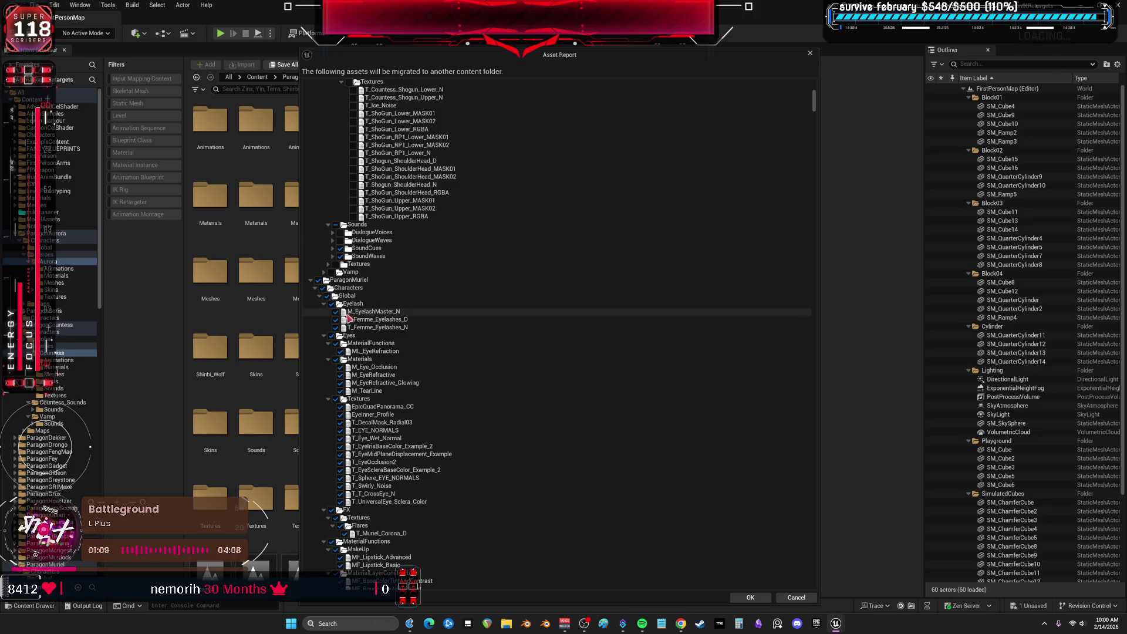
# Collapse Muriel's Global, Animations, Materials, Skins, dialogue, sound and Textures folders in the report
pyautogui.click(323, 295)
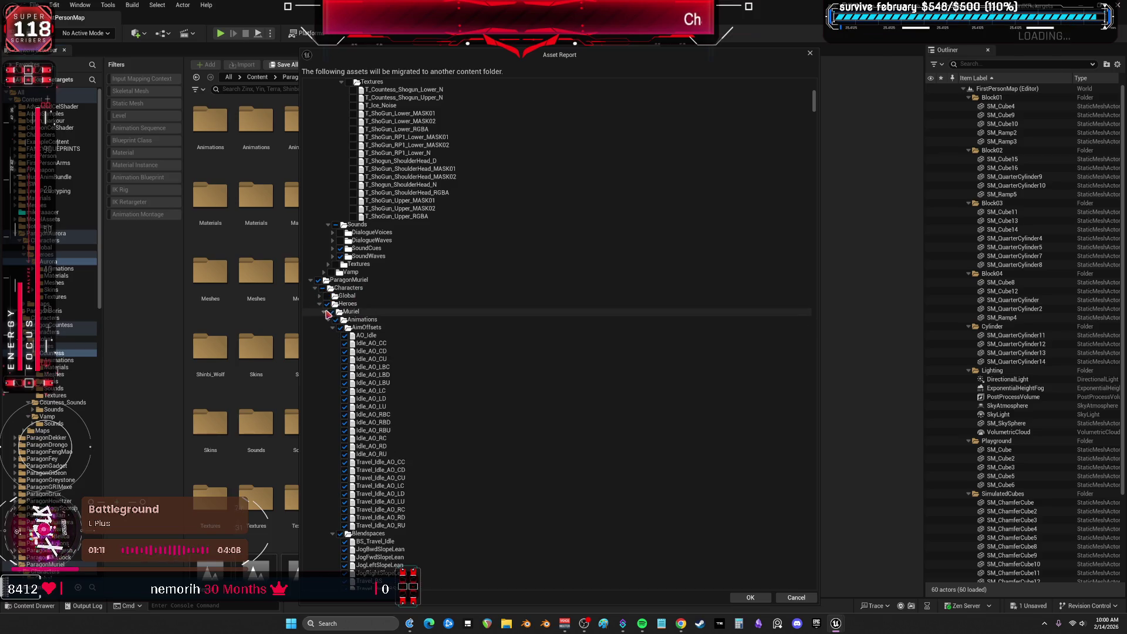
pyautogui.click(325, 312)
pyautogui.click(324, 312)
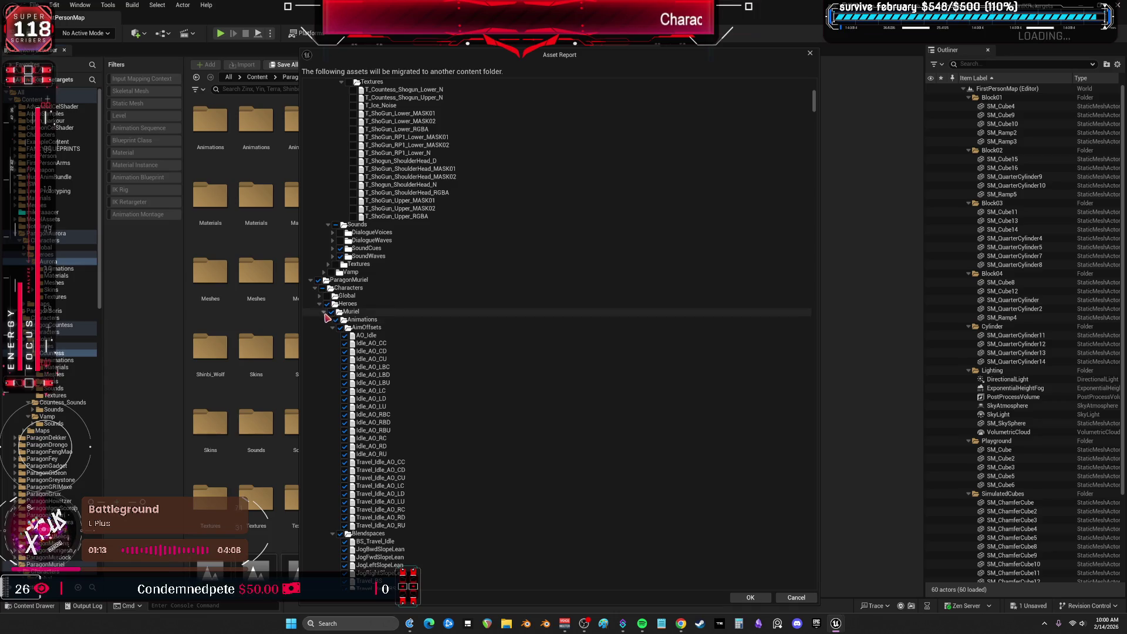
pyautogui.click(327, 318)
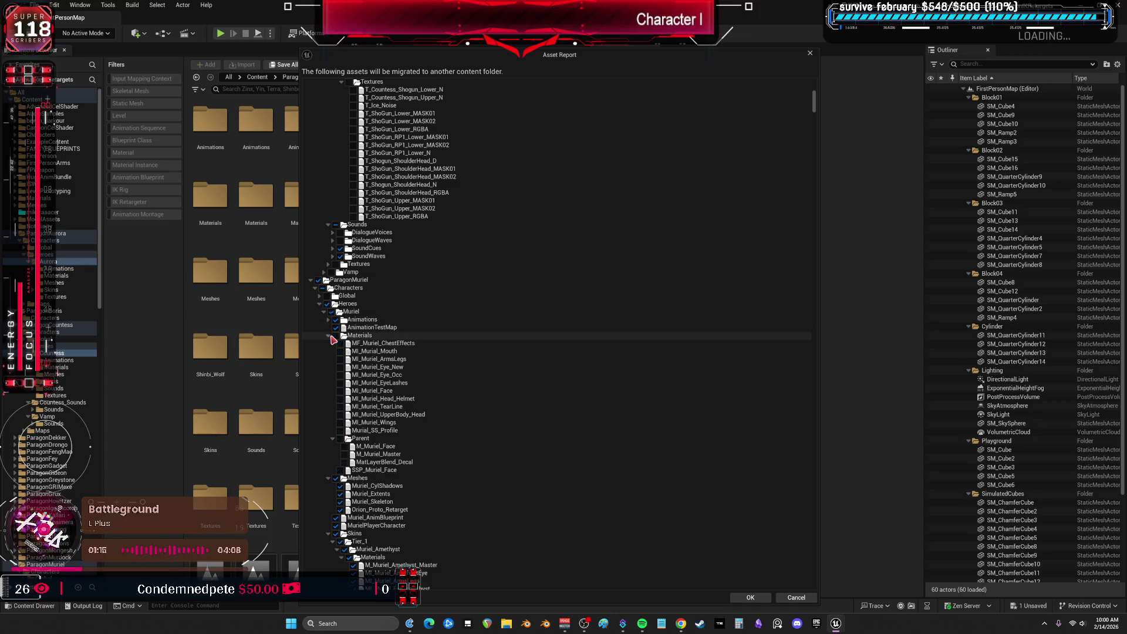
pyautogui.click(332, 337)
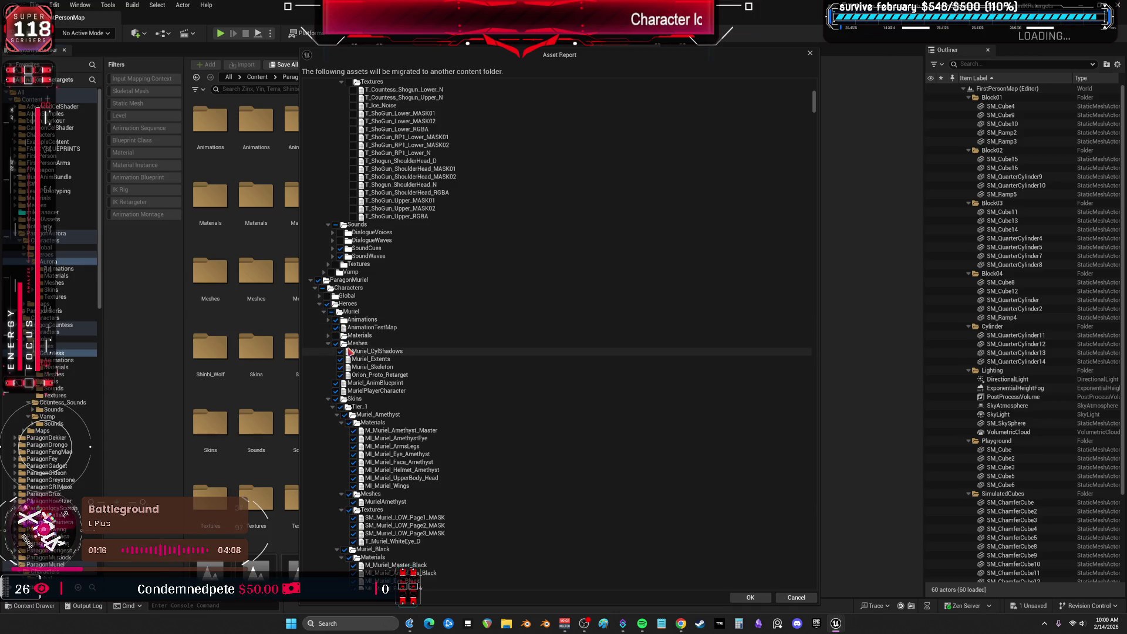
pyautogui.click(329, 399)
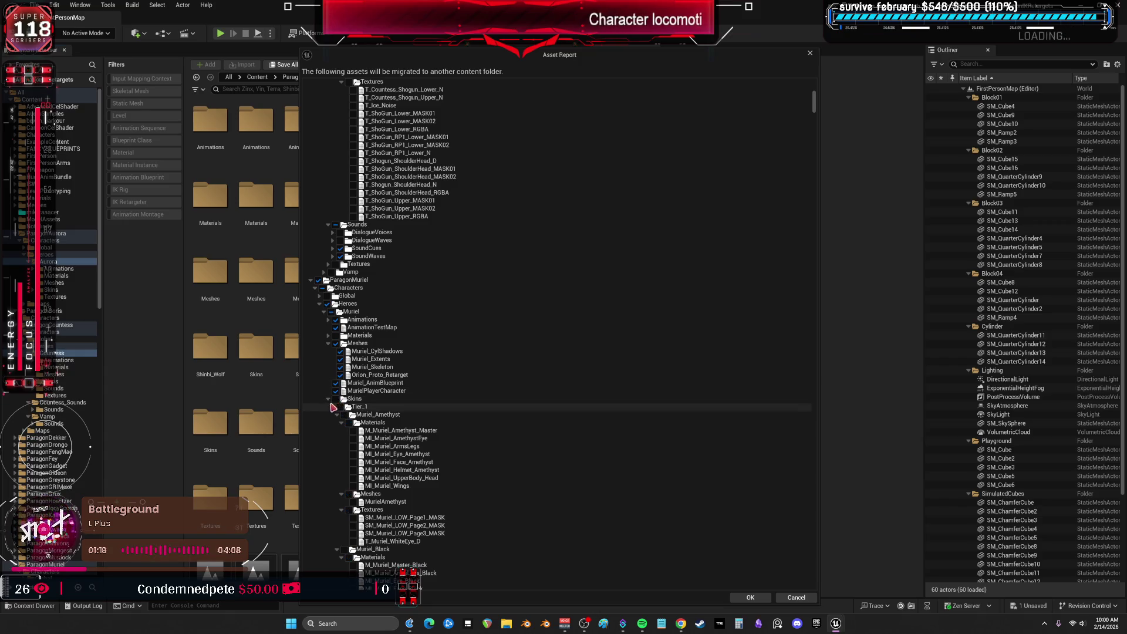
pyautogui.click(333, 415)
pyautogui.click(333, 423)
pyautogui.click(333, 431)
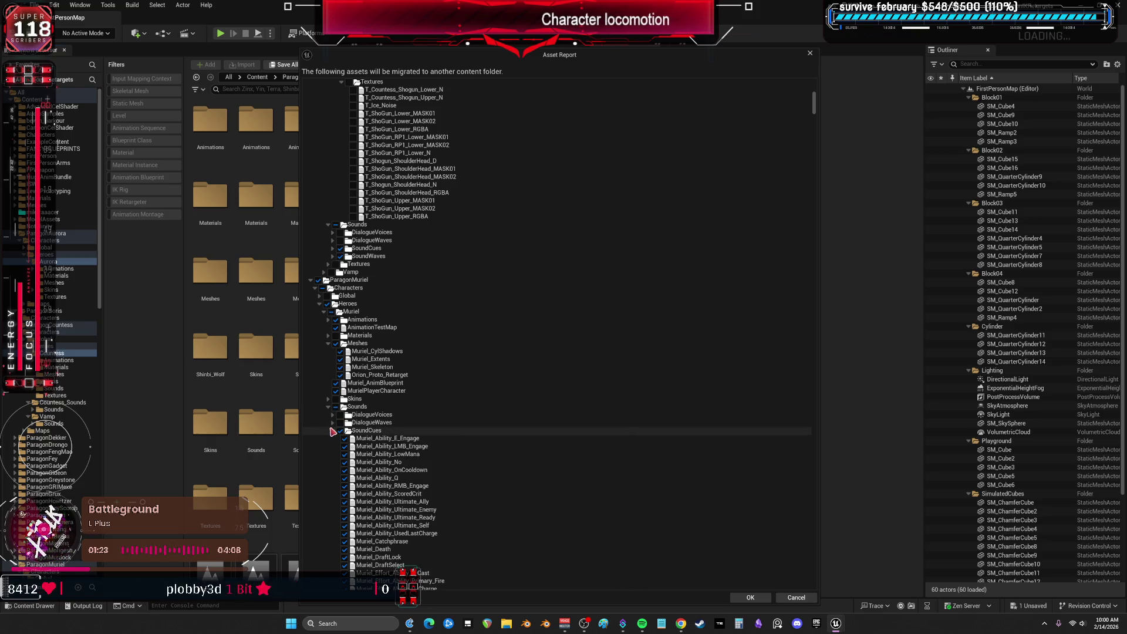
pyautogui.click(333, 439)
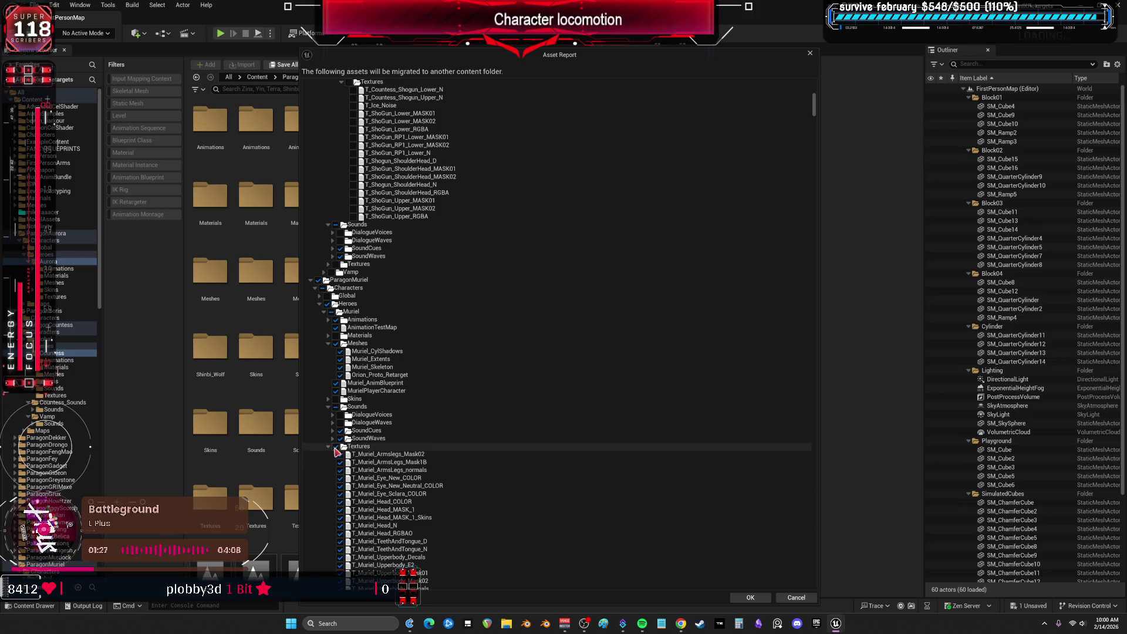
pyautogui.click(328, 446)
pyautogui.scroll(-4, 360, 443)
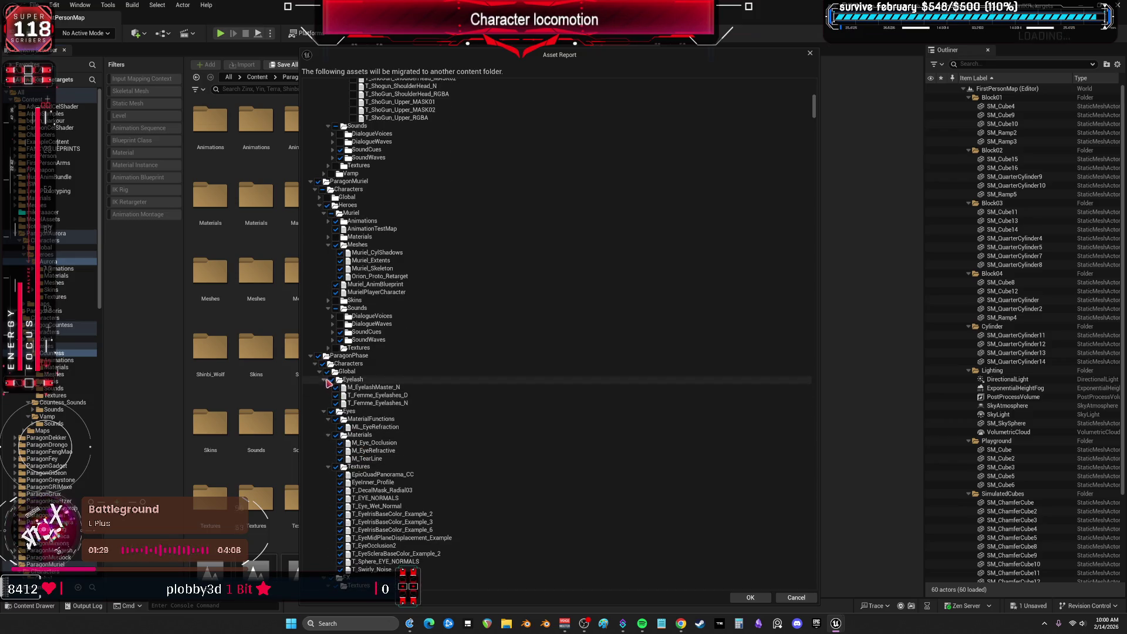
# Collapse Phase's Global, Animations, Materials, Meshes, Skins, dialogue, sound and Textures folders in the report
pyautogui.click(319, 371)
pyautogui.click(319, 380)
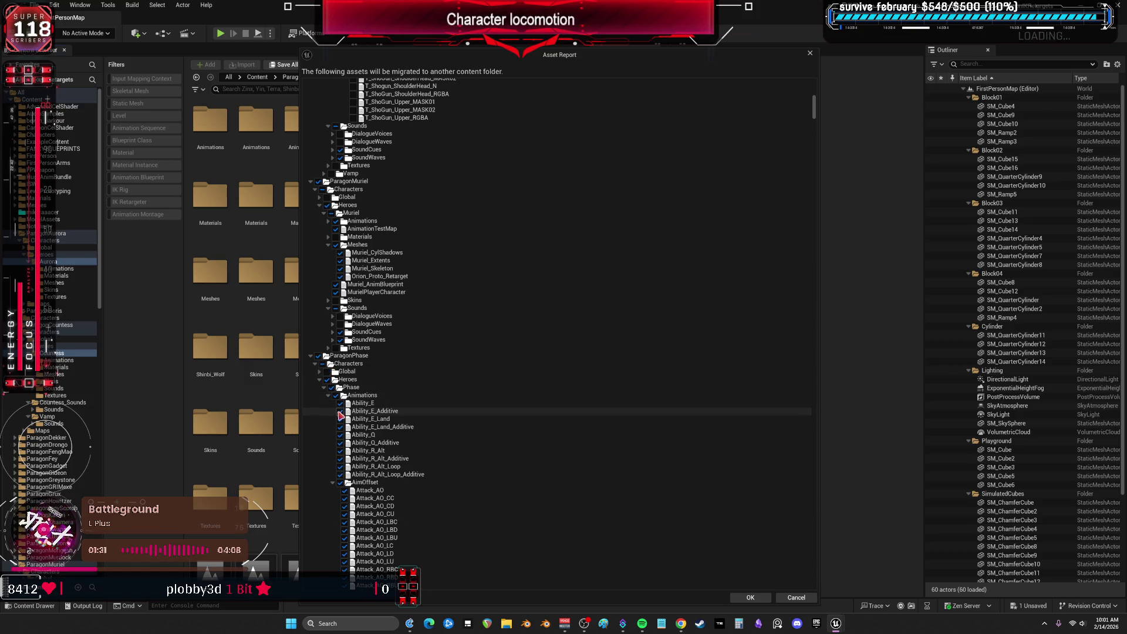
pyautogui.click(329, 396)
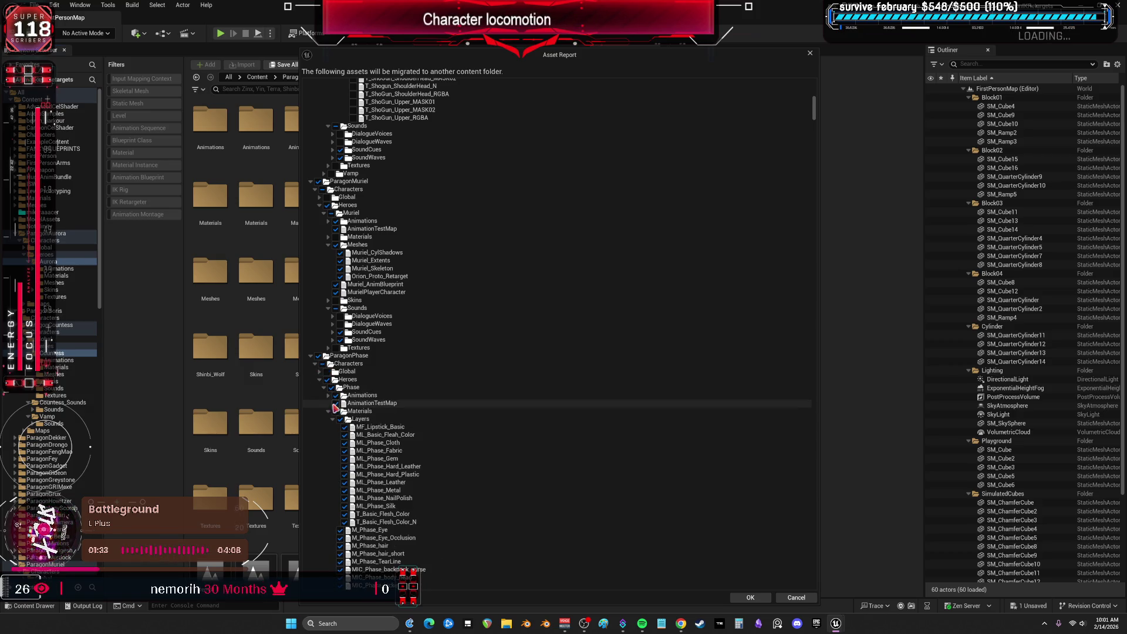
pyautogui.click(329, 411)
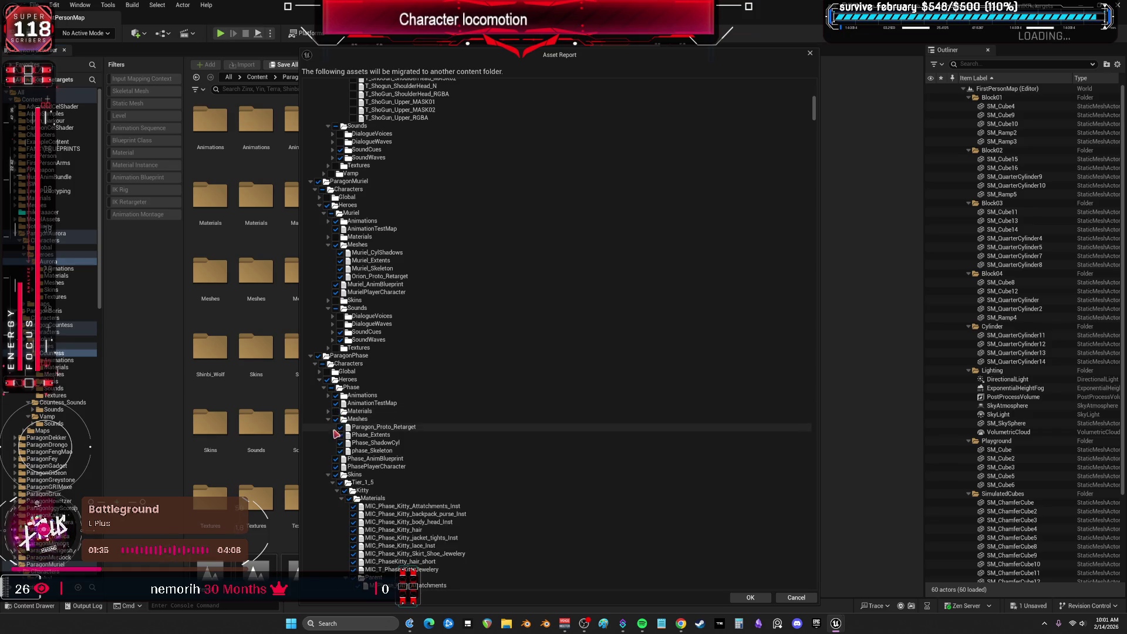
pyautogui.click(328, 442)
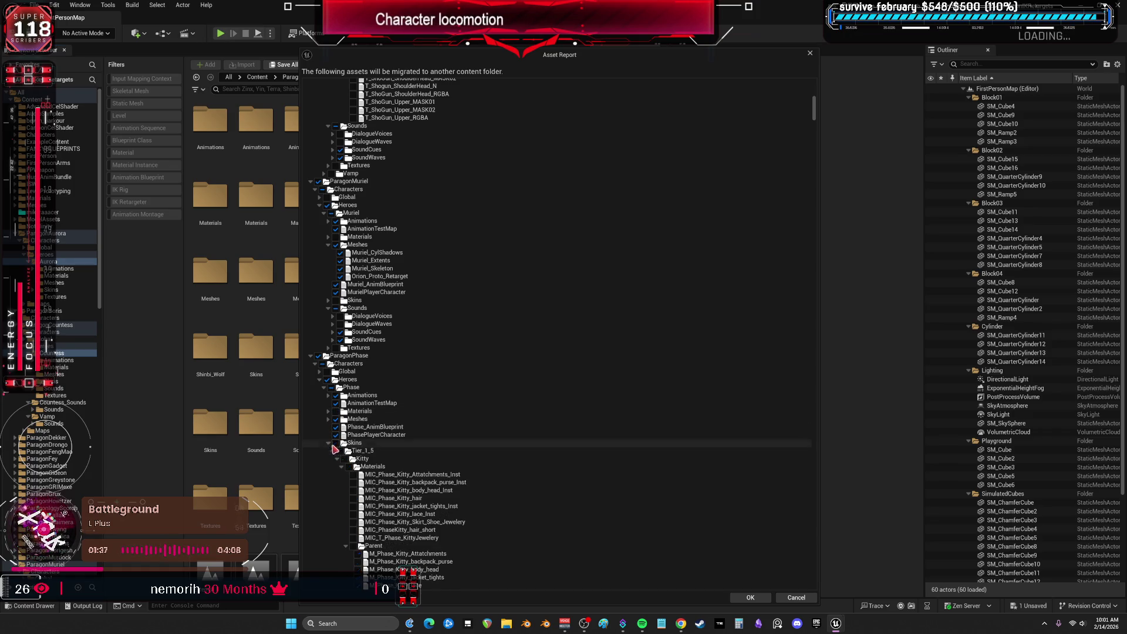
pyautogui.click(328, 443)
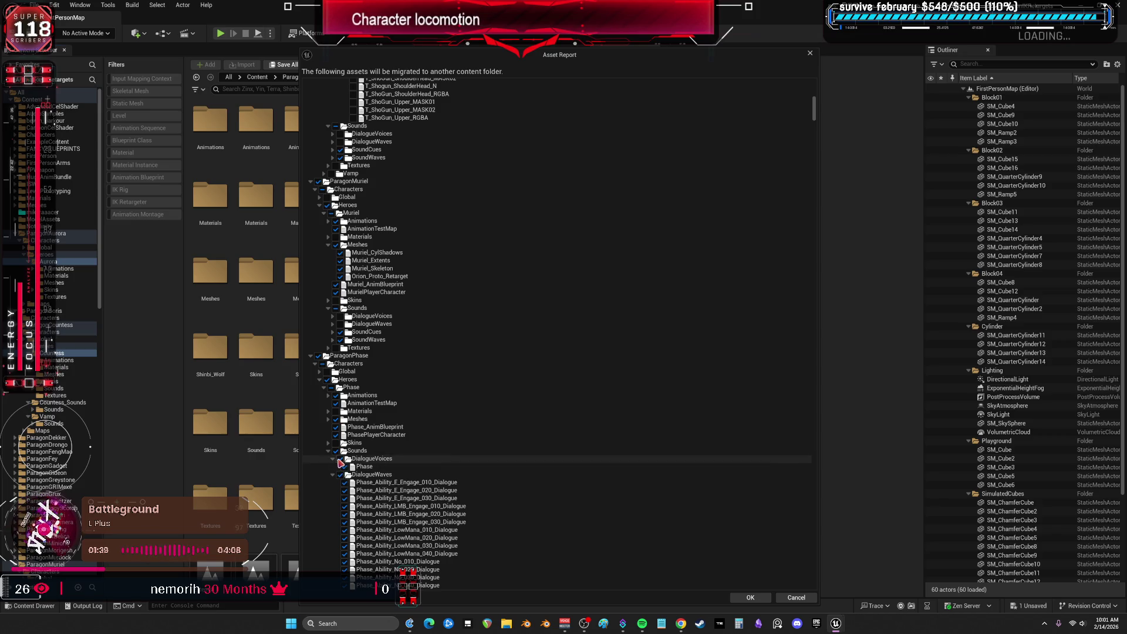
pyautogui.click(333, 459)
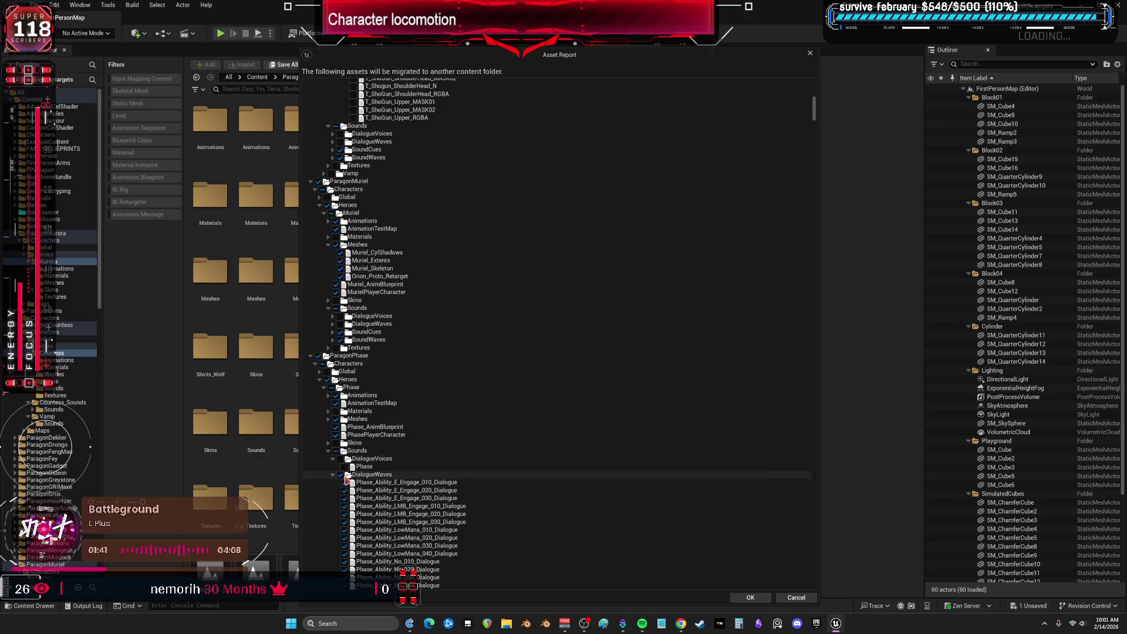
pyautogui.click(332, 466)
pyautogui.click(332, 474)
pyautogui.click(333, 474)
pyautogui.scroll(-2, 333, 474)
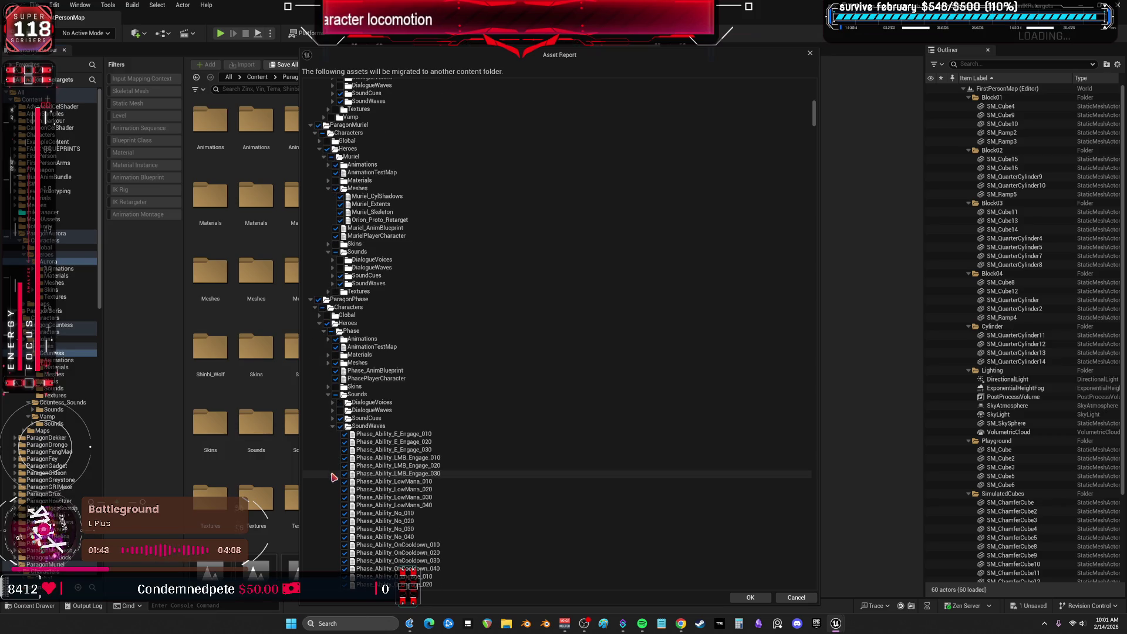
pyautogui.click(328, 434)
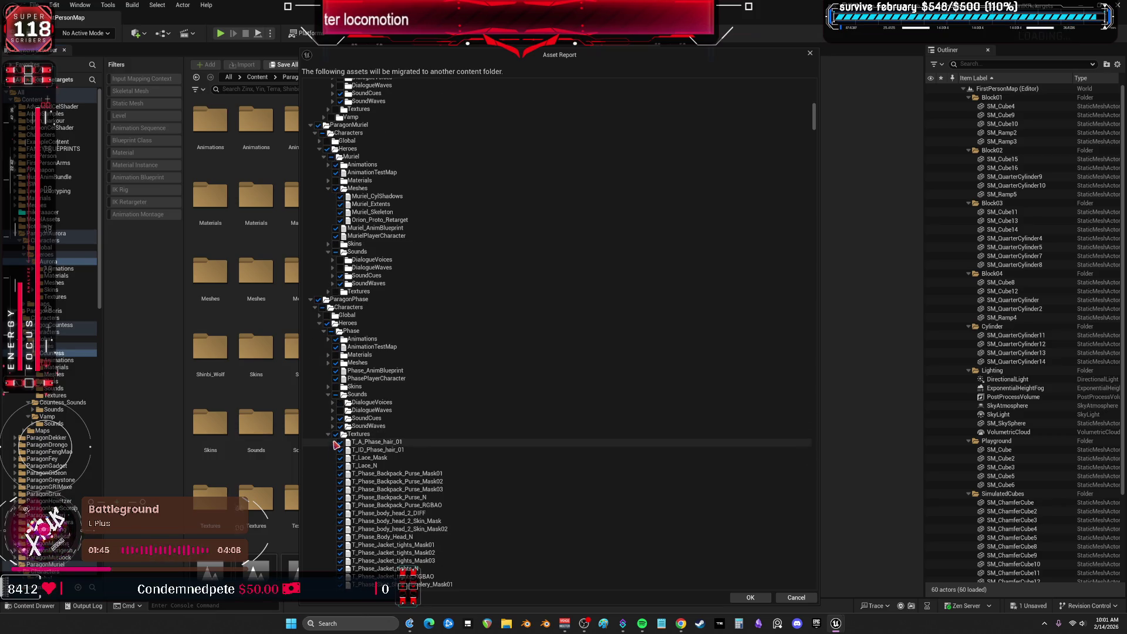
pyautogui.click(332, 434)
# Exclude Shinbi's Global assets and collapse Shinbi's Animations, Materials, Meshes, Shinbi_Wolf, Skins and sound folders
pyautogui.scroll(-1, 334, 444)
pyautogui.scroll(-2, 334, 445)
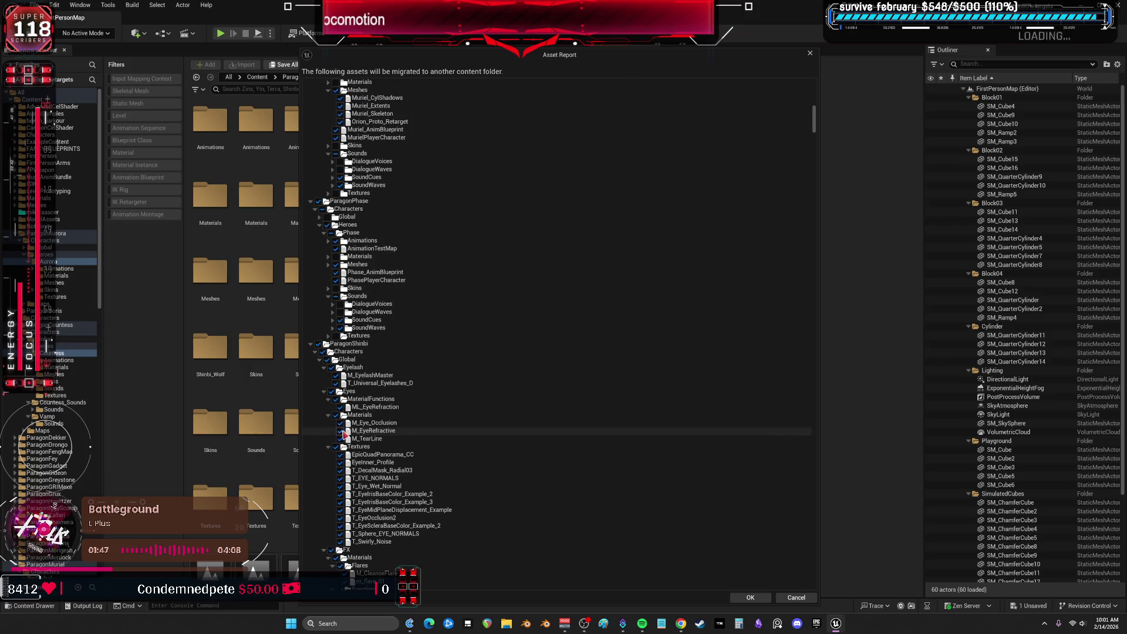
pyautogui.click(327, 368)
pyautogui.scroll(-2, 335, 375)
pyautogui.scroll(-2, 337, 391)
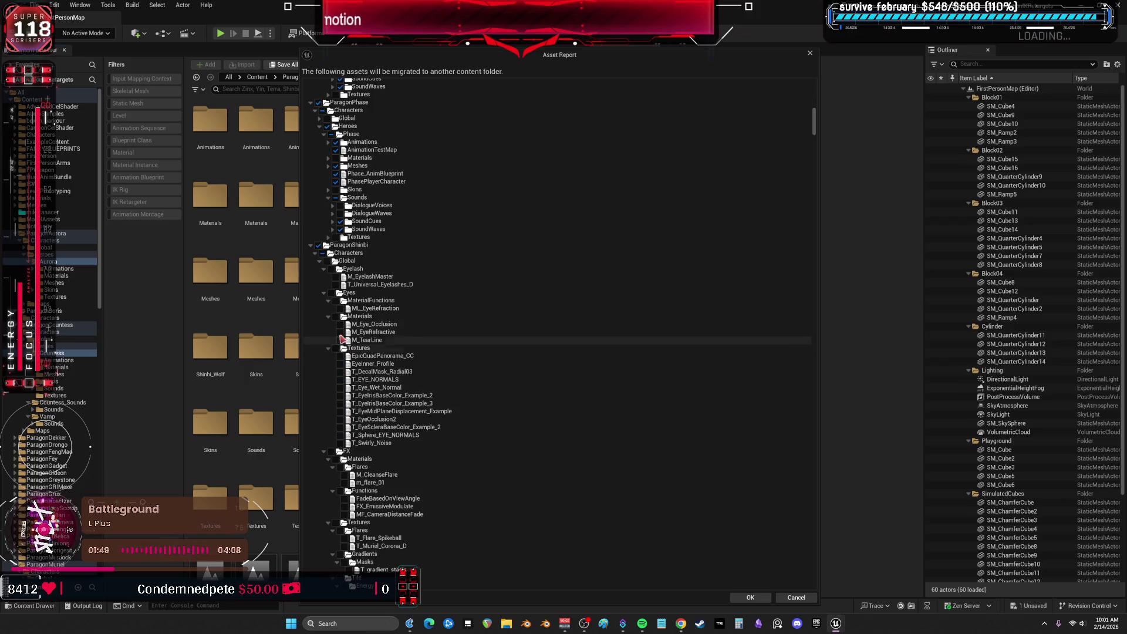
pyautogui.click(319, 261)
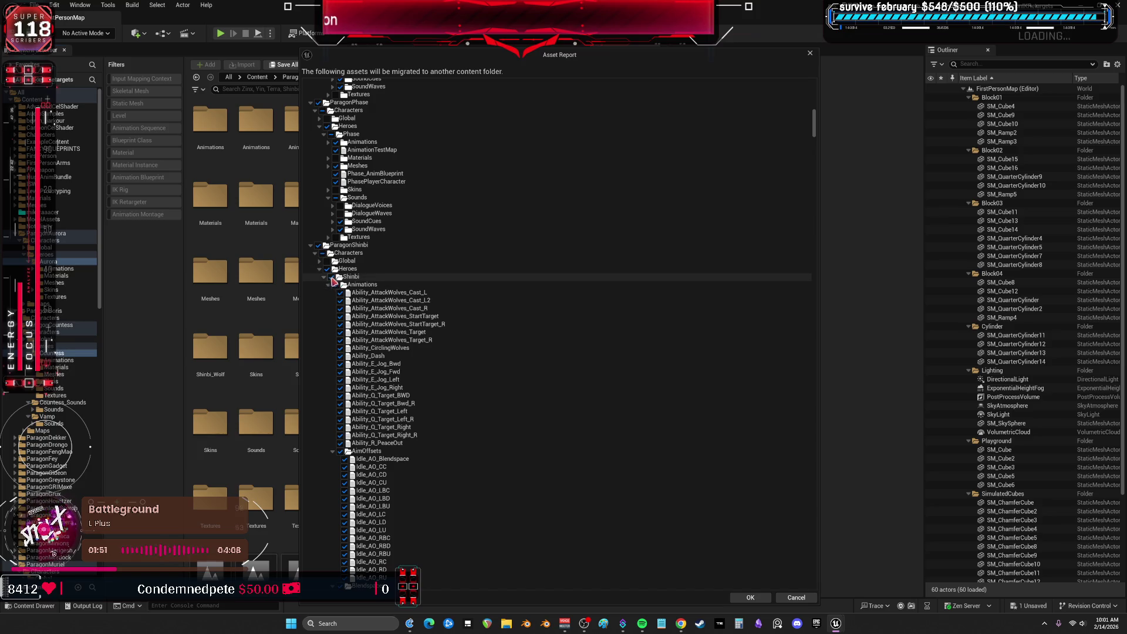
pyautogui.click(329, 284)
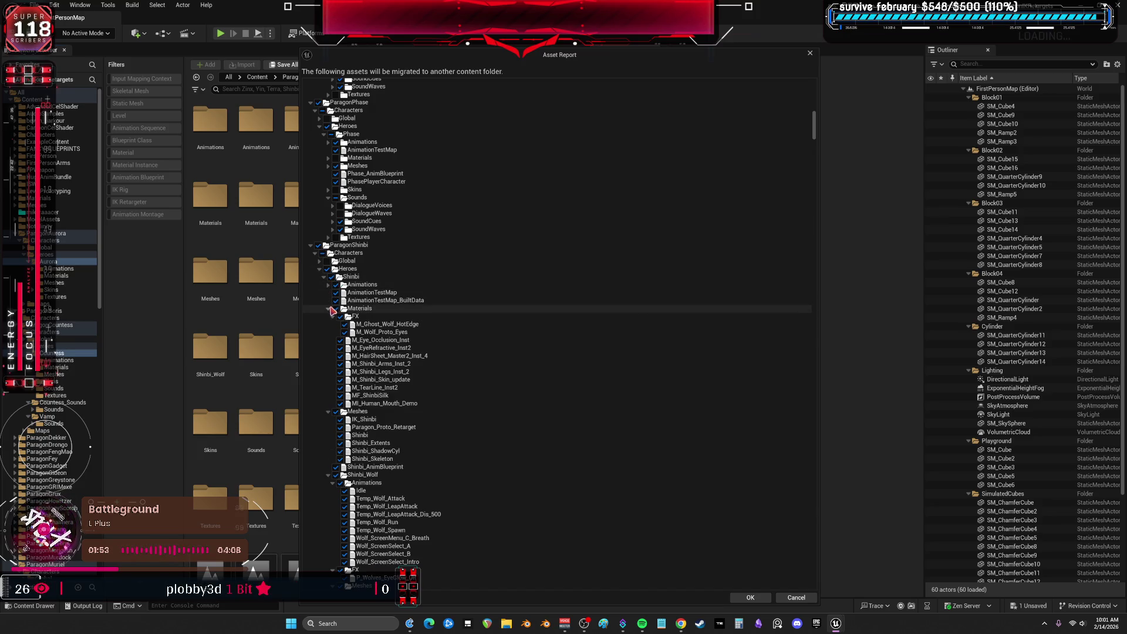
pyautogui.click(328, 310)
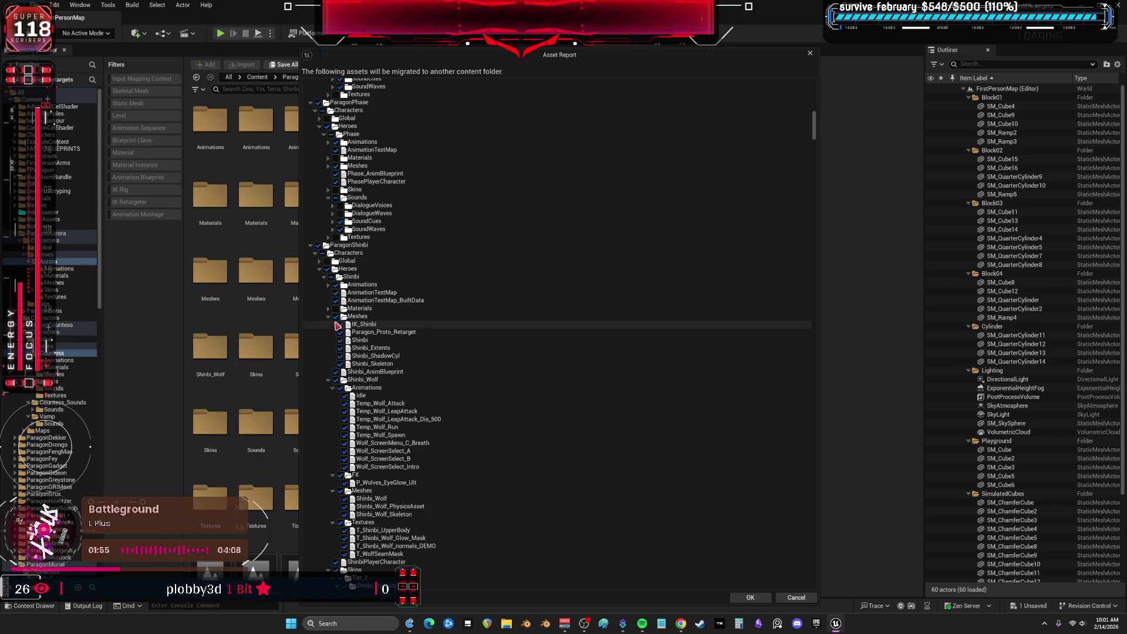
pyautogui.click(329, 317)
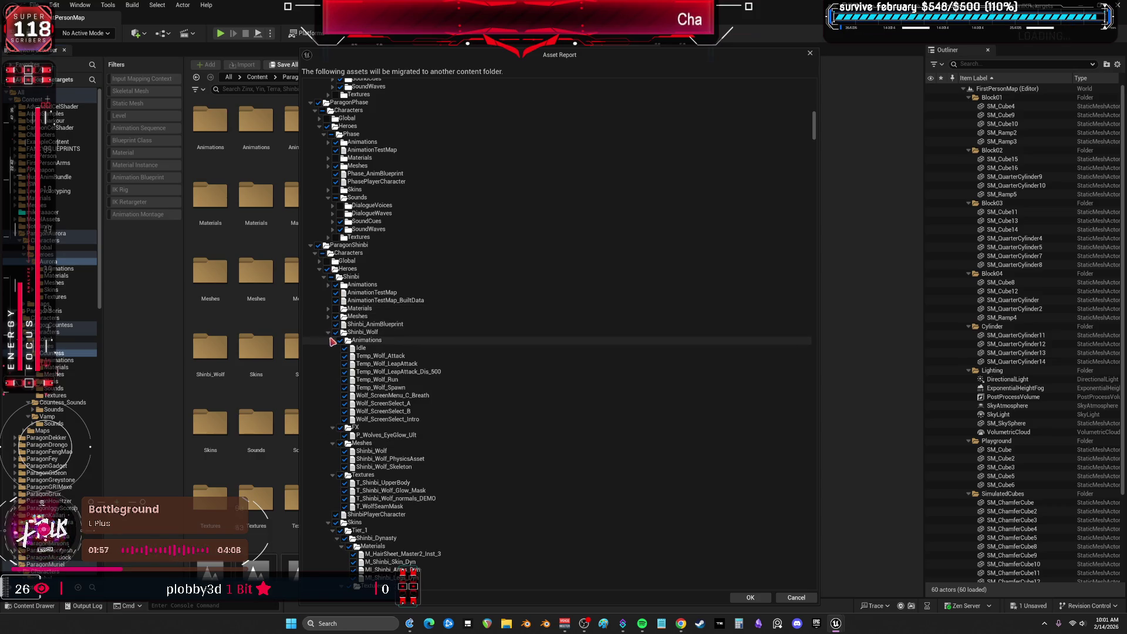
pyautogui.click(328, 333)
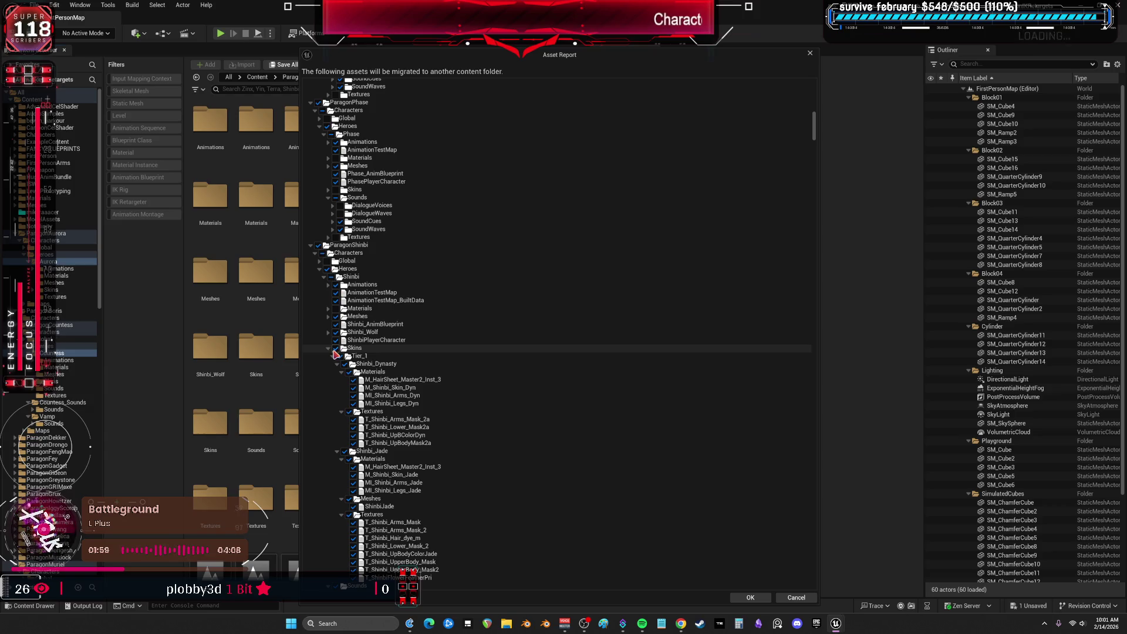
pyautogui.click(328, 349)
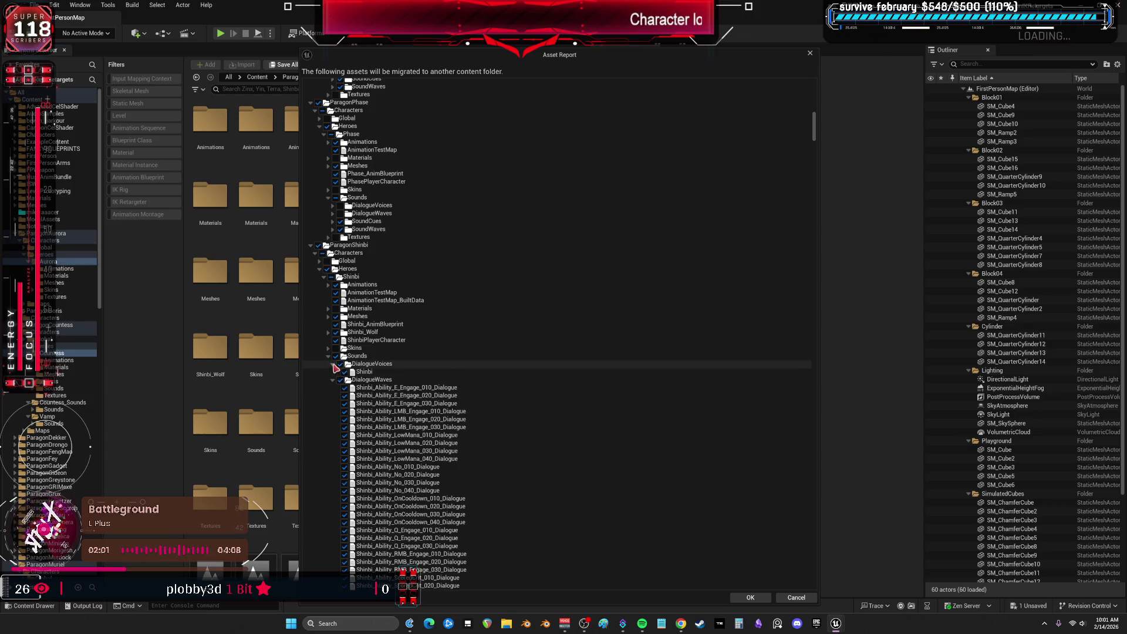
pyautogui.click(332, 363)
pyautogui.click(332, 371)
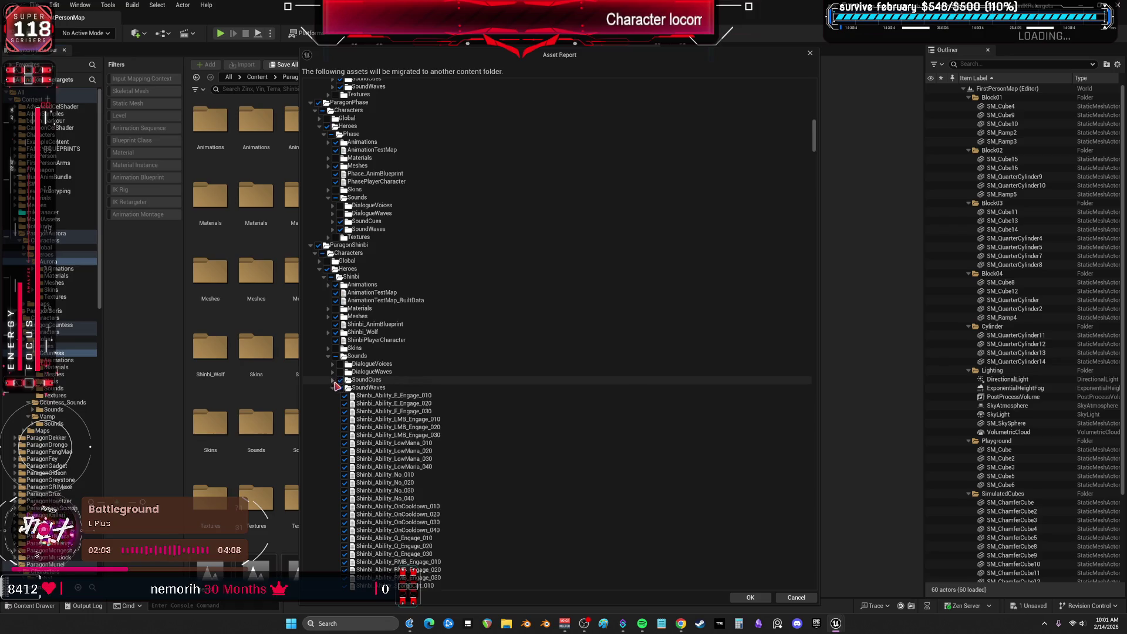
pyautogui.click(333, 388)
pyautogui.click(328, 395)
# Collapse Terra's Eyelash, Global, Animations, Materials, Meshes, Skins and Textures folders
pyautogui.scroll(-3, 329, 391)
pyautogui.scroll(-3, 327, 388)
pyautogui.click(323, 324)
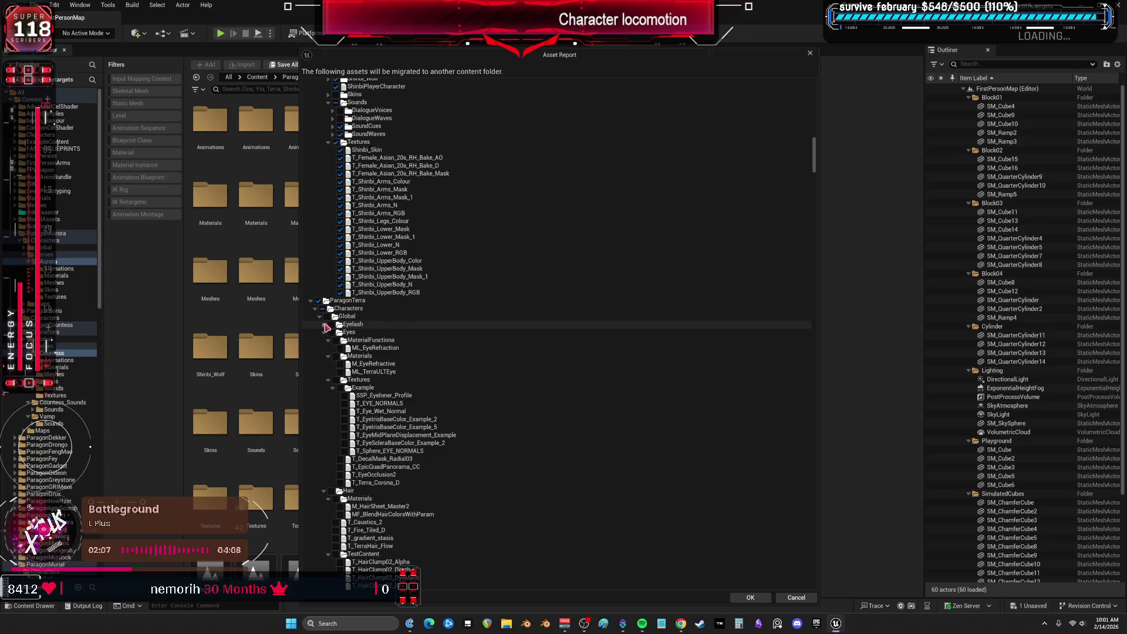
pyautogui.click(321, 317)
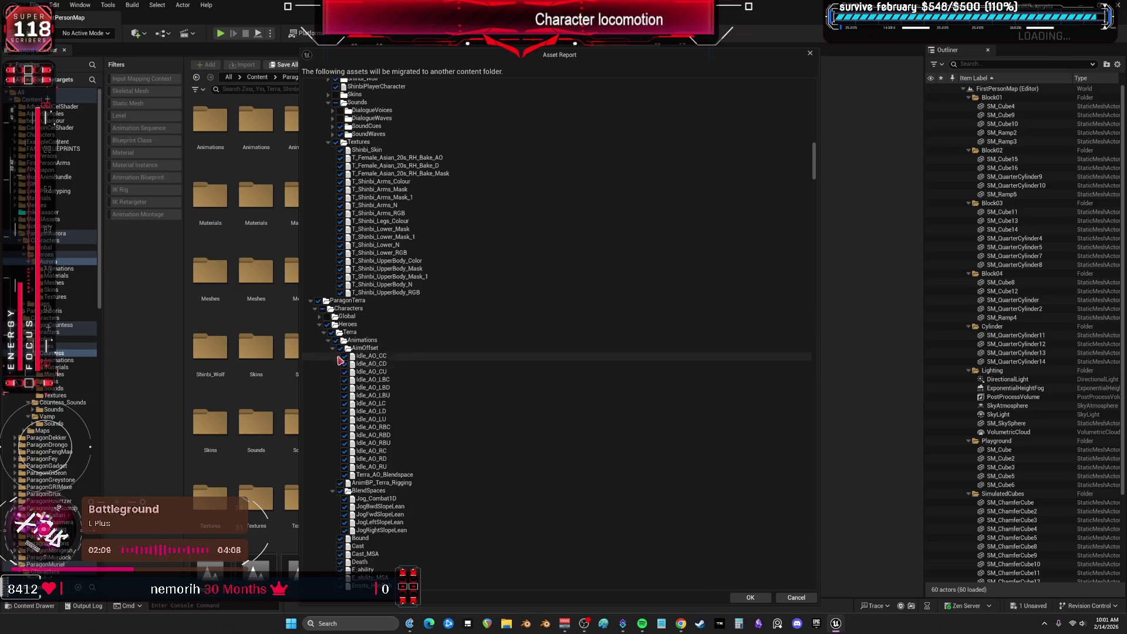
pyautogui.click(333, 340)
pyautogui.click(328, 355)
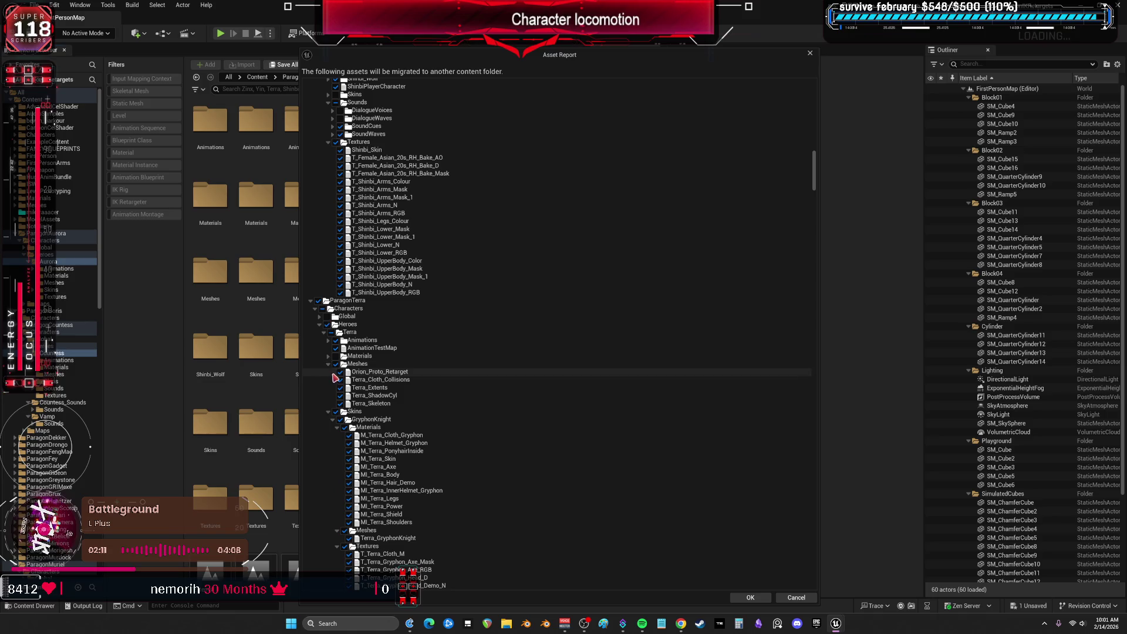
pyautogui.click(328, 364)
pyautogui.click(328, 371)
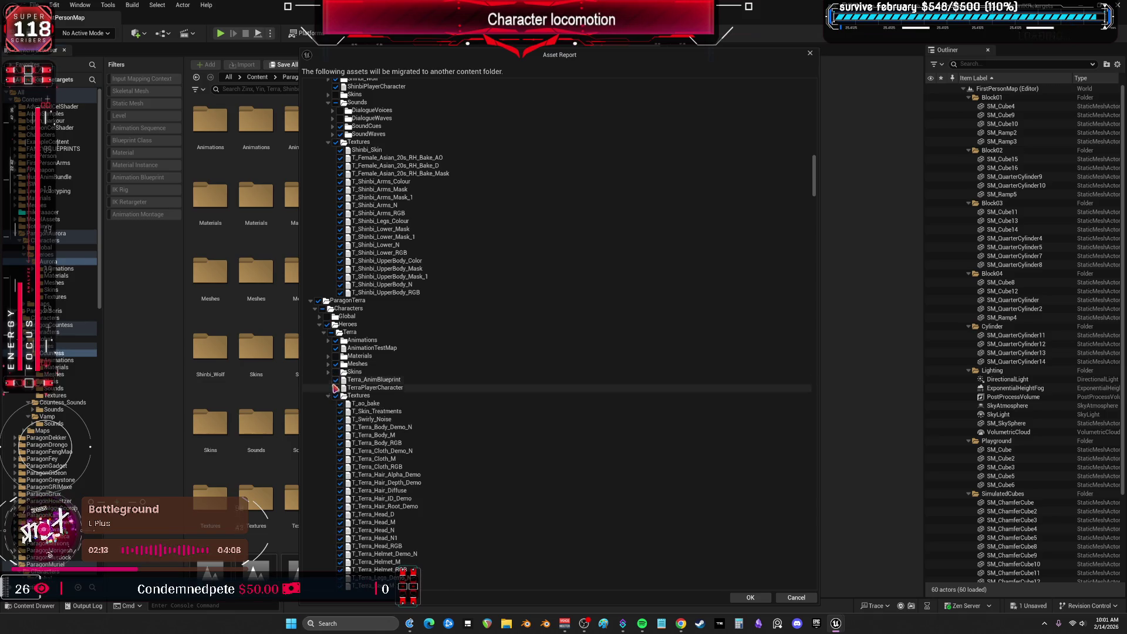
pyautogui.click(328, 395)
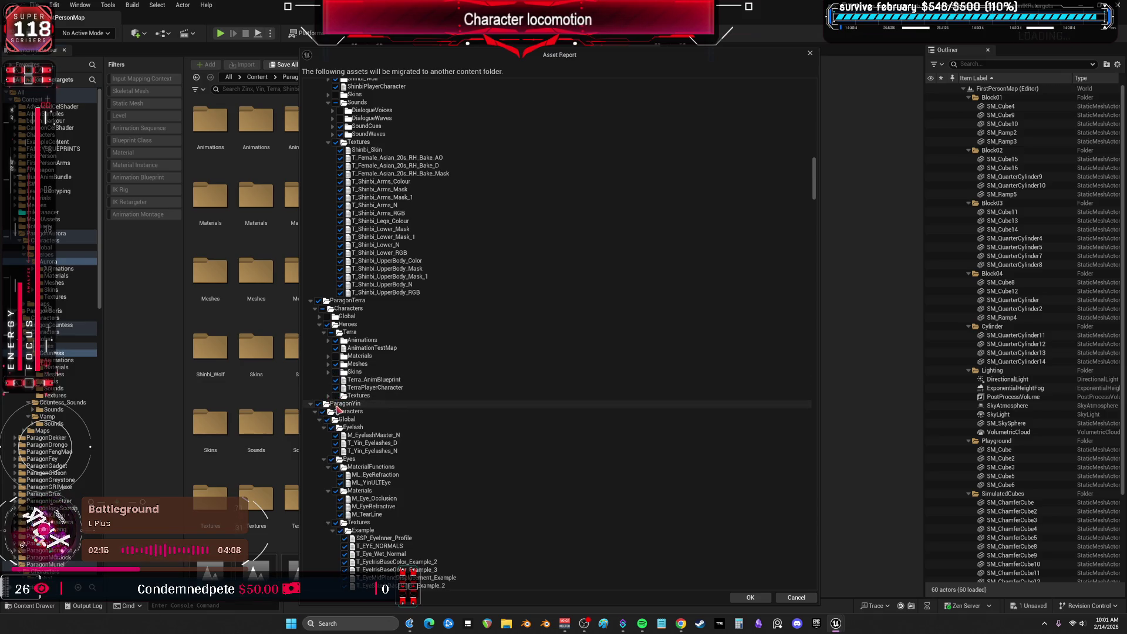
# Collapse Yin's Global, Animations, Meshes, Skins and Textures folders
pyautogui.scroll(-2, 330, 375)
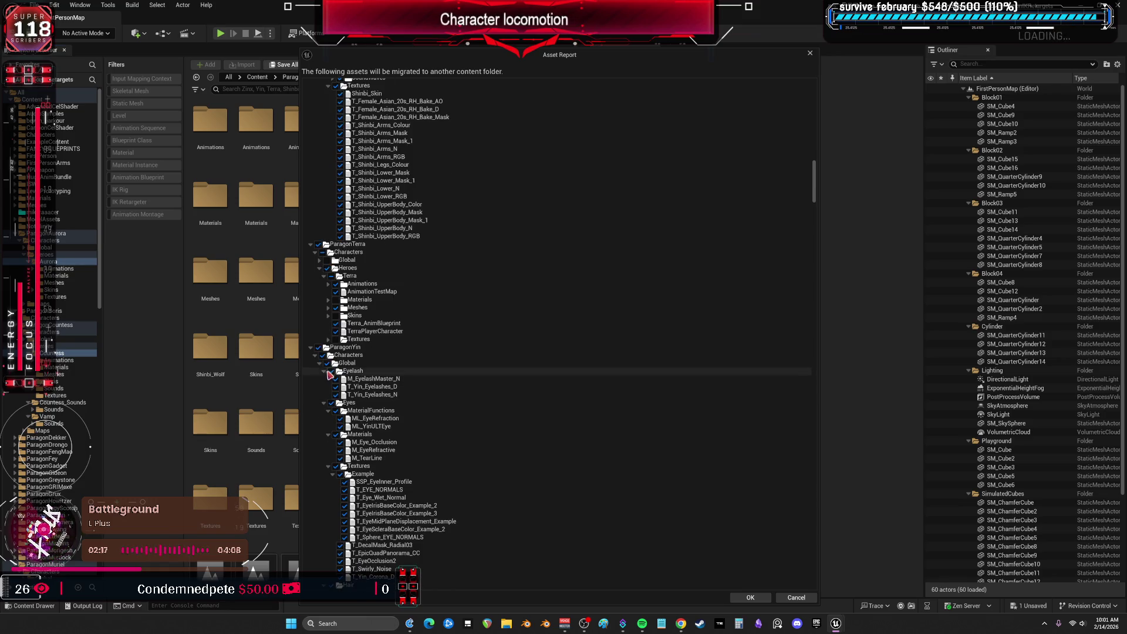
pyautogui.click(320, 363)
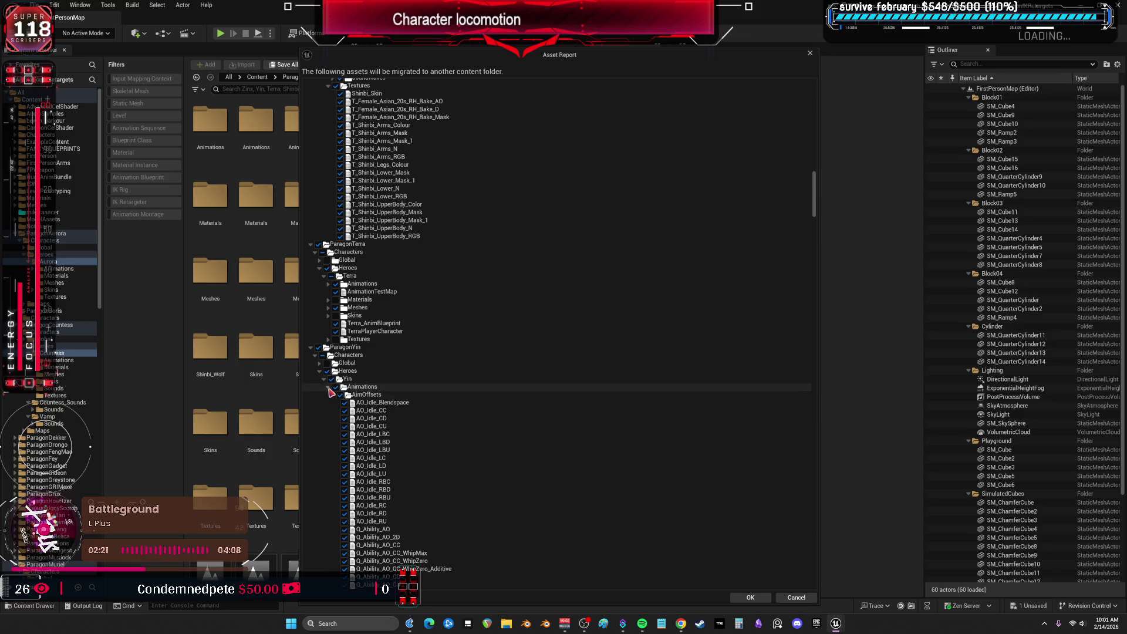
pyautogui.click(328, 388)
pyautogui.click(328, 410)
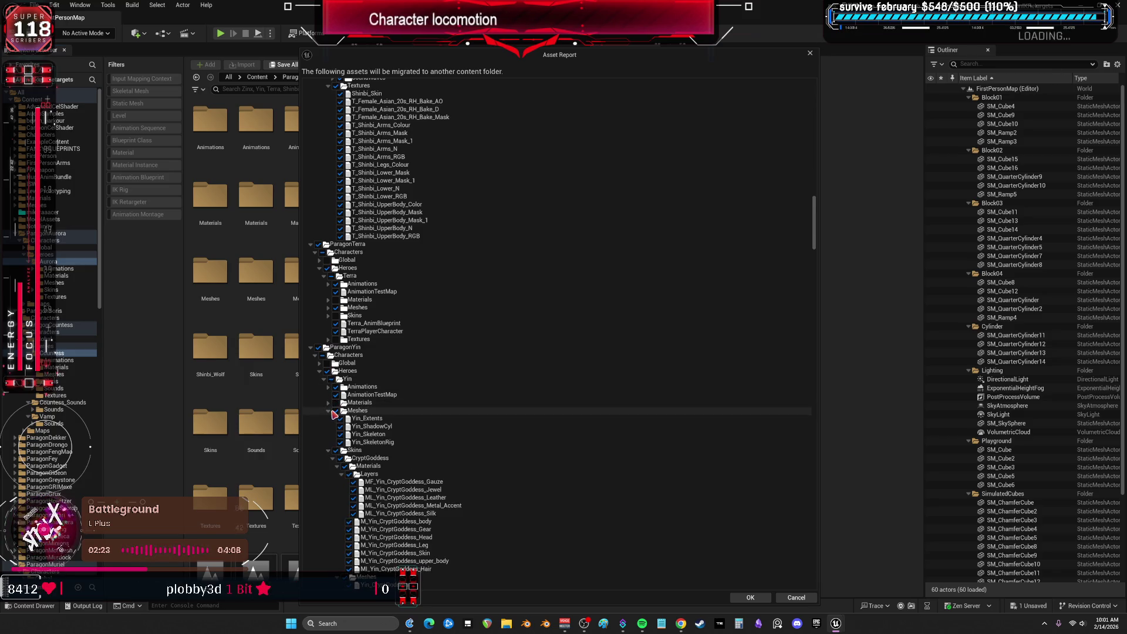
pyautogui.click(329, 410)
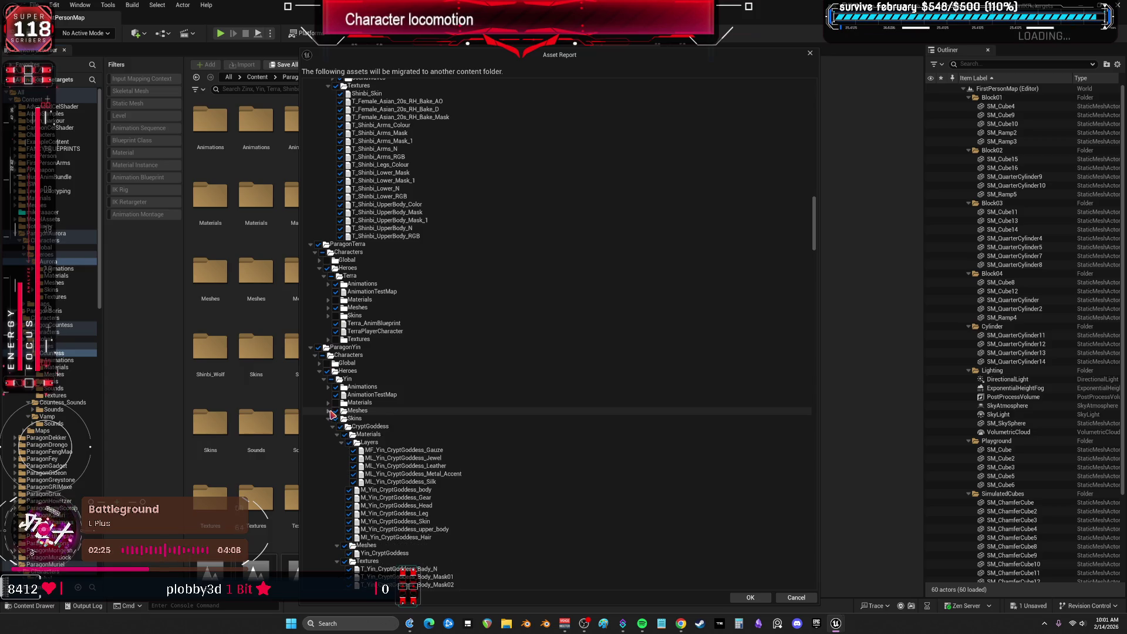
pyautogui.click(330, 419)
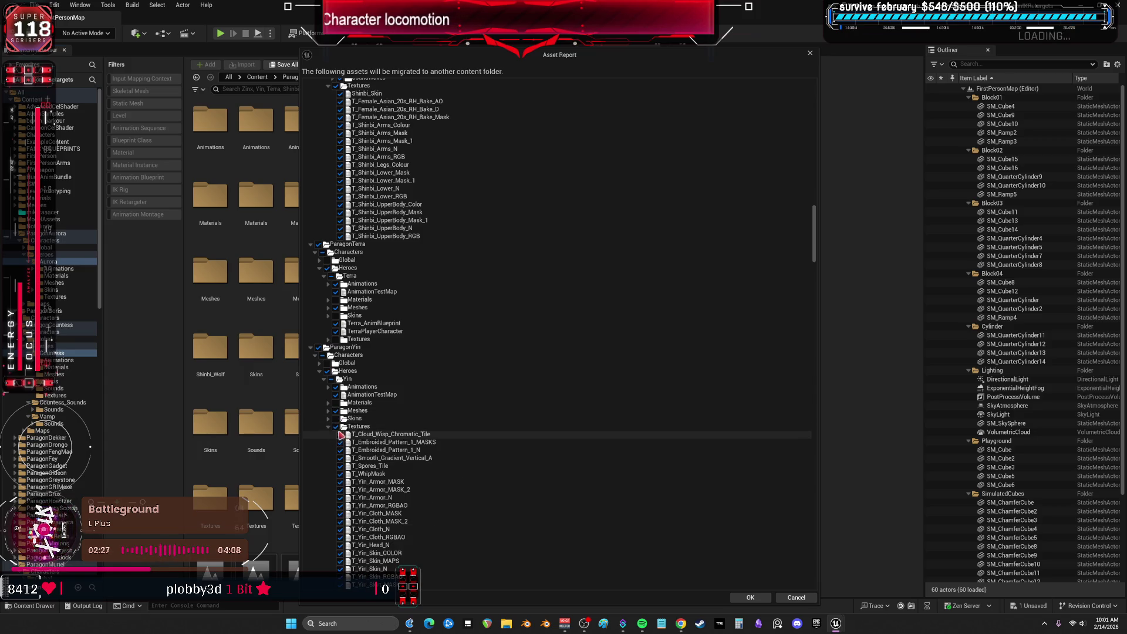
pyautogui.click(329, 426)
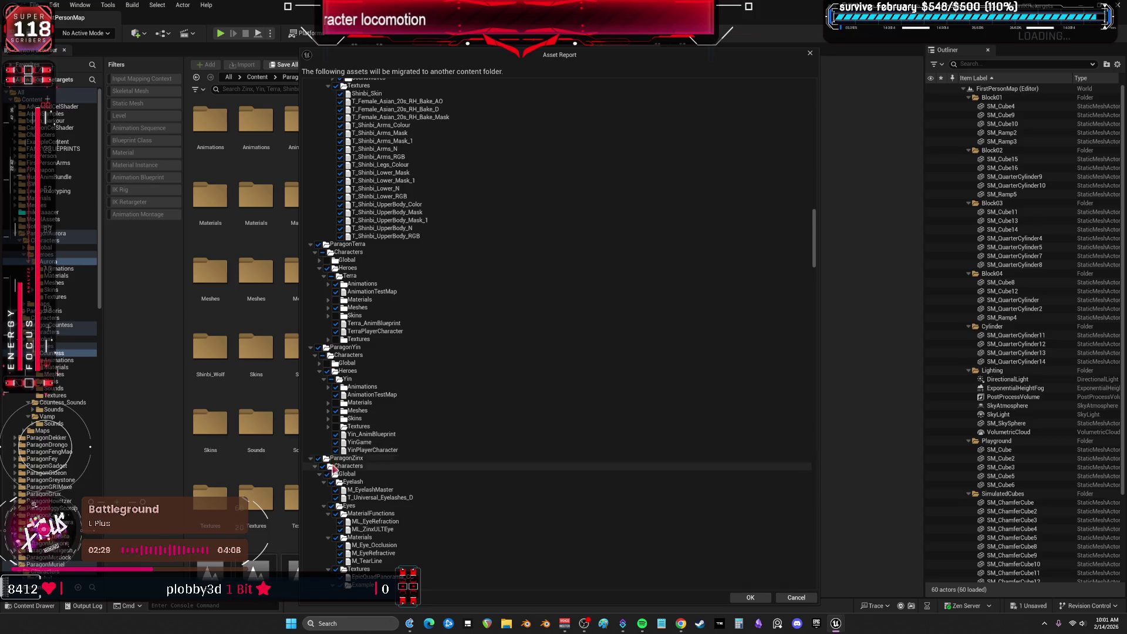
# Collapse Zinx's Global, Materials, Meshes, Skins and Textures folders
pyautogui.scroll(-3, 335, 444)
pyautogui.click(320, 404)
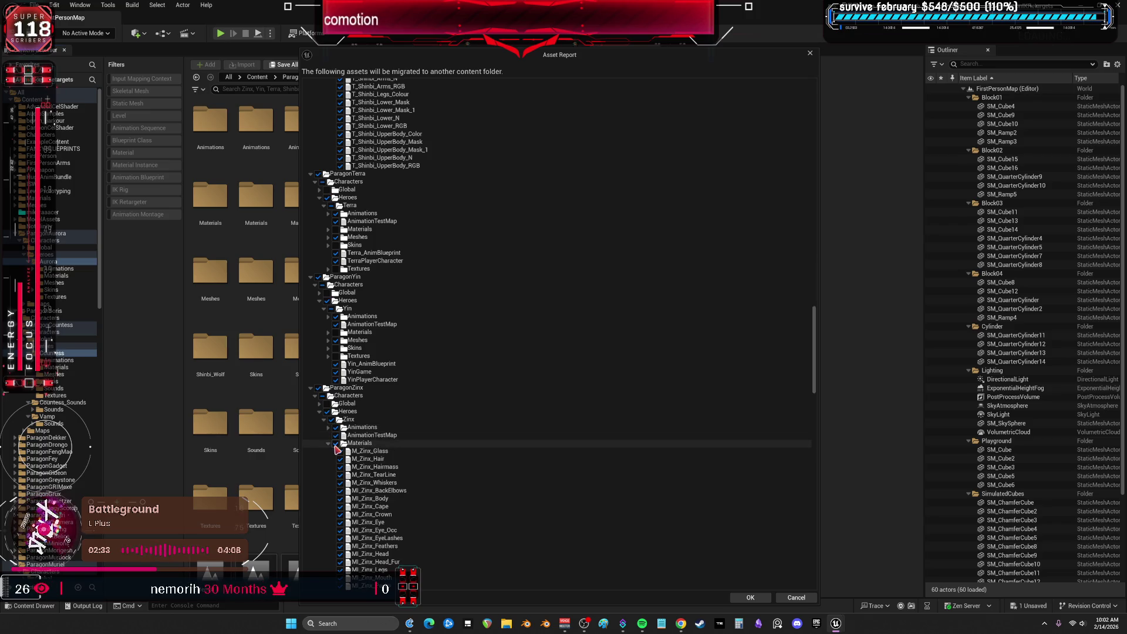
pyautogui.click(329, 443)
pyautogui.scroll(-3, 332, 422)
pyautogui.click(328, 394)
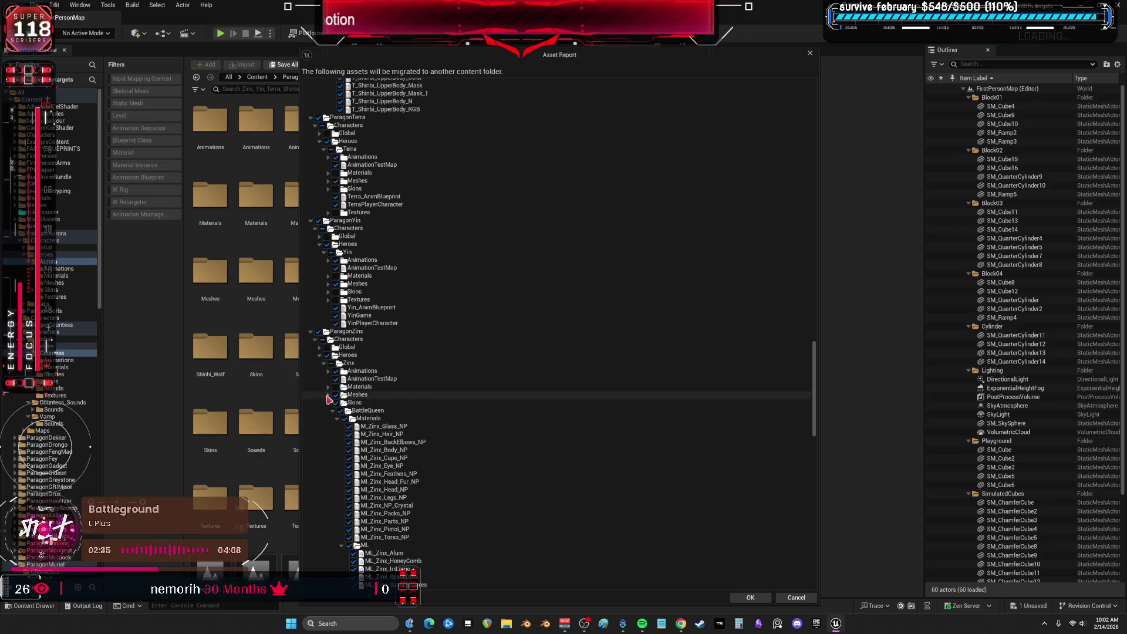
pyautogui.click(328, 403)
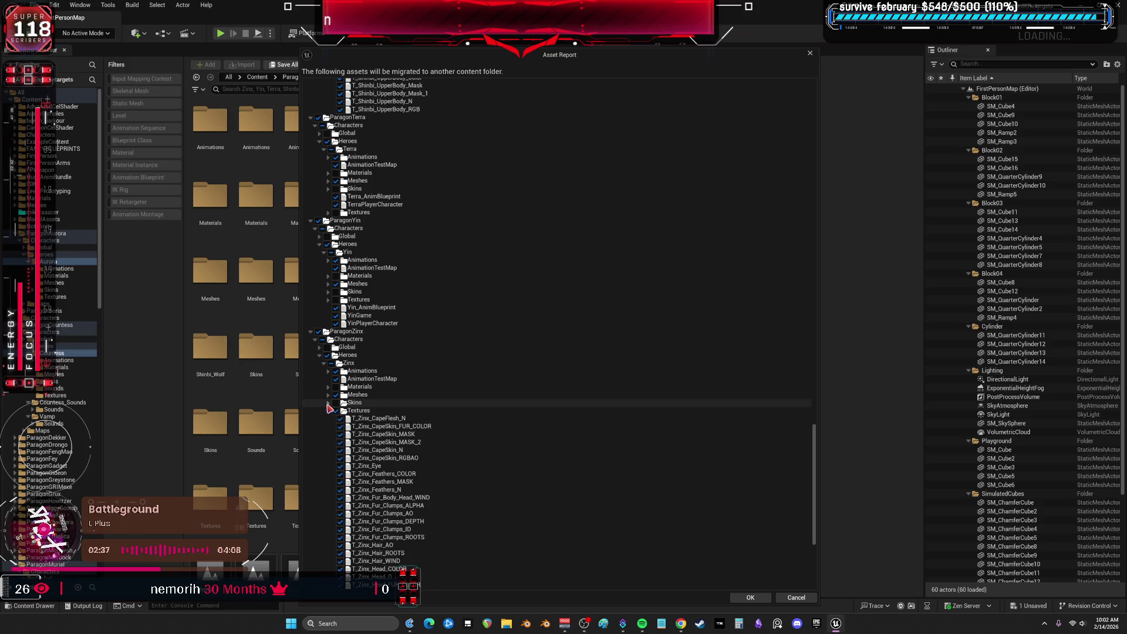
pyautogui.click(332, 413)
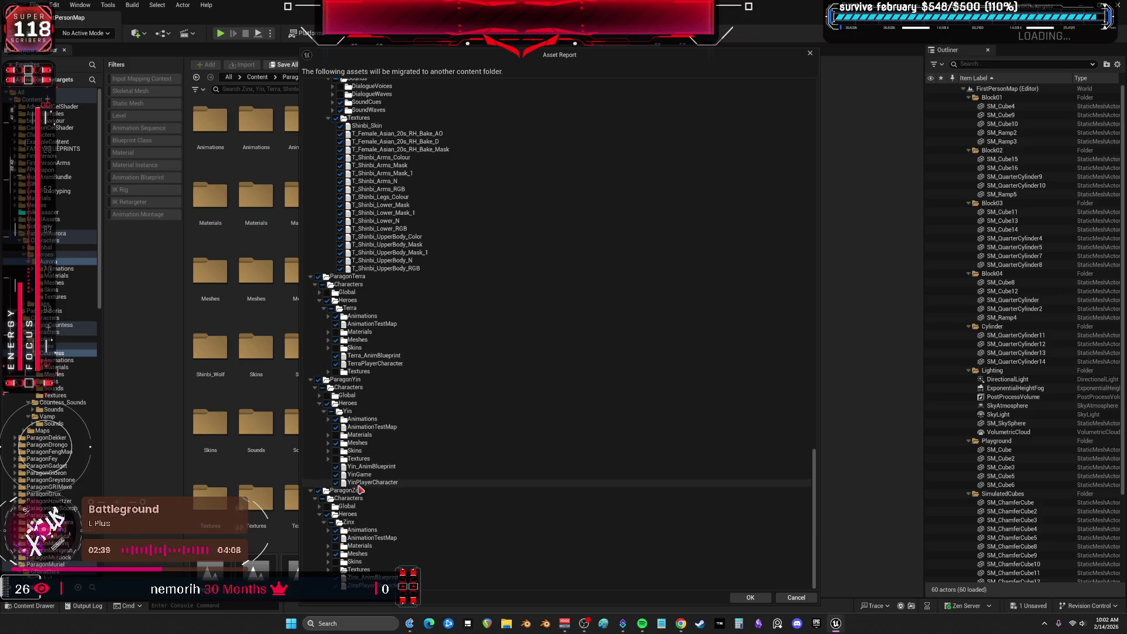
# Accept the asset report and migrate the assets into the V project's Content folder
pyautogui.click(750, 597)
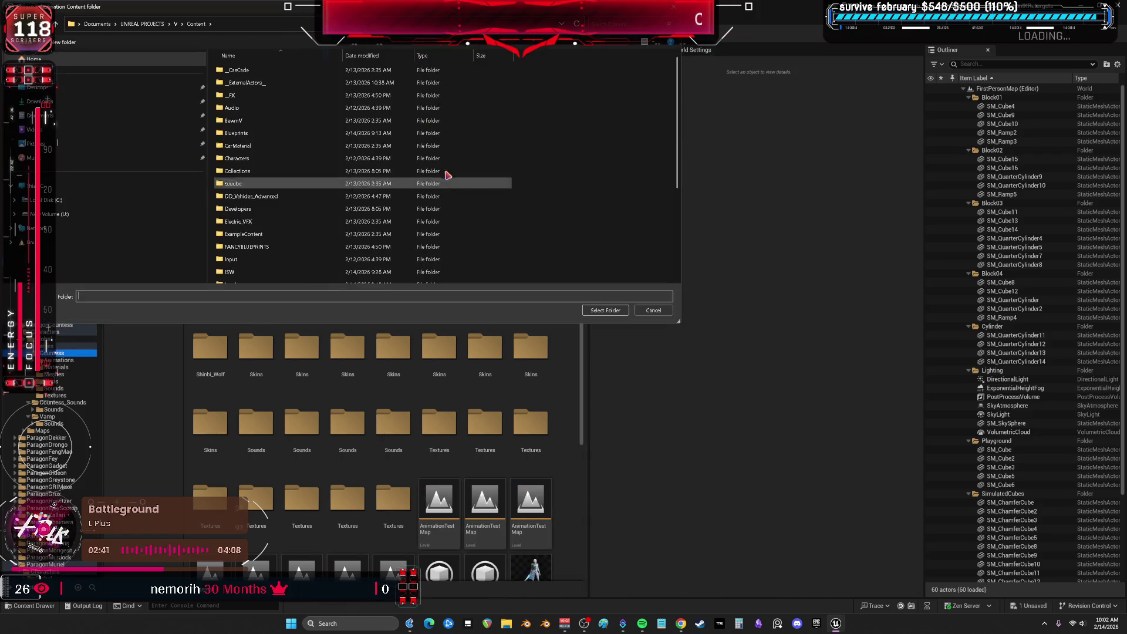
pyautogui.click(606, 312)
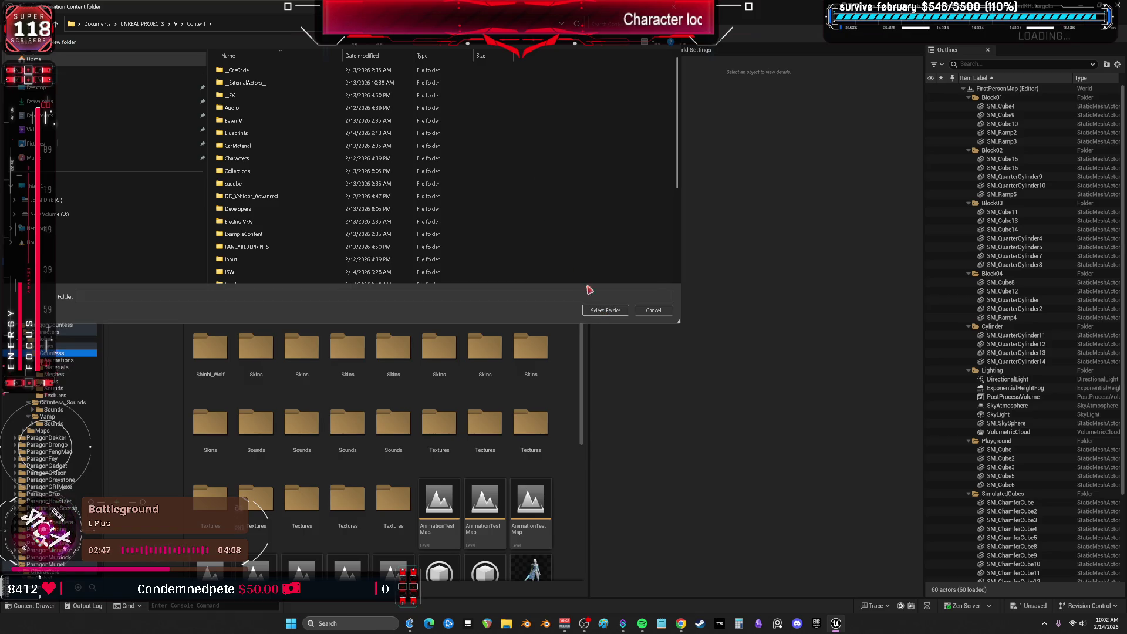
pyautogui.click(605, 310)
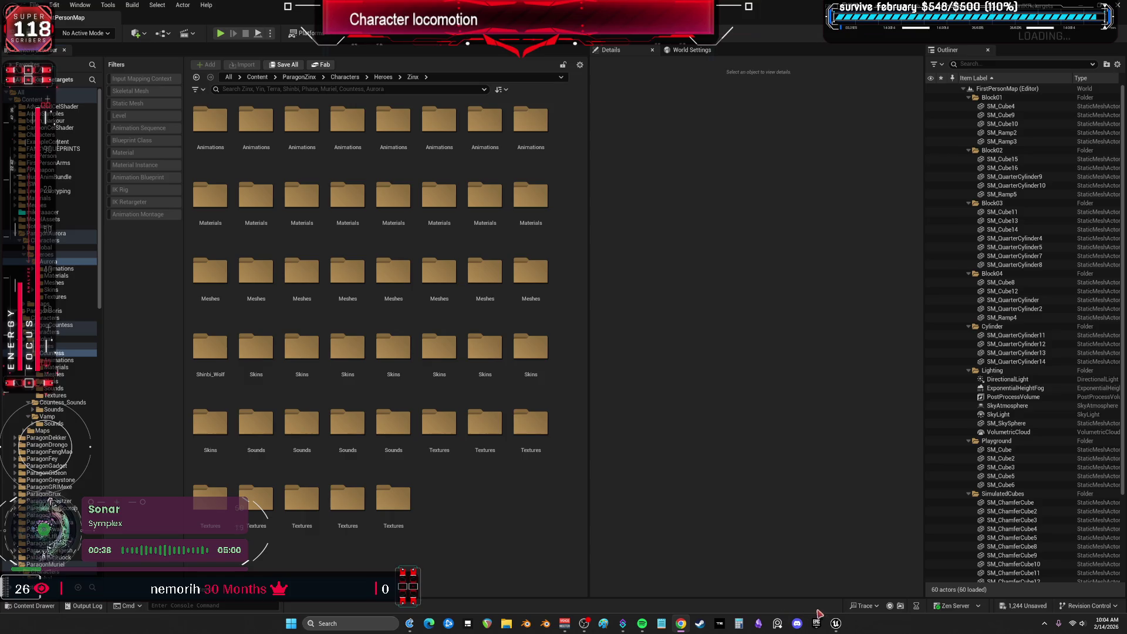
# Launch the V project from the Epic Games Launcher Library and show its ParagonAurora folder
pyautogui.click(837, 625)
pyautogui.click(836, 624)
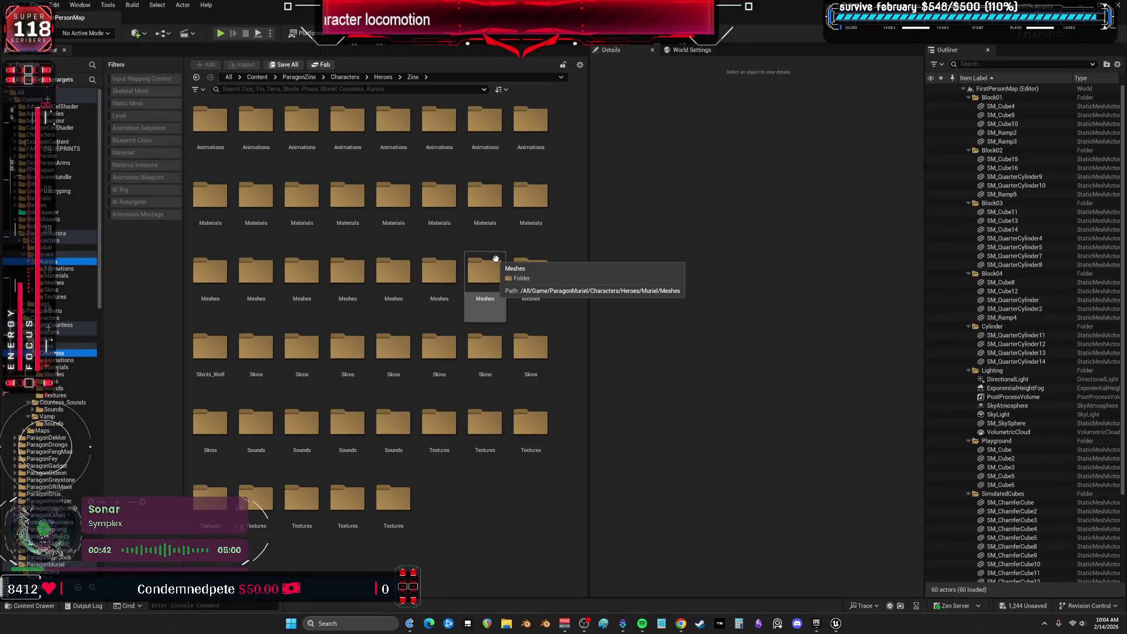
pyautogui.click(816, 623)
pyautogui.scroll(-3, 642, 414)
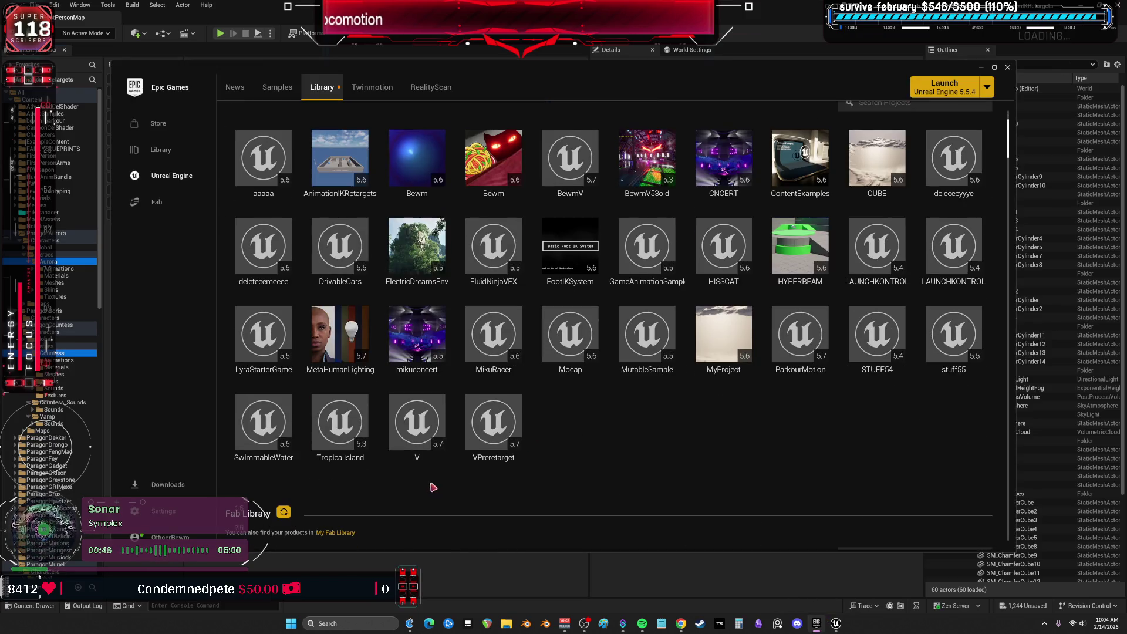
pyautogui.doubleClick(426, 409)
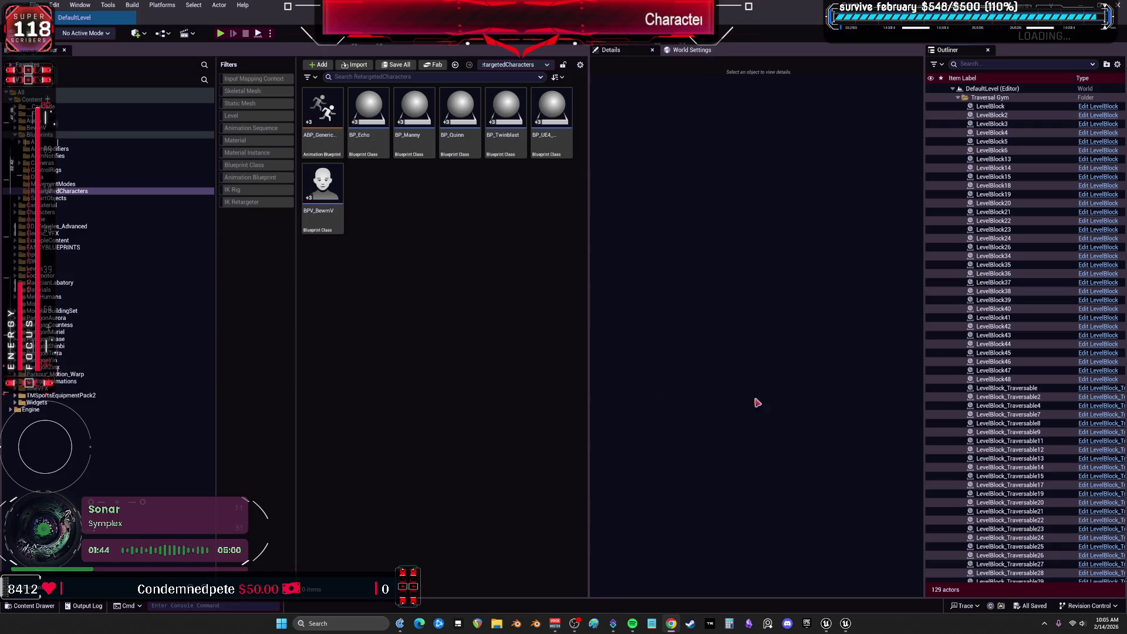
pyautogui.click(94, 318)
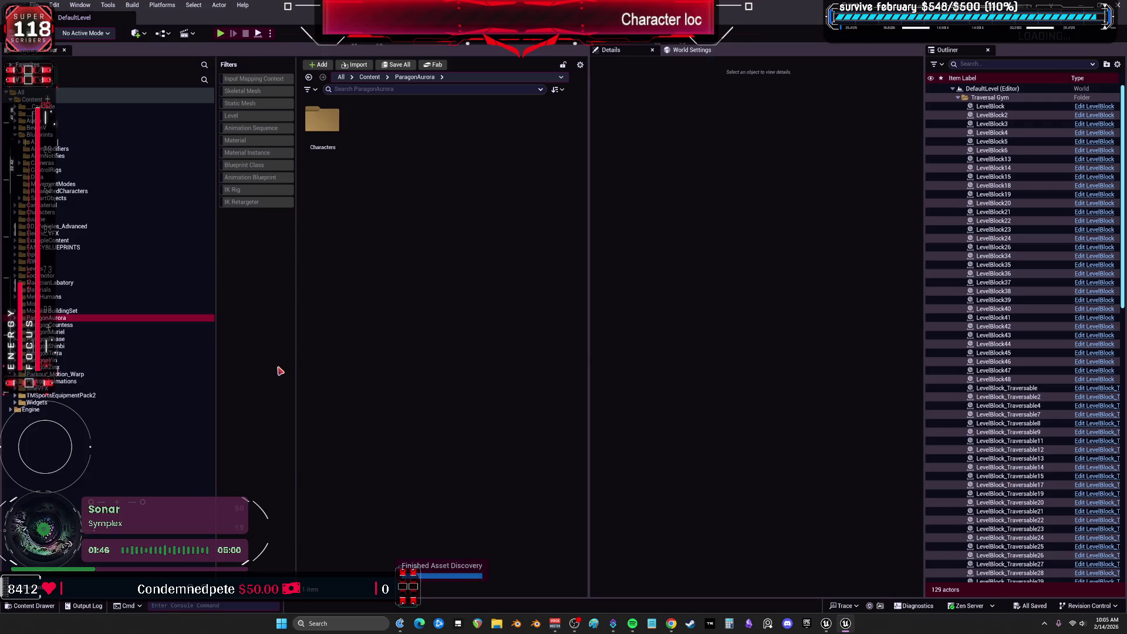
# Open Characters > Heroes > Aurora > Animations > Ability_R in the V project, then dismiss the crash report
pyautogui.doubleClick(331, 132)
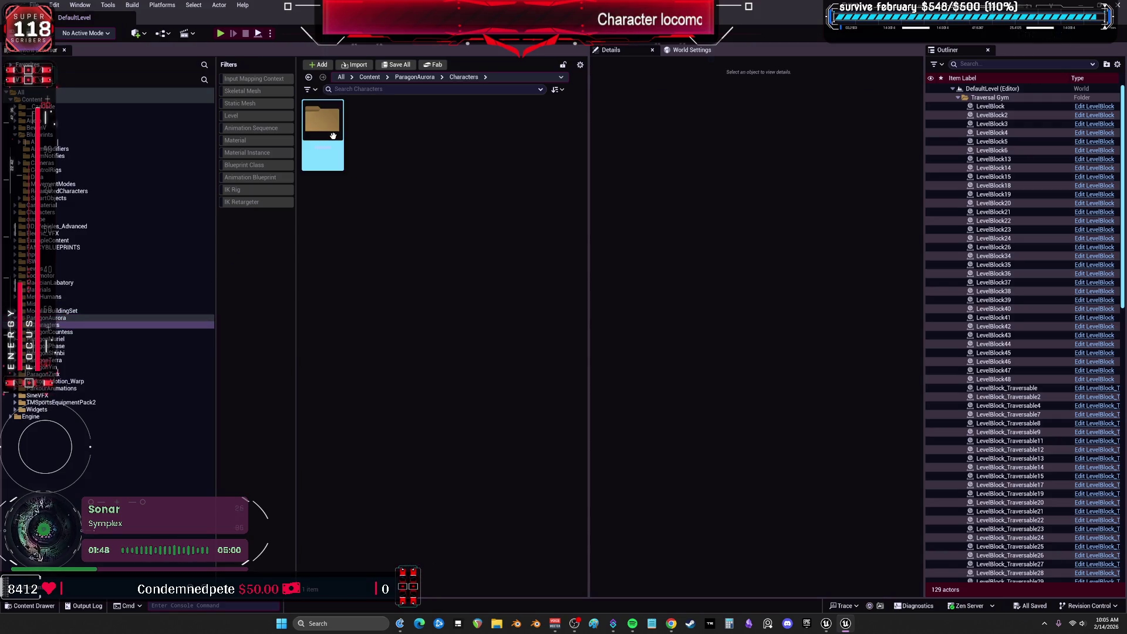
pyautogui.doubleClick(332, 135)
pyautogui.doubleClick(333, 134)
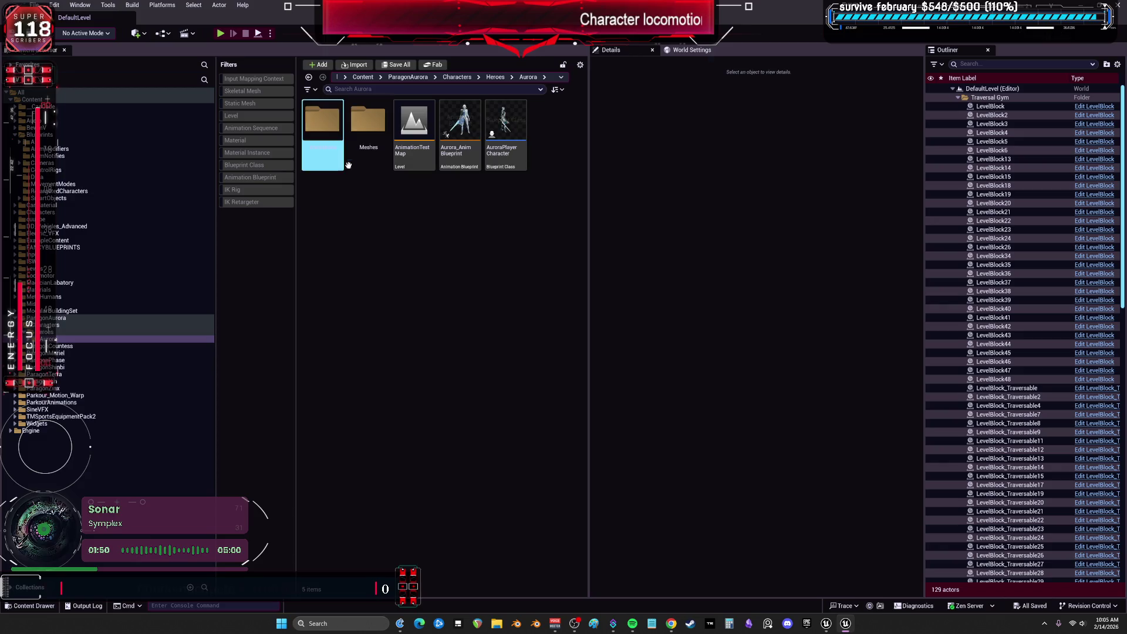
pyautogui.doubleClick(333, 133)
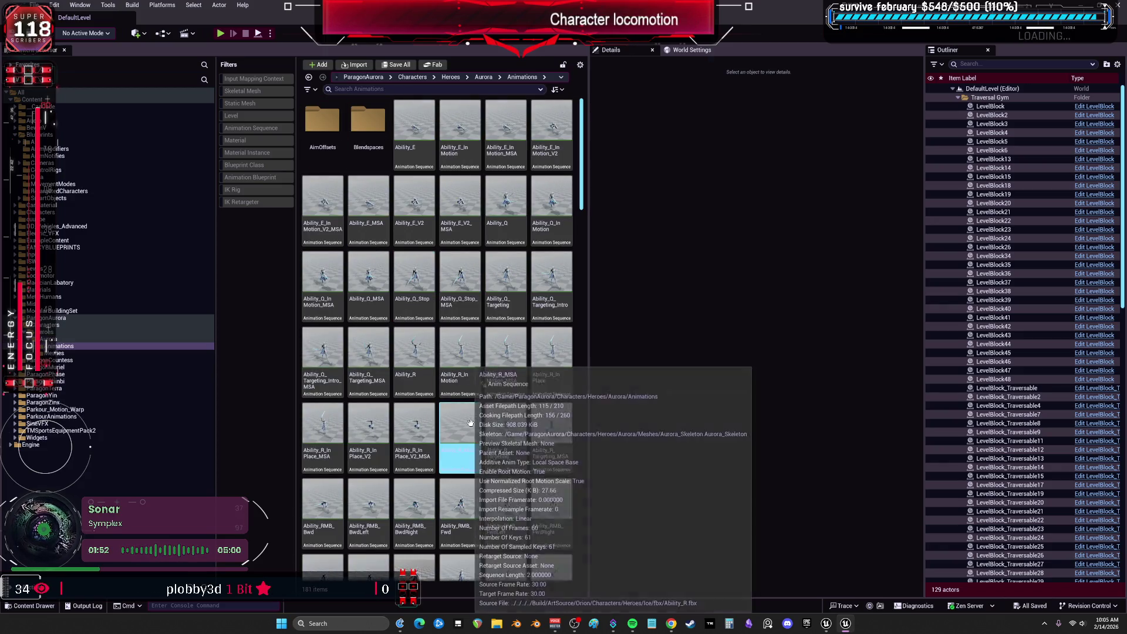
pyautogui.doubleClick(406, 345)
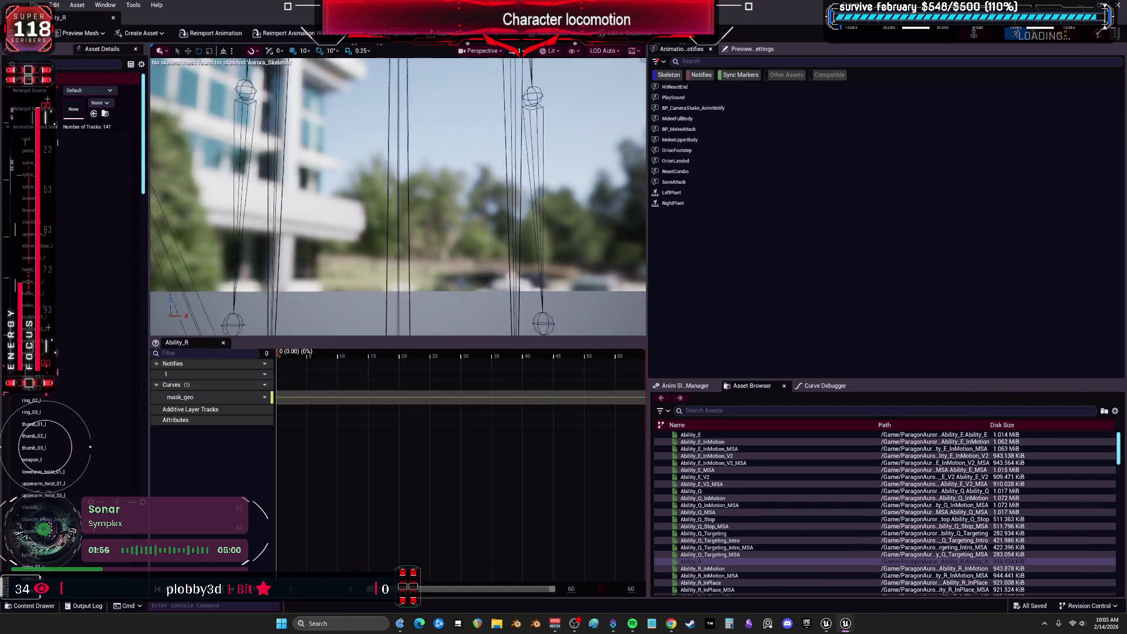
pyautogui.click(655, 483)
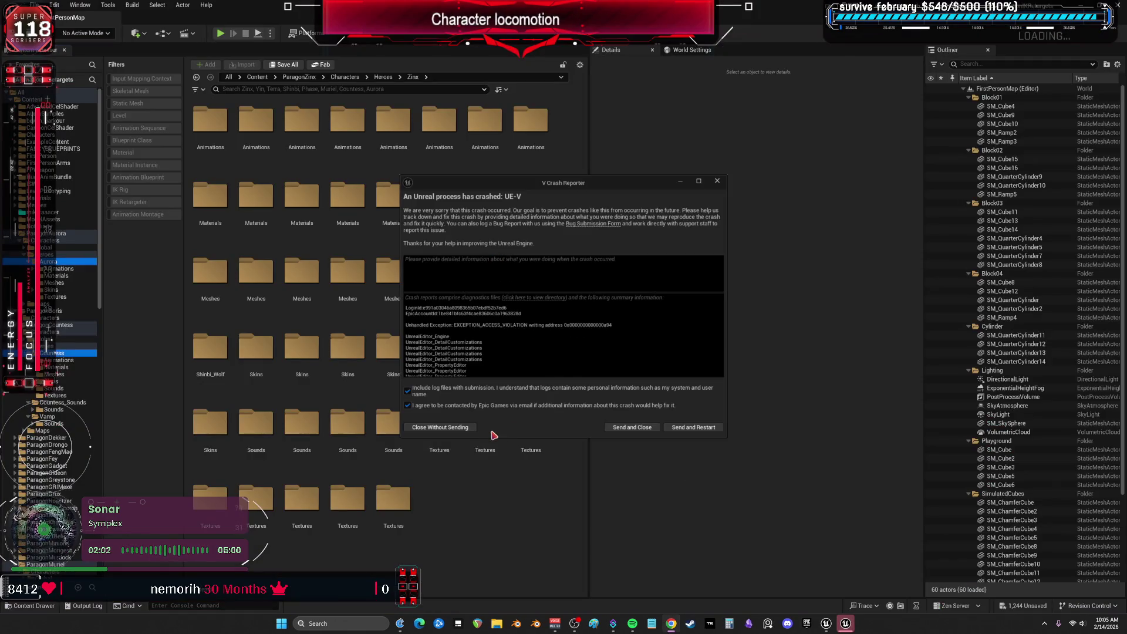
pyautogui.click(443, 427)
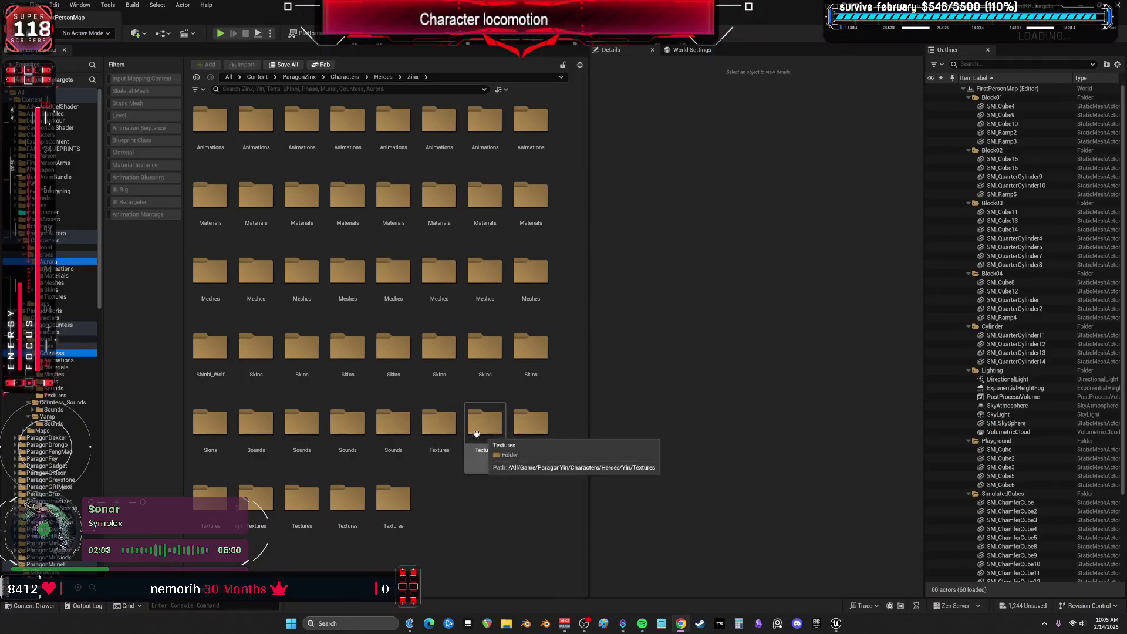
# Start migrating the selected hero folders without saving and review the asset report
pyautogui.rightClick(61, 267)
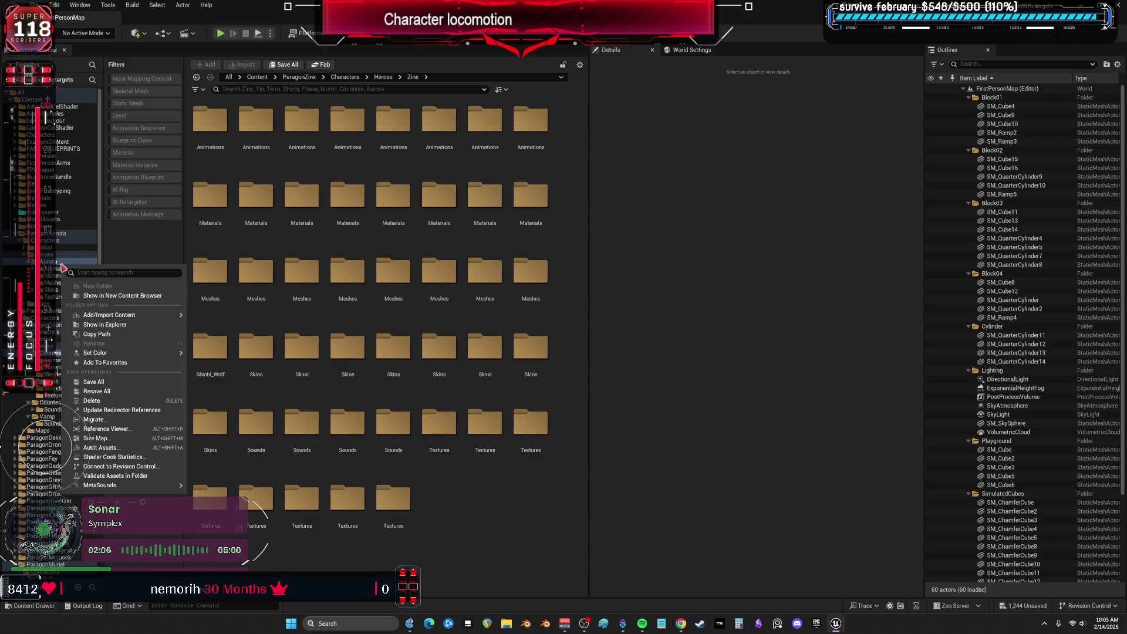
pyautogui.click(94, 418)
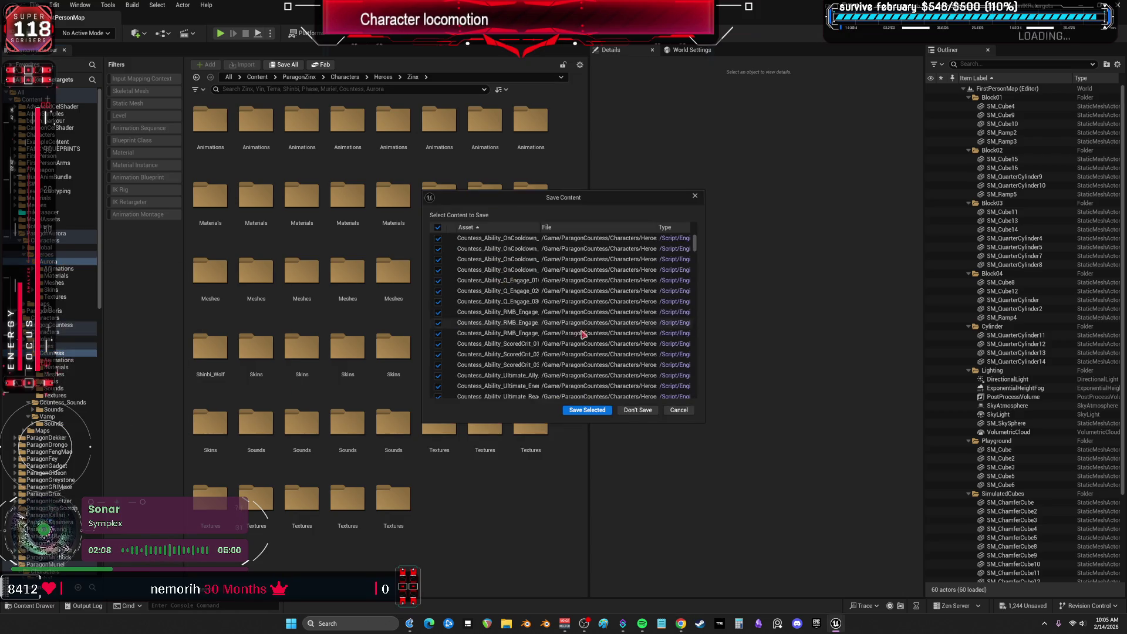
pyautogui.click(637, 409)
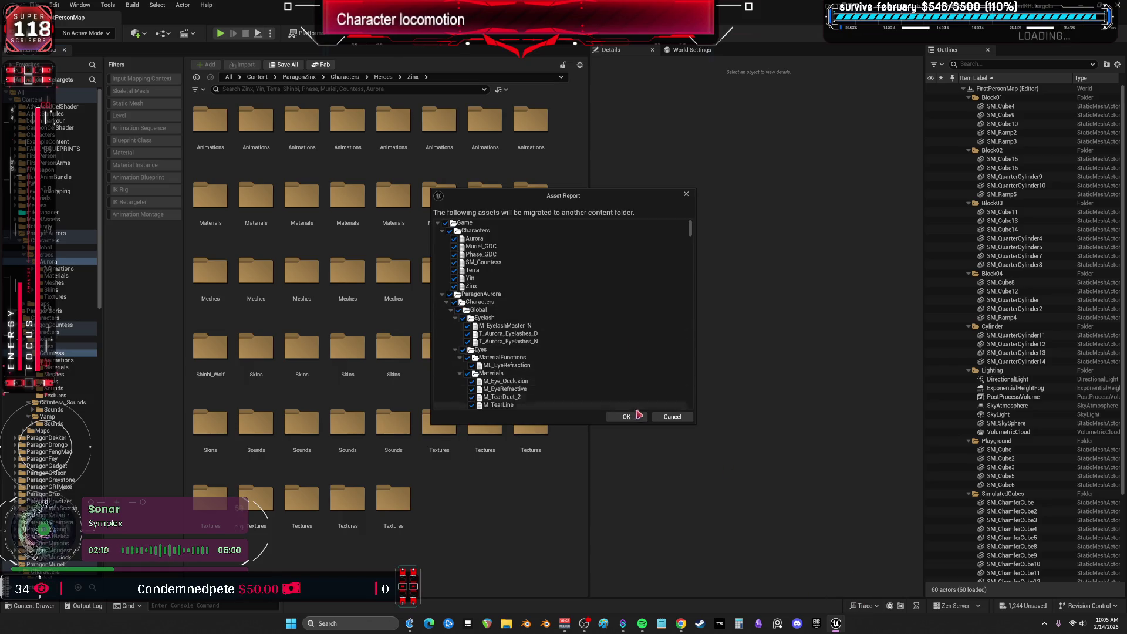
pyautogui.moveTo(690, 227); pyautogui.dragTo(696, 408)
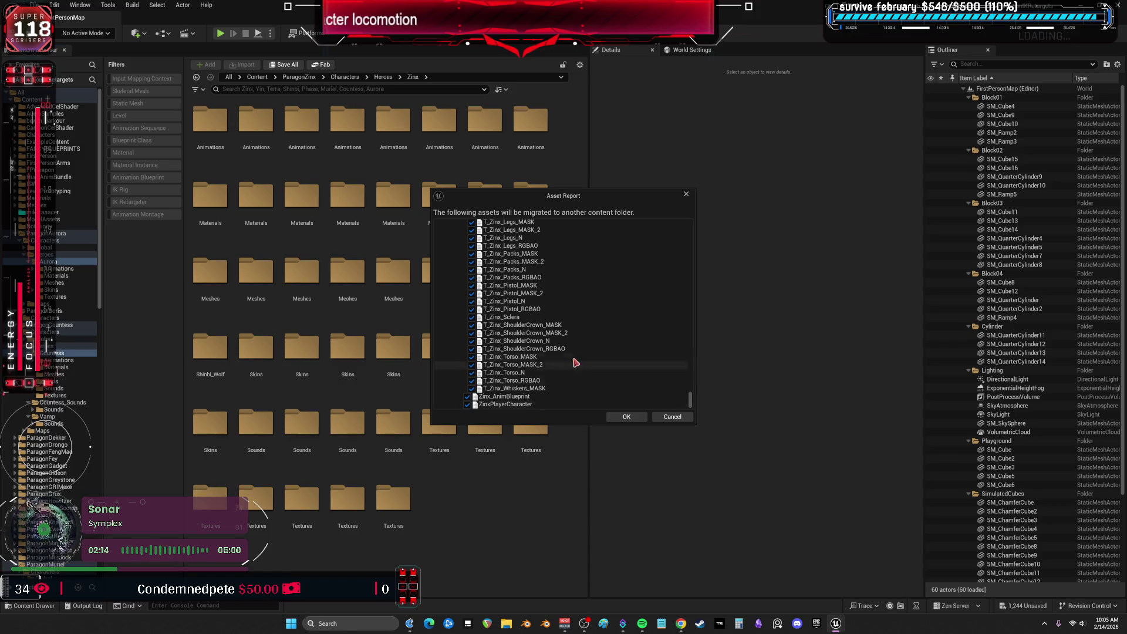
pyautogui.scroll(10, 549, 327)
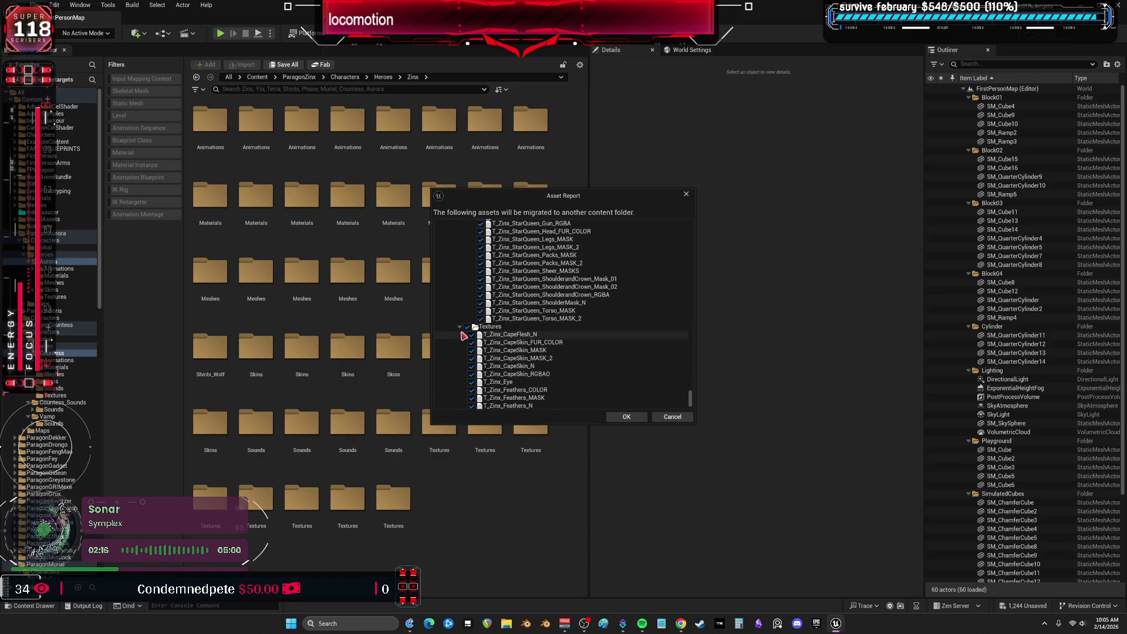
pyautogui.scroll(-5, 464, 335)
# Cancel the migration and cancel saving the unsaved Countess assets
pyautogui.click(666, 419)
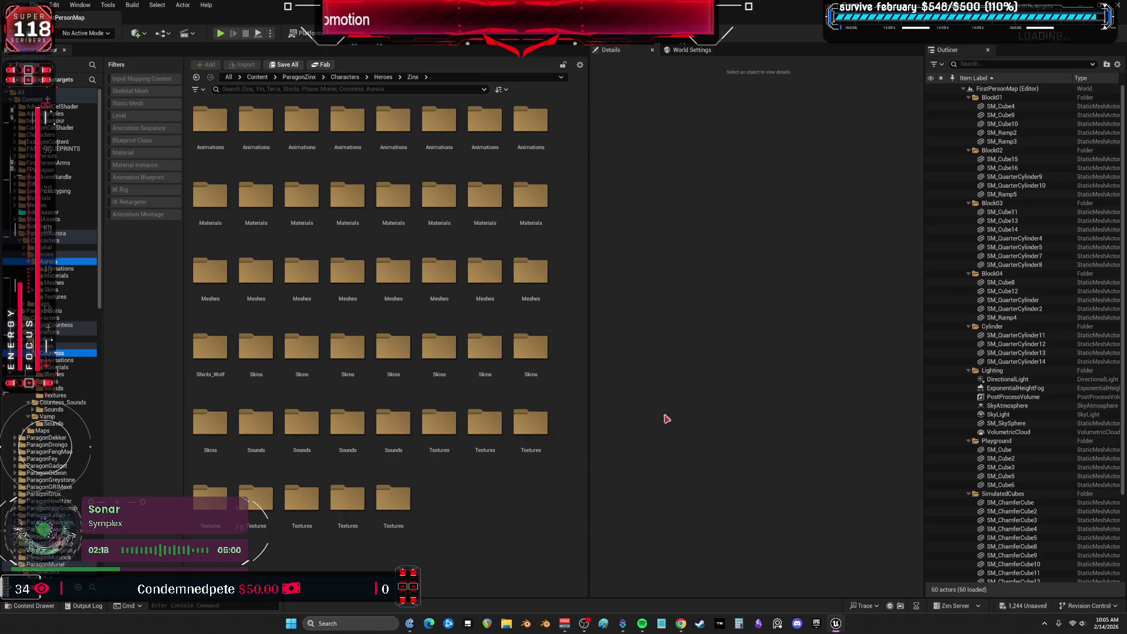
pyautogui.hotkey('ctrl', 'shift', 's')
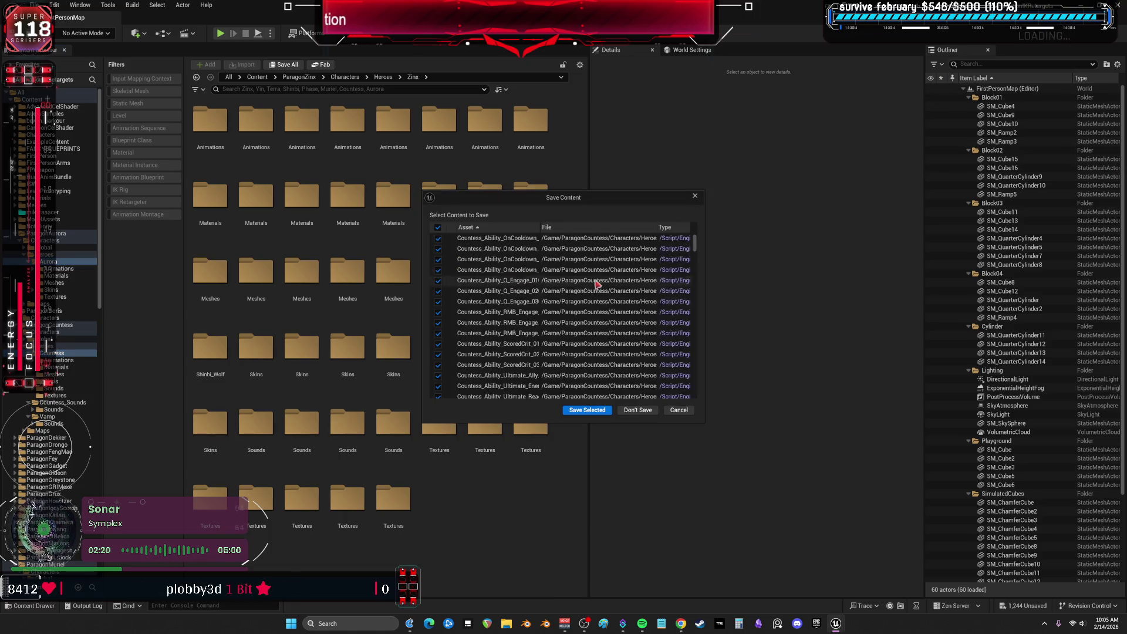
pyautogui.click(678, 410)
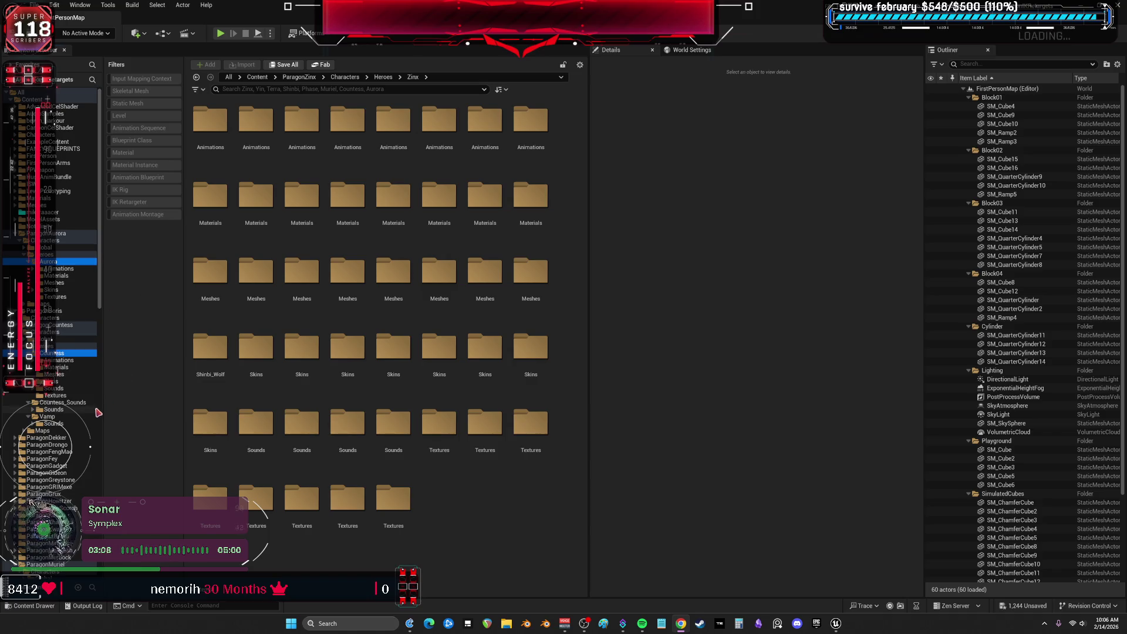
# Scroll the folder tree back to the top and bring up Save Content with Ctrl+Shift+S
pyautogui.scroll(-3, 69, 433)
pyautogui.scroll(-9, 75, 422)
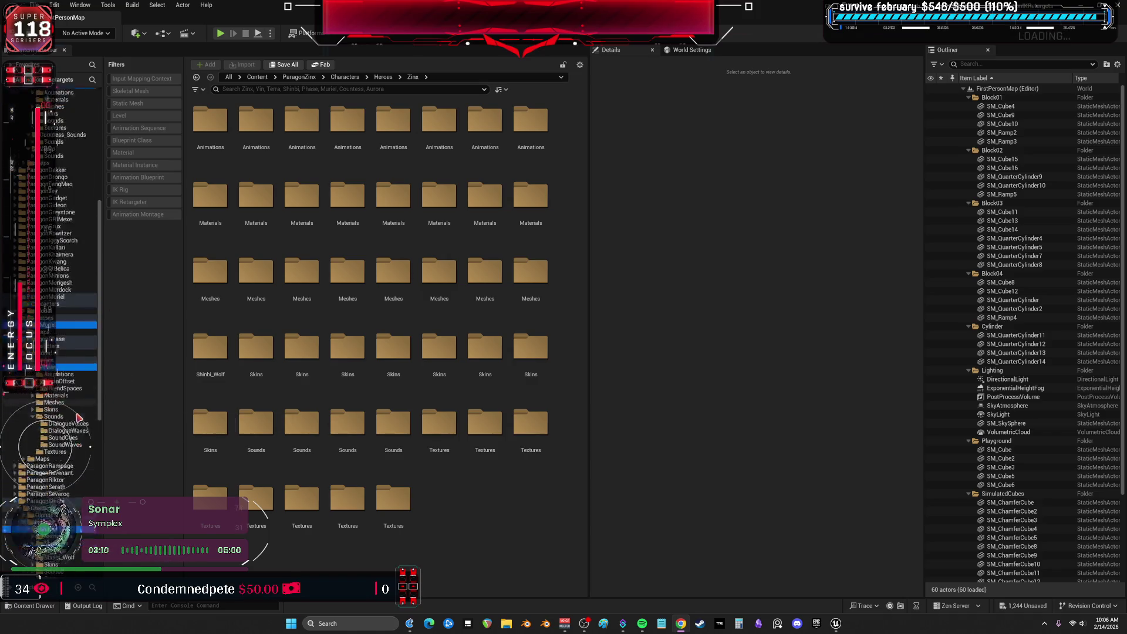
pyautogui.scroll(-10, 77, 423)
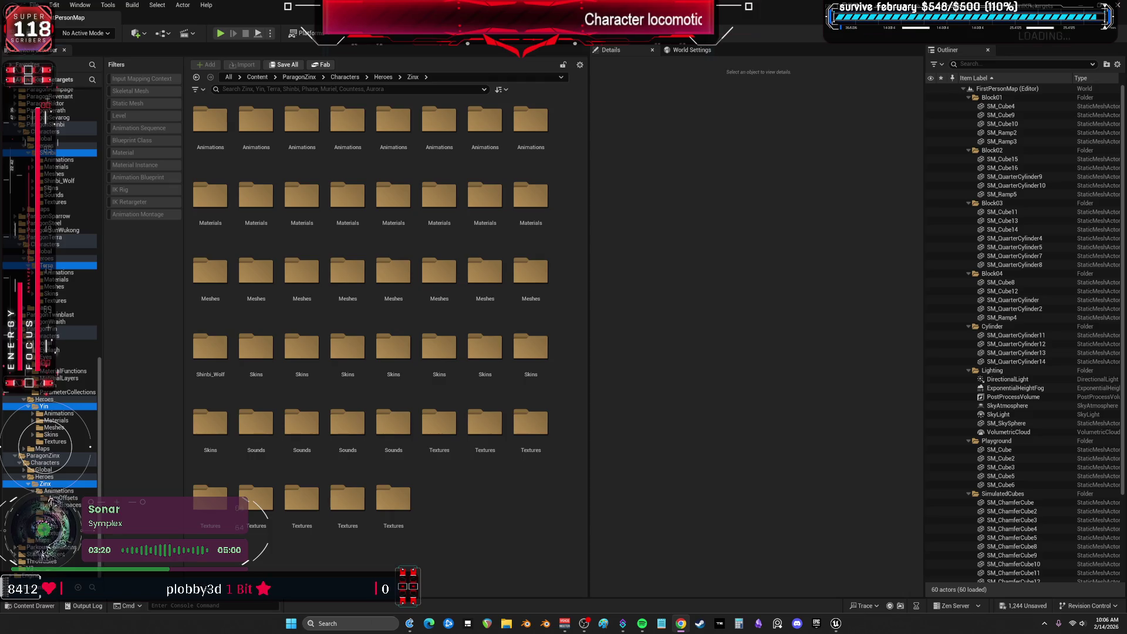
pyautogui.scroll(7, 53, 329)
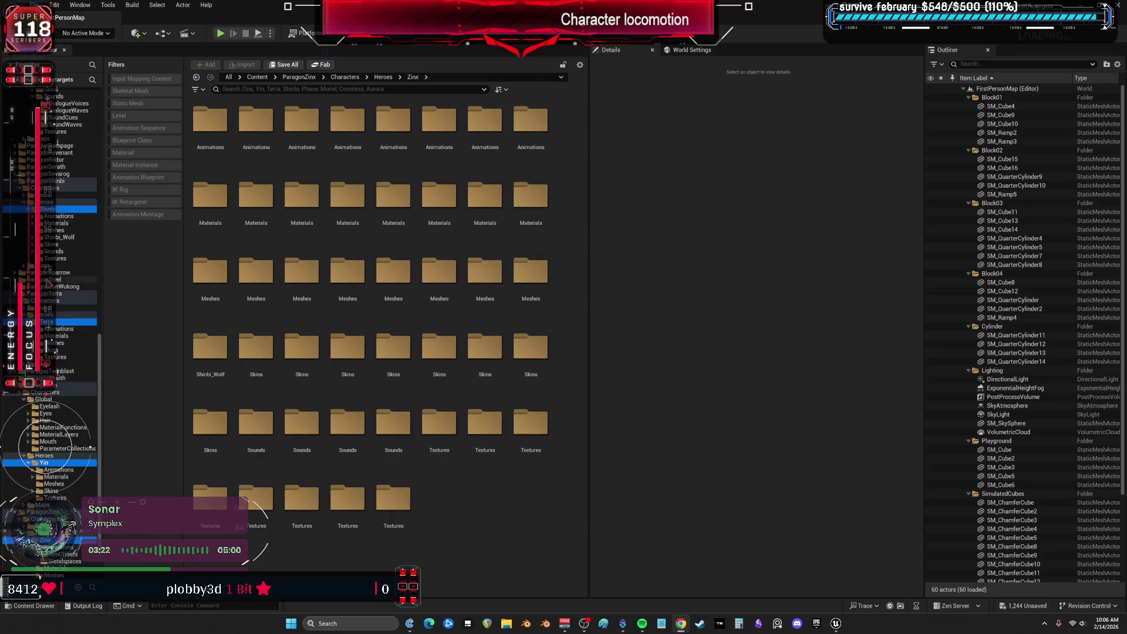
pyautogui.scroll(5, 57, 142)
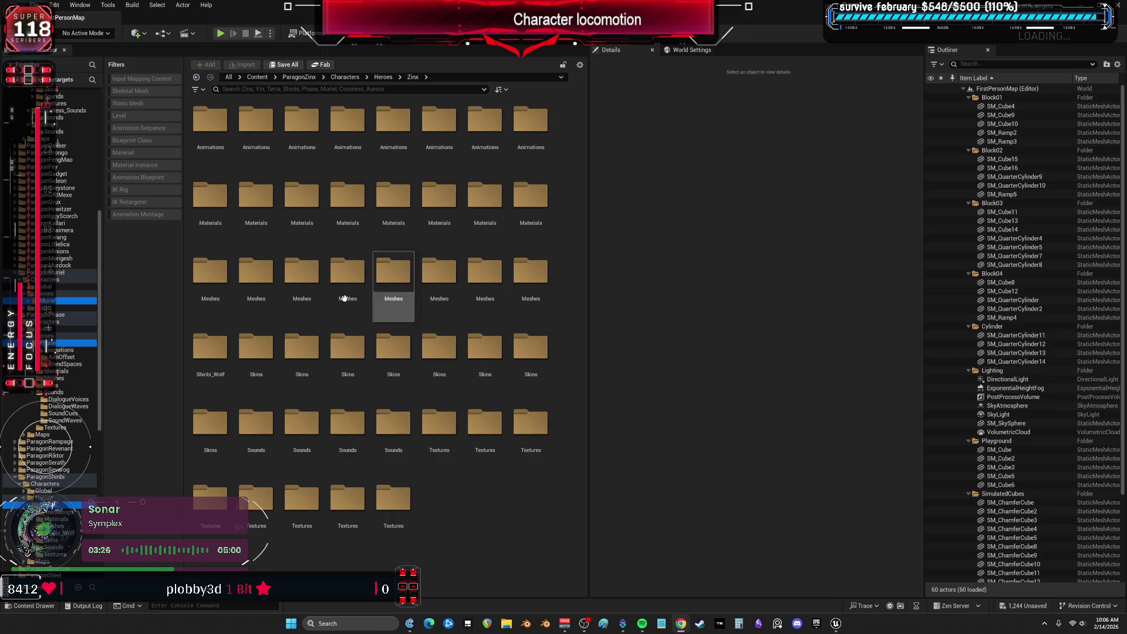
pyautogui.scroll(6, 57, 142)
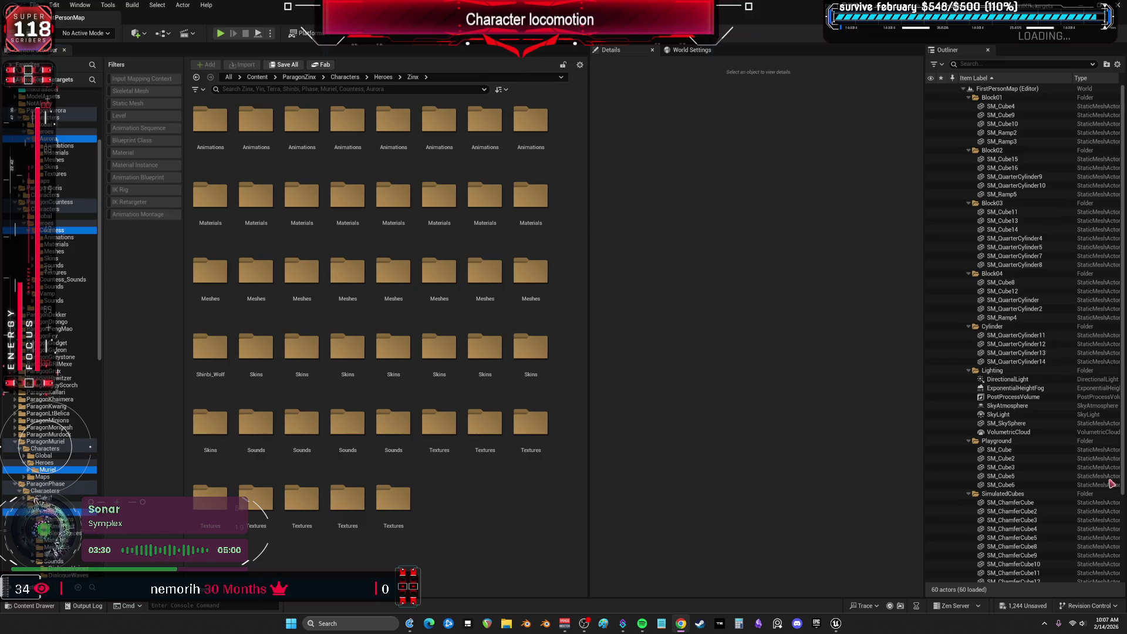
pyautogui.scroll(3, 56, 332)
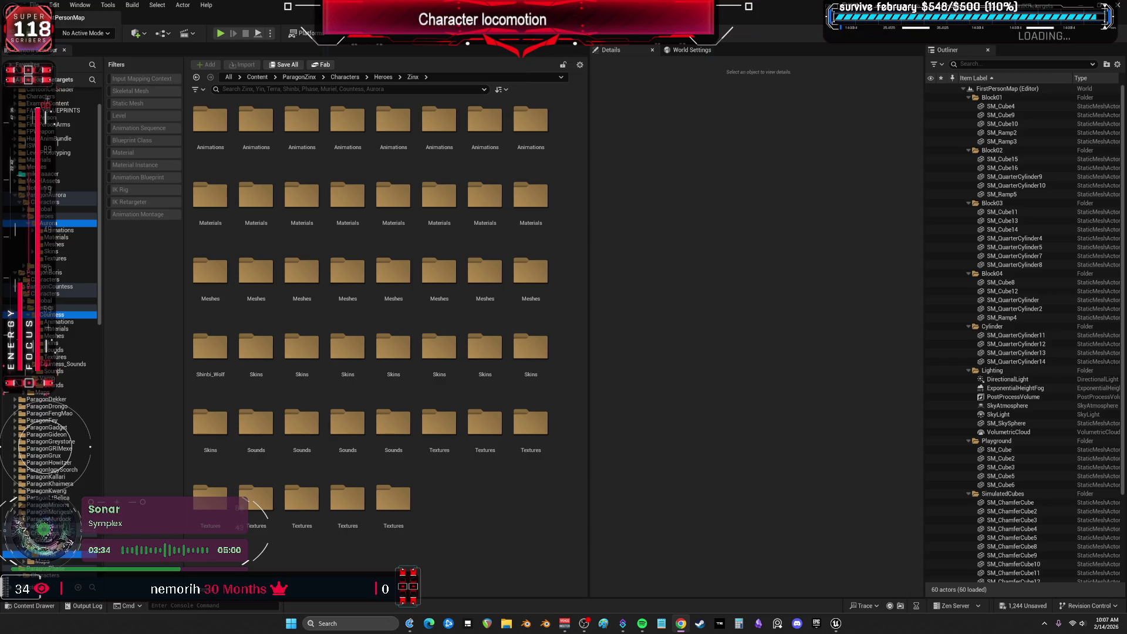
pyautogui.scroll(2, 59, 241)
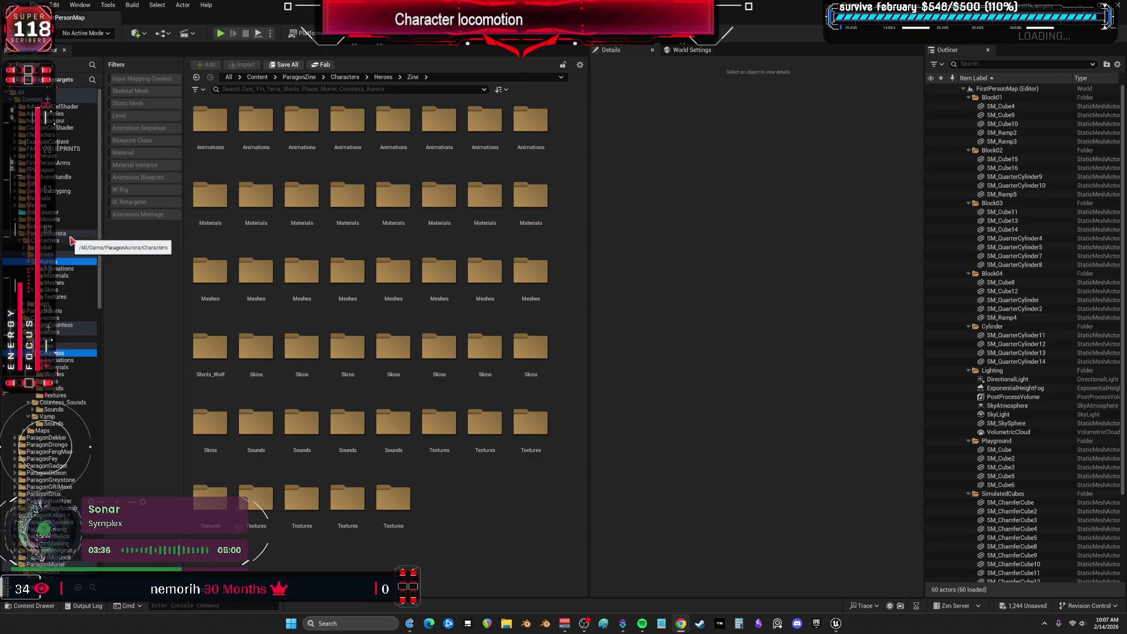
pyautogui.hotkey('ctrl', 'shift', 's')
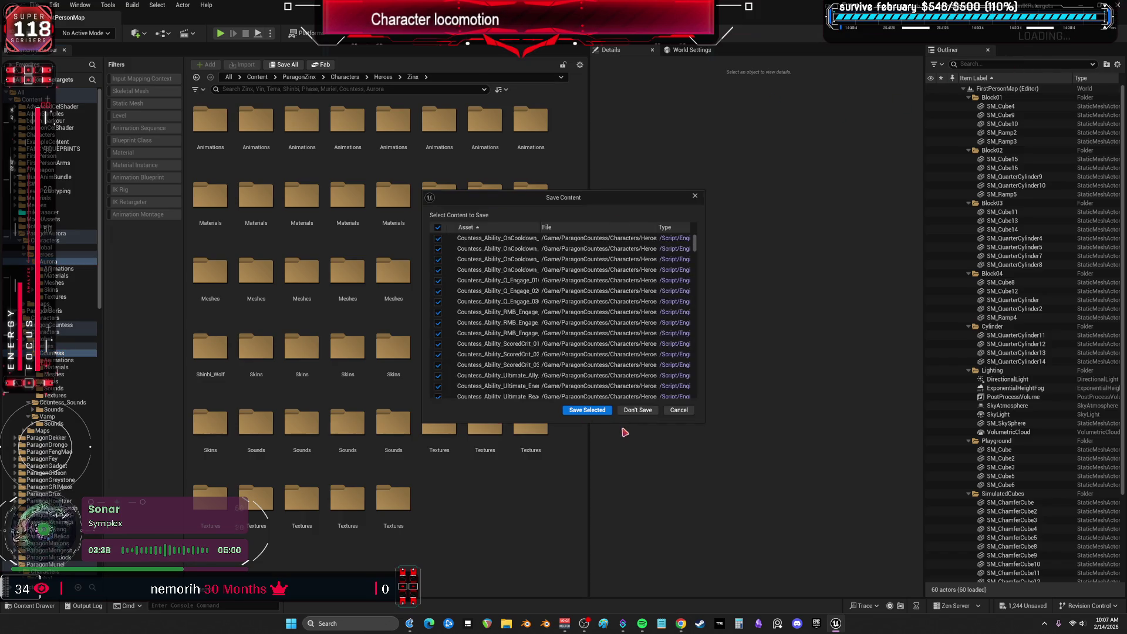
# Discard the Countess asset changes, launch AnimationIKRetargets from the Launcher Library, and return to the source editor
pyautogui.click(625, 412)
pyautogui.click(825, 624)
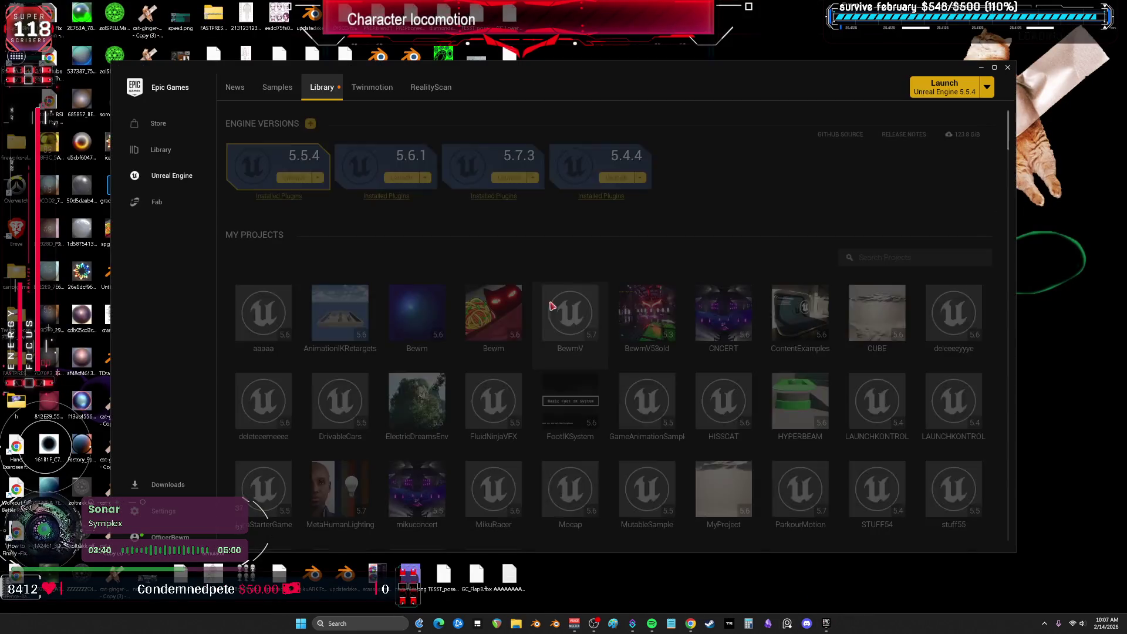
pyautogui.scroll(-1, 572, 416)
pyautogui.doubleClick(338, 279)
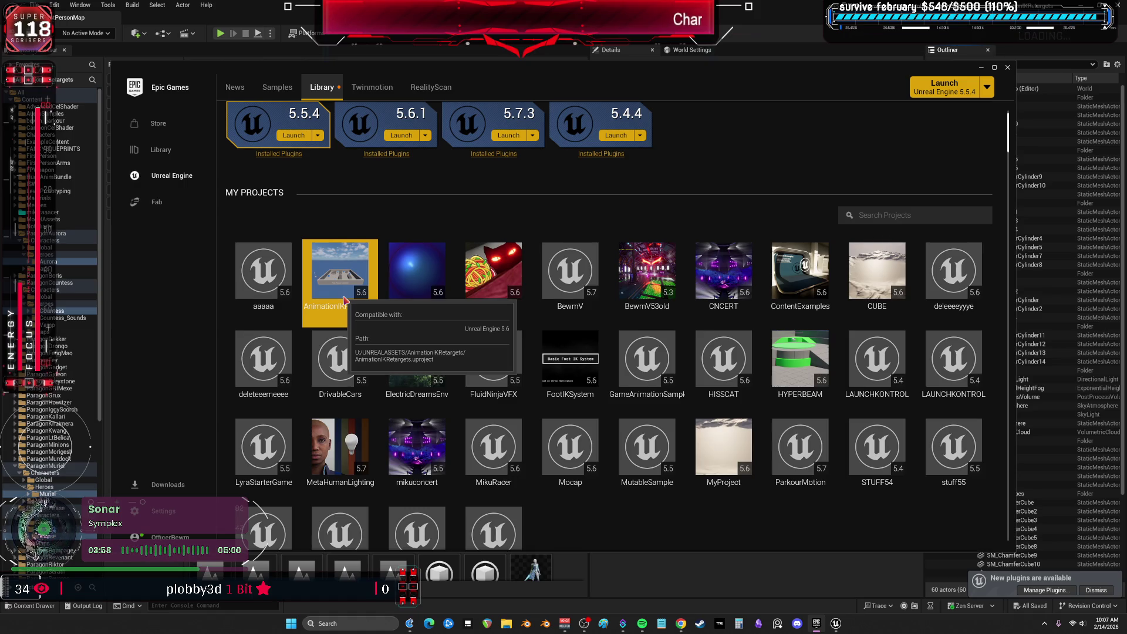
pyautogui.click(71, 259)
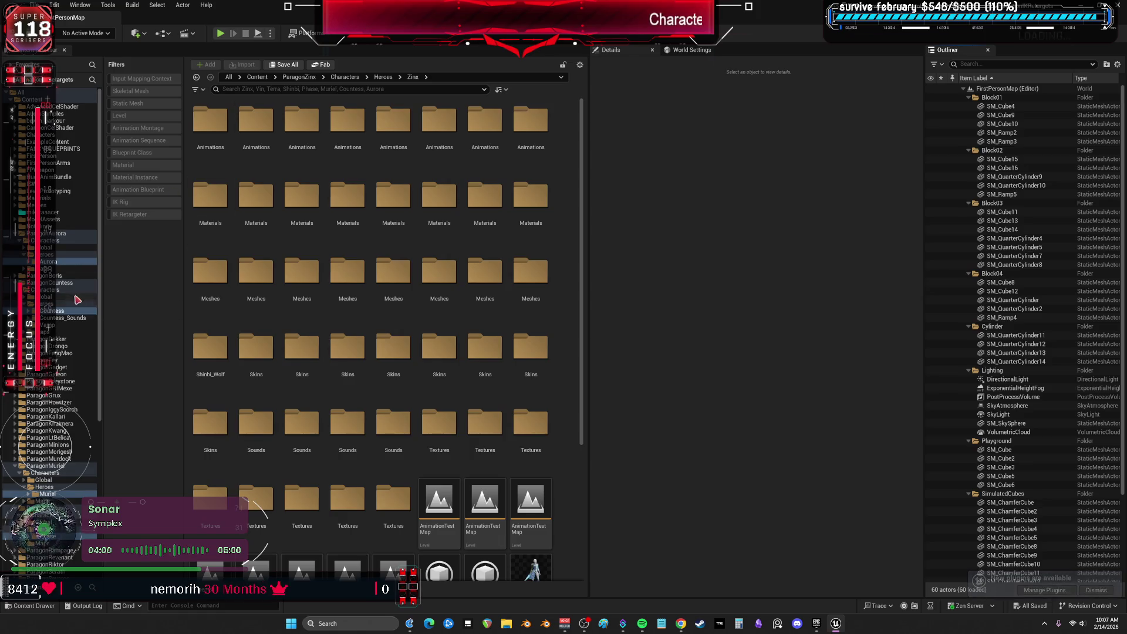
# Migrate the selected hero folders and enlarge the asset report window
pyautogui.rightClick(69, 268)
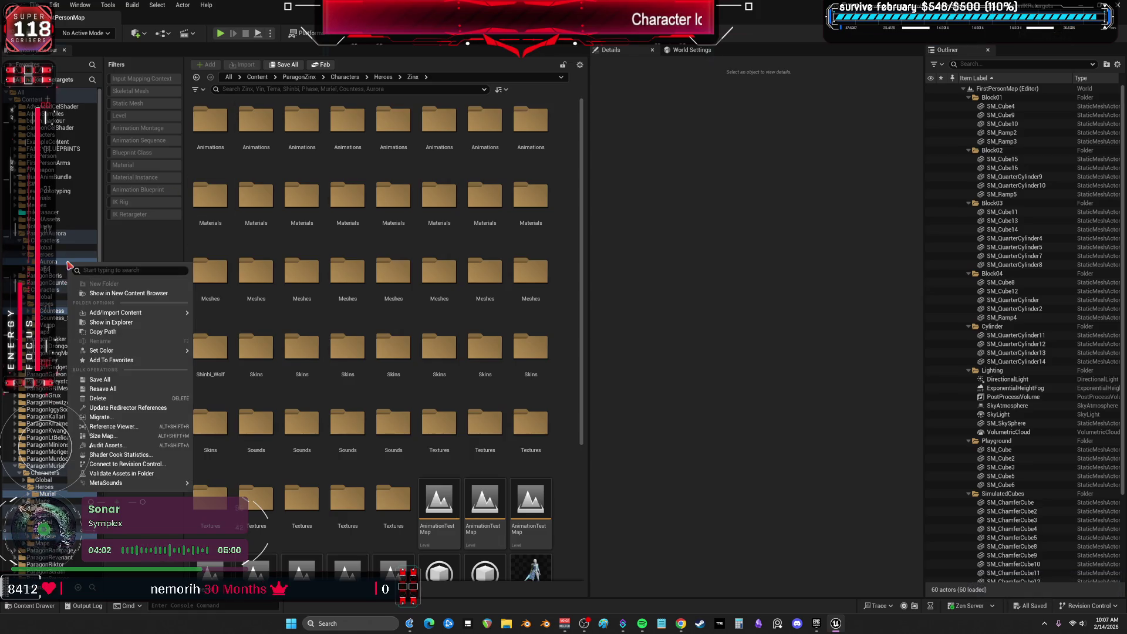
pyautogui.click(133, 420)
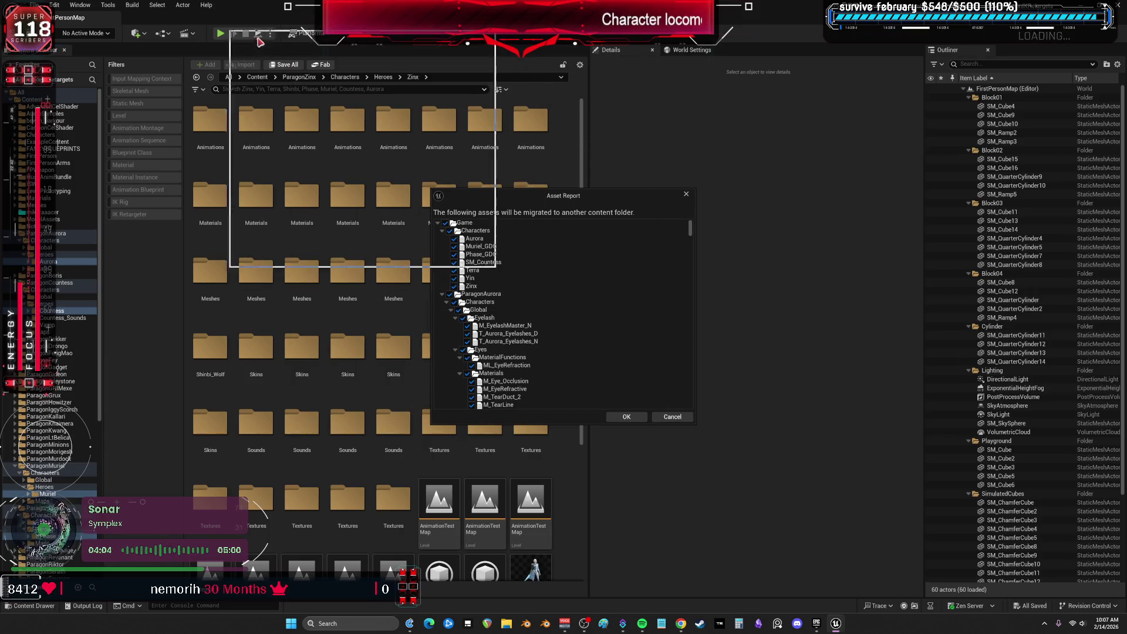
pyautogui.moveTo(529, 195); pyautogui.dragTo(284, 13)
pyautogui.moveTo(452, 244); pyautogui.dragTo(833, 599)
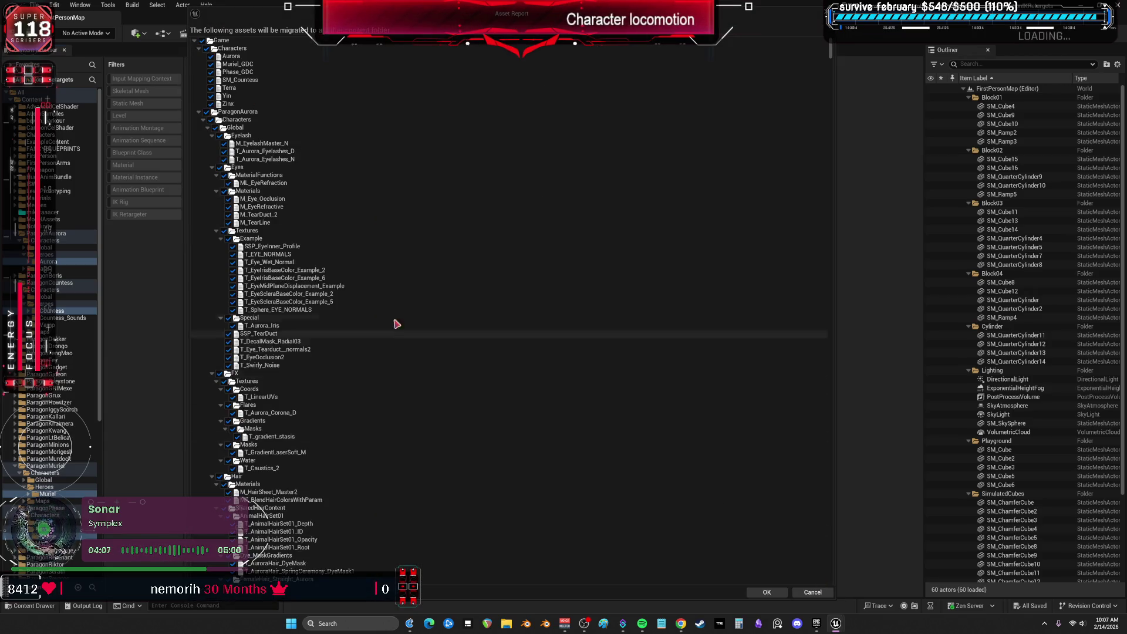
# Collapse the Aurora and Countess subfolders (Global, Animations, Materials, Skins, Sounds, Textures) in the report
pyautogui.click(208, 127)
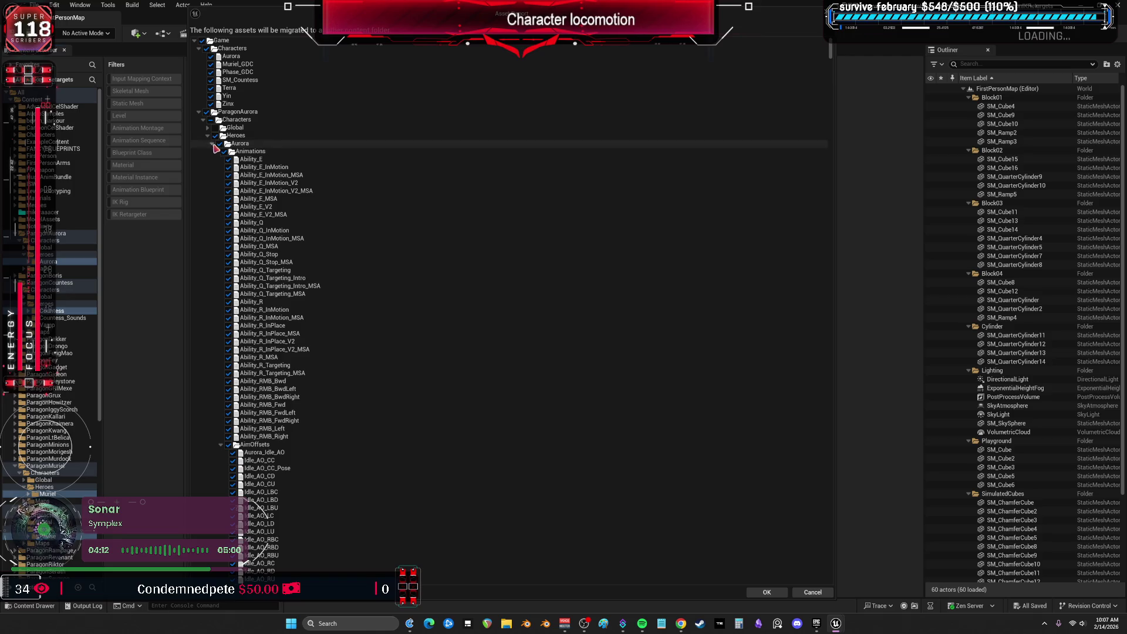
pyautogui.click(211, 144)
pyautogui.click(211, 143)
pyautogui.click(216, 151)
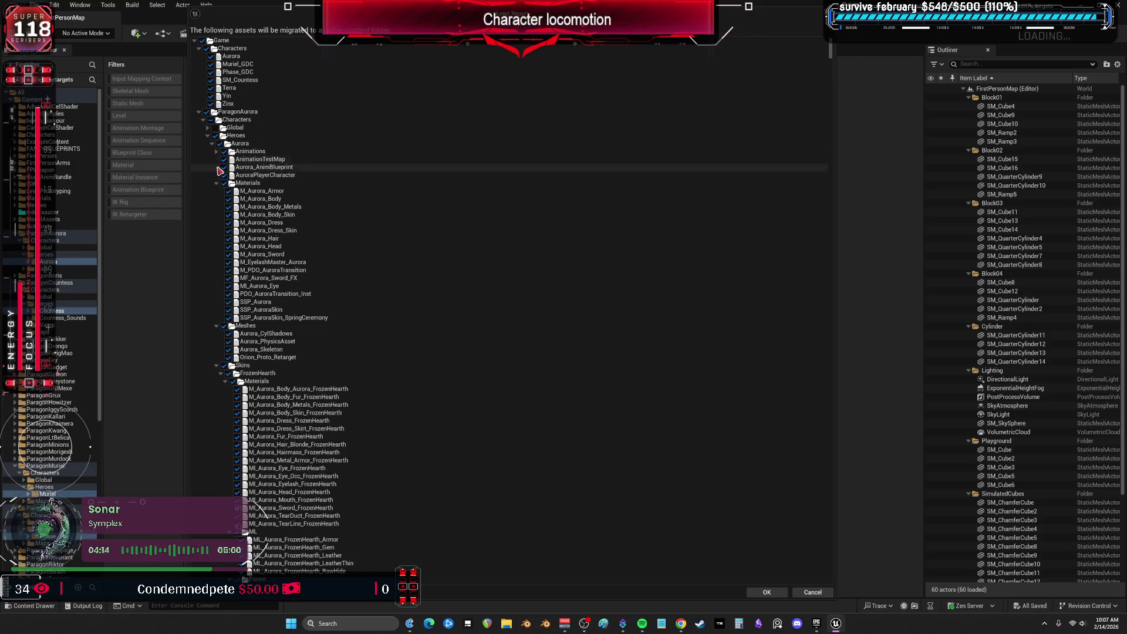
pyautogui.click(216, 183)
pyautogui.click(216, 230)
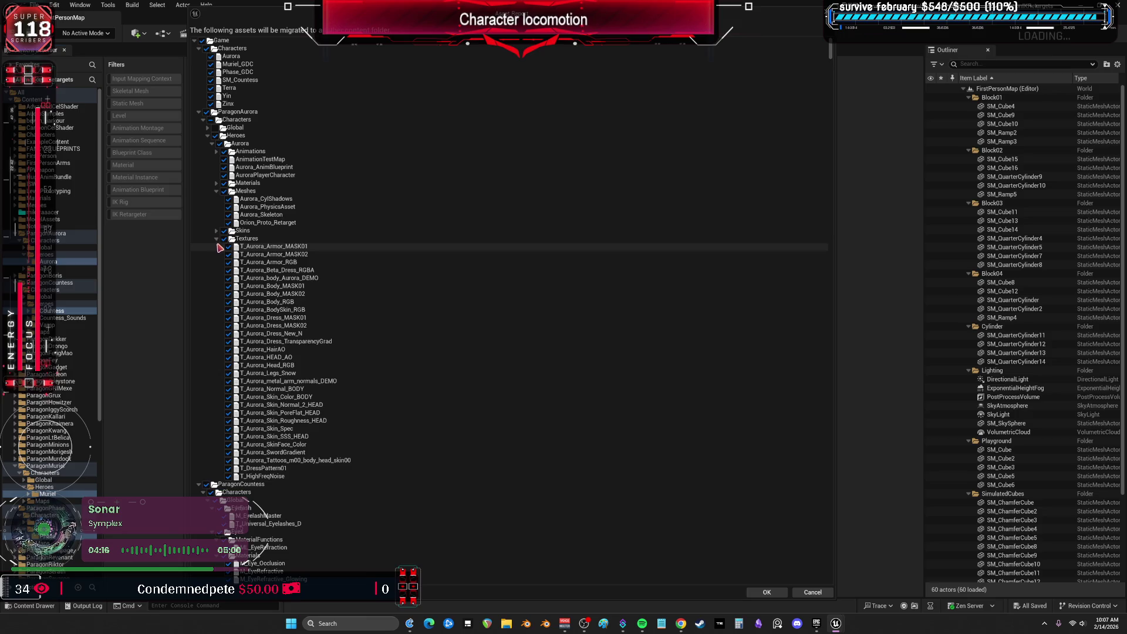
pyautogui.click(216, 238)
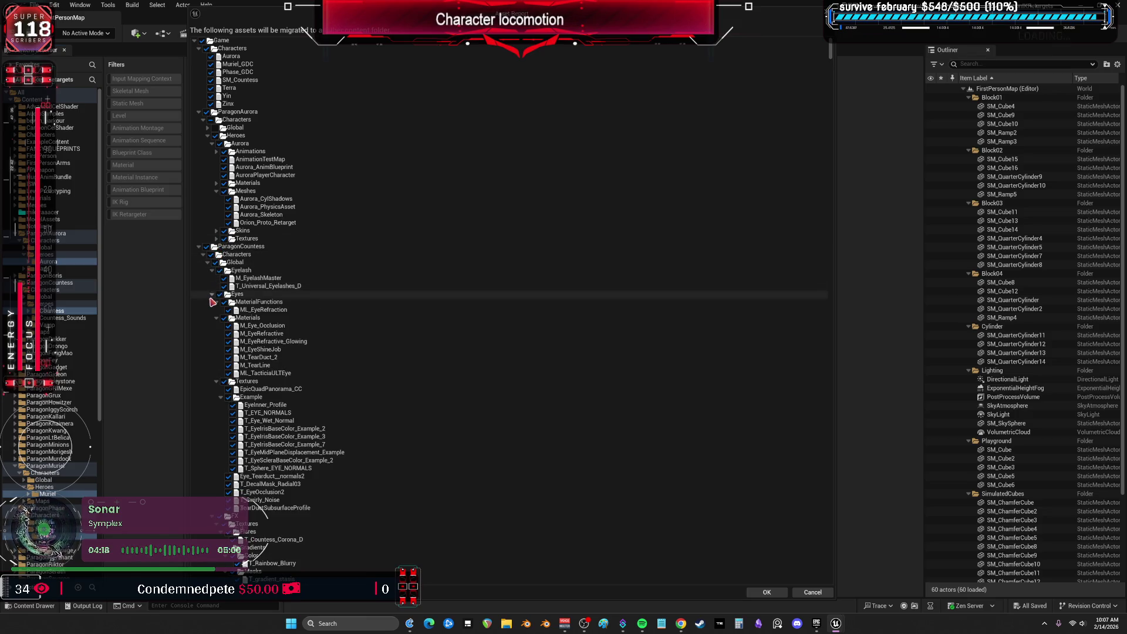
pyautogui.click(209, 262)
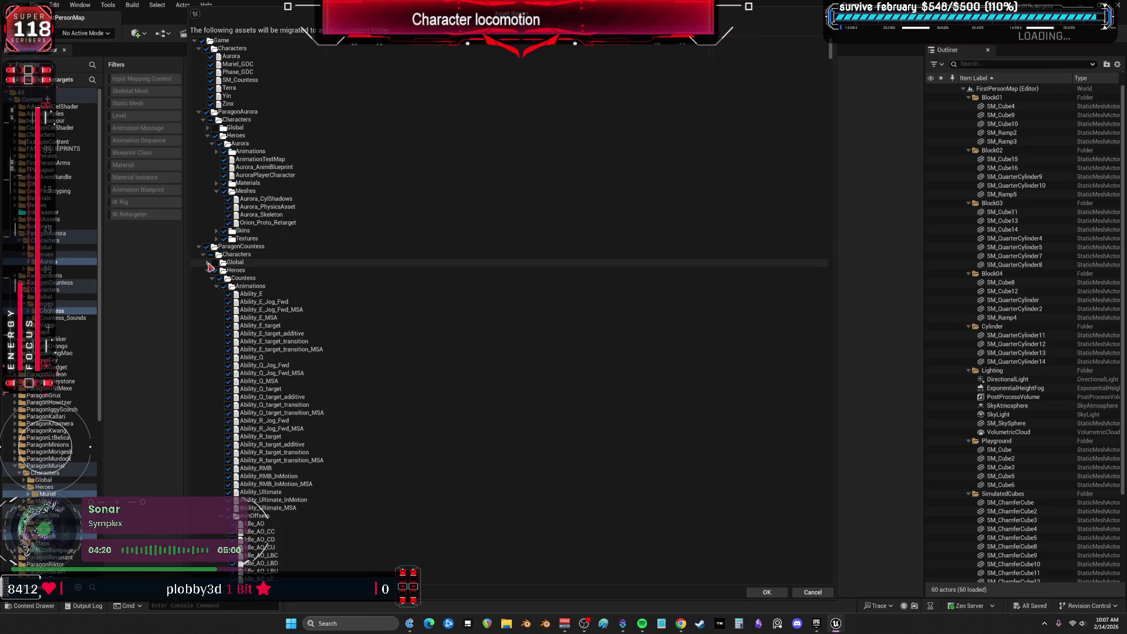
pyautogui.click(215, 286)
pyautogui.click(216, 325)
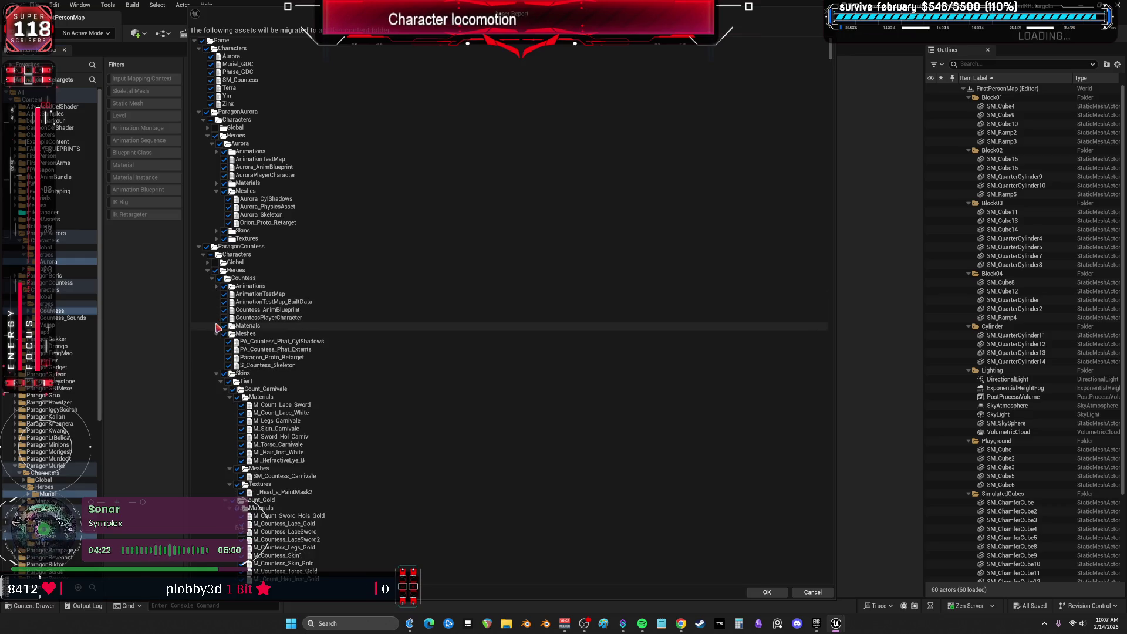
pyautogui.click(216, 333)
pyautogui.click(216, 341)
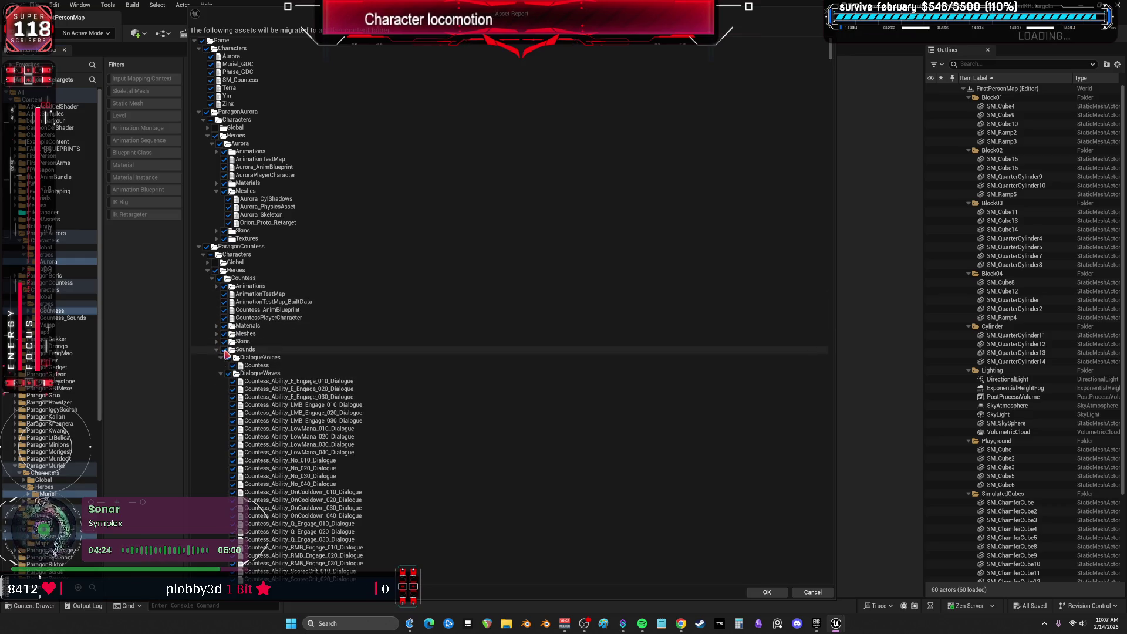
pyautogui.click(216, 350)
pyautogui.click(216, 357)
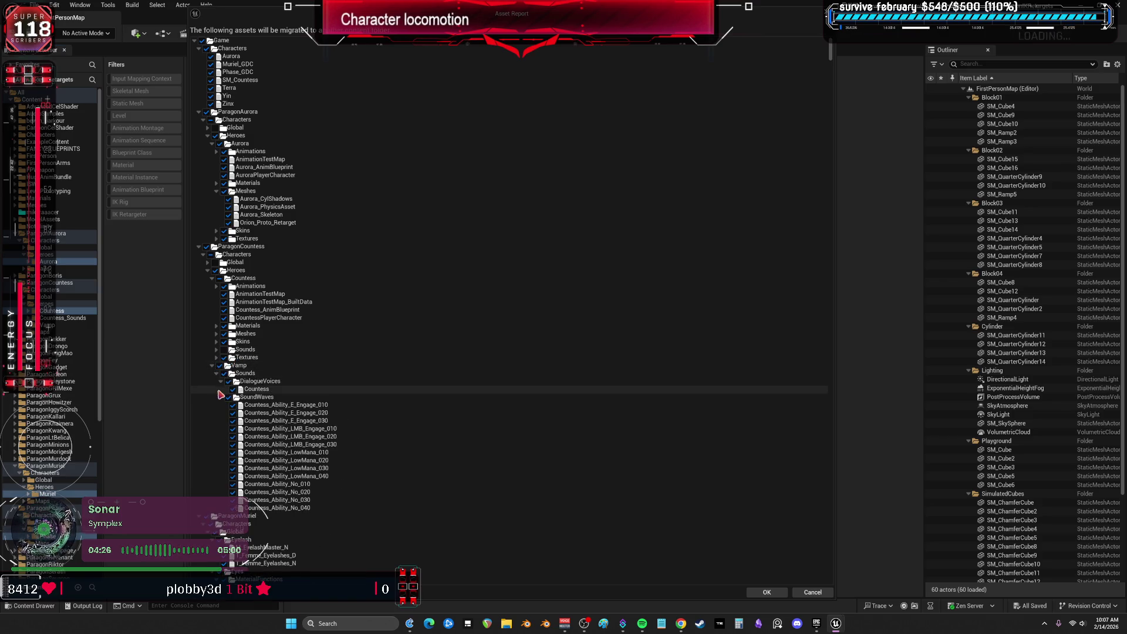
pyautogui.click(212, 365)
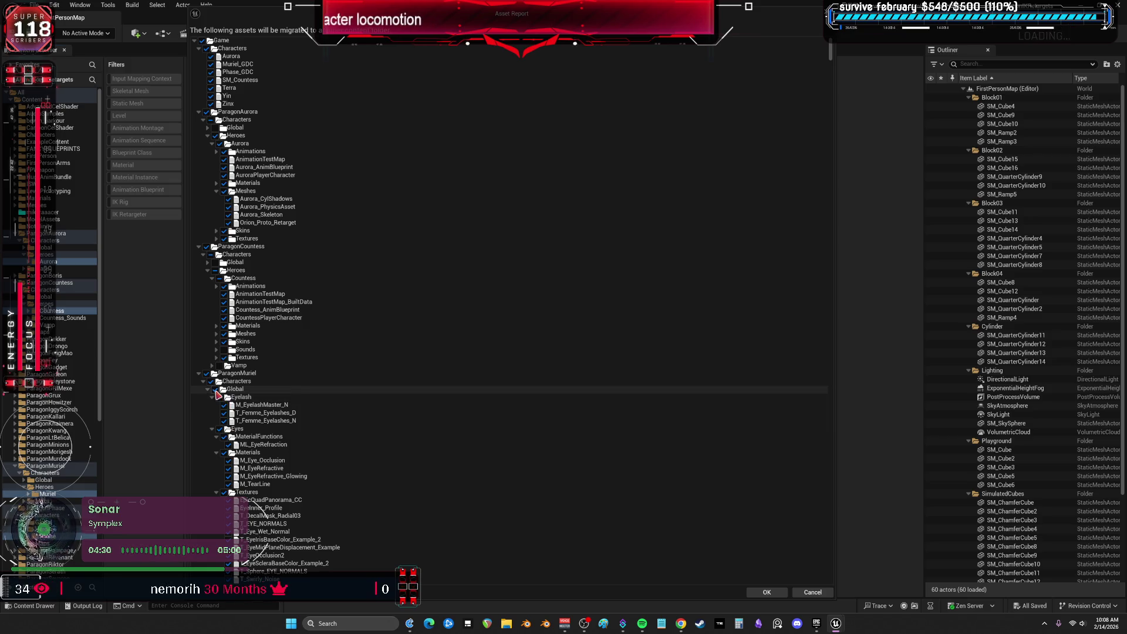
# Collapse Muriel's folders and inspect Phase's Animations, Meshes, Sounds and Textures folders
pyautogui.click(207, 388)
pyautogui.click(213, 405)
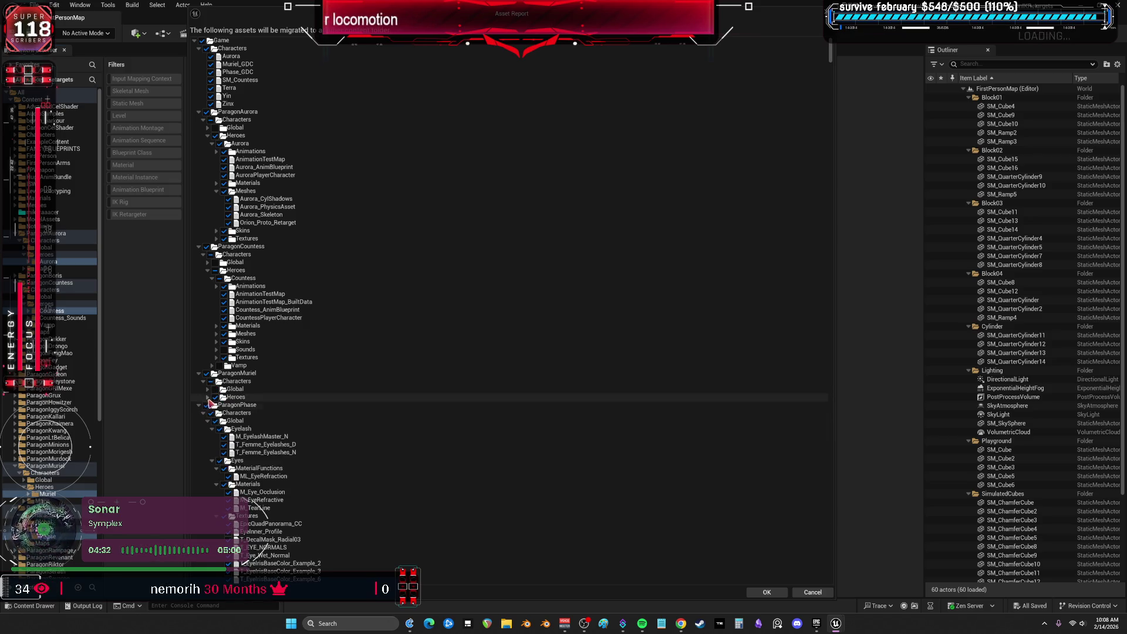
pyautogui.click(213, 405)
pyautogui.click(213, 405)
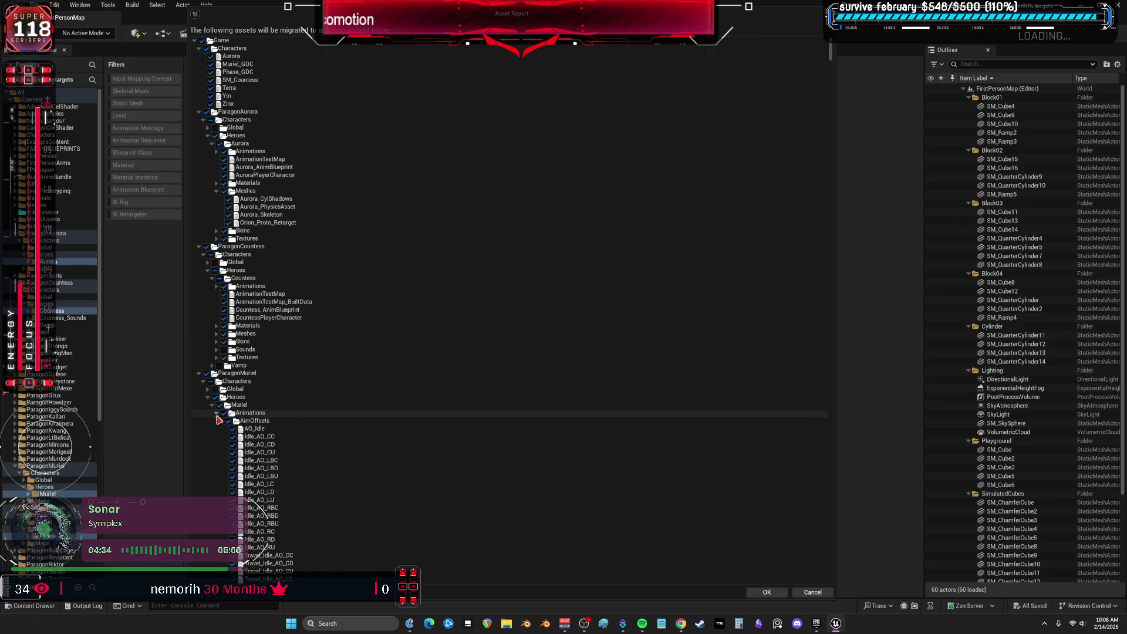
pyautogui.click(213, 405)
pyautogui.click(221, 421)
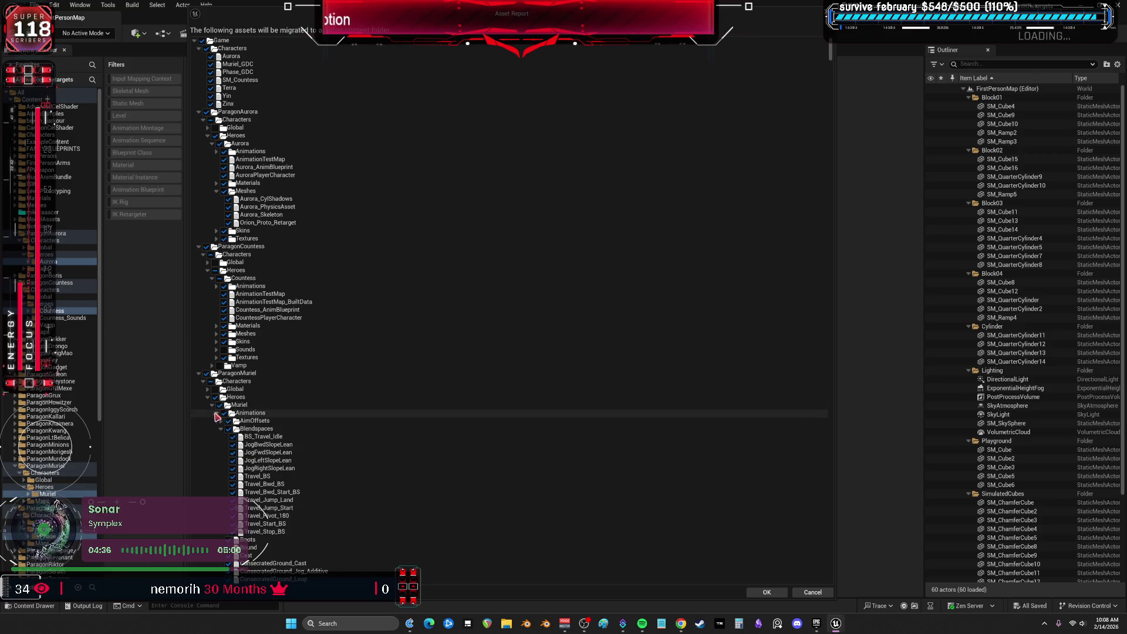
pyautogui.click(216, 405)
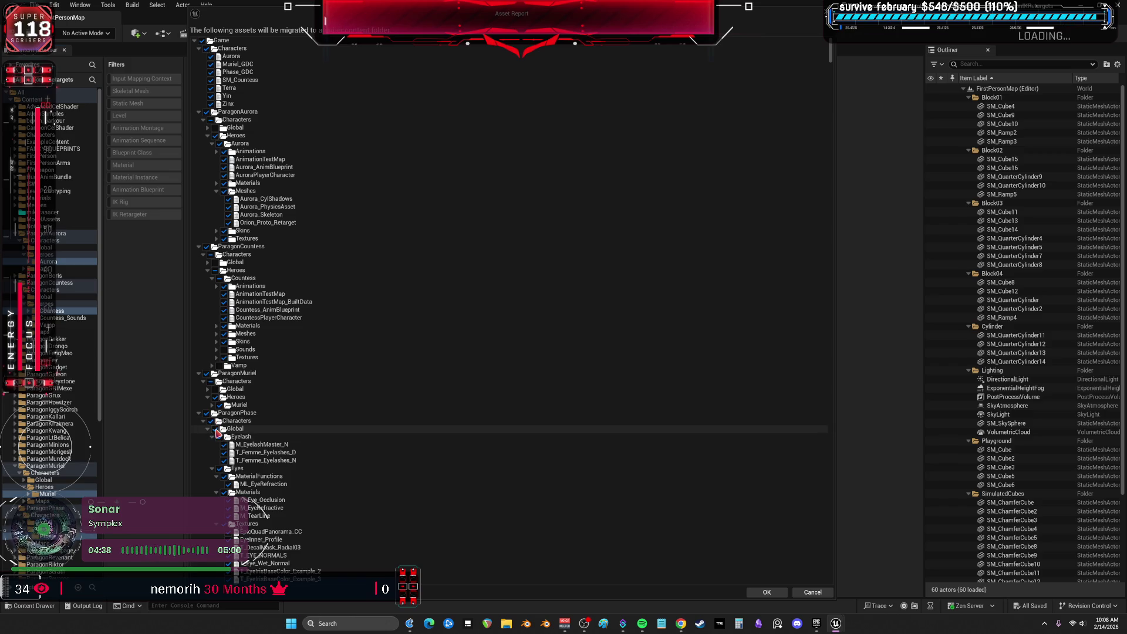
pyautogui.click(207, 429)
pyautogui.click(209, 437)
pyautogui.click(208, 436)
pyautogui.click(211, 444)
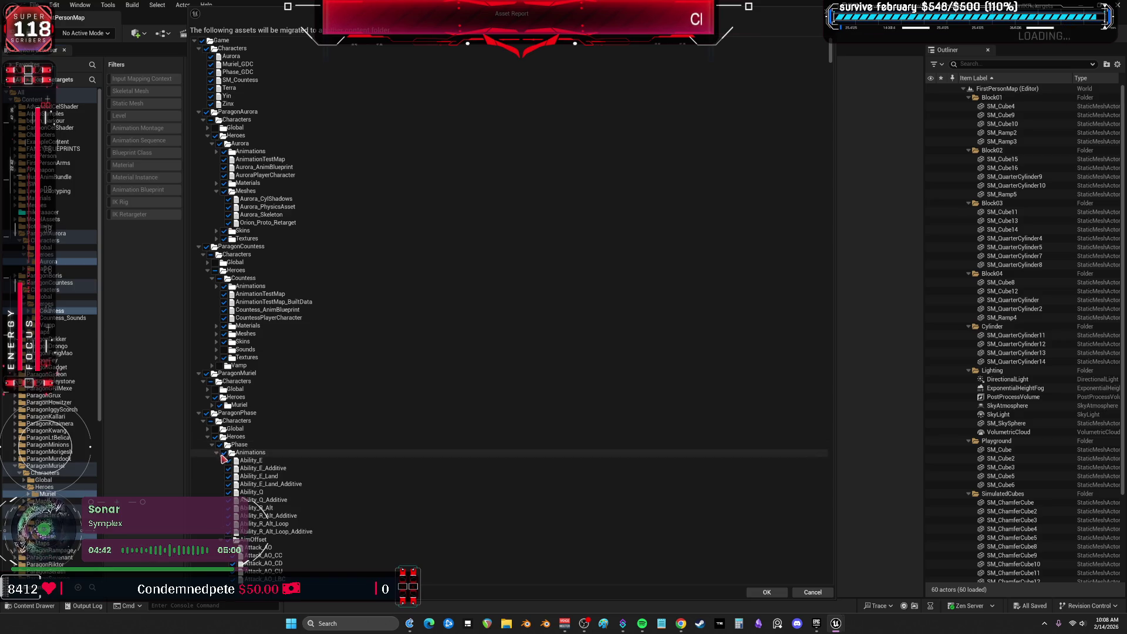
pyautogui.click(216, 452)
pyautogui.click(216, 475)
pyautogui.click(217, 476)
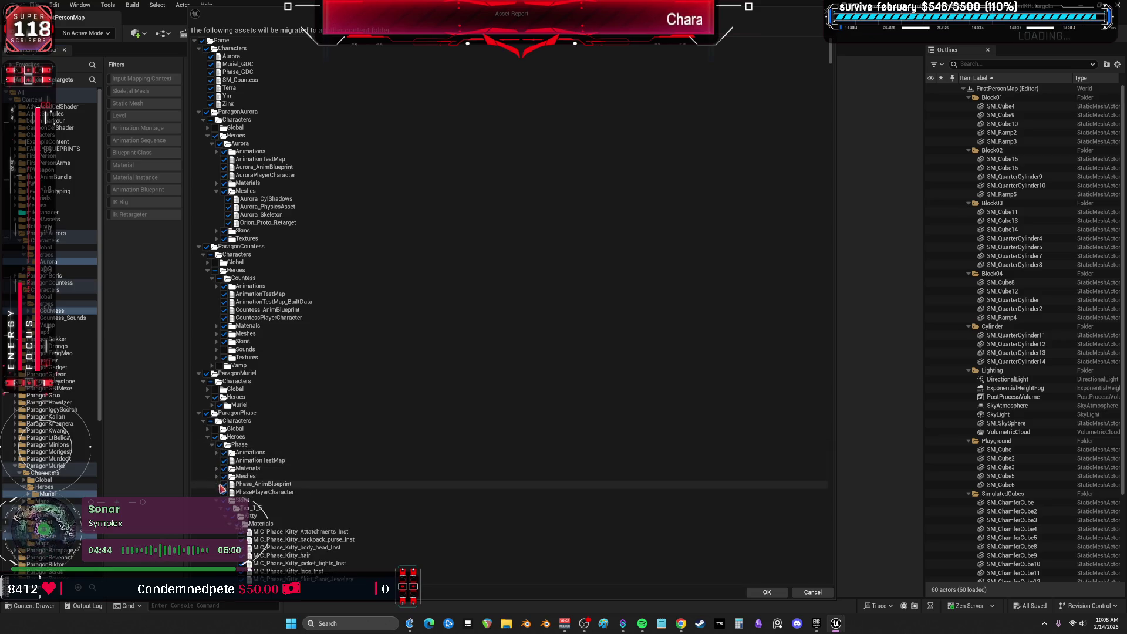
pyautogui.click(217, 508)
pyautogui.click(216, 507)
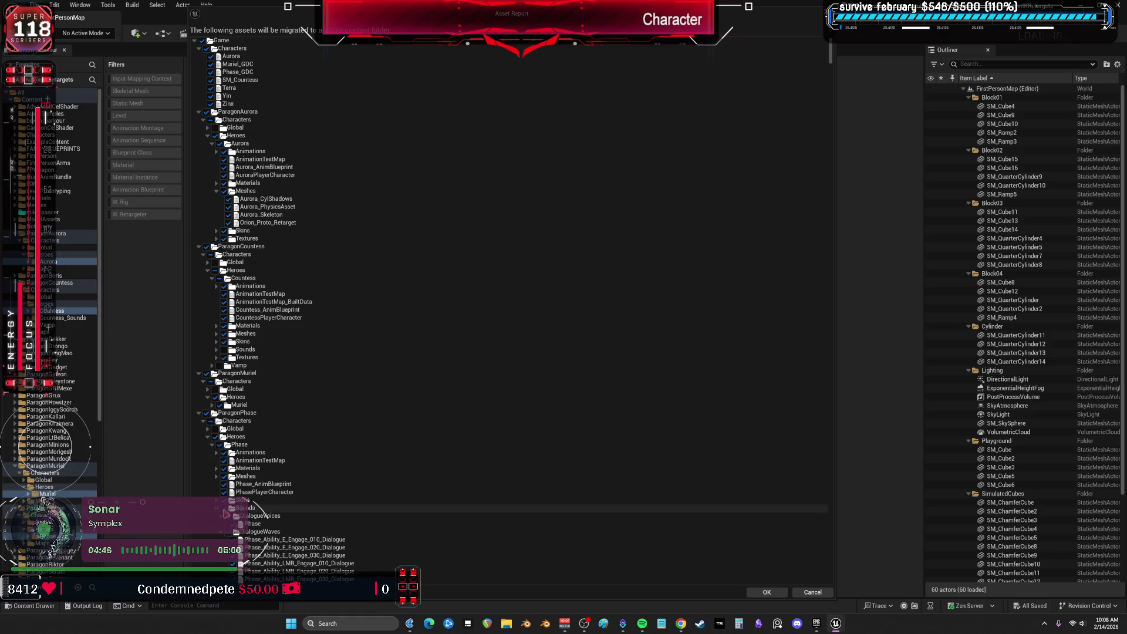
pyautogui.click(217, 515)
# Inspect the Countess Sounds folder's DialogueVoices, DialogueWaves and SoundCues entries
pyautogui.scroll(-3, 235, 484)
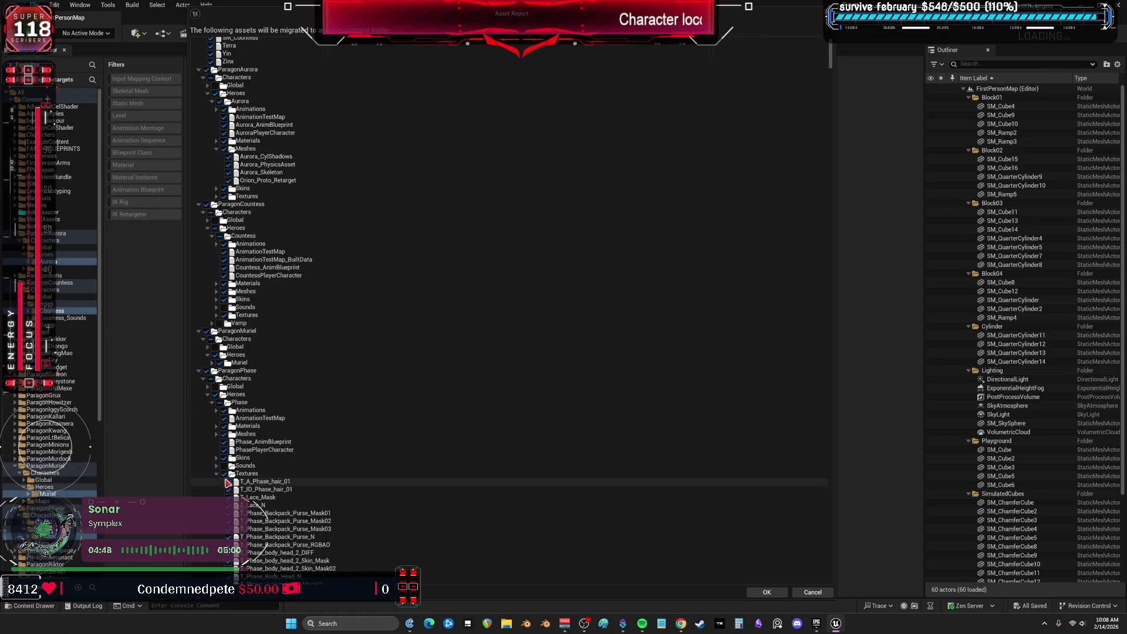
pyautogui.scroll(3, 276, 211)
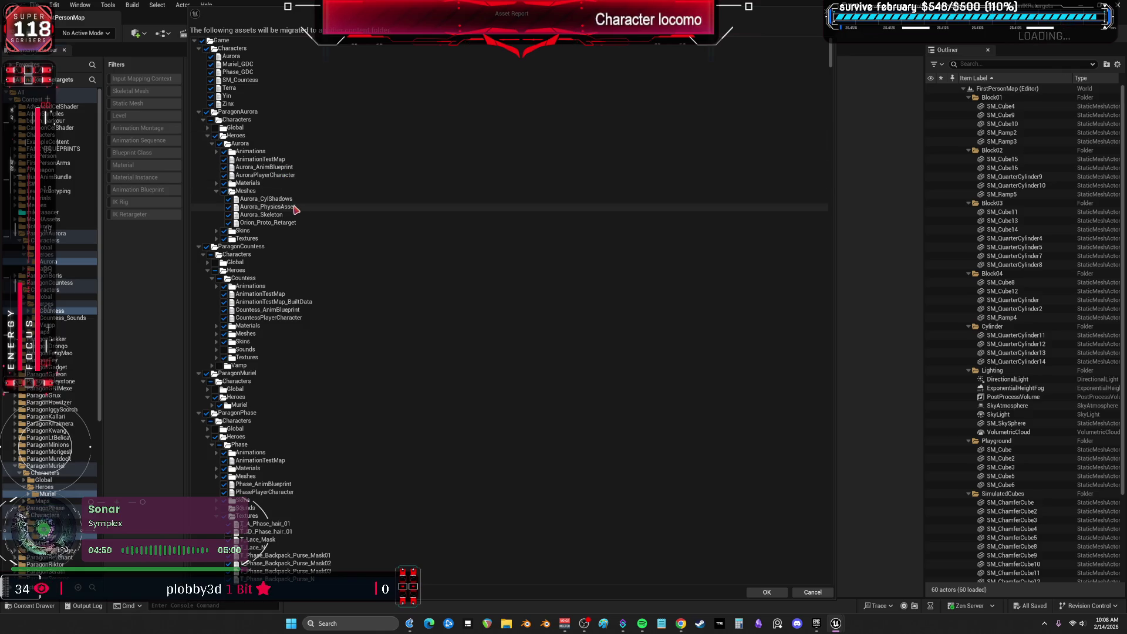
pyautogui.scroll(-8, 337, 392)
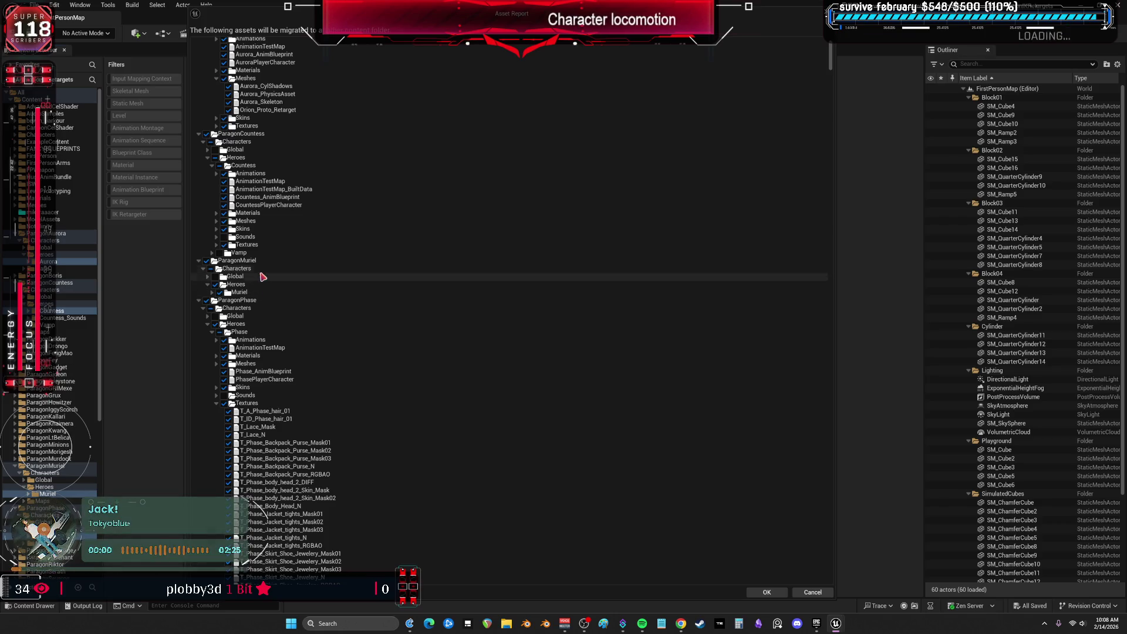
pyautogui.click(217, 237)
pyautogui.click(221, 244)
pyautogui.click(221, 252)
pyautogui.click(221, 260)
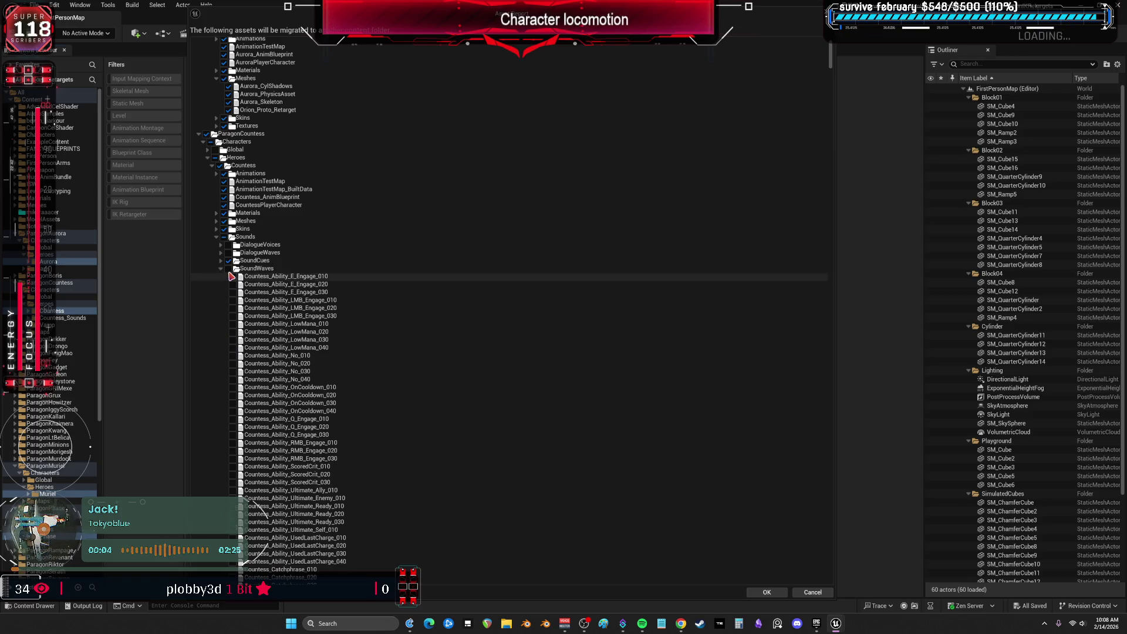
pyautogui.click(220, 260)
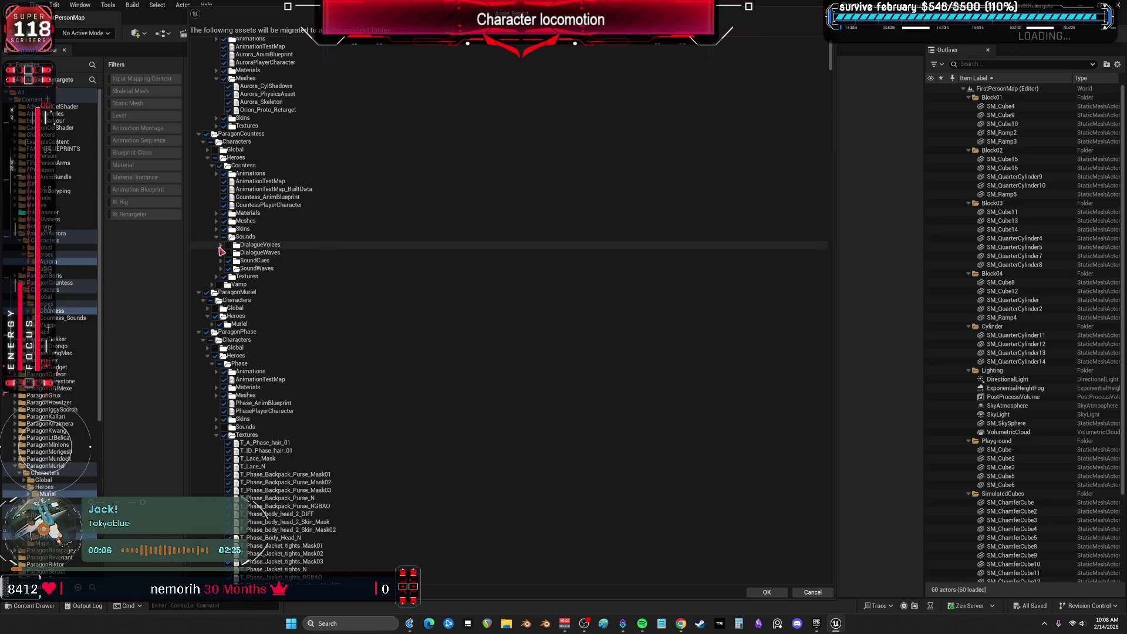
pyautogui.scroll(3, 329, 257)
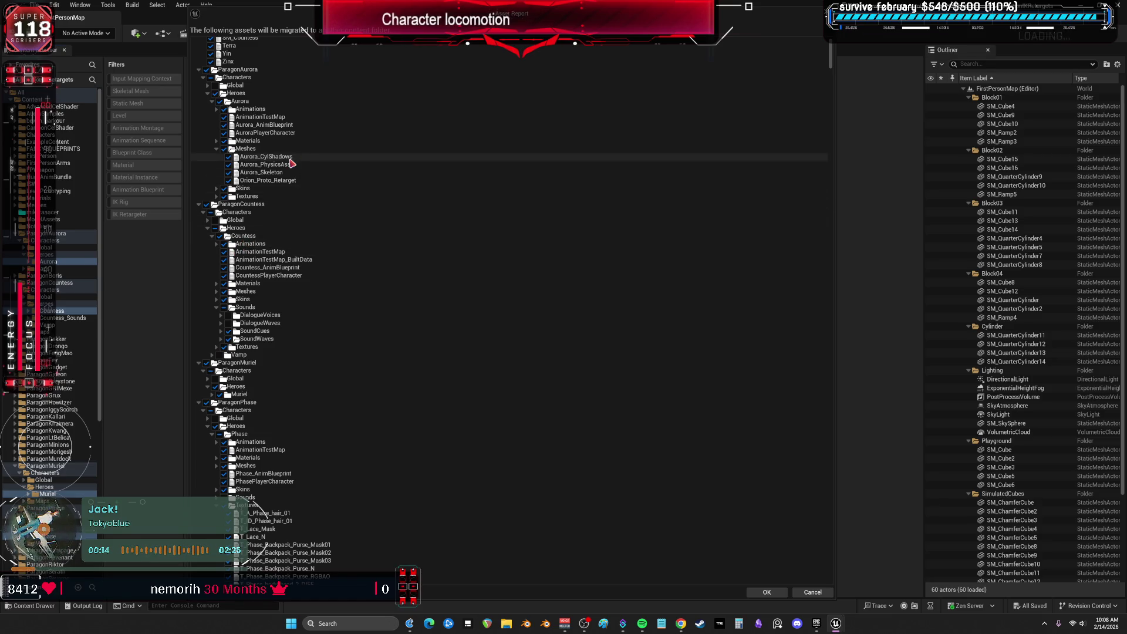
# Uncheck Shinbi's DialogueWaves in the migration list
pyautogui.scroll(-5, 264, 264)
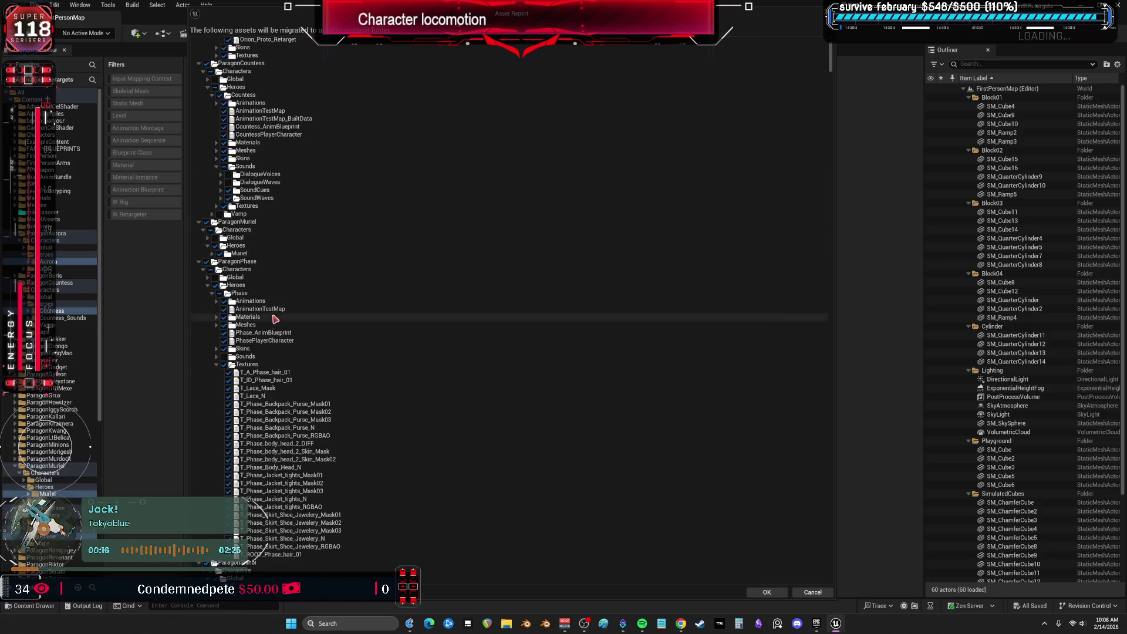
pyautogui.scroll(-12, 231, 299)
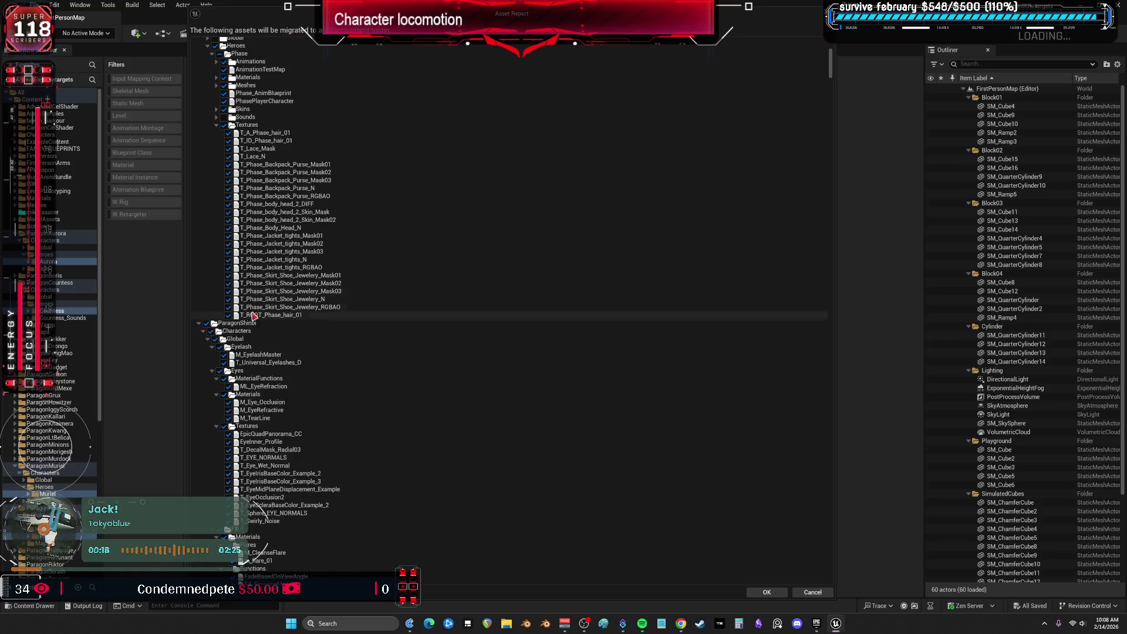
pyautogui.scroll(-4, 250, 297)
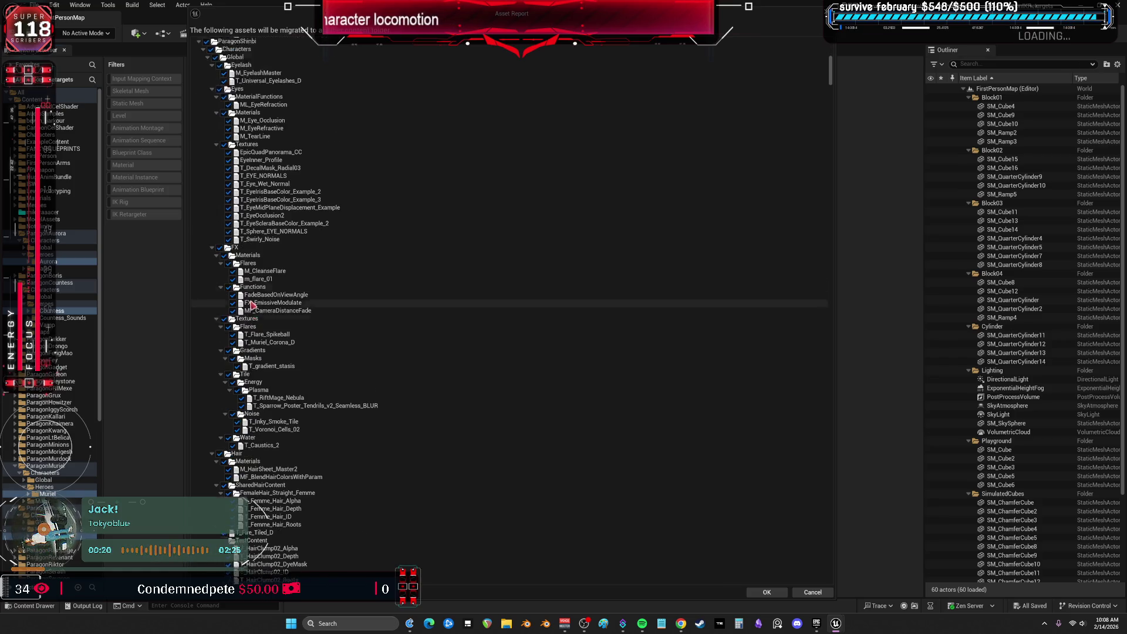
pyautogui.scroll(-12, 249, 297)
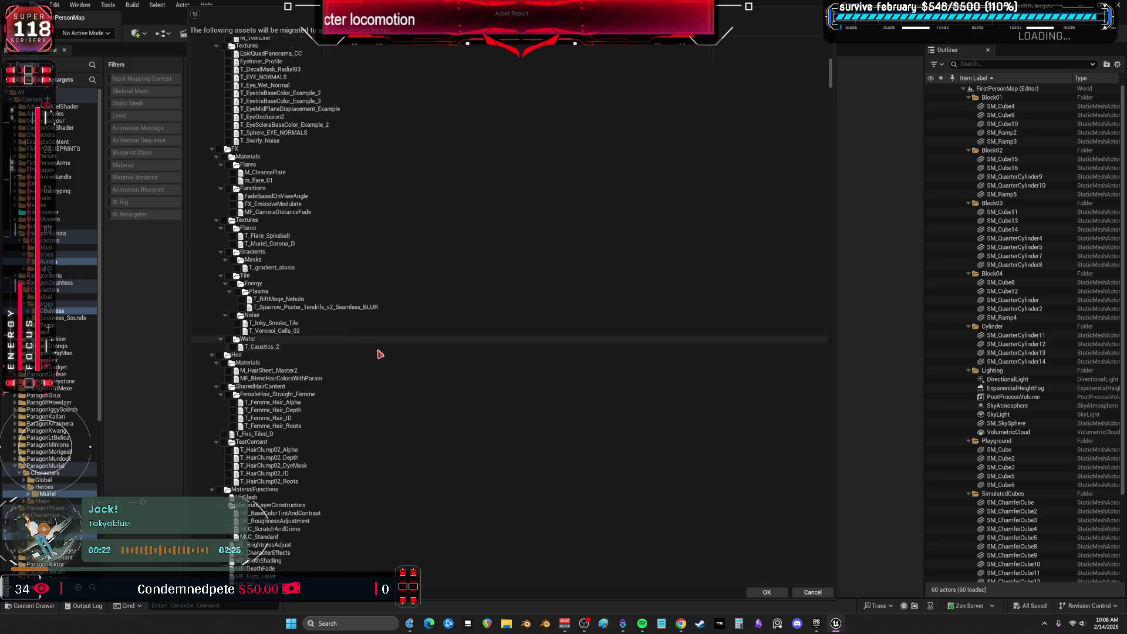
pyautogui.scroll(-20, 374, 347)
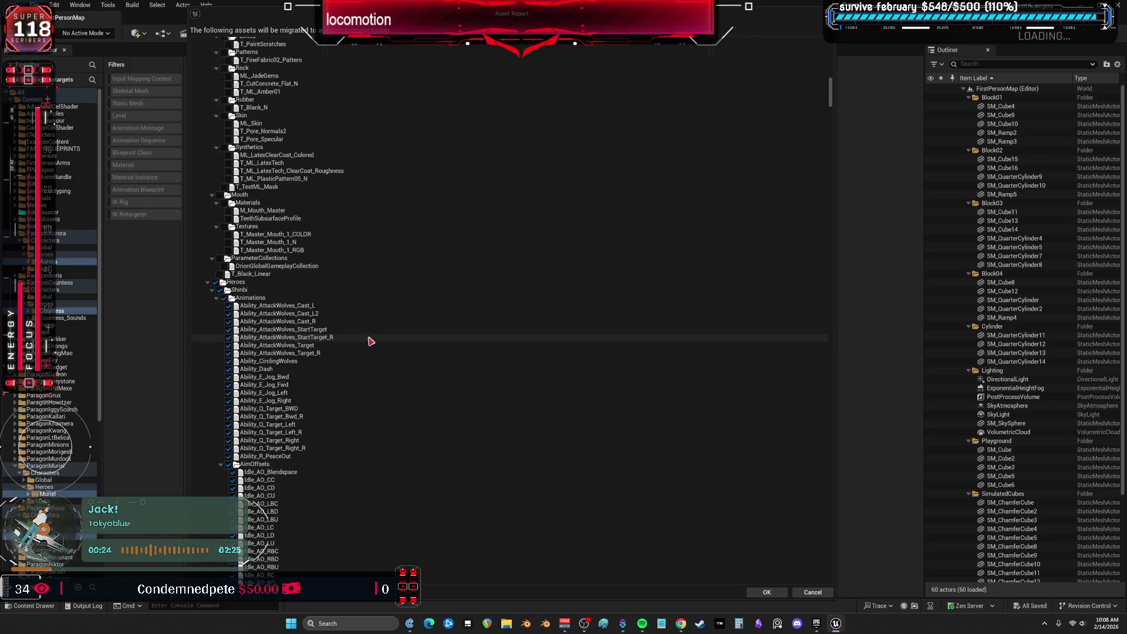
pyautogui.scroll(-9, 368, 348)
pyautogui.scroll(-17, 361, 338)
pyautogui.scroll(-6, 352, 342)
pyautogui.scroll(-15, 348, 331)
pyautogui.click(230, 221)
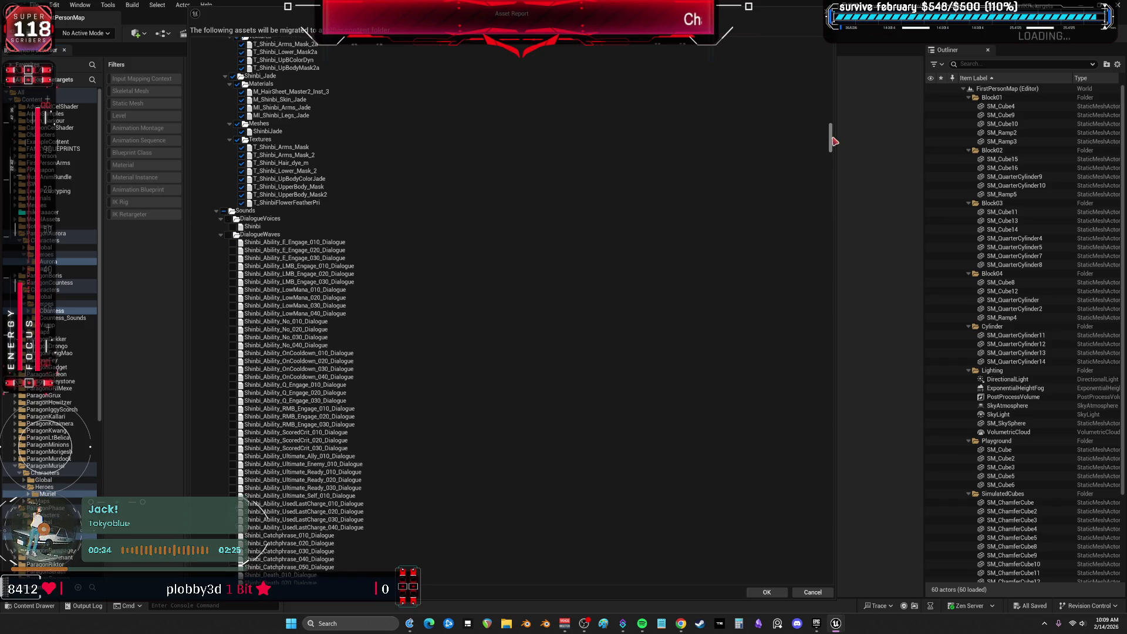
pyautogui.moveTo(833, 142); pyautogui.dragTo(828, 166)
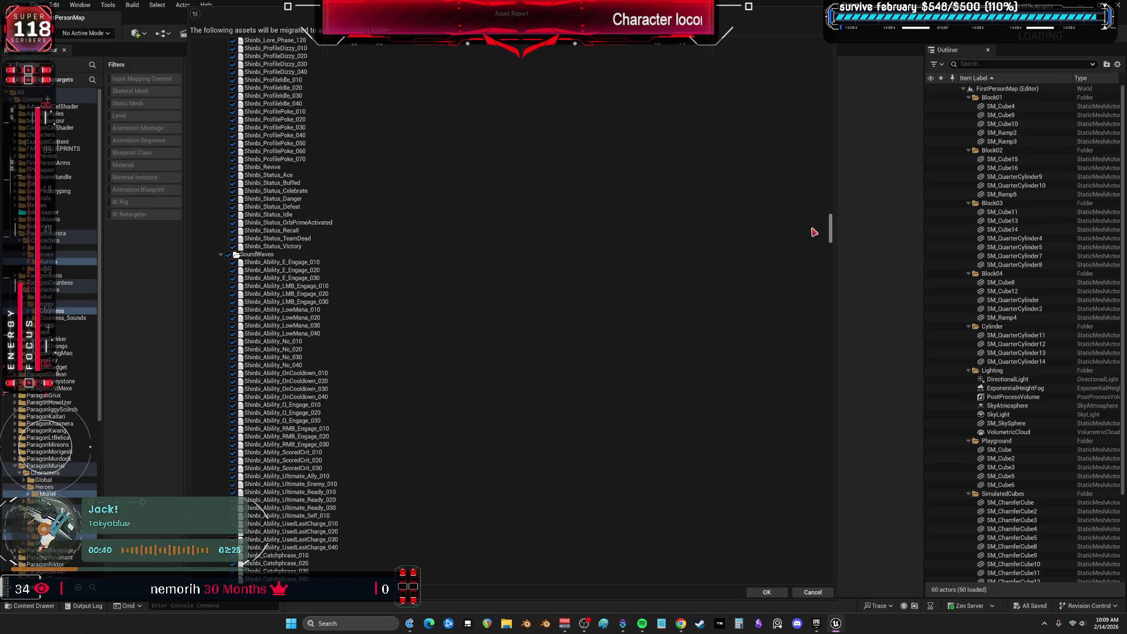
pyautogui.moveTo(809, 195); pyautogui.dragTo(805, 236)
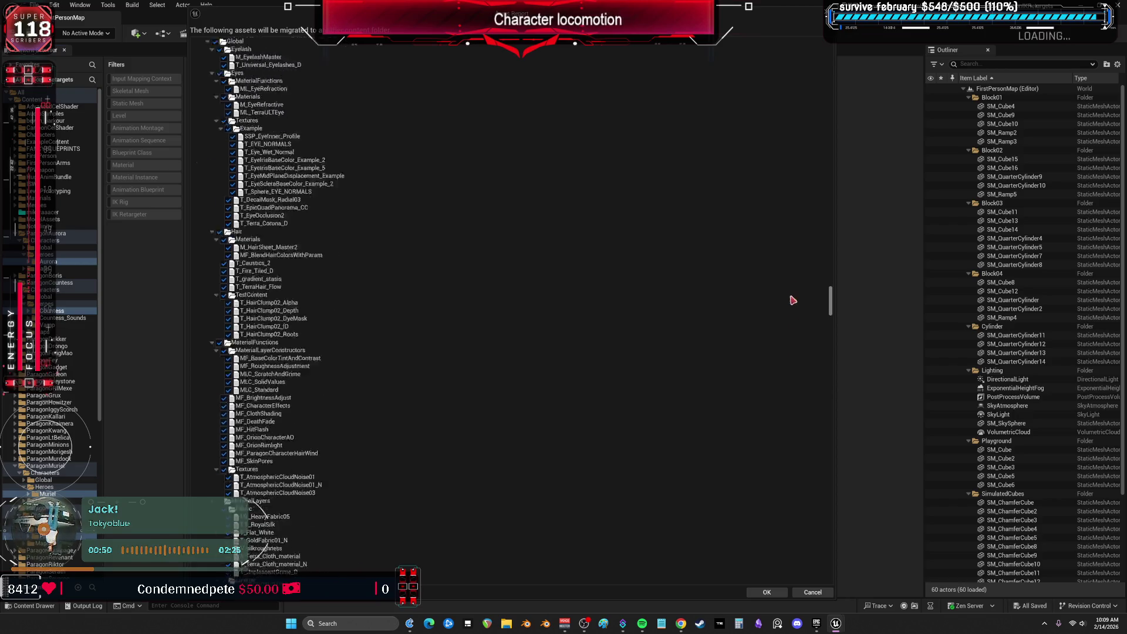
# Uncheck the ParagonTerra and ParagonYin Global folders
pyautogui.scroll(15, 780, 215)
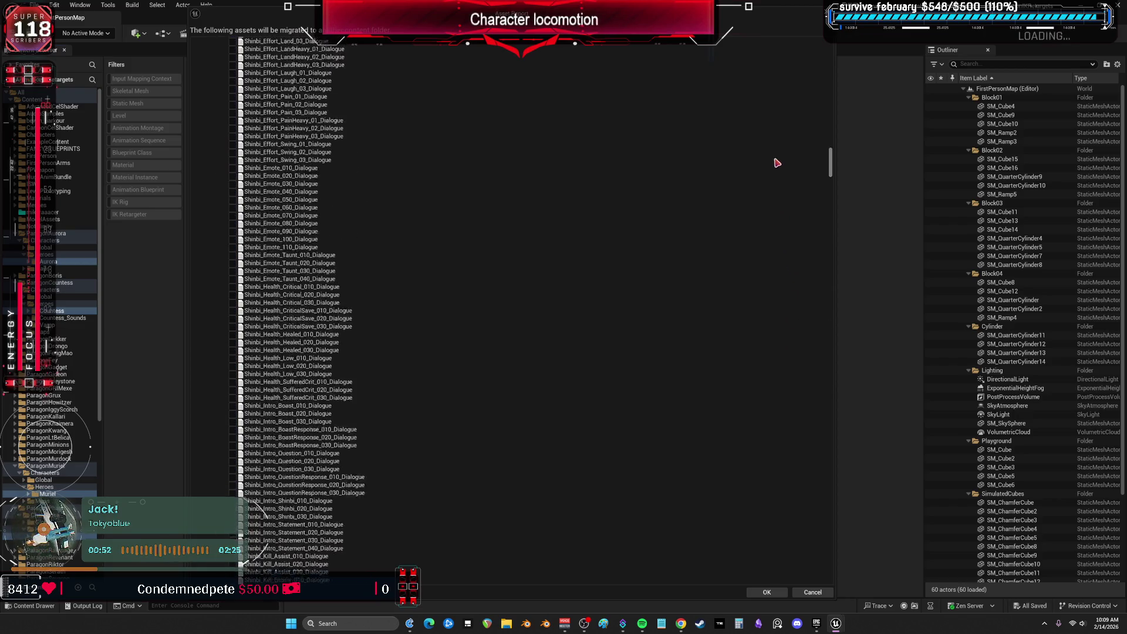
pyautogui.scroll(-10, 781, 164)
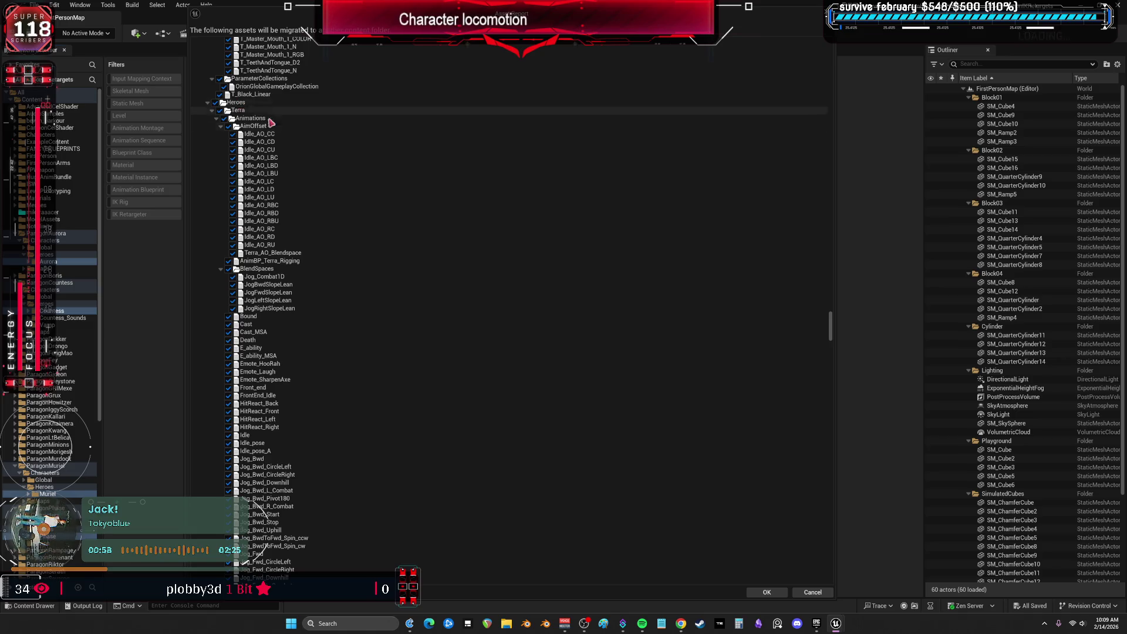
pyautogui.scroll(10, 350, 218)
pyautogui.scroll(15, 355, 203)
pyautogui.click(215, 183)
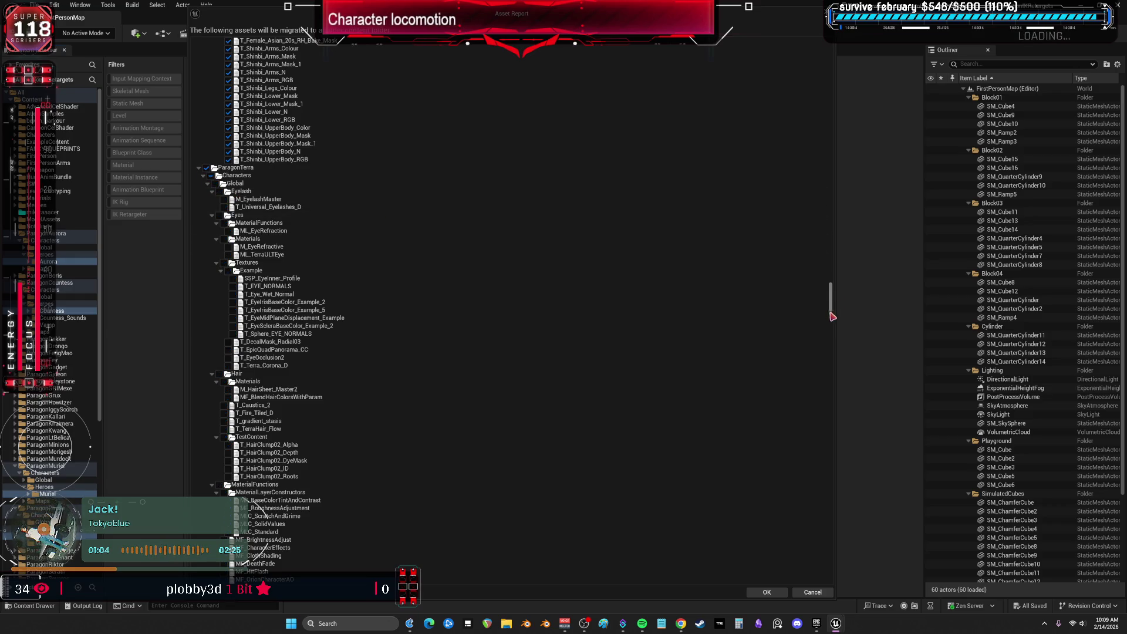
pyautogui.scroll(-15, 829, 304)
pyautogui.moveTo(834, 324); pyautogui.dragTo(832, 387)
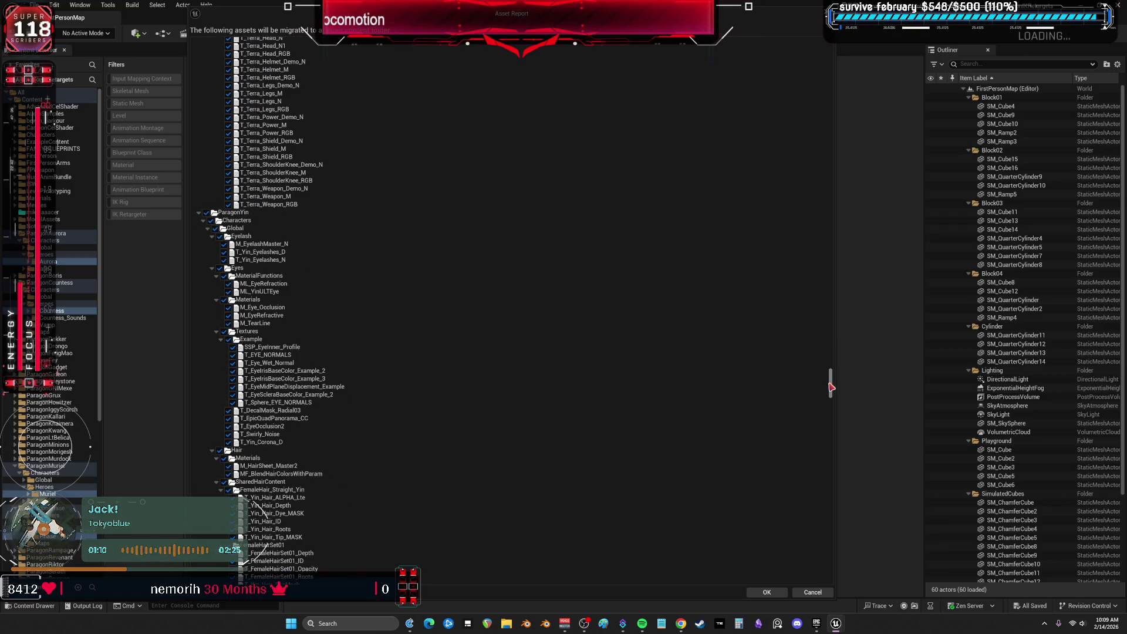
pyautogui.click(215, 228)
pyautogui.moveTo(835, 387)
pyautogui.mouseDown()
pyautogui.moveTo(816, 470)
pyautogui.moveTo(819, 459)
pyautogui.mouseUp()
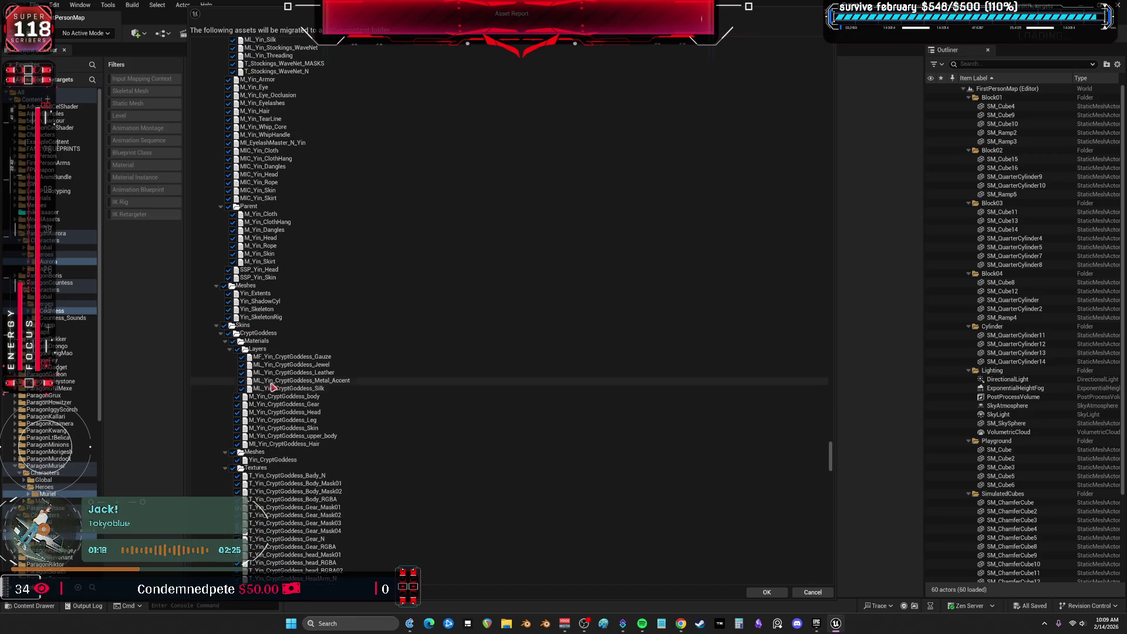
# Uncheck the CryptGoddess skin assets and ParagonZinx's Global folder, then scroll to the list's end
pyautogui.click(228, 332)
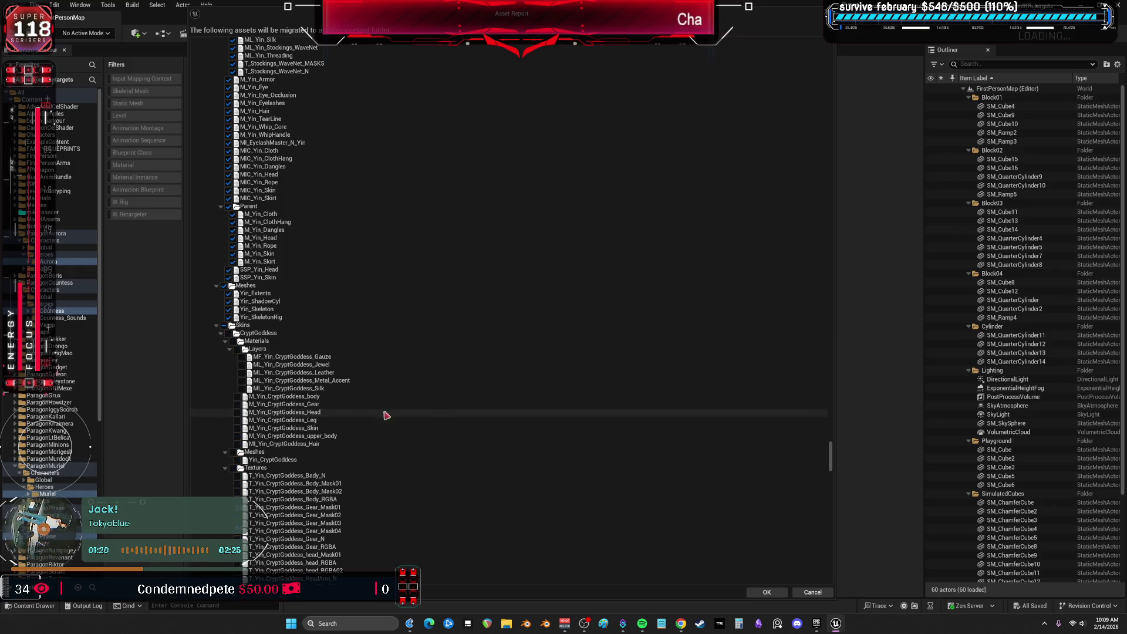
pyautogui.scroll(-10, 457, 377)
pyautogui.scroll(-9, 223, 256)
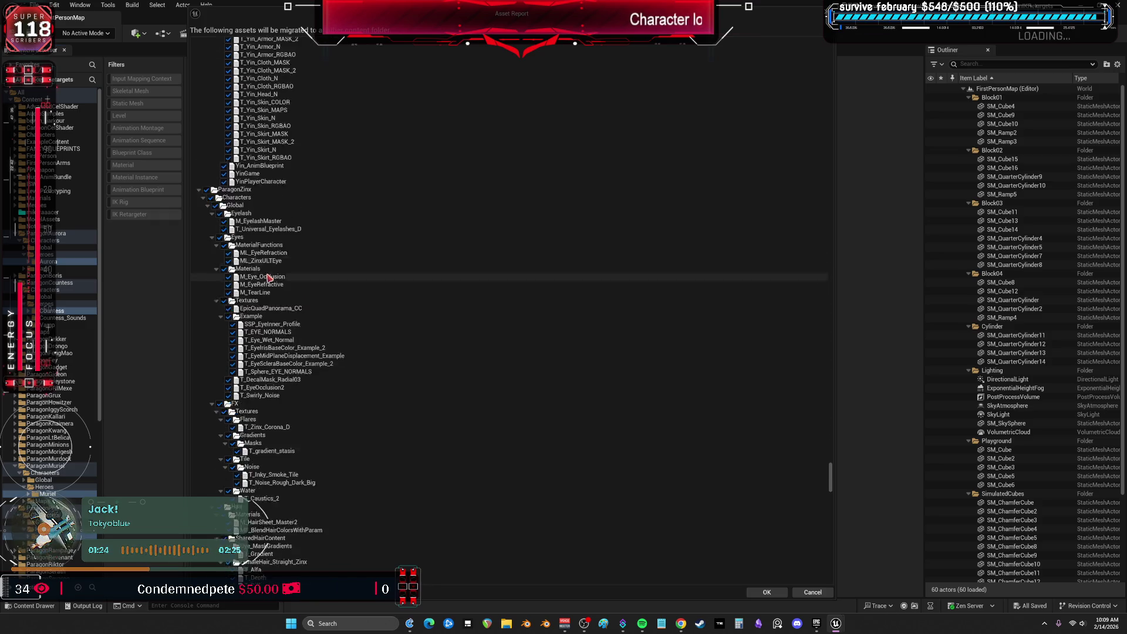
pyautogui.scroll(-2, 264, 287)
pyautogui.click(215, 134)
pyautogui.scroll(-10, 455, 317)
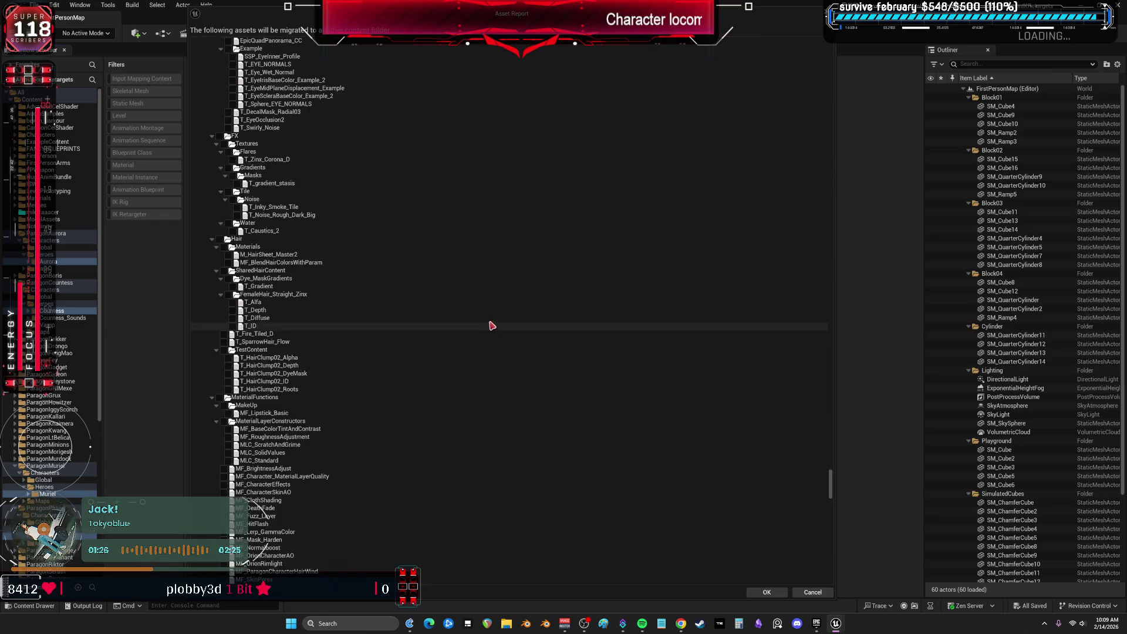
pyautogui.scroll(-10, 541, 387)
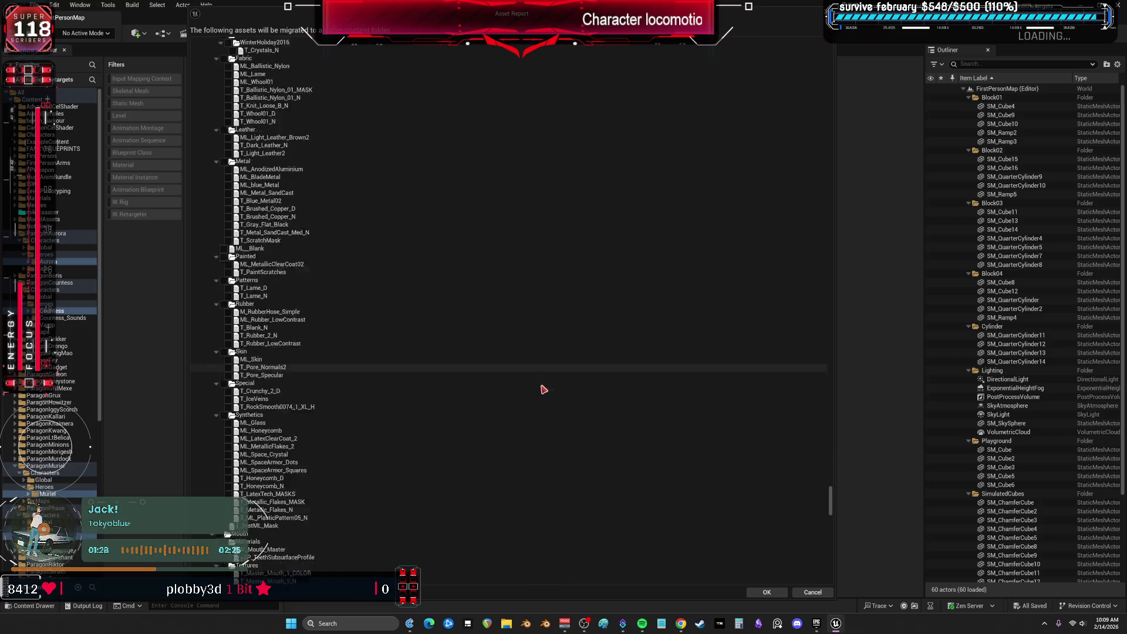
pyautogui.scroll(-10, 390, 364)
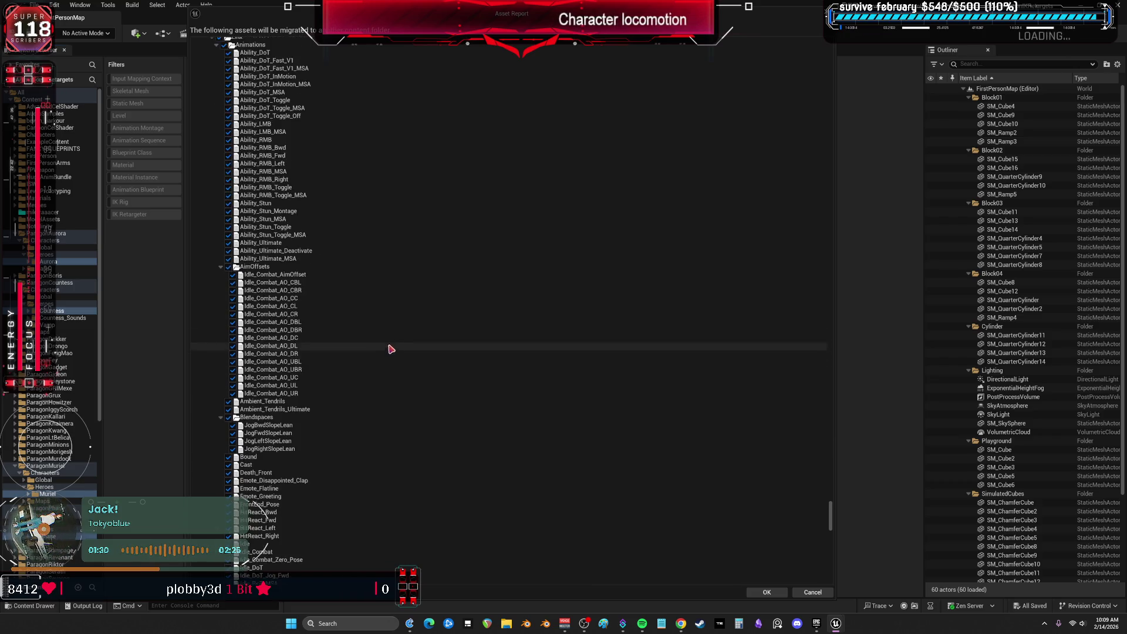
pyautogui.scroll(-10, 392, 339)
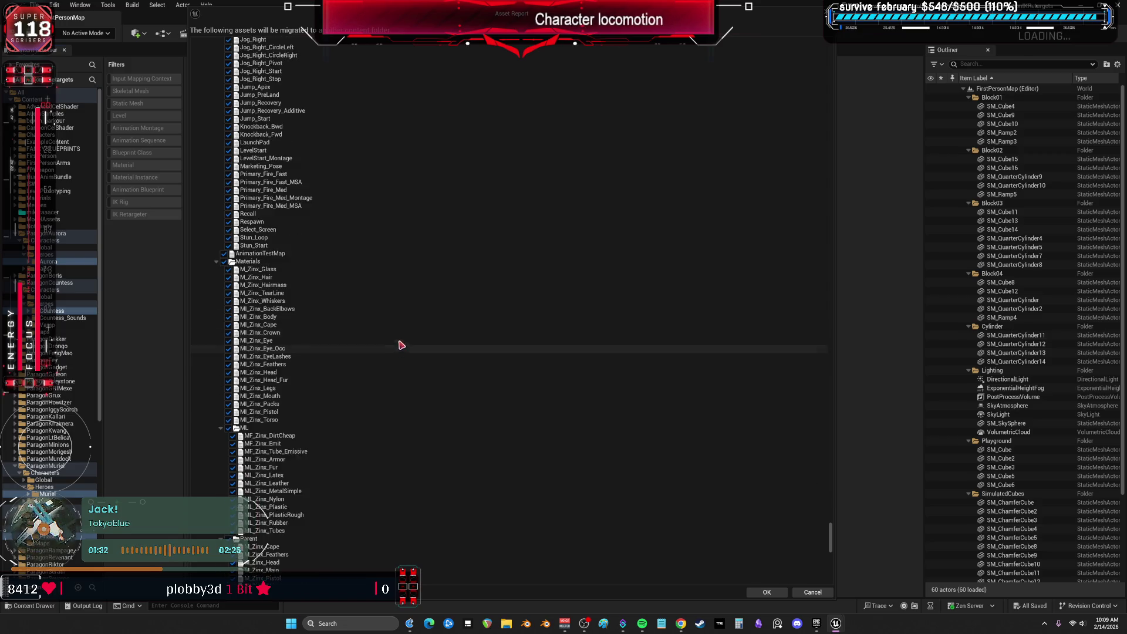
pyautogui.scroll(-10, 408, 346)
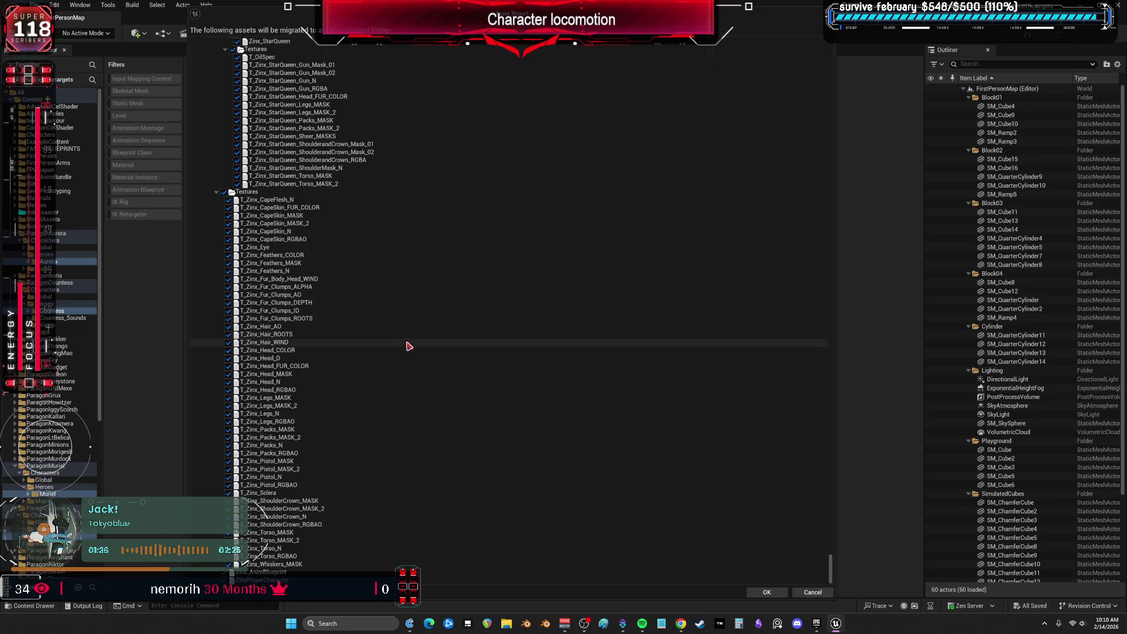
# Confirm the asset list, pick the V project's Content folder as destination, and accept overwriting
pyautogui.click(765, 590)
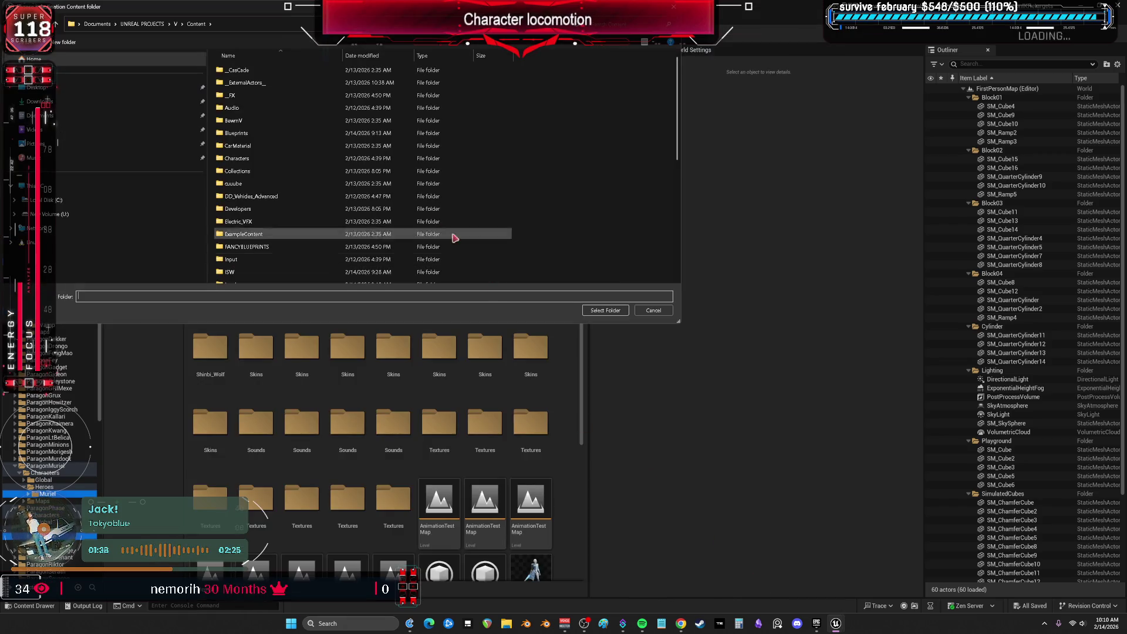
pyautogui.click(605, 310)
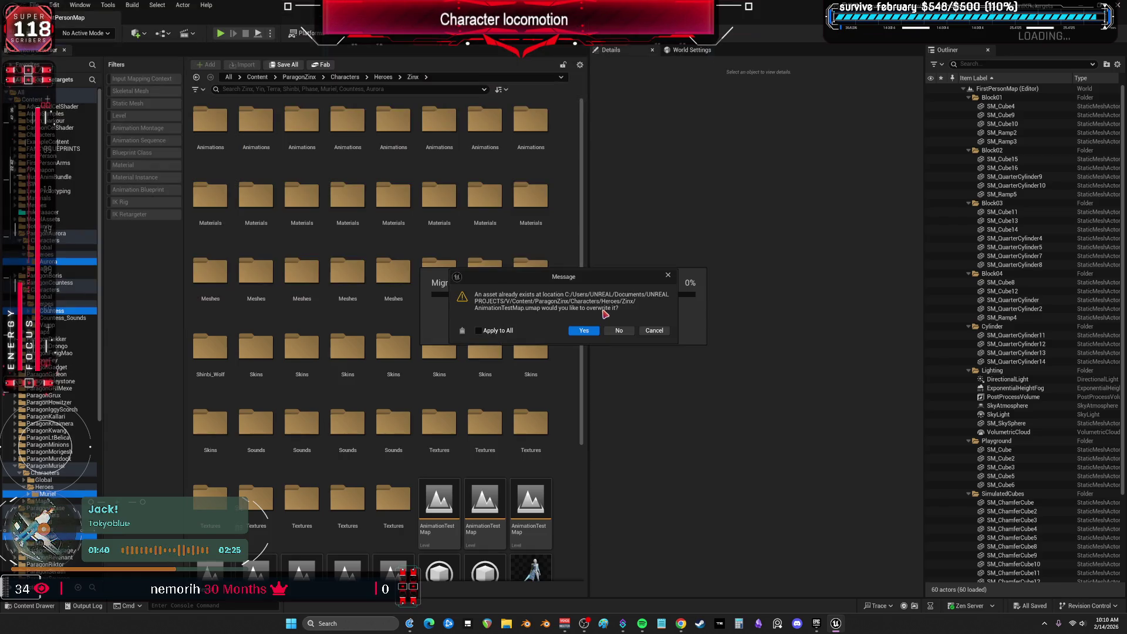
pyautogui.click(584, 330)
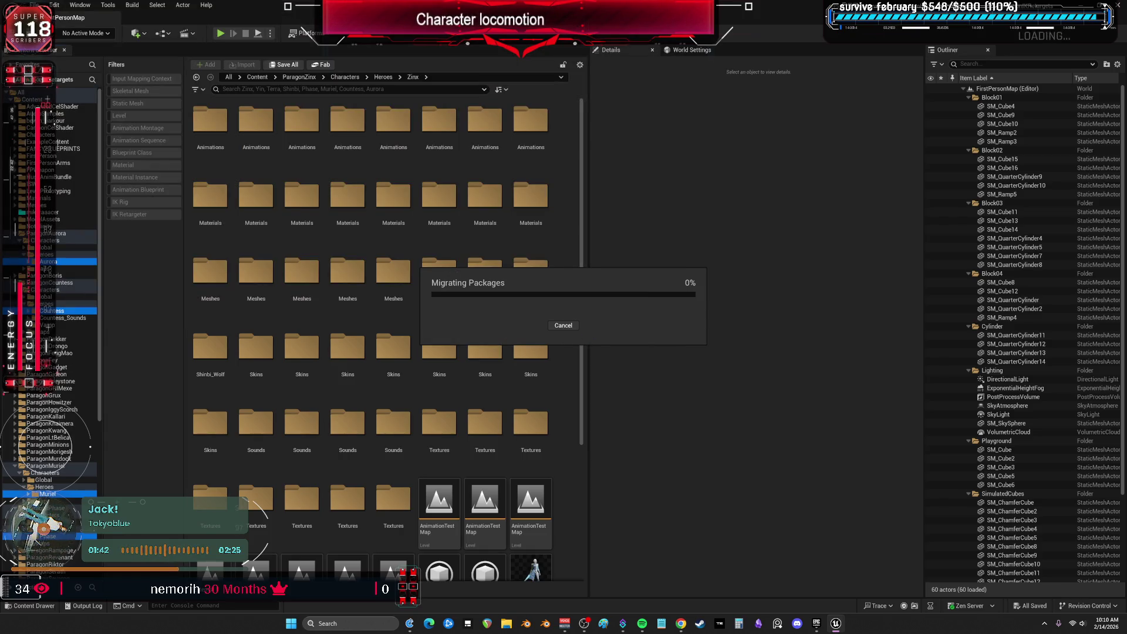
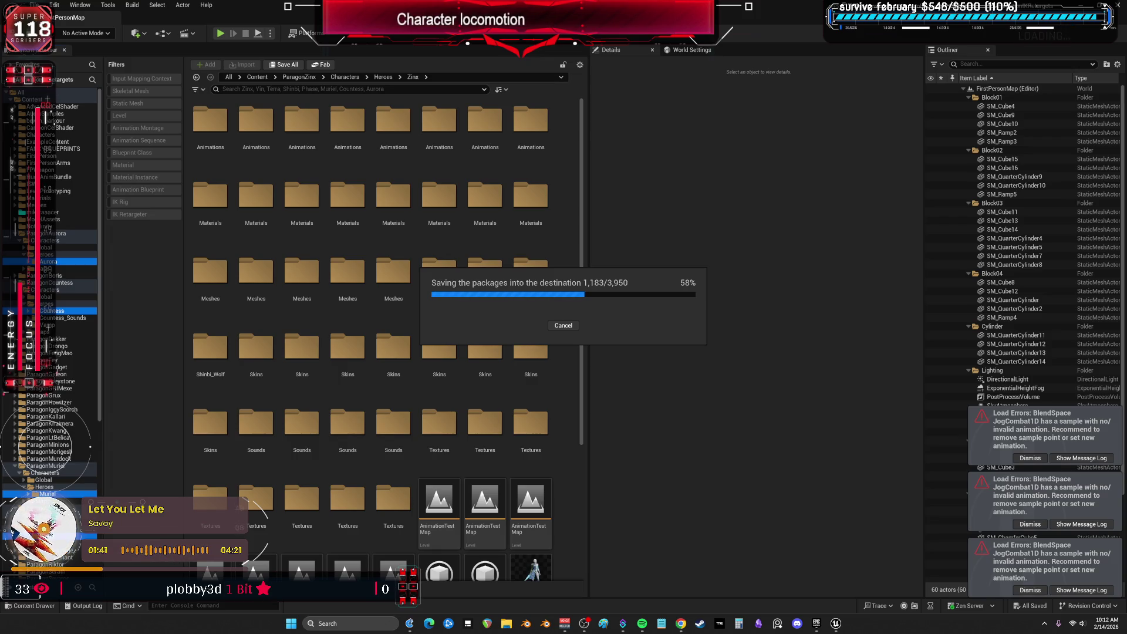
# Bring up File Explorer with Win+E while the Zinx packages keep saving
pyautogui.press('super+e')
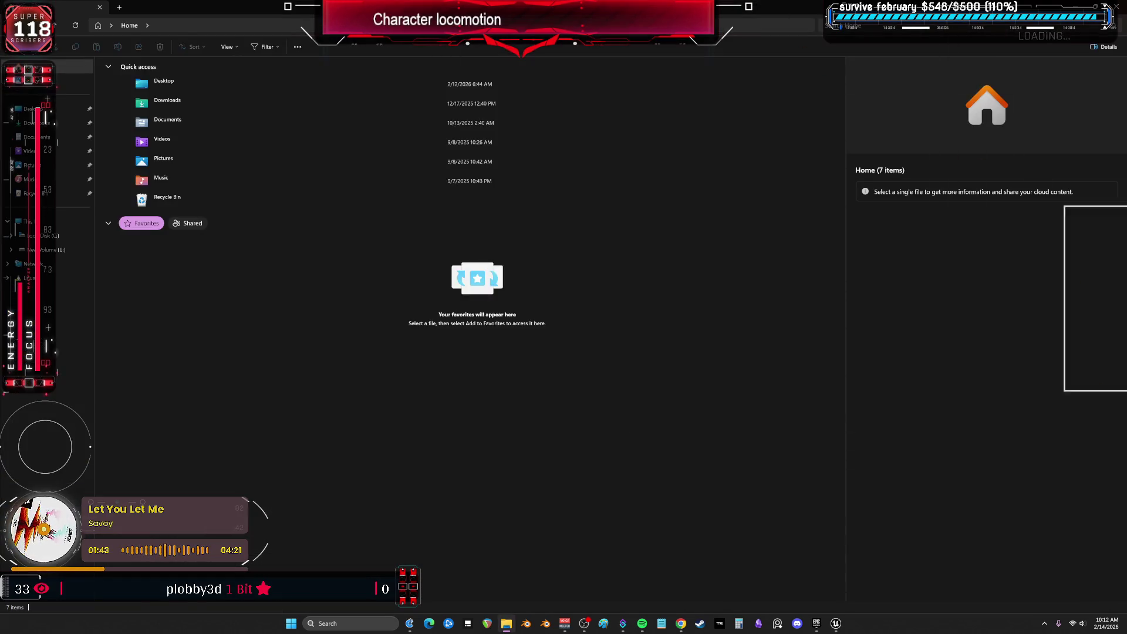
# Switch away from File Explorer's Home view back to the Unreal Editor
pyautogui.hotkey('alt', 'Tab')
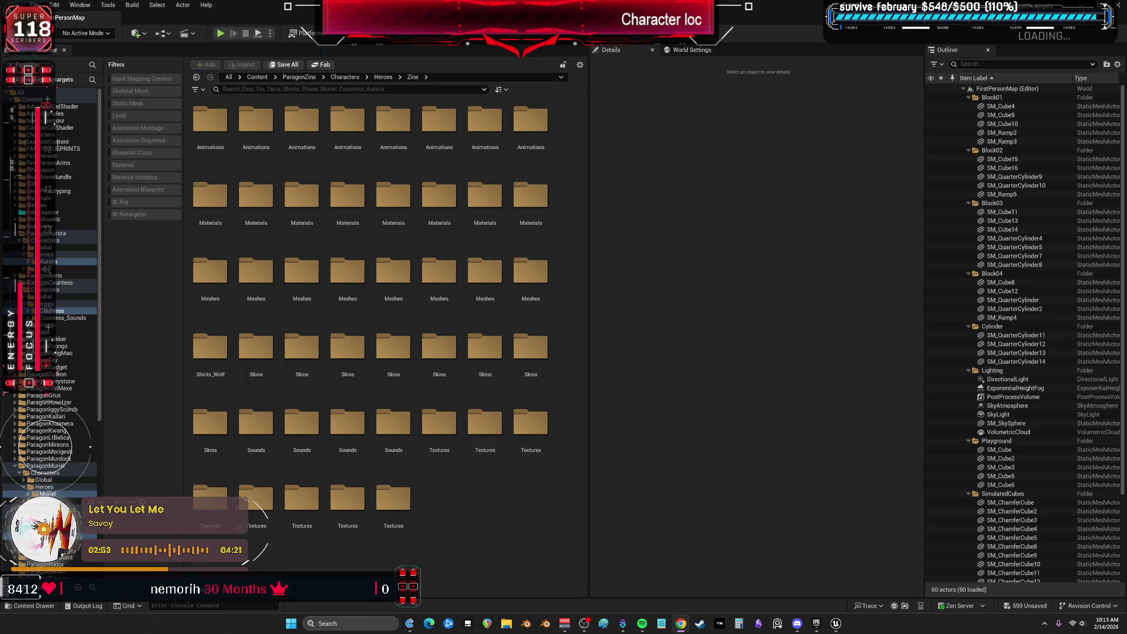
# Quit the project so the Save Content dialog lists the unsaved Countess assets
pyautogui.moveTo(835, 622)
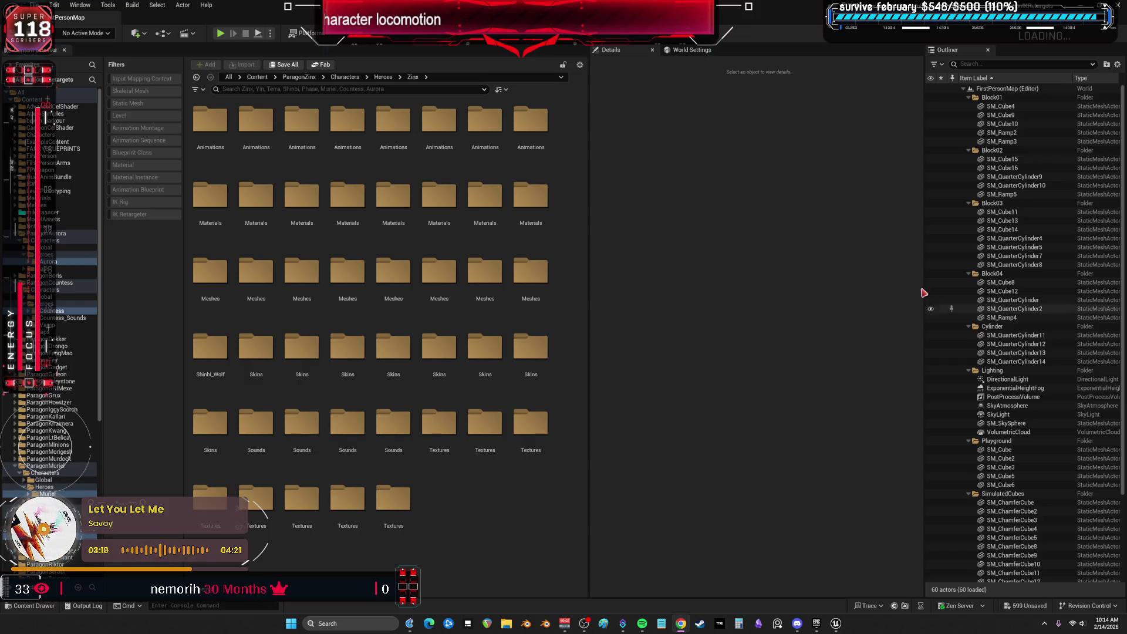
pyautogui.hotkey('ctrl', 'shift', 's')
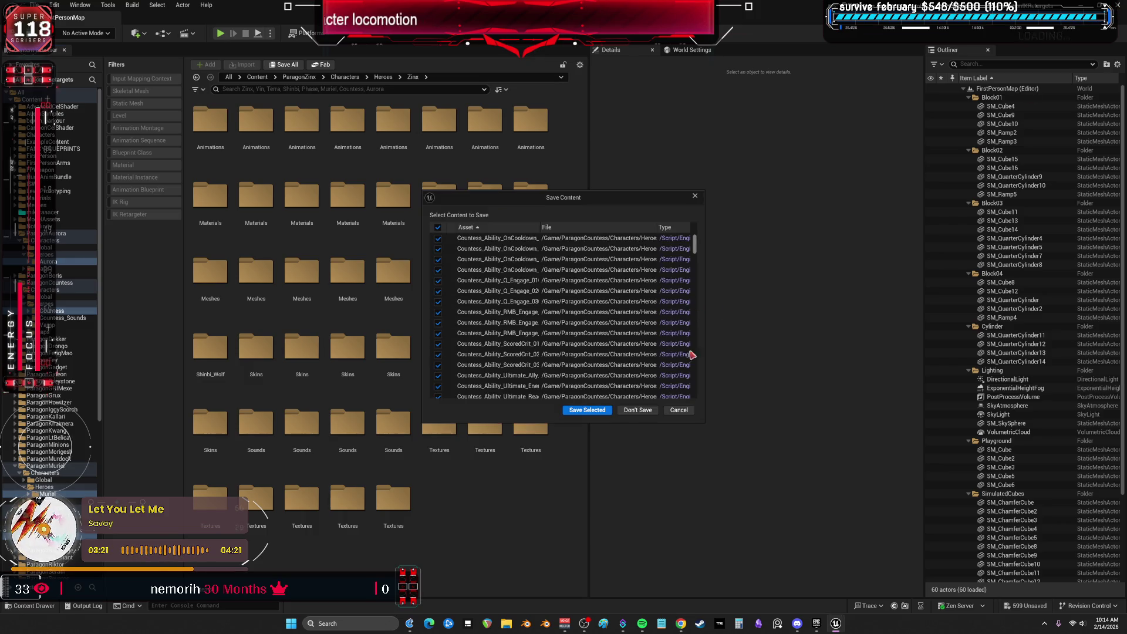
# Discard the Countess assets, then launch LyraStarterGame from the Launcher and maximize it
pyautogui.click(632, 411)
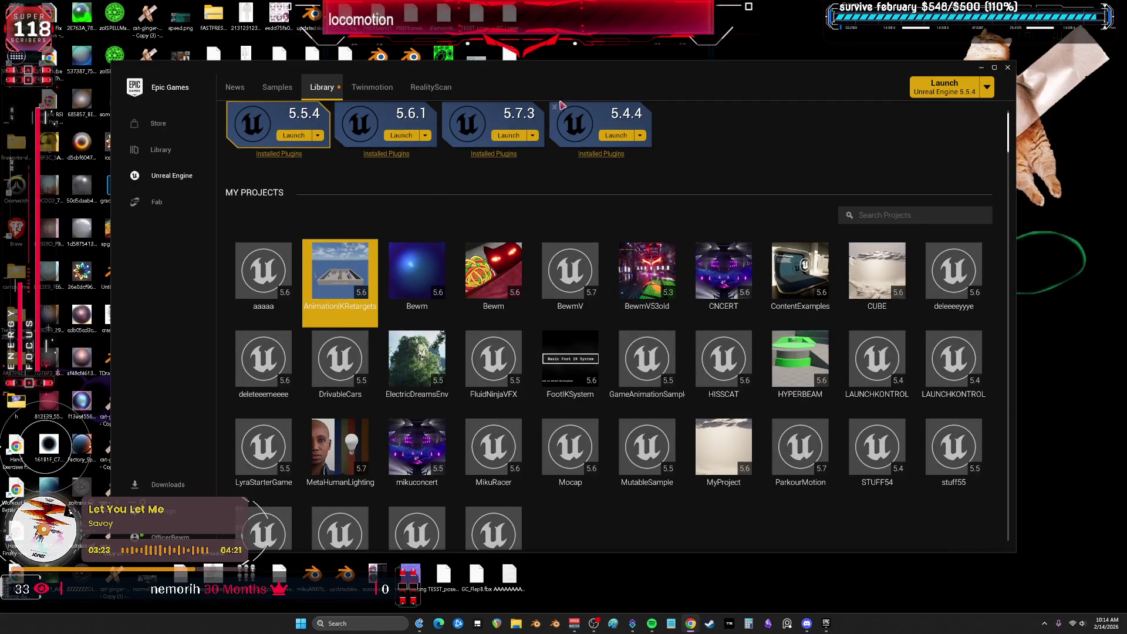
pyautogui.click(264, 449)
pyautogui.click(964, 86)
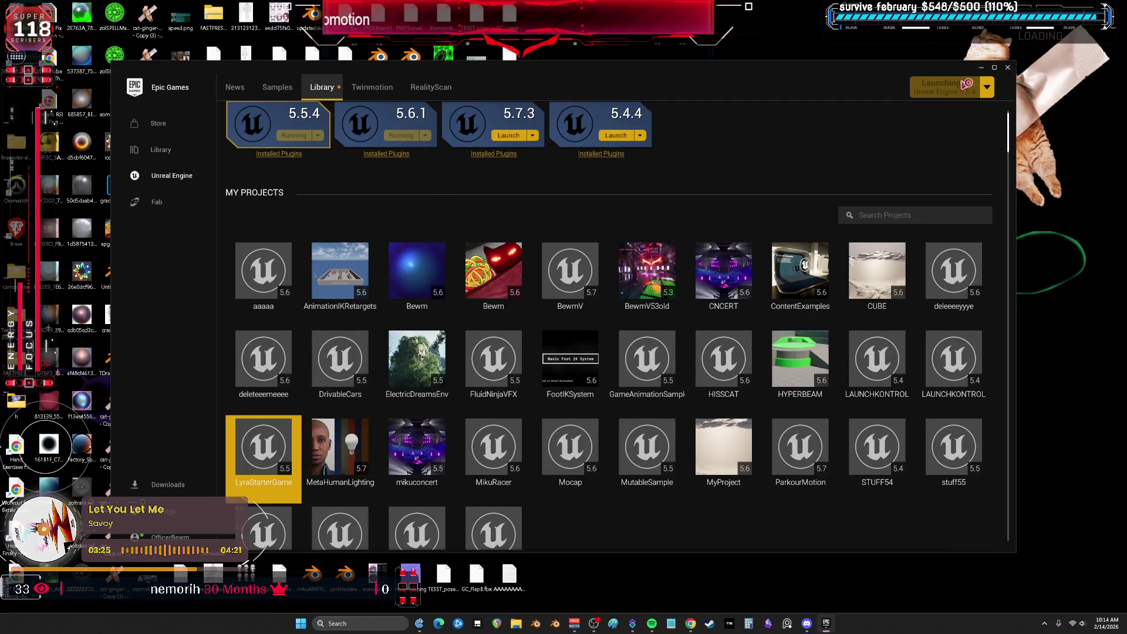
pyautogui.click(996, 67)
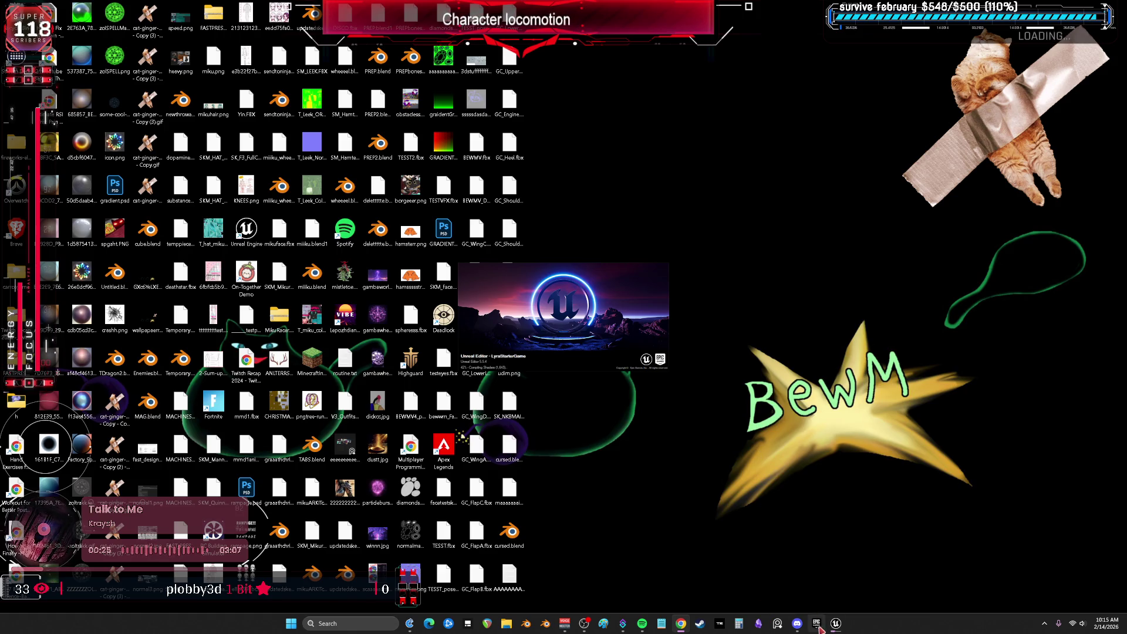
# Reopen and maximize the Launcher, then launch the V project
pyautogui.click(816, 622)
pyautogui.click(994, 69)
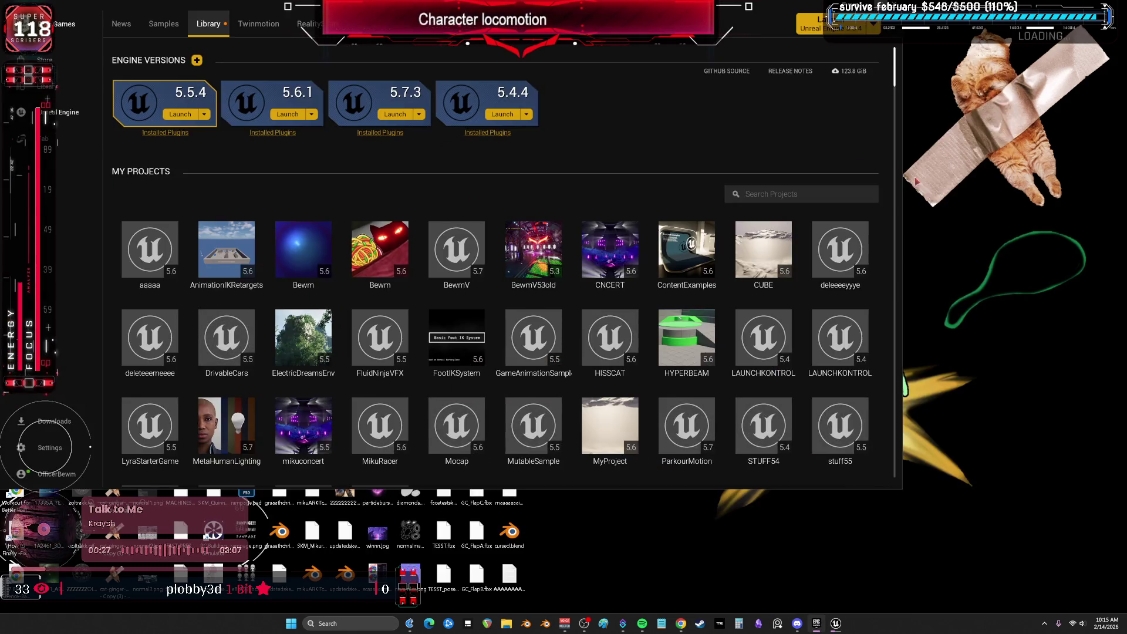
pyautogui.click(609, 432)
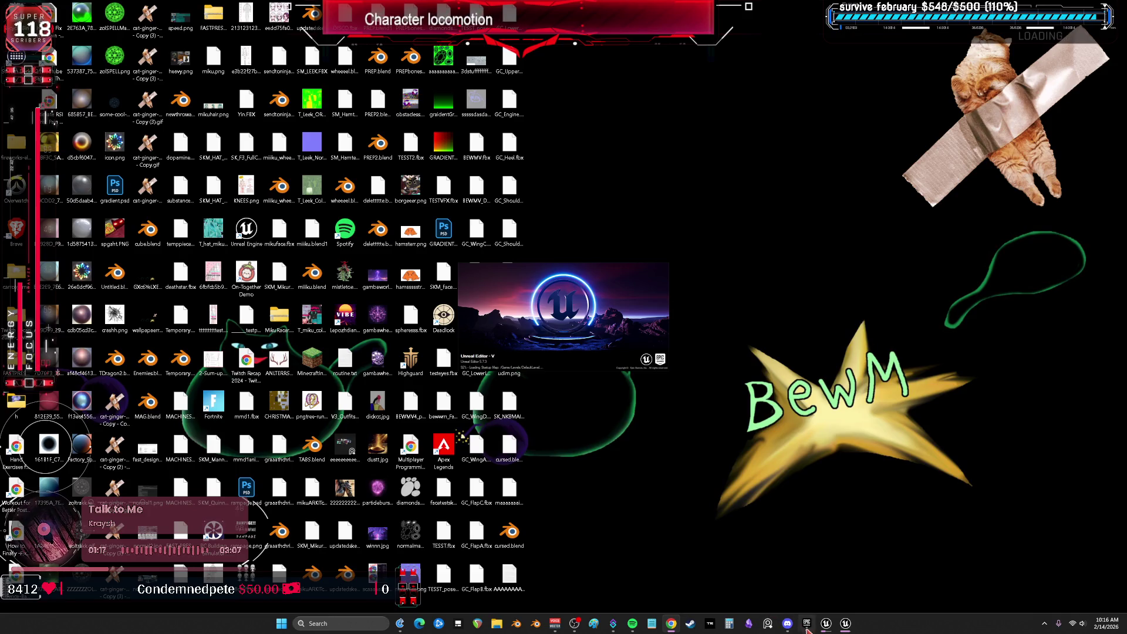
# Reopen the Launcher again and bring the loaded LyraStarterGame editor to the front
pyautogui.click(836, 620)
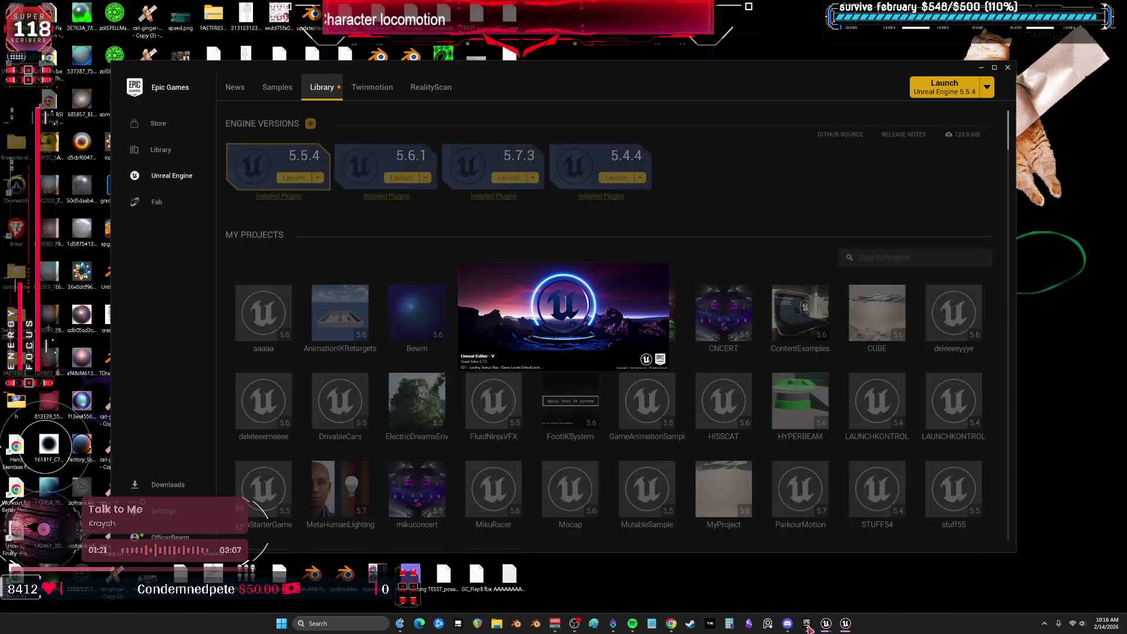
pyautogui.click(994, 67)
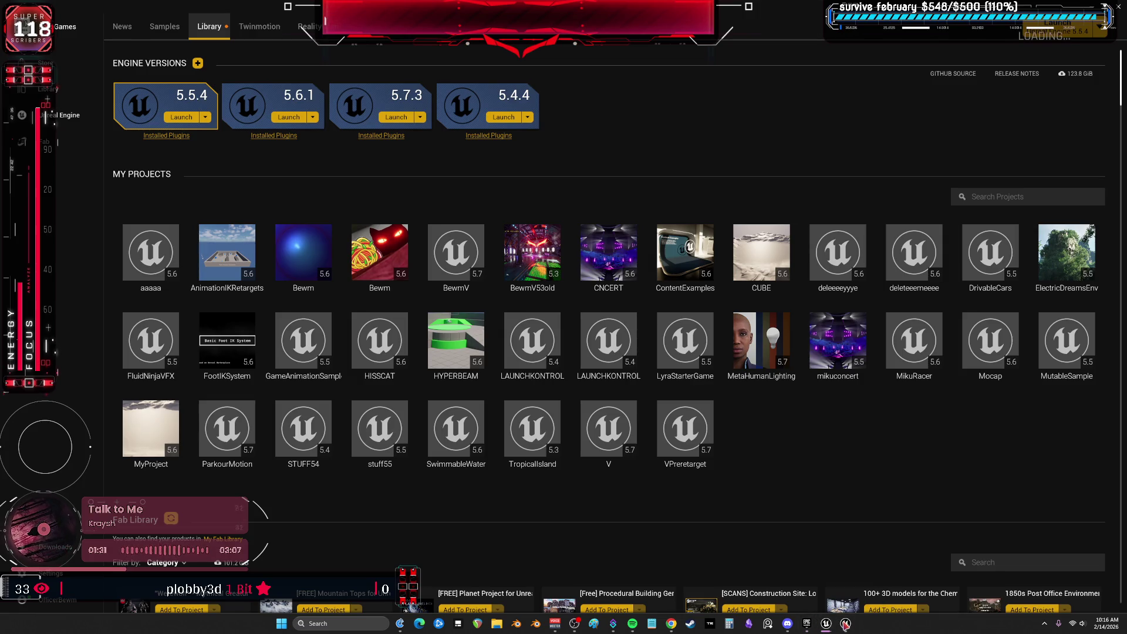
pyautogui.click(825, 625)
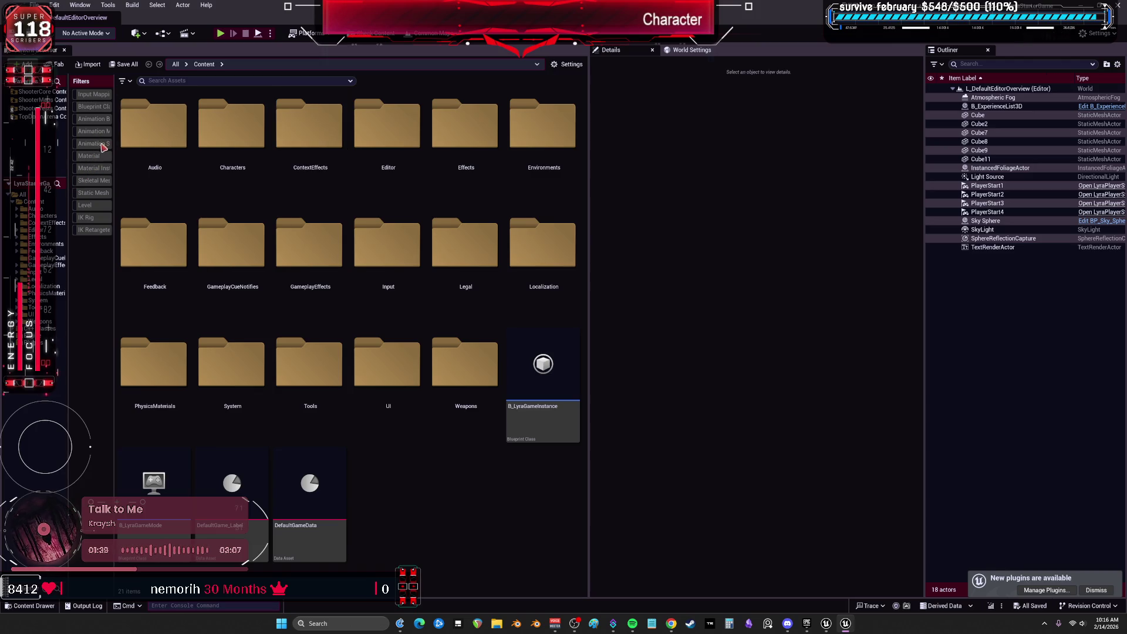
# Widen the filters panel, filter to Animation Blueprints, and inspect the feminine anim layer assets
pyautogui.moveTo(114, 149); pyautogui.dragTo(254, 151)
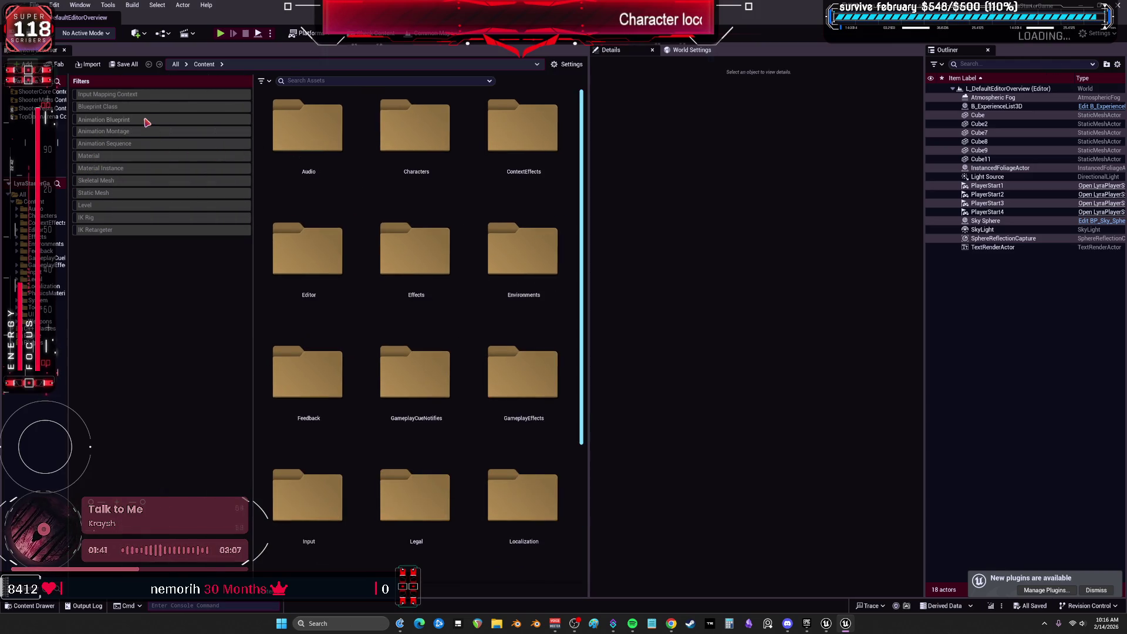
pyautogui.click(146, 120)
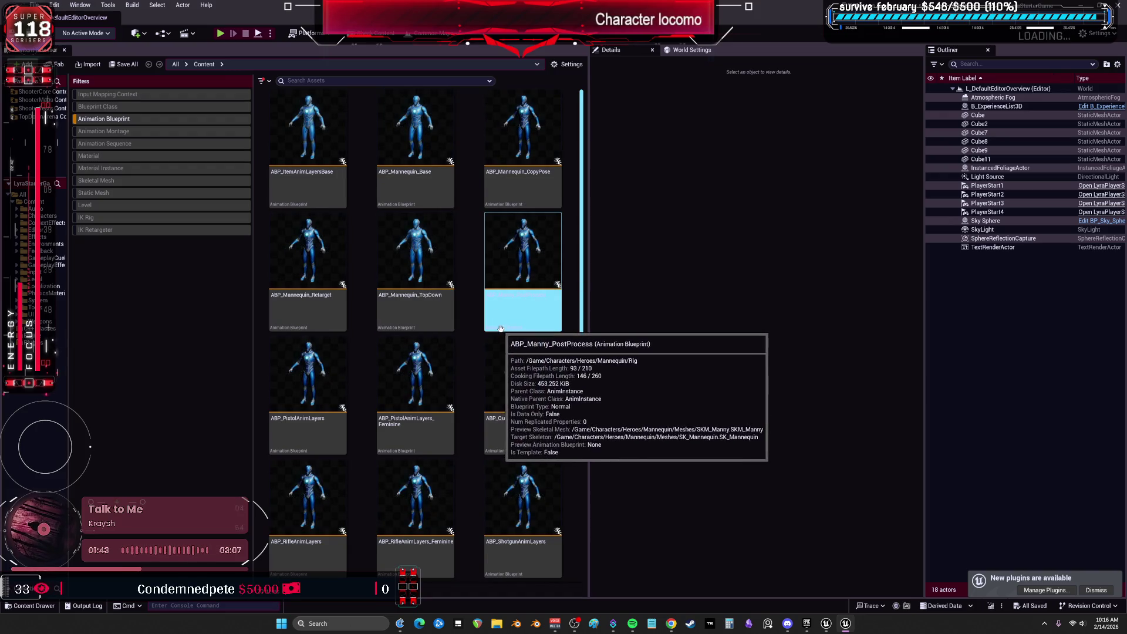
pyautogui.scroll(-5, 501, 328)
pyautogui.scroll(-1, 500, 481)
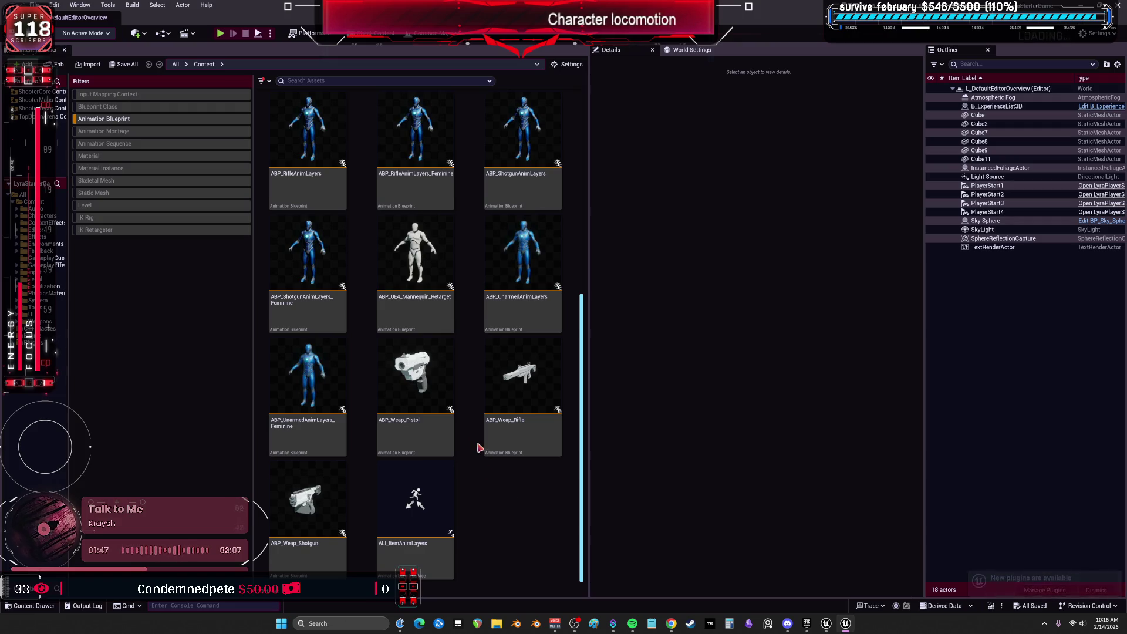
pyautogui.click(318, 381)
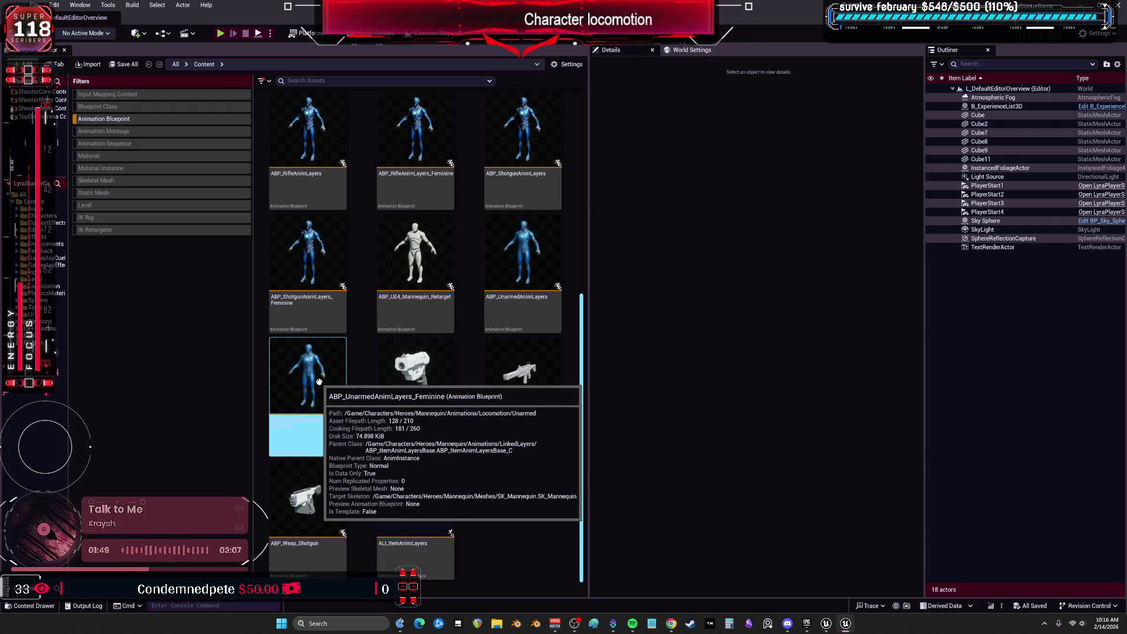
pyautogui.scroll(4, 410, 379)
pyautogui.click(423, 378)
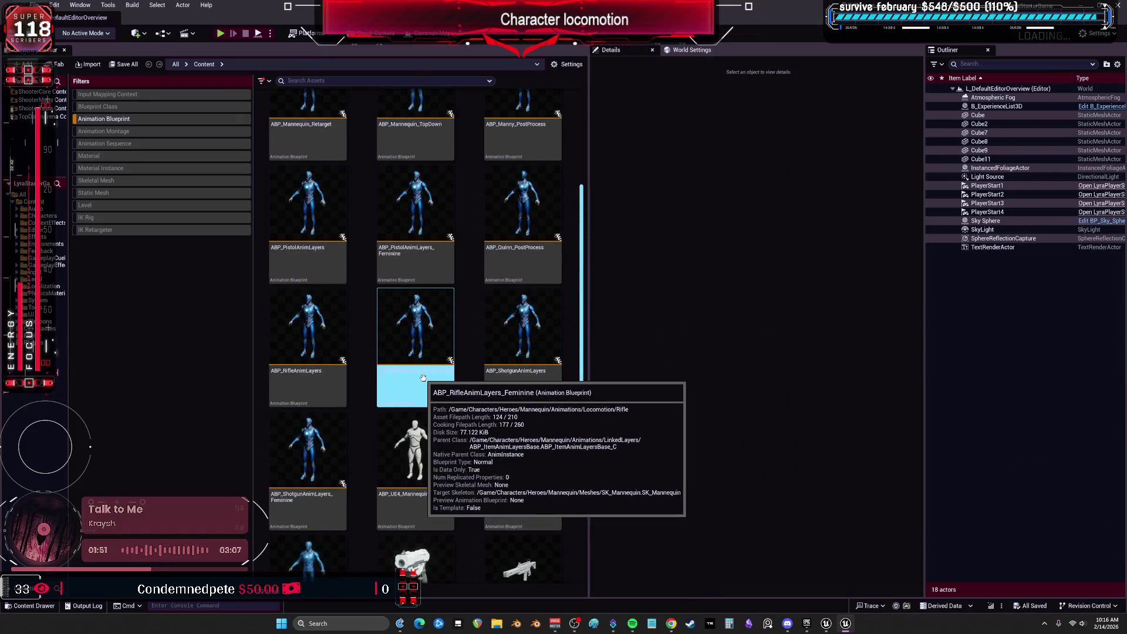
# Open ABP_Quinn_PostProcess and review its AnimGraph arm pose drivers and EventGraph
pyautogui.click(520, 211)
pyautogui.doubleClick(520, 212)
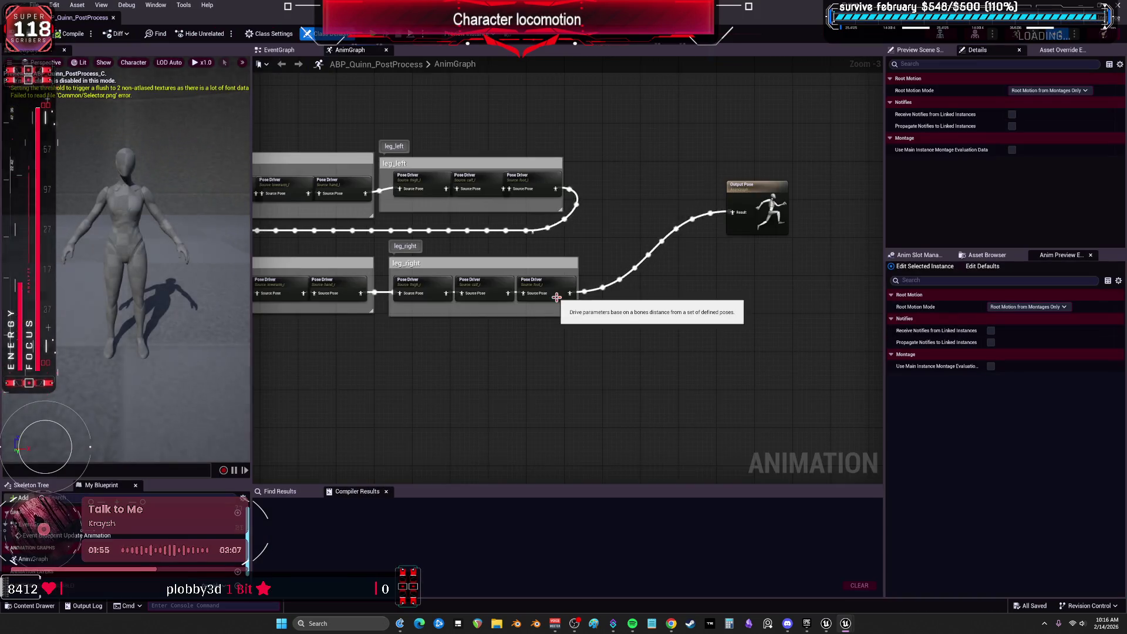
pyautogui.moveTo(335, 211); pyautogui.dragTo(649, 220)
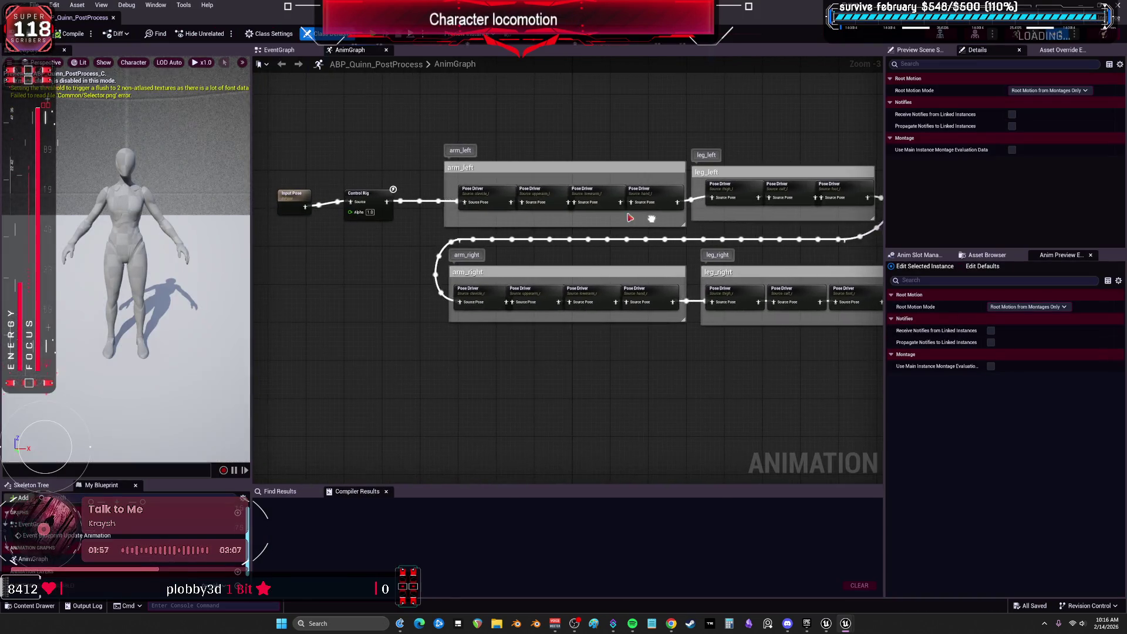
pyautogui.click(278, 50)
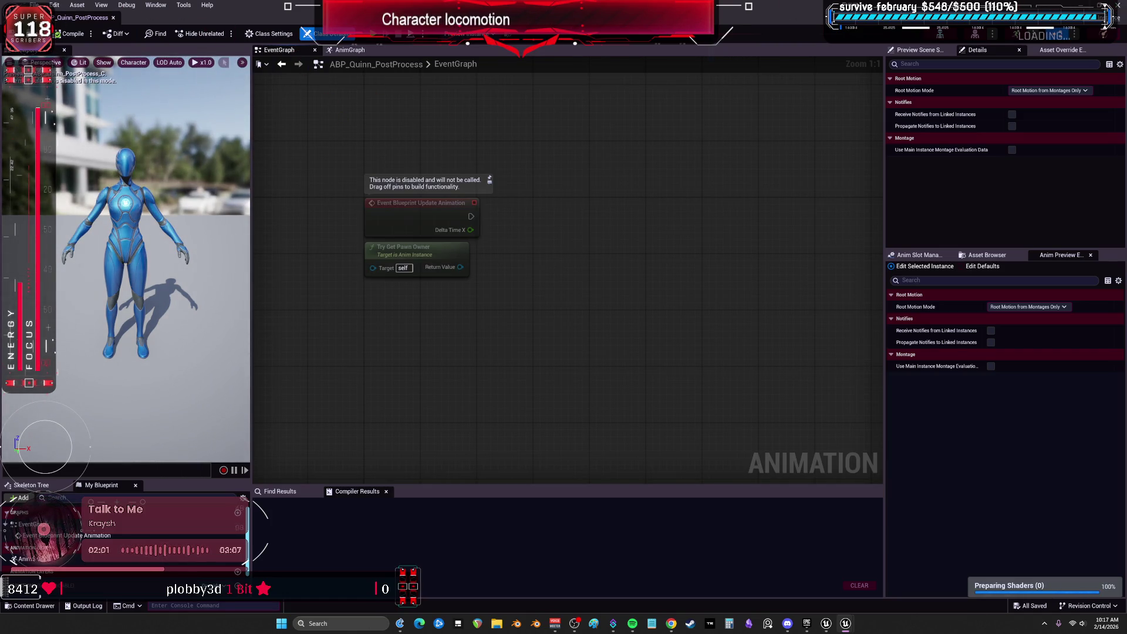
# From the Content root, re-apply the Animation Blueprint filter and open ABP_Mannequin_Base
pyautogui.hotkey('alt', 'Tab')
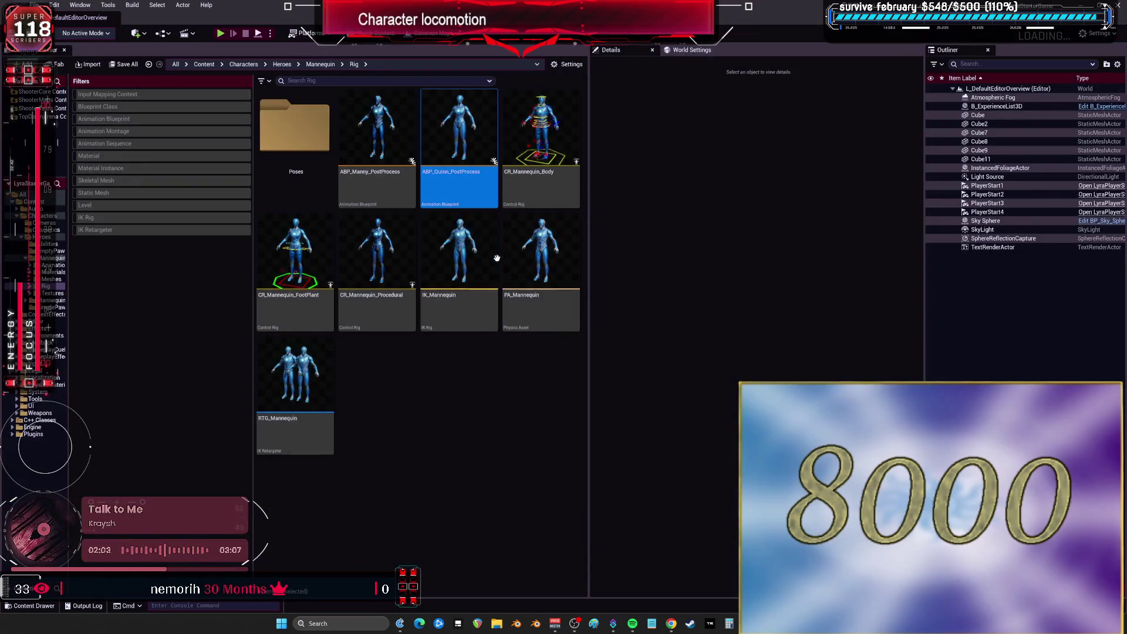
pyautogui.click(448, 432)
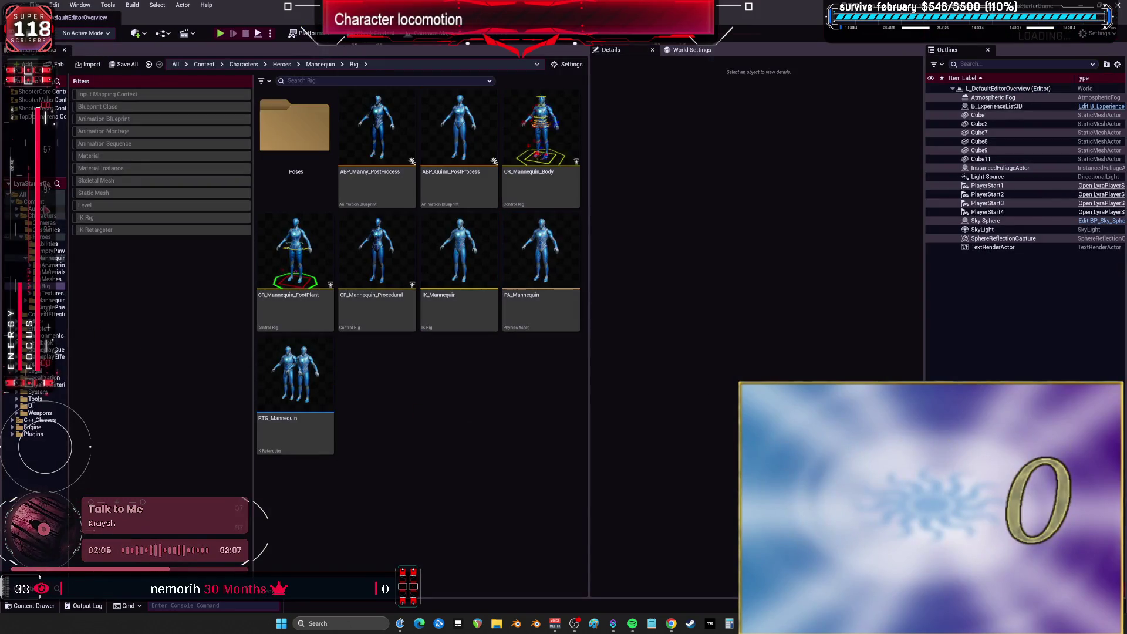
pyautogui.click(59, 201)
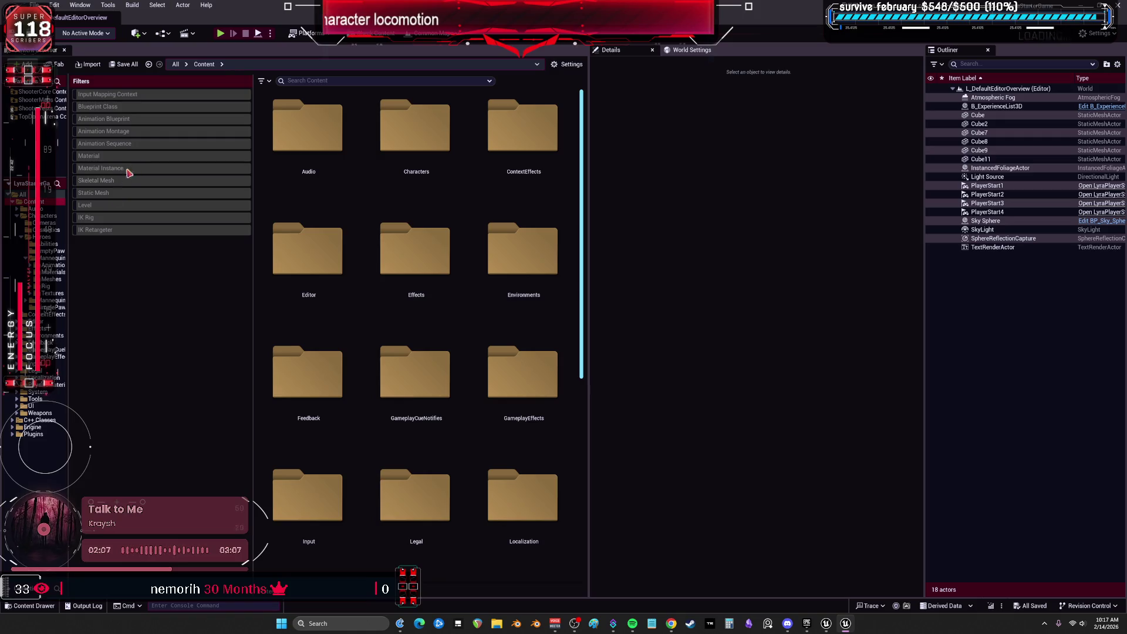
pyautogui.click(135, 120)
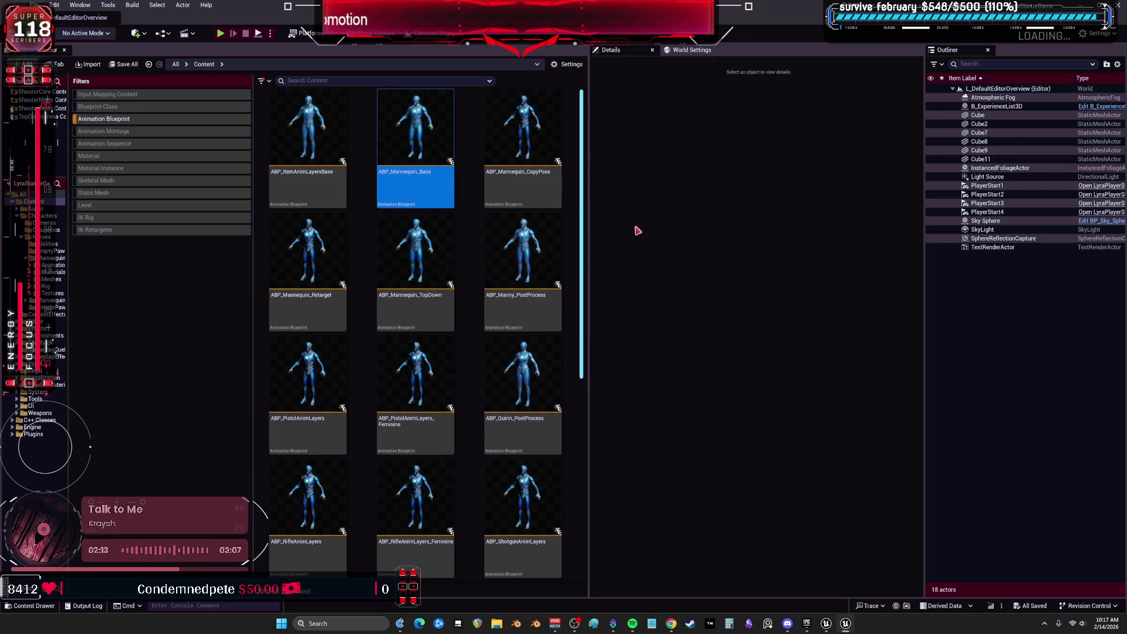
pyautogui.doubleClick(431, 175)
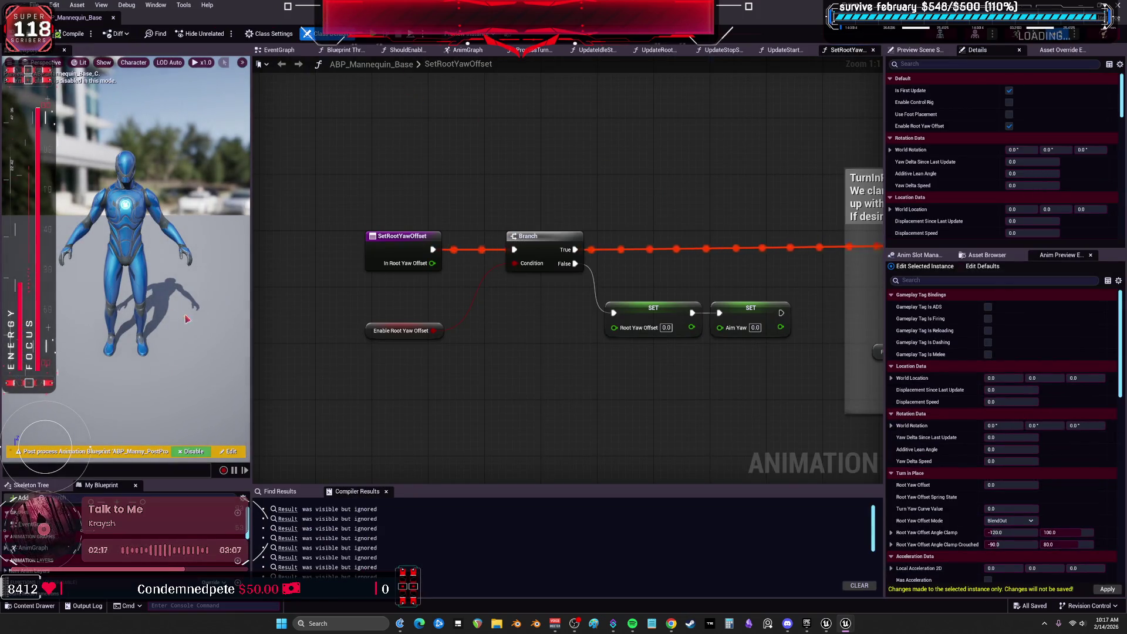
# Show ABP_Mannequin_Base's EventGraph, enlarge My Blueprint, and expand Item Anim Layers and AnimGraph
pyautogui.doubleClick(33, 524)
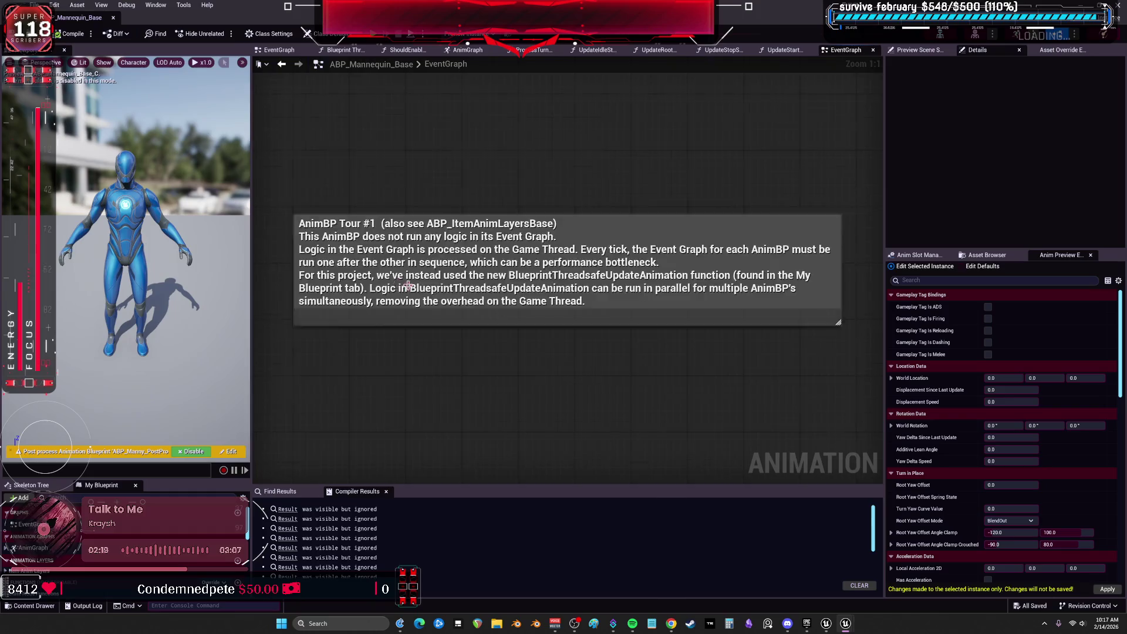
pyautogui.scroll(2, 422, 305)
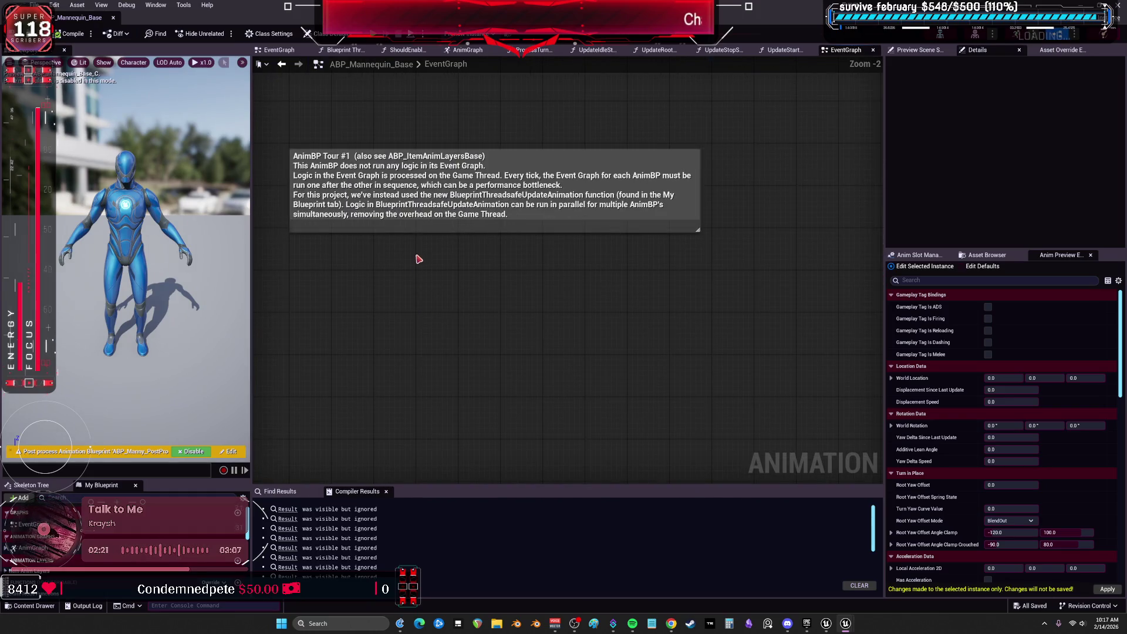
pyautogui.scroll(1, 427, 245)
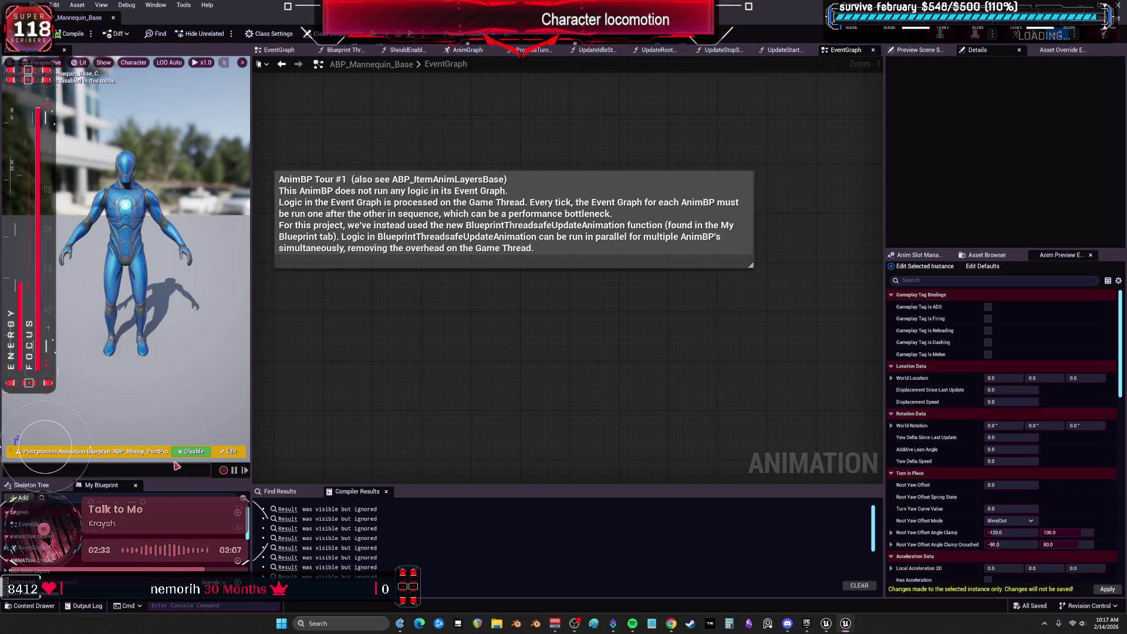
pyautogui.moveTo(173, 480); pyautogui.dragTo(217, 326)
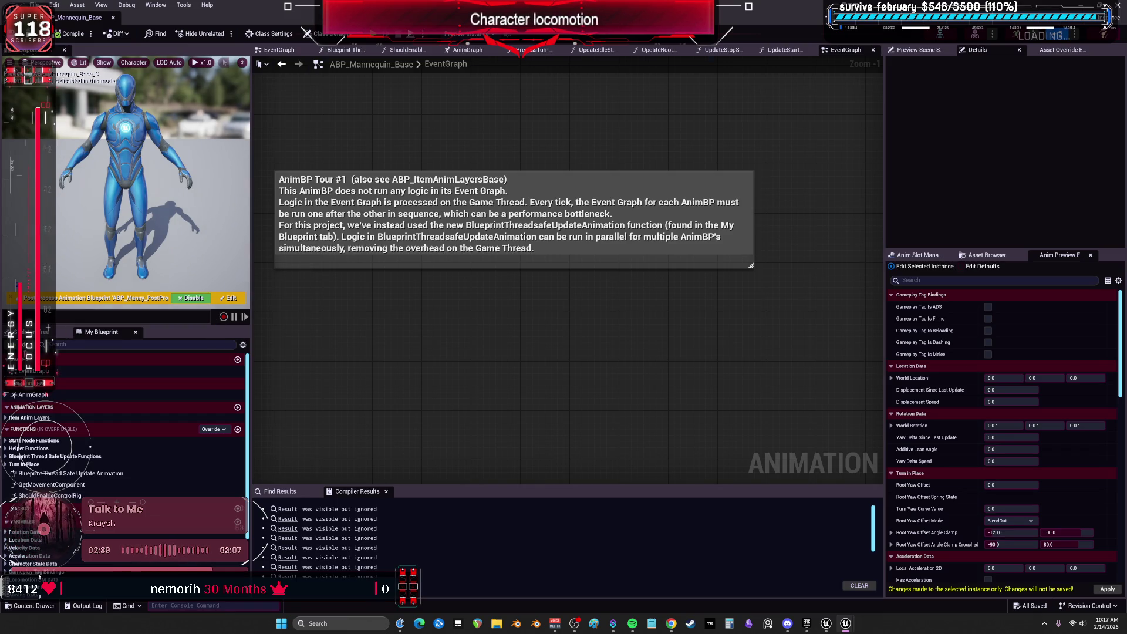
pyautogui.click(38, 417)
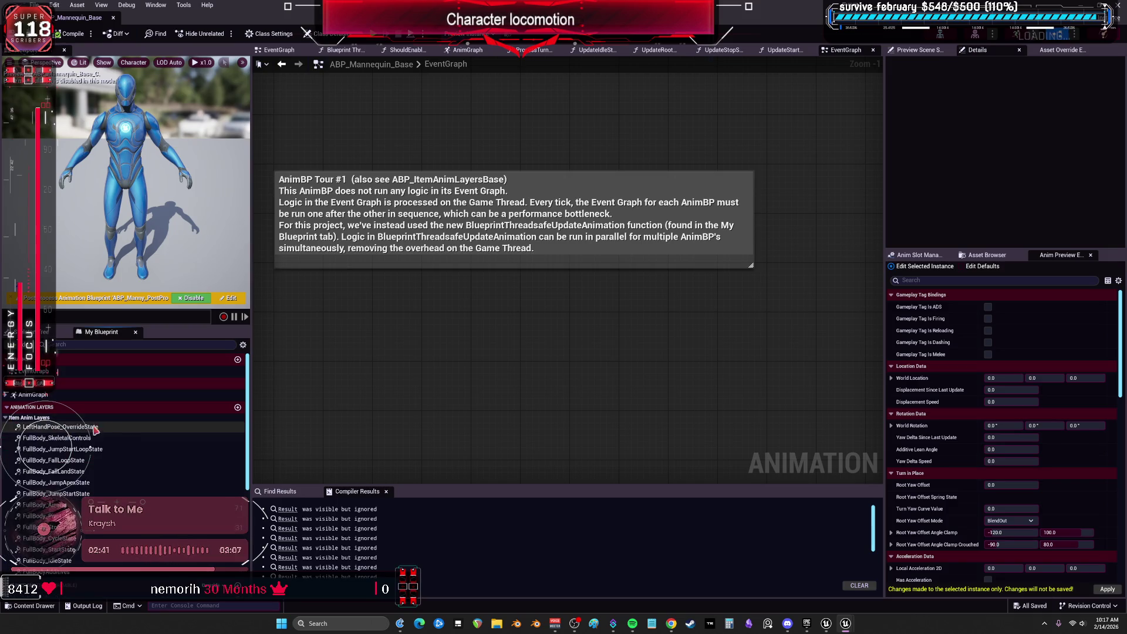
pyautogui.click(11, 396)
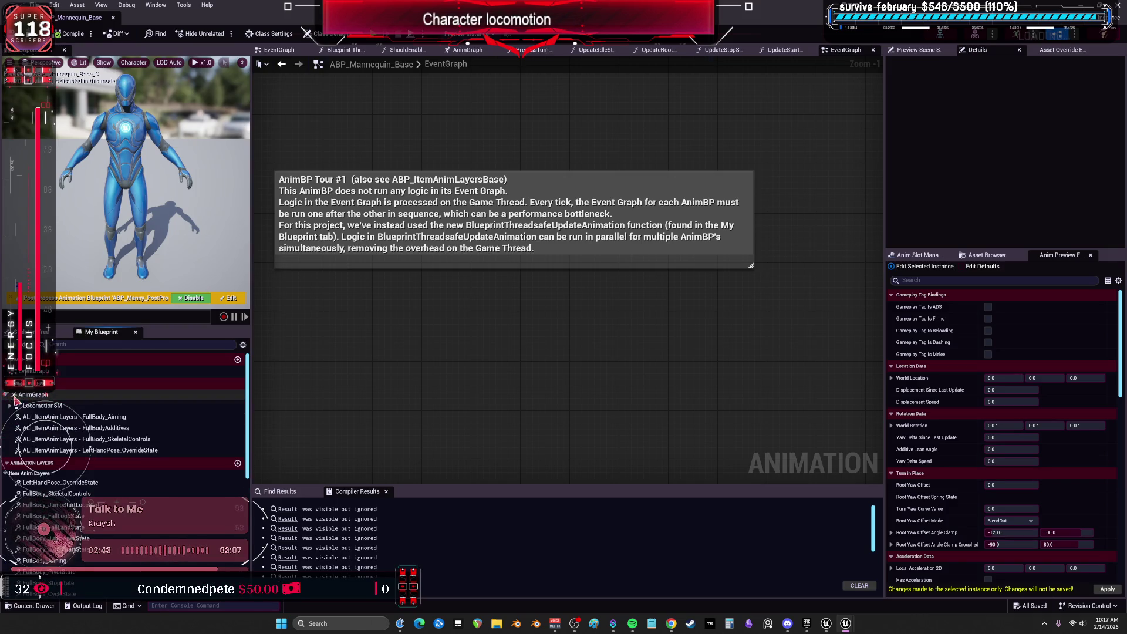
# Inspect LocomotionSM's jump, Idle, Start, Cycle and Stop states and transitions, then return to EventGraph
pyautogui.doubleClick(41, 406)
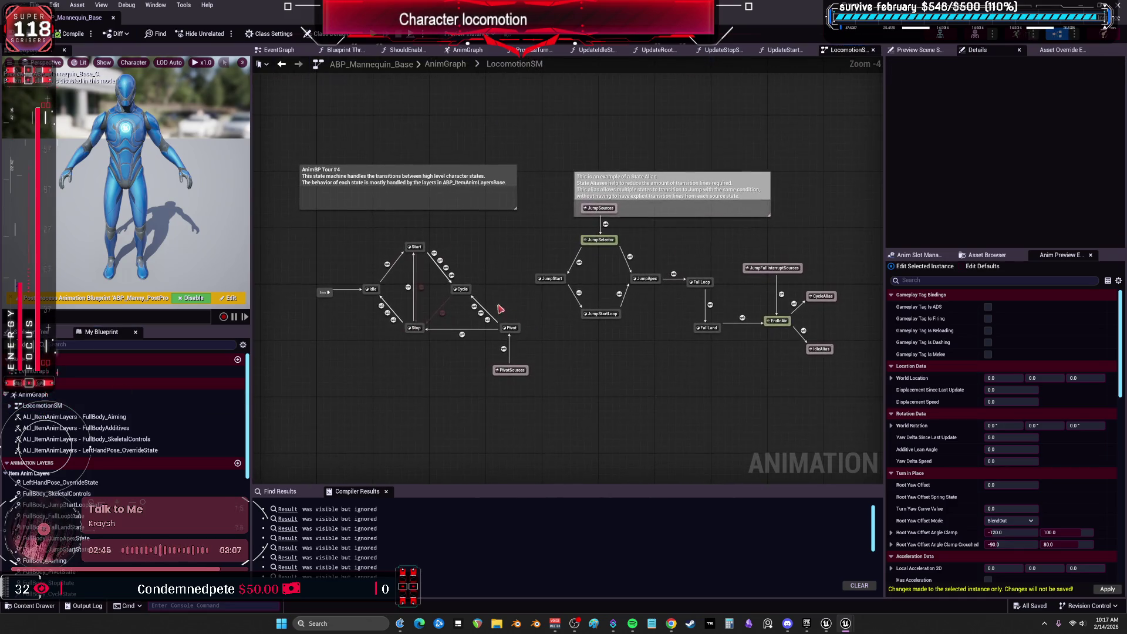
pyautogui.scroll(5, 481, 293)
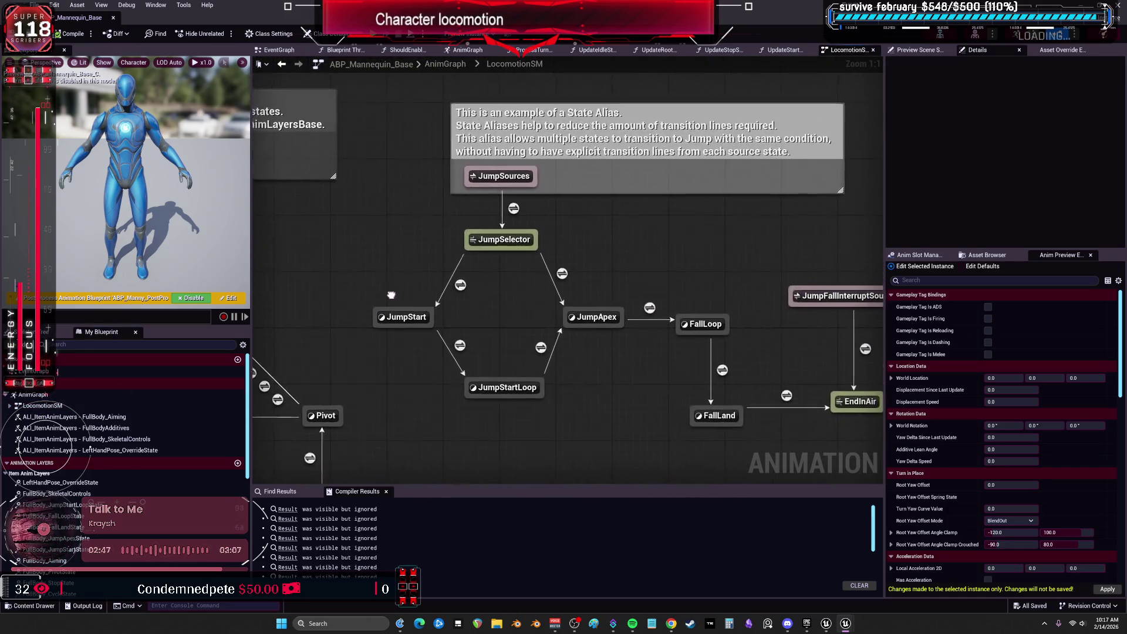
pyautogui.moveTo(701, 358)
pyautogui.mouseDown()
pyautogui.moveTo(763, 293)
pyautogui.moveTo(746, 260)
pyautogui.moveTo(611, 260)
pyautogui.moveTo(592, 284)
pyautogui.moveTo(575, 208)
pyautogui.moveTo(382, 182)
pyautogui.mouseUp()
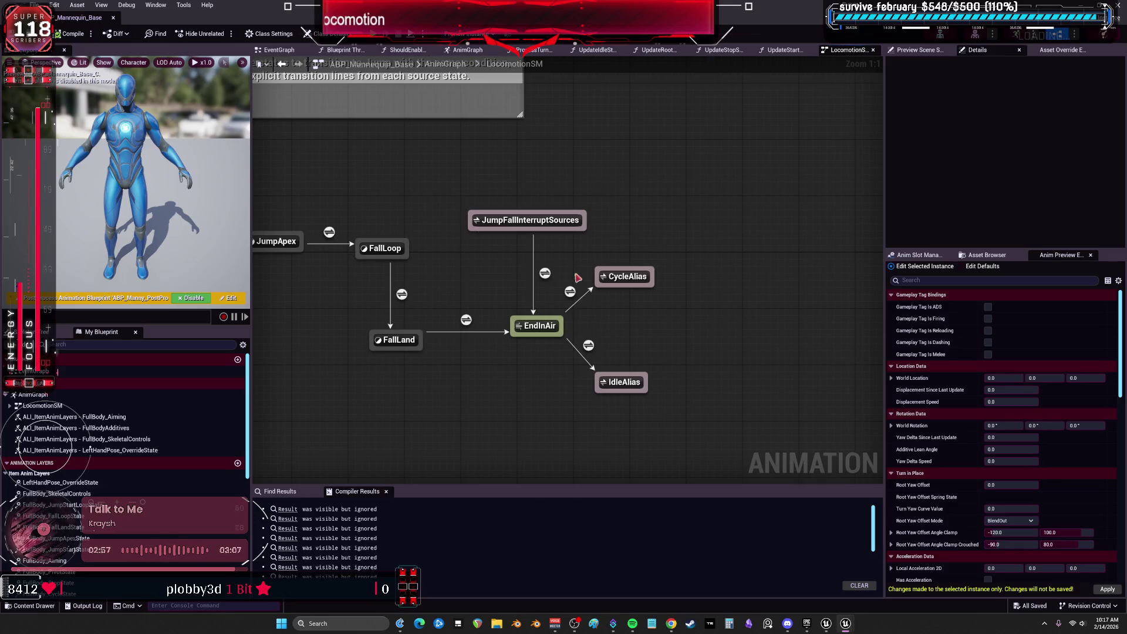
pyautogui.moveTo(529, 221)
pyautogui.mouseDown()
pyautogui.moveTo(645, 229)
pyautogui.moveTo(516, 294)
pyautogui.moveTo(377, 272)
pyautogui.moveTo(352, 218)
pyautogui.moveTo(533, 216)
pyautogui.moveTo(380, 194)
pyautogui.mouseUp()
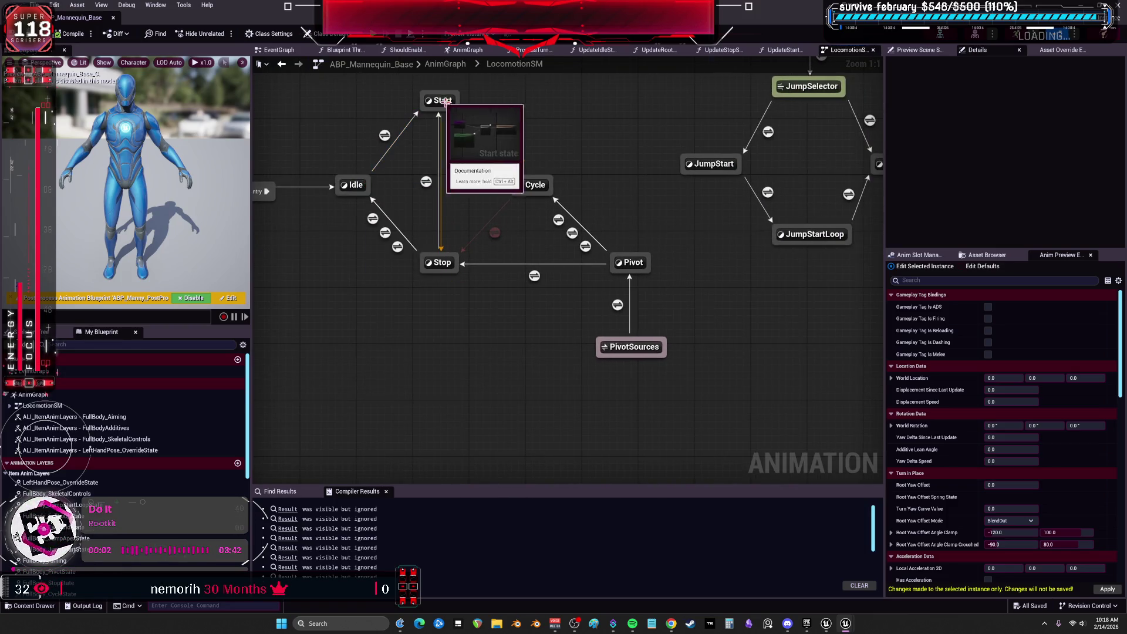
pyautogui.moveTo(515, 163)
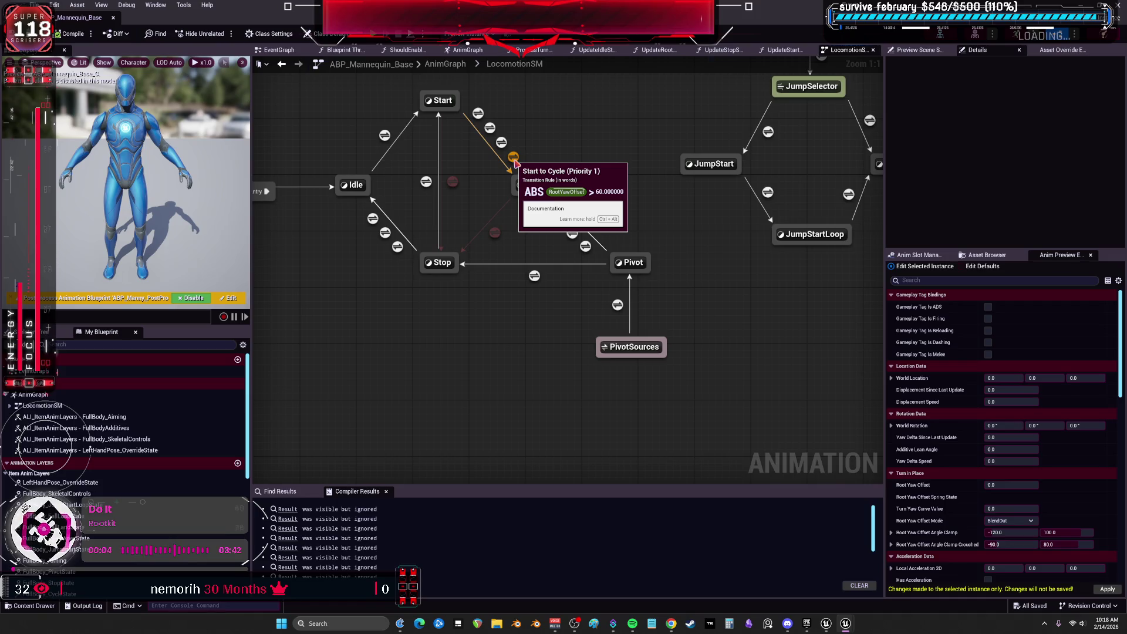
pyautogui.moveTo(489, 127)
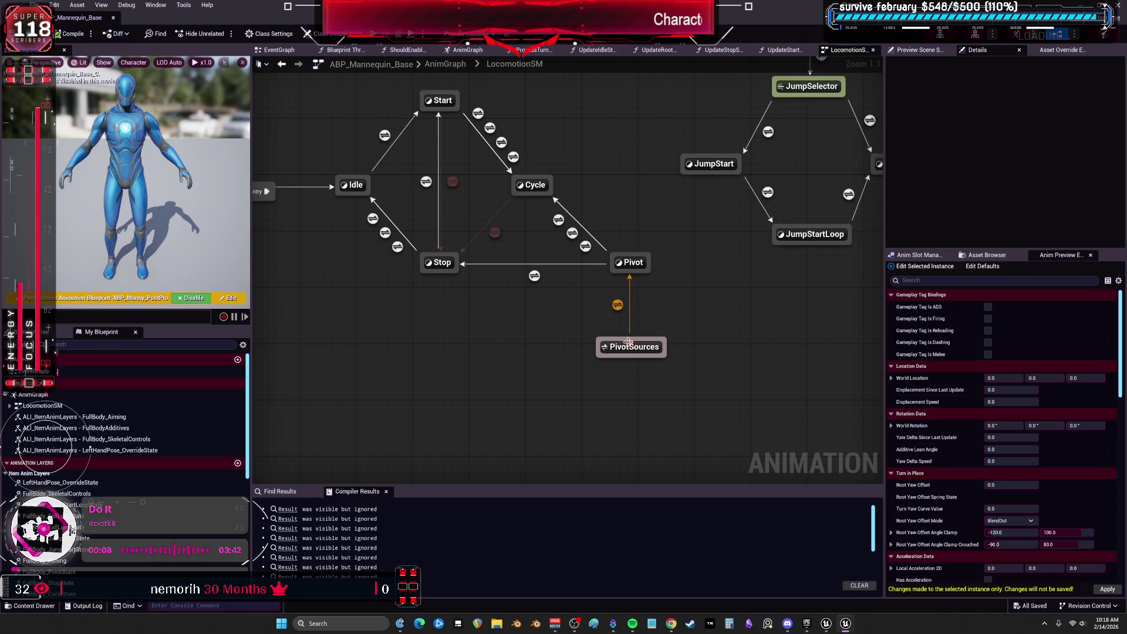
pyautogui.click(286, 52)
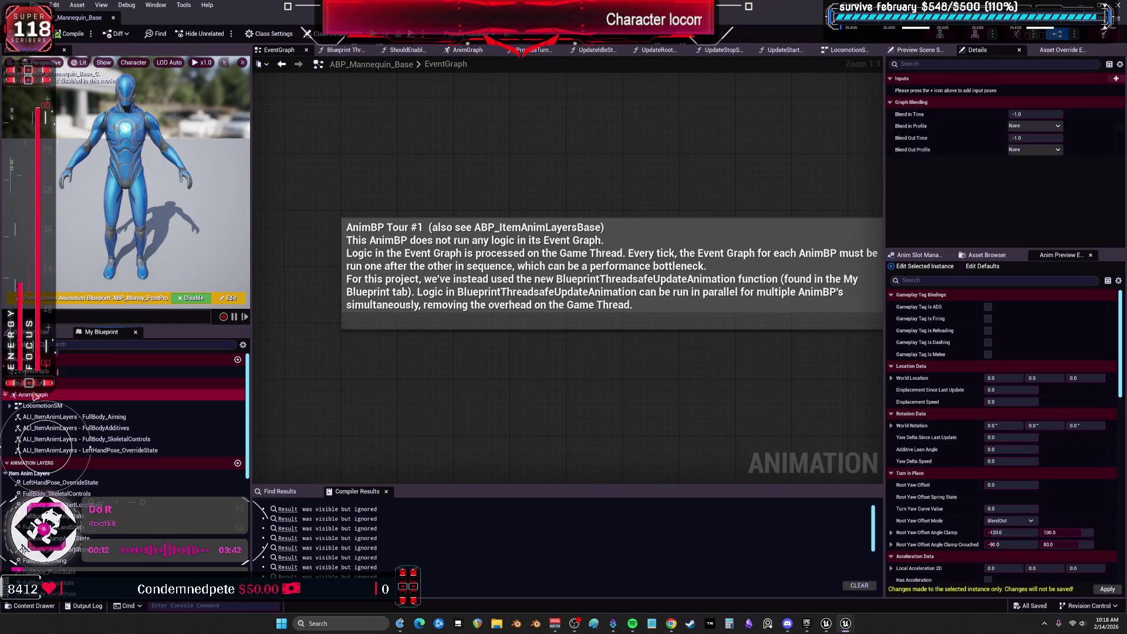
# Survey the AnimGraph's cached pose, Upperbody/lowerbody split, Locomotion and TurnInPlace sections, then return to the level editor
pyautogui.doubleClick(33, 394)
pyautogui.moveTo(687, 247); pyautogui.dragTo(585, 216)
pyautogui.moveTo(568, 93)
pyautogui.mouseDown()
pyautogui.moveTo(733, 103)
pyautogui.moveTo(639, 304)
pyautogui.mouseUp()
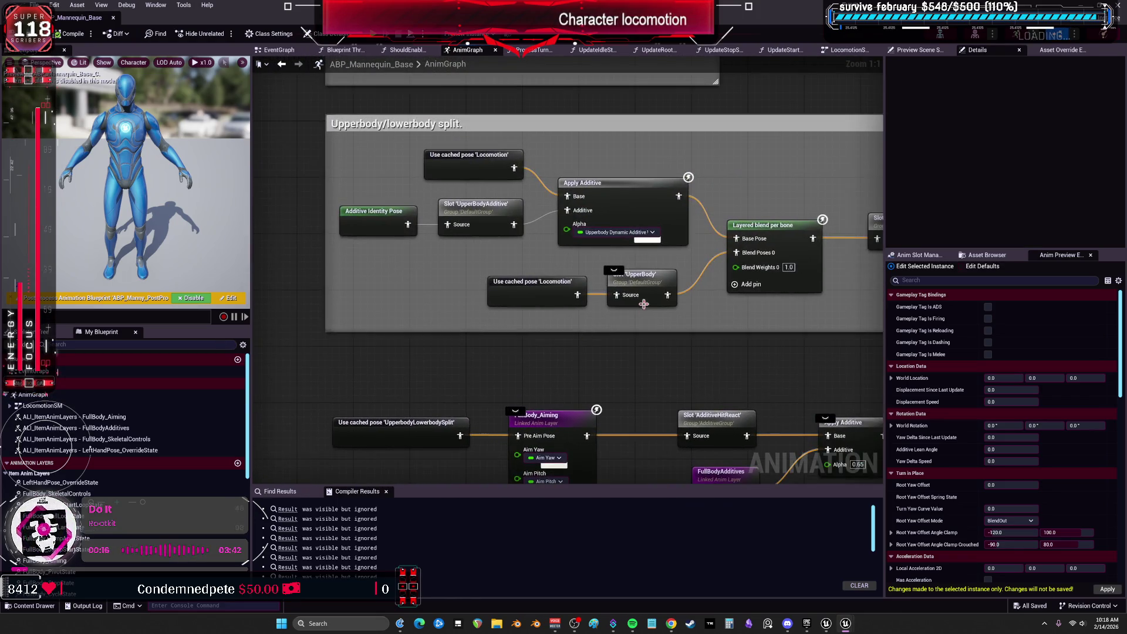
pyautogui.moveTo(673, 6)
pyautogui.mouseDown()
pyautogui.moveTo(649, 341)
pyautogui.moveTo(603, 120)
pyautogui.mouseUp()
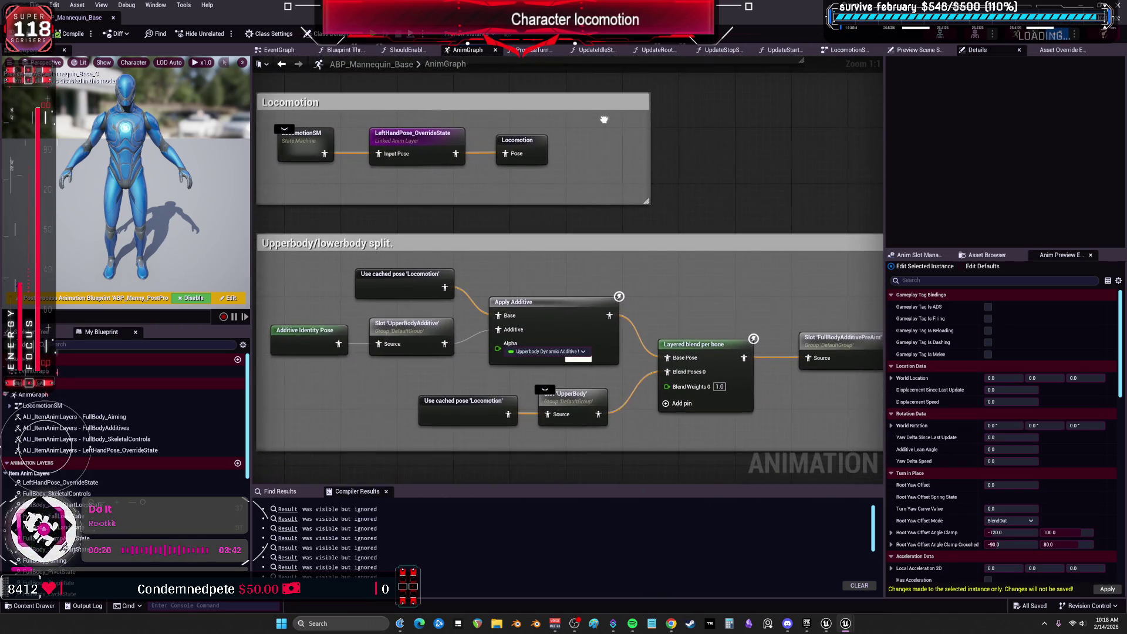
pyautogui.moveTo(685, 327)
pyautogui.mouseDown()
pyautogui.moveTo(689, 230)
pyautogui.moveTo(704, 213)
pyautogui.moveTo(508, 176)
pyautogui.moveTo(581, 144)
pyautogui.moveTo(453, 145)
pyautogui.mouseUp()
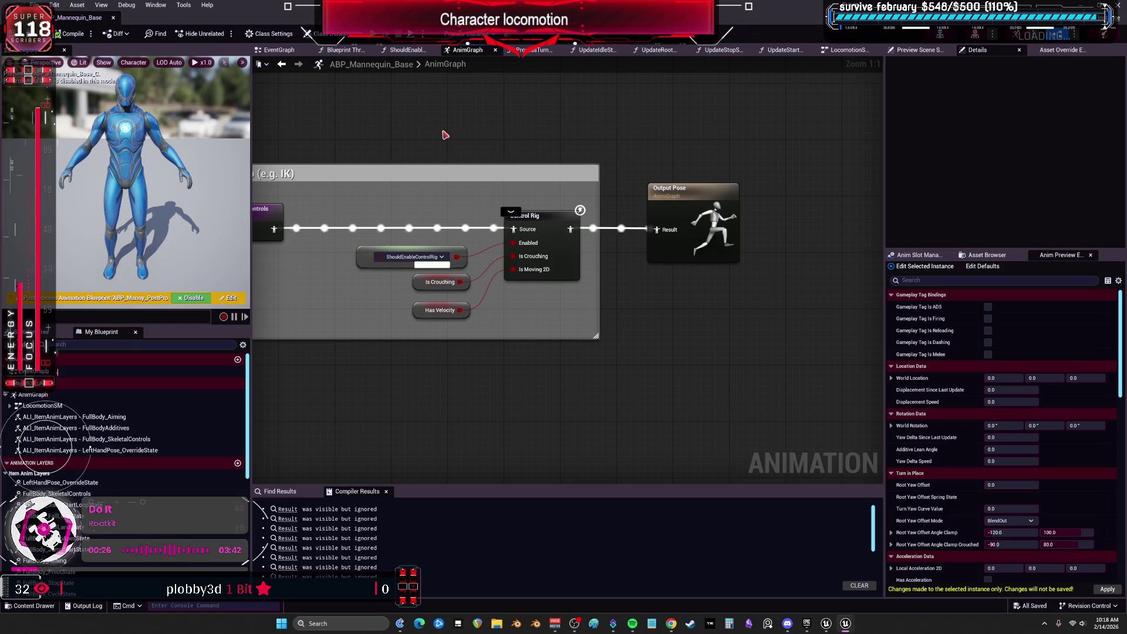
pyautogui.scroll(-3, 479, 158)
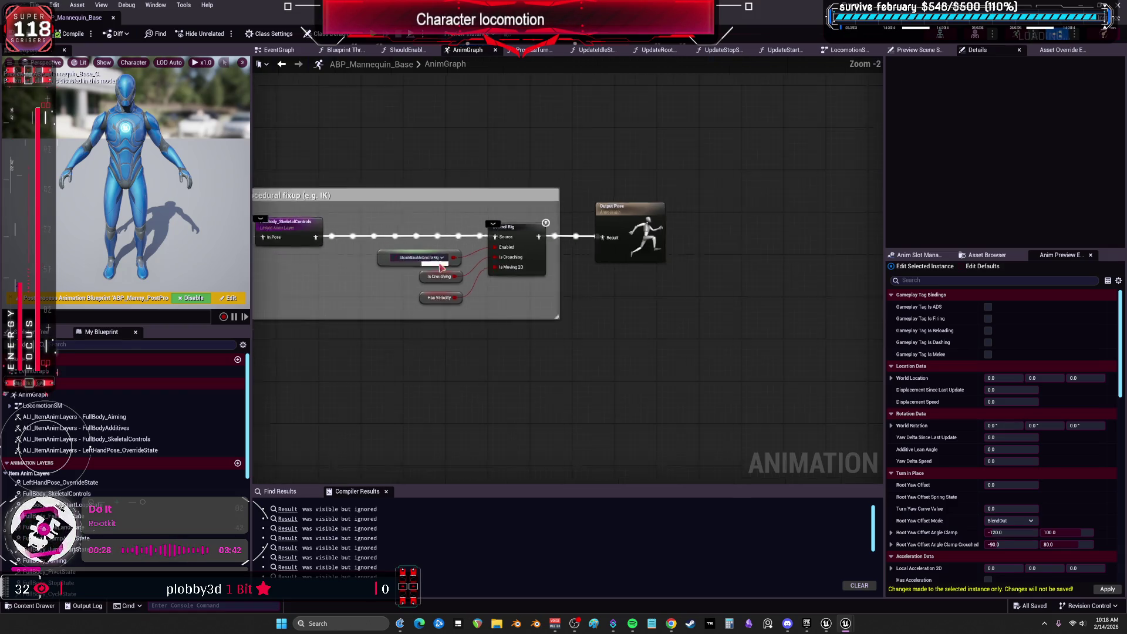
pyautogui.moveTo(329, 176); pyautogui.dragTo(617, 182)
pyautogui.moveTo(352, 246); pyautogui.dragTo(546, 276)
pyautogui.moveTo(377, 271)
pyautogui.mouseDown()
pyautogui.moveTo(436, 329)
pyautogui.moveTo(495, 349)
pyautogui.mouseUp()
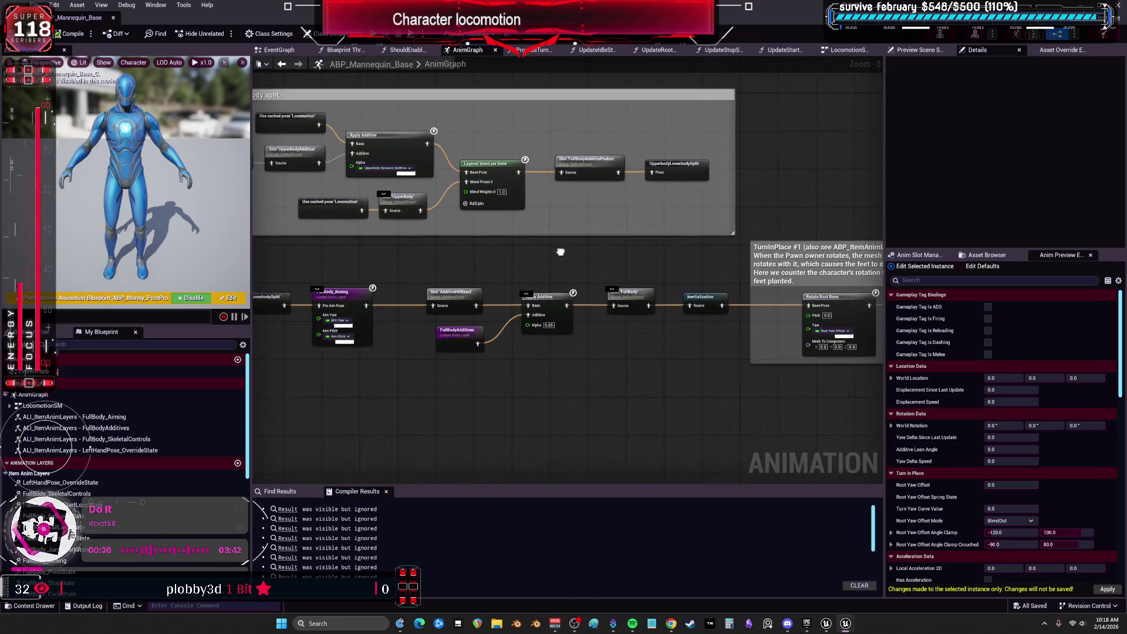
pyautogui.moveTo(341, 88); pyautogui.dragTo(455, 176)
pyautogui.moveTo(336, 60)
pyautogui.mouseDown()
pyautogui.moveTo(453, 158)
pyautogui.moveTo(456, 277)
pyautogui.mouseUp()
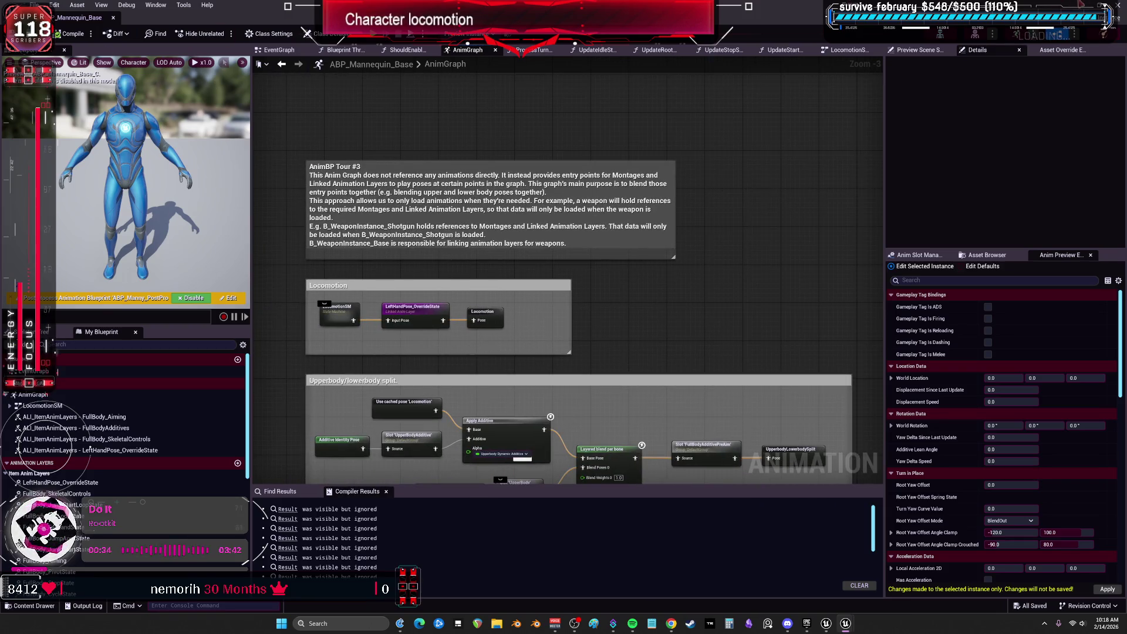
pyautogui.hotkey('alt', 'Tab')
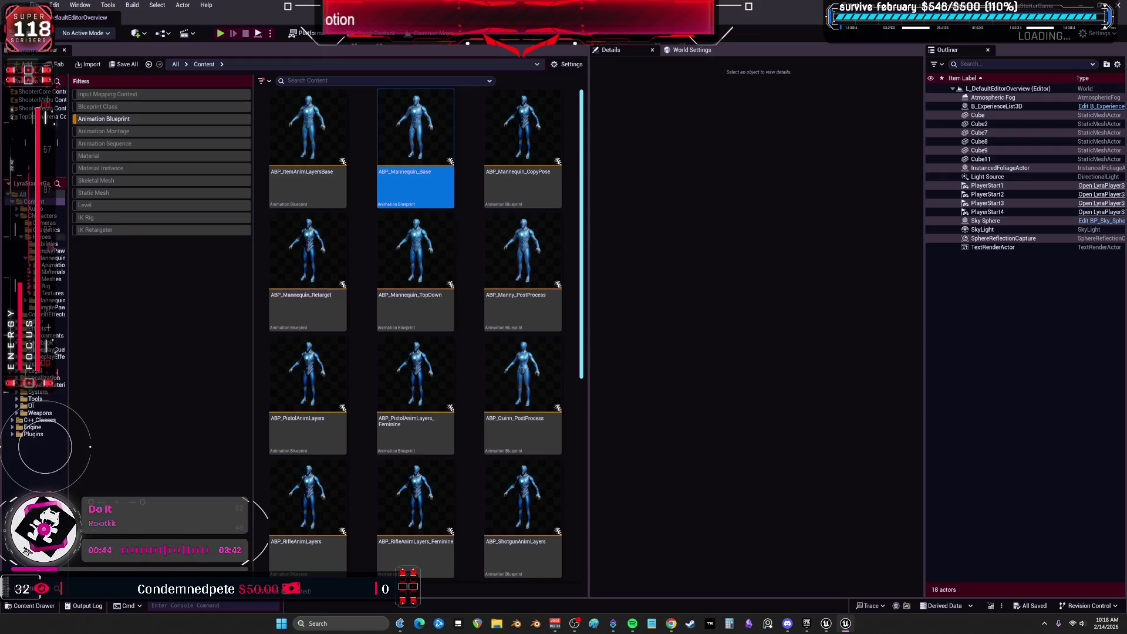
# Open Mannequin_UE4, clear the Animation Blueprint filter, and view Character_Default's Event Graph
pyautogui.click(52, 301)
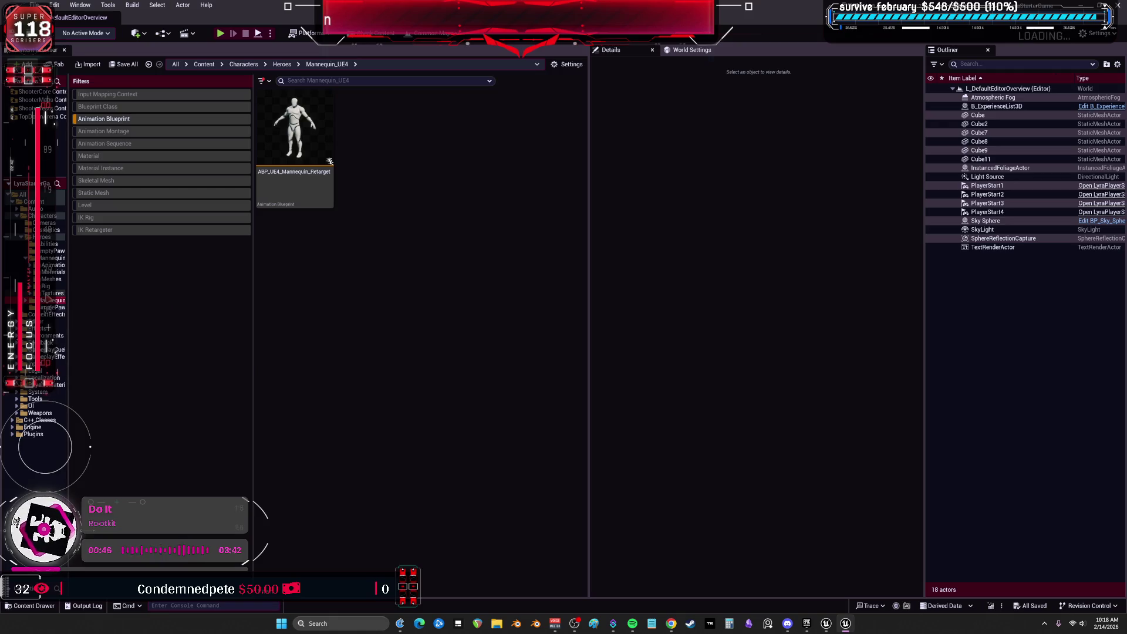
pyautogui.click(143, 122)
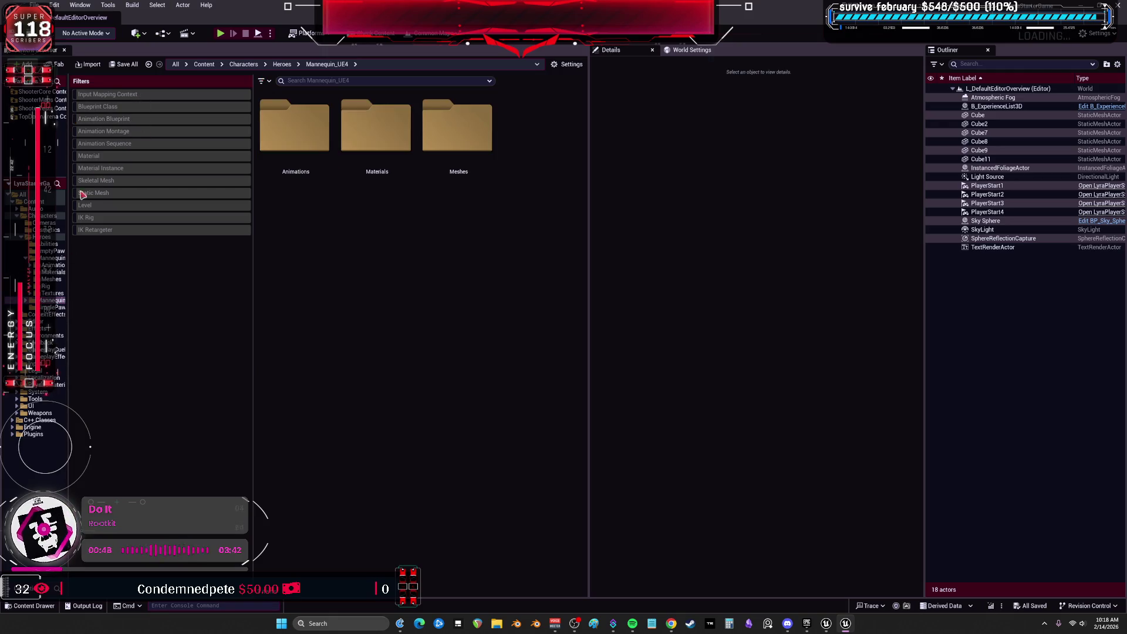
pyautogui.doubleClick(540, 147)
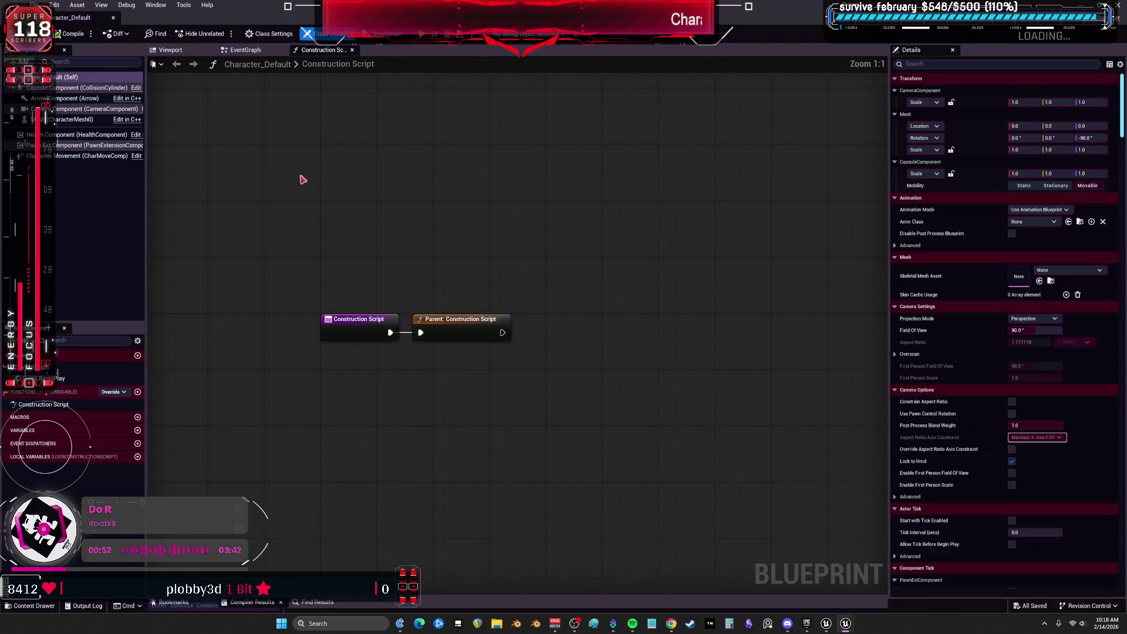
pyautogui.click(252, 54)
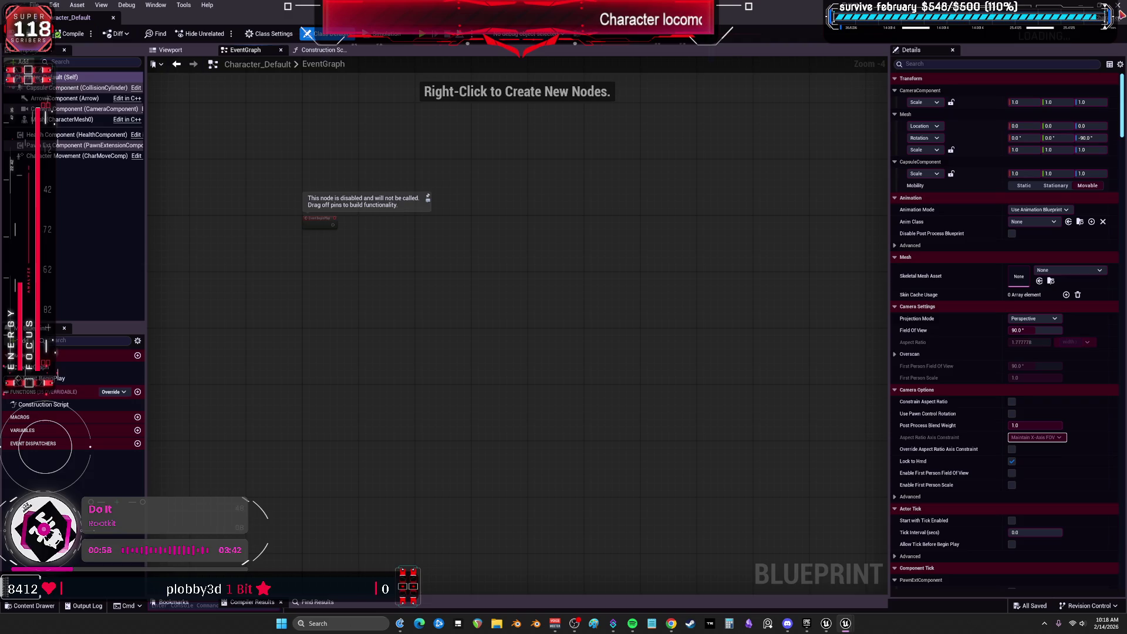
# Filter the Content folder to Blueprint classes and open B_Manny to read its graph comment
pyautogui.hotkey('alt', 'Tab')
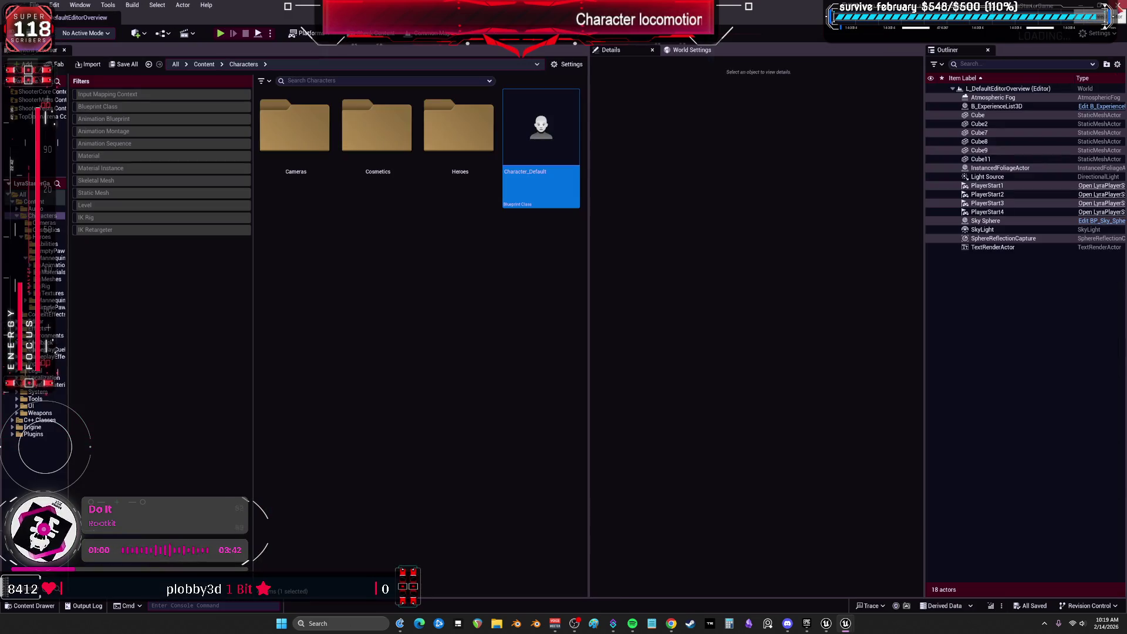
pyautogui.click(59, 201)
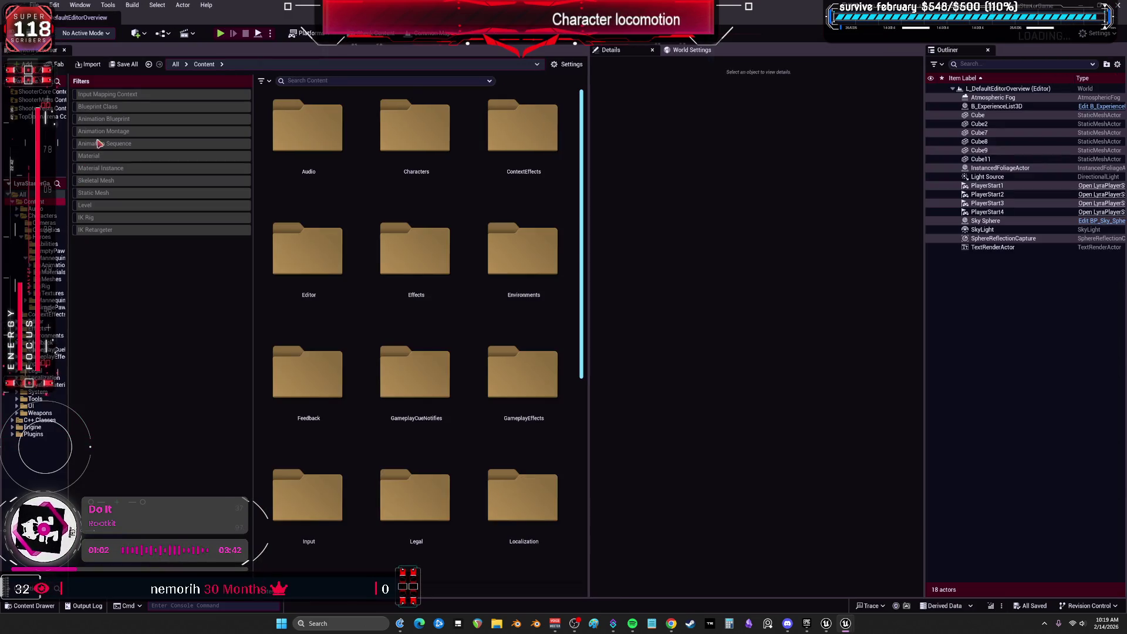
pyautogui.click(111, 108)
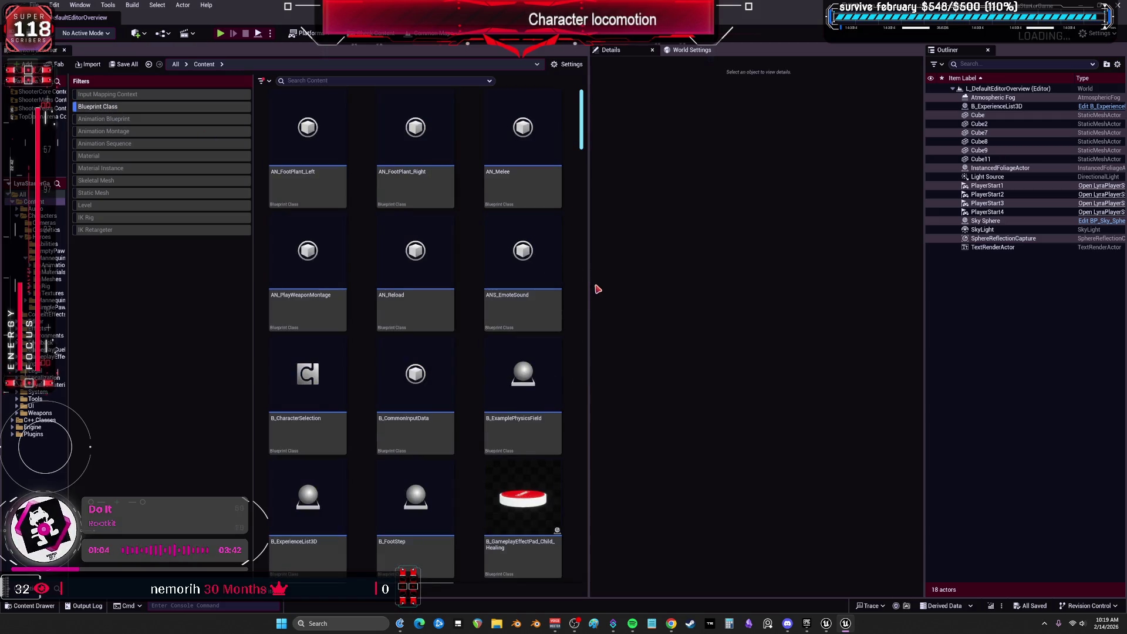
pyautogui.scroll(-1, 578, 300)
pyautogui.scroll(-5, 578, 301)
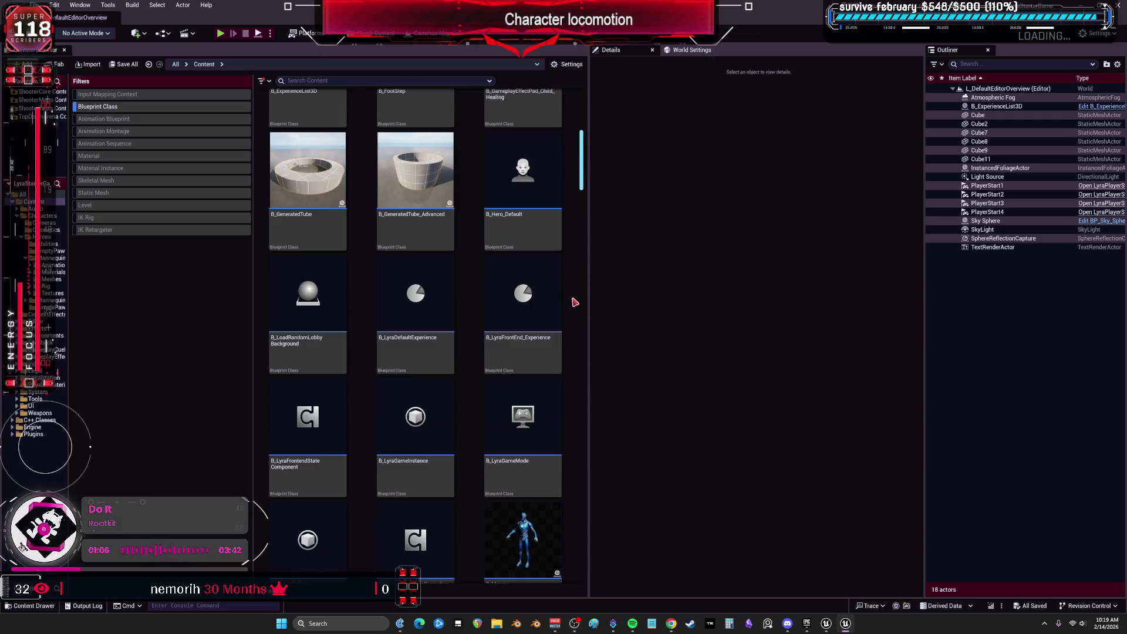
pyautogui.scroll(-3, 533, 328)
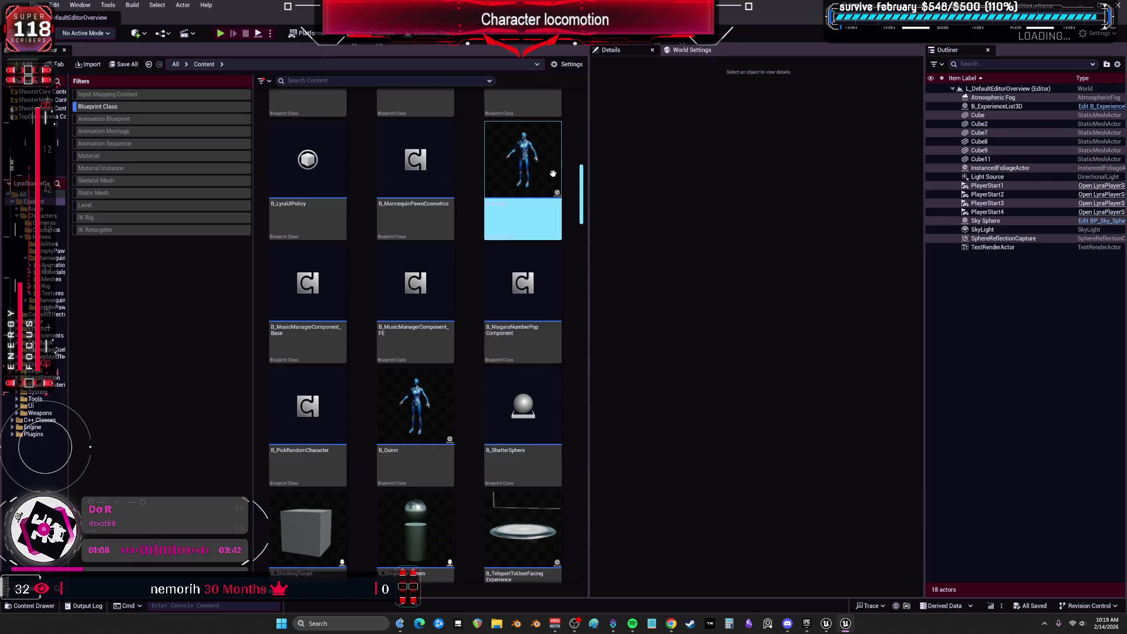
pyautogui.doubleClick(532, 169)
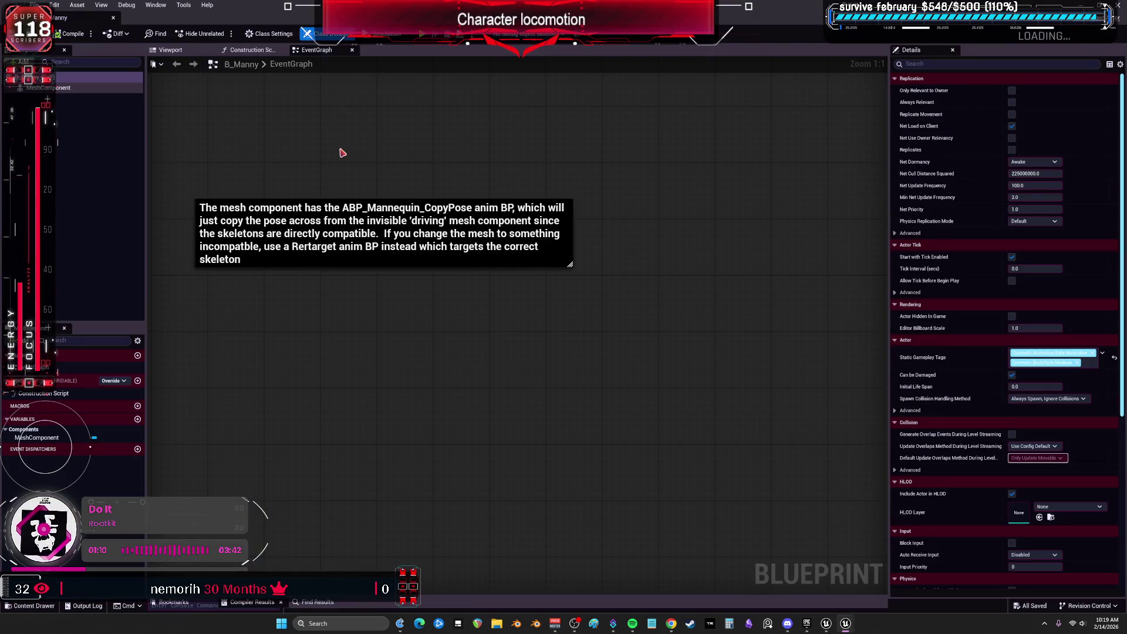
pyautogui.moveTo(322, 156); pyautogui.dragTo(420, 367)
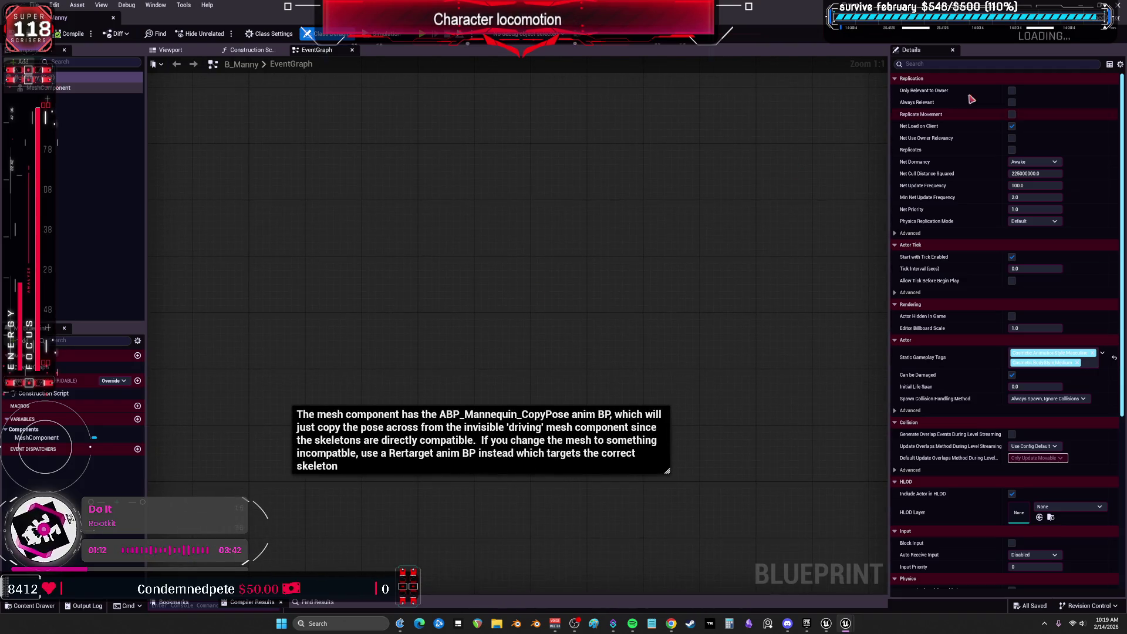
# Scroll further through the Blueprint classes and open TurnYawAnimModifier
pyautogui.hotkey('alt', 'Tab')
pyautogui.scroll(-1, 535, 276)
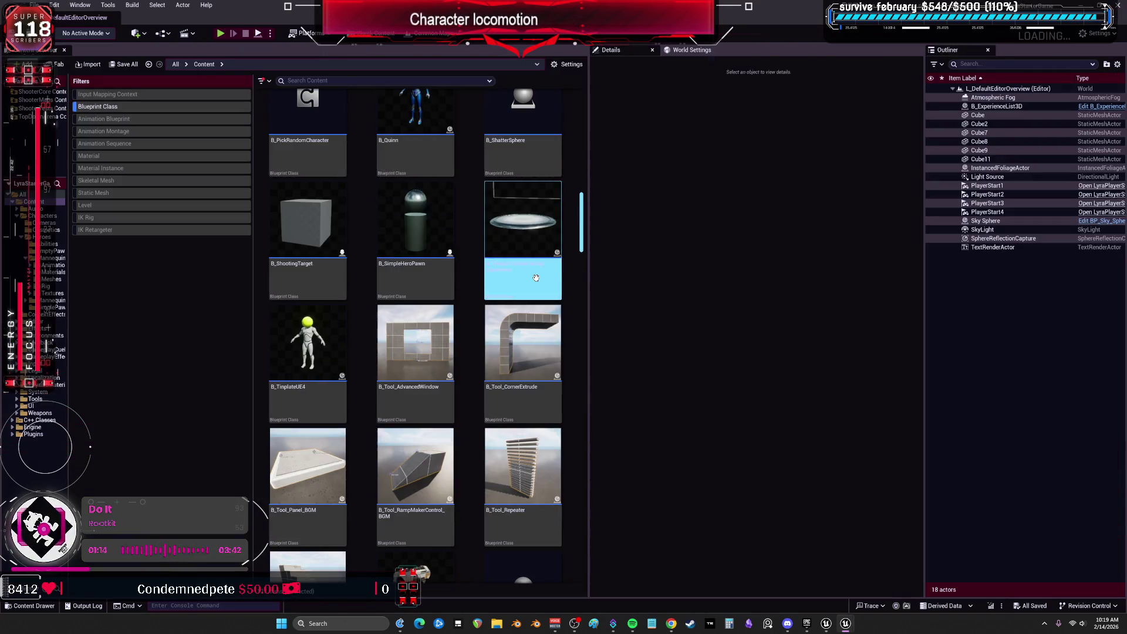
pyautogui.scroll(-5, 516, 305)
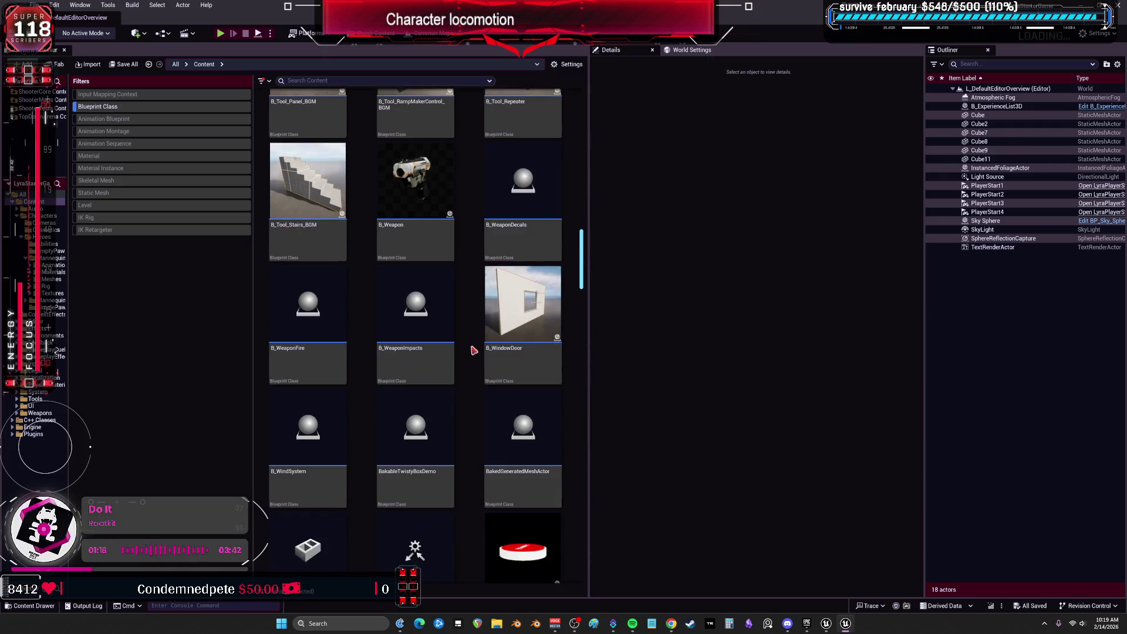
pyautogui.scroll(-10, 517, 314)
pyautogui.scroll(-7, 517, 314)
pyautogui.moveTo(583, 353); pyautogui.dragTo(600, 557)
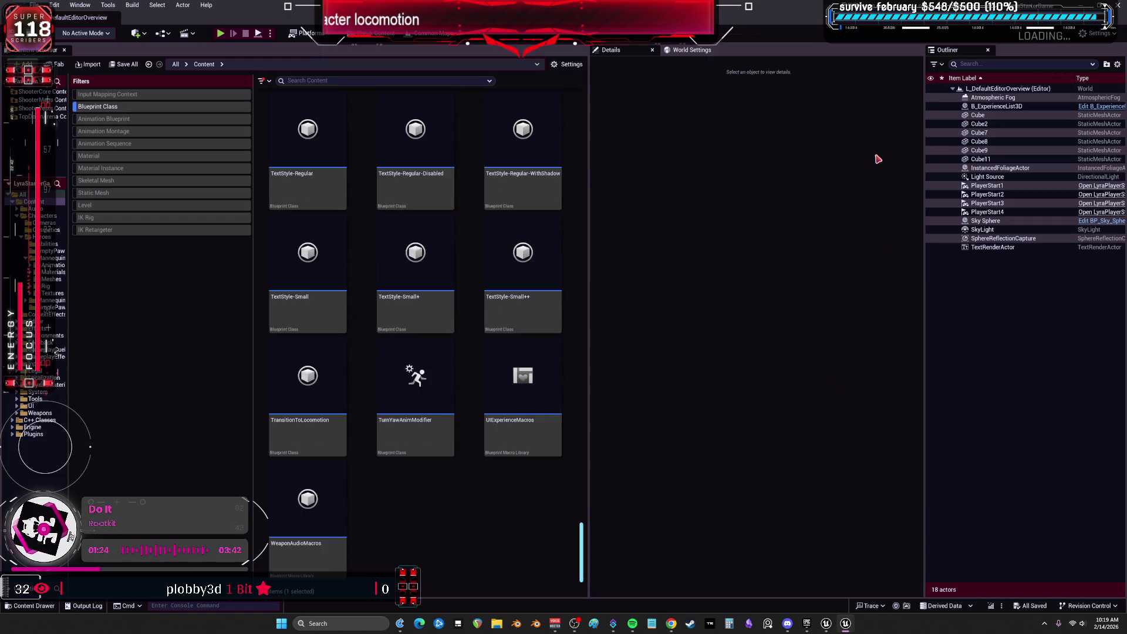
pyautogui.doubleClick(384, 388)
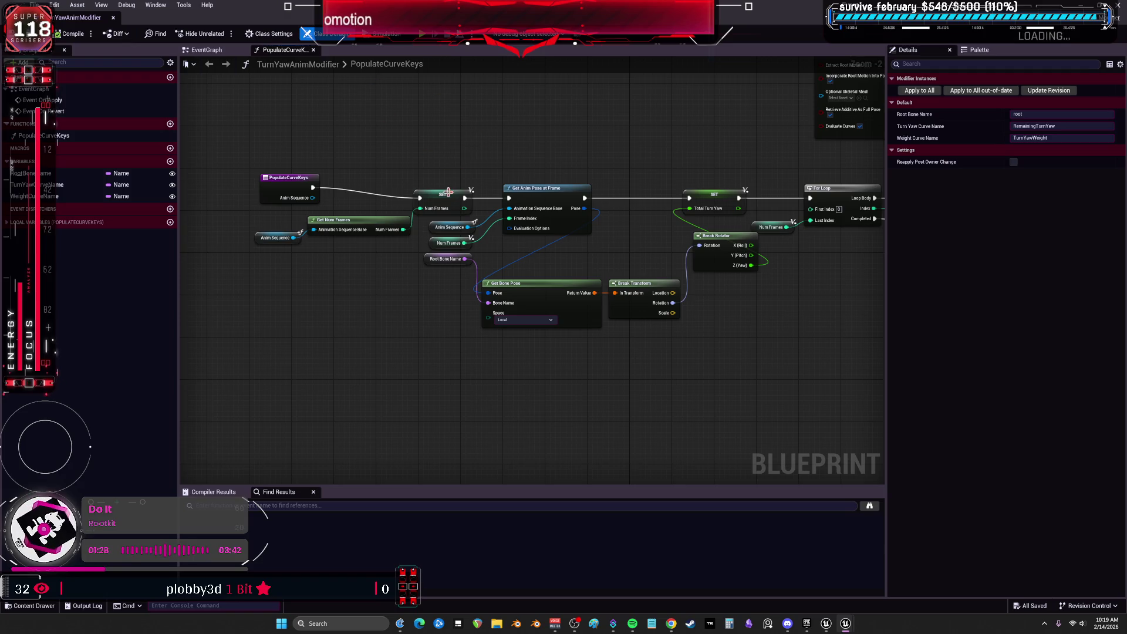
# Pan the TurnYawAnimModifier PopulateCurveKeys graph, then switch to the Aurora project window
pyautogui.moveTo(504, 184)
pyautogui.mouseDown()
pyautogui.moveTo(420, 302)
pyautogui.moveTo(202, 288)
pyautogui.mouseUp()
pyautogui.moveTo(476, 319)
pyautogui.mouseDown()
pyautogui.moveTo(448, 377)
pyautogui.moveTo(502, 367)
pyautogui.moveTo(654, 395)
pyautogui.moveTo(478, 370)
pyautogui.mouseUp()
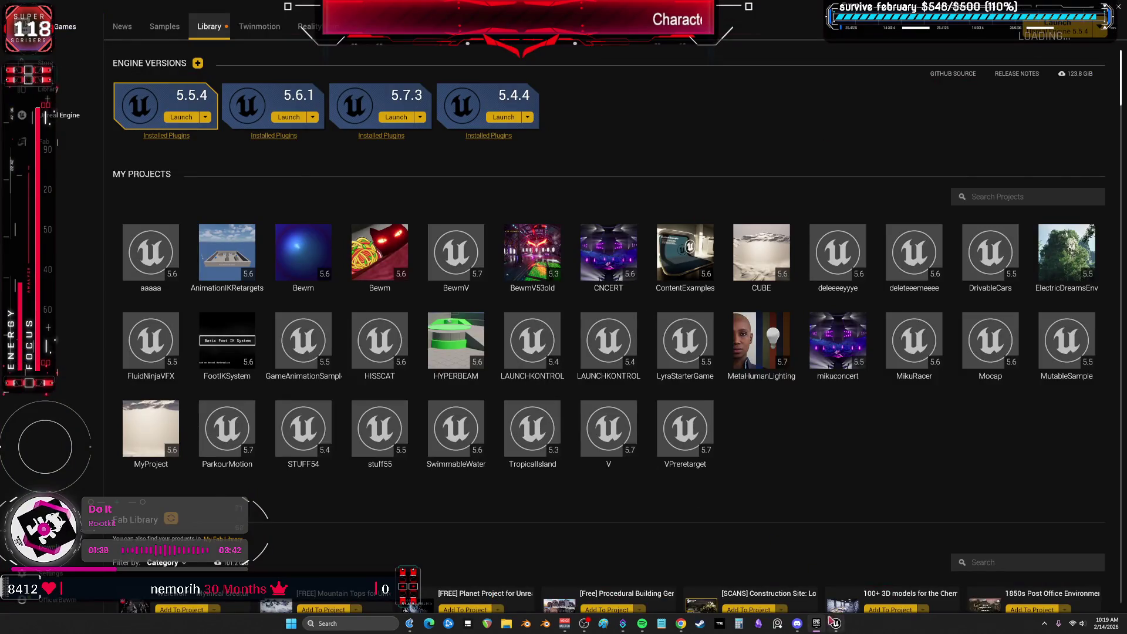
pyautogui.click(836, 623)
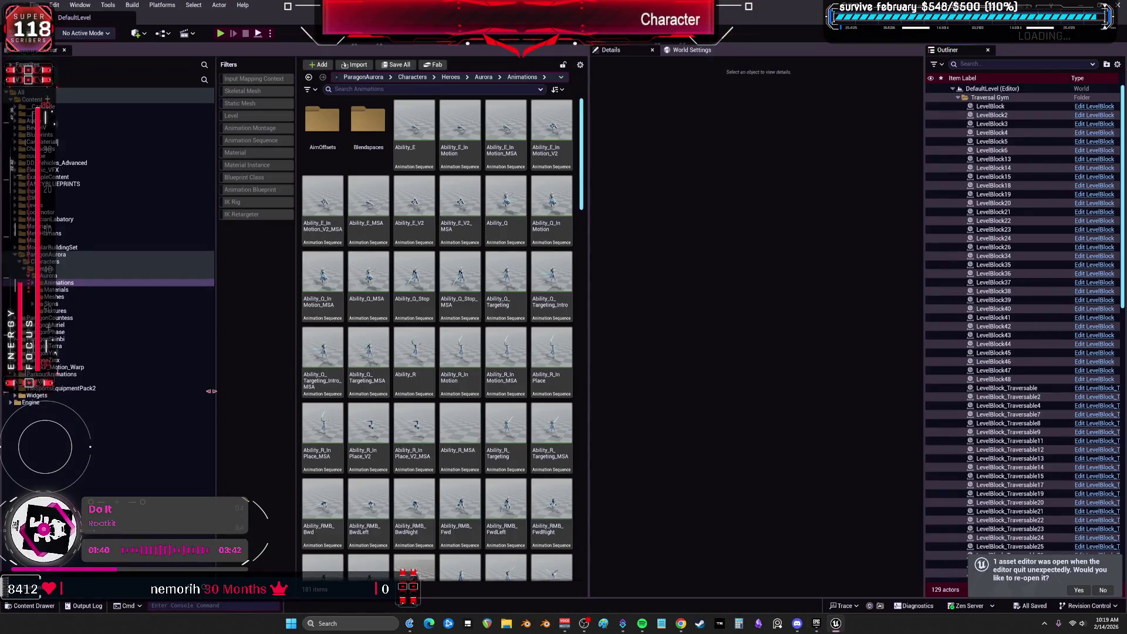
# Open the ParagonAurora folder and widen the asset grid to browse its animations
pyautogui.doubleClick(46, 254)
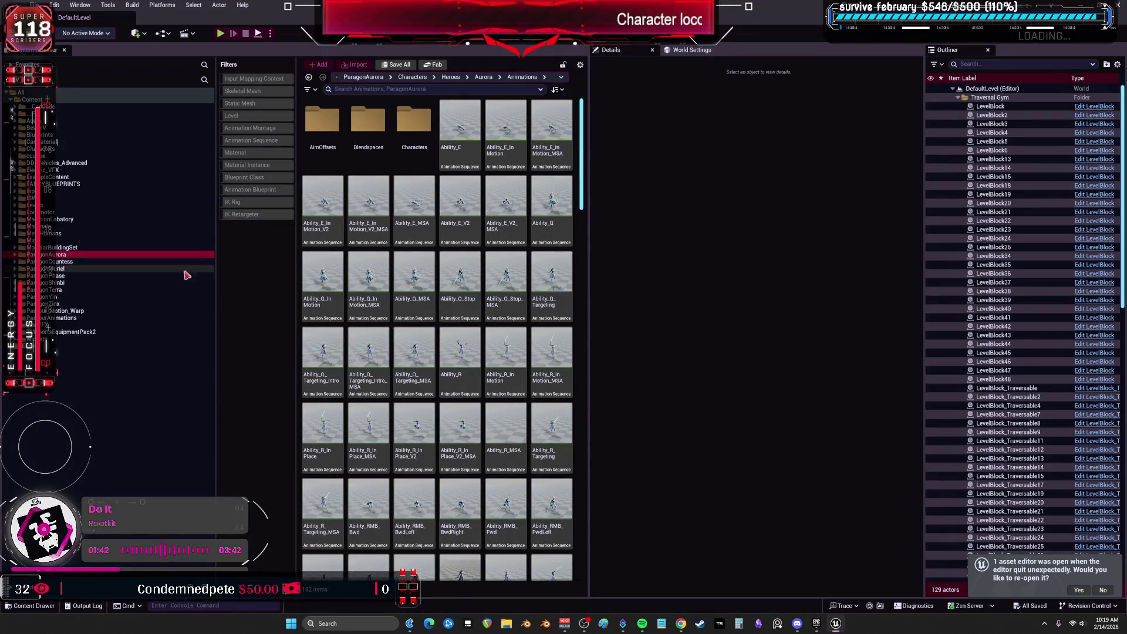
pyautogui.moveTo(592, 155); pyautogui.dragTo(839, 155)
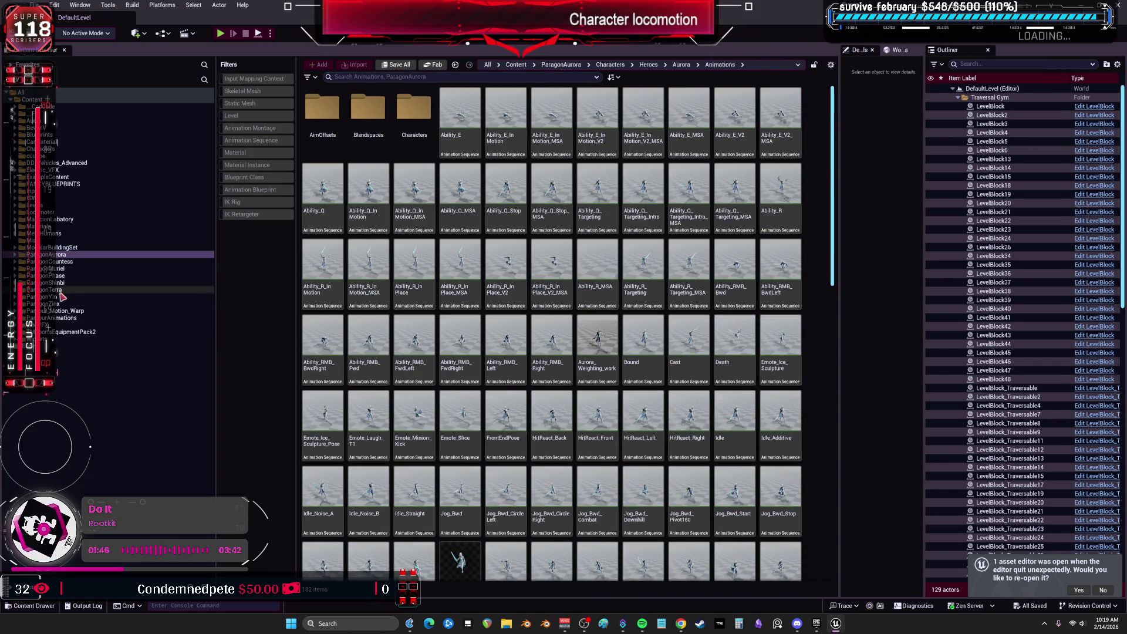
pyautogui.scroll(-1, 622, 313)
pyautogui.click(623, 313)
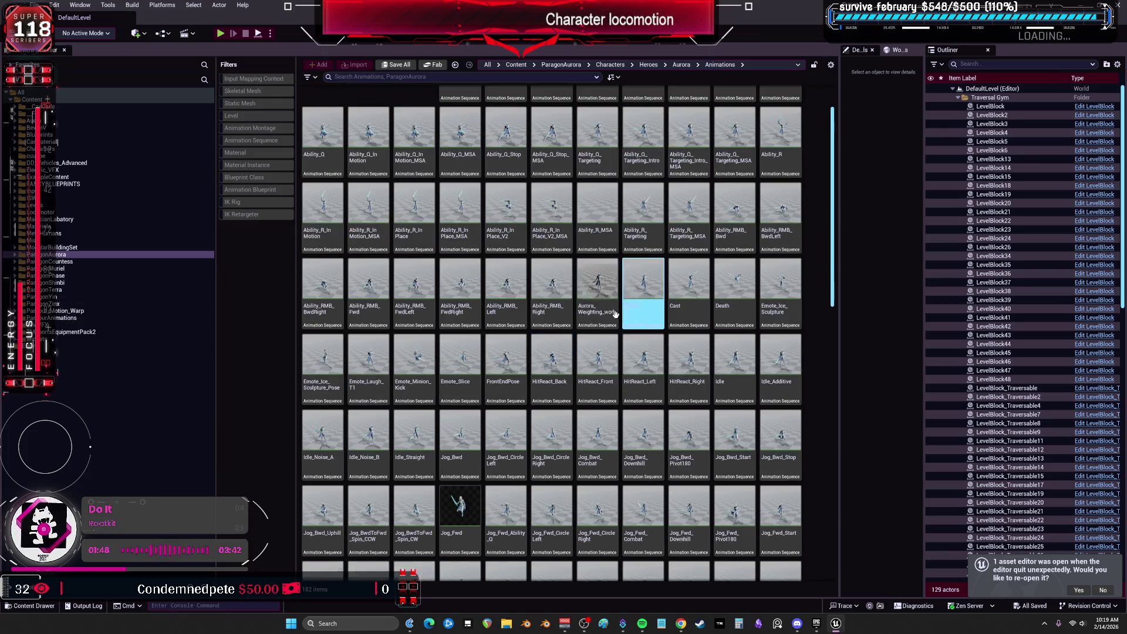
pyautogui.scroll(-8, 623, 313)
pyautogui.scroll(8, 835, 314)
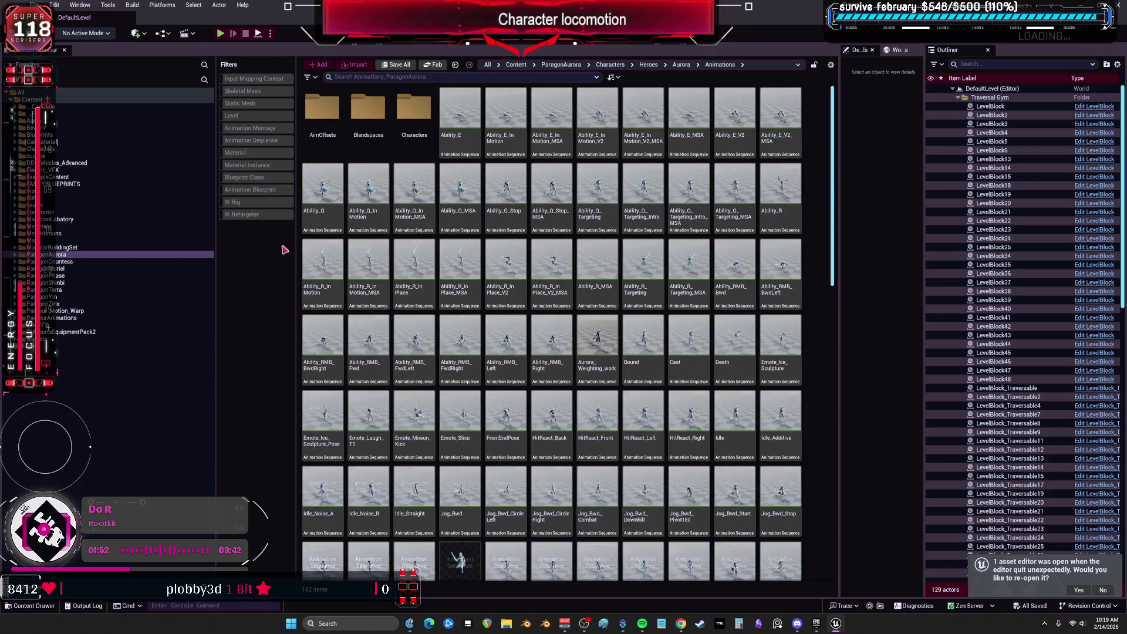
# Navigate up to Characters > Heroes > Aurora
pyautogui.doubleClick(411, 112)
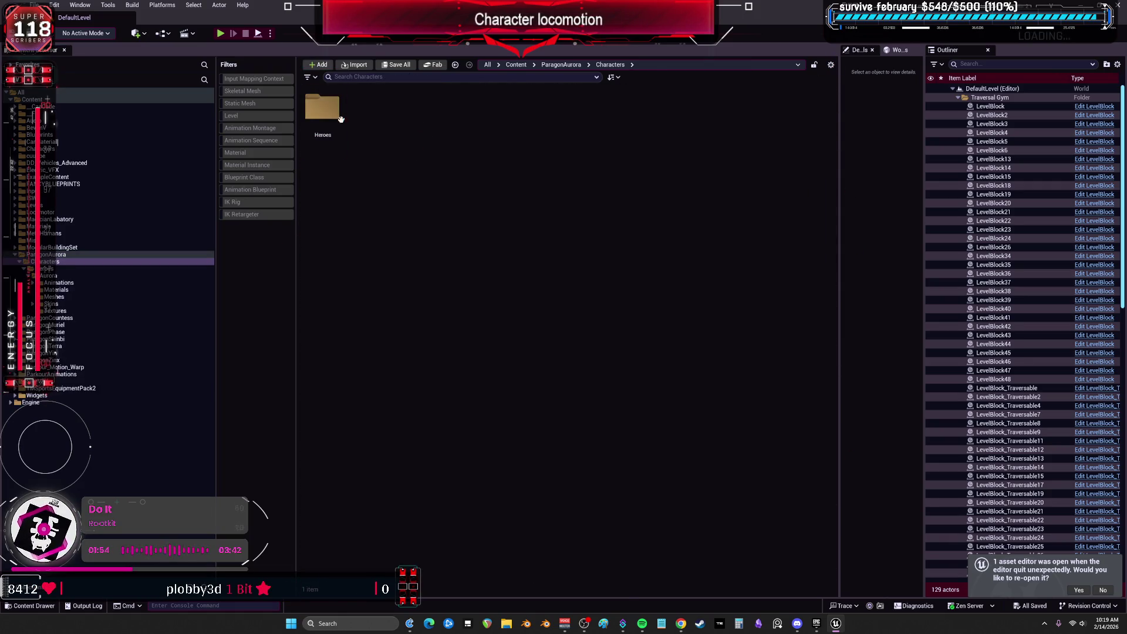
pyautogui.doubleClick(323, 108)
pyautogui.doubleClick(323, 109)
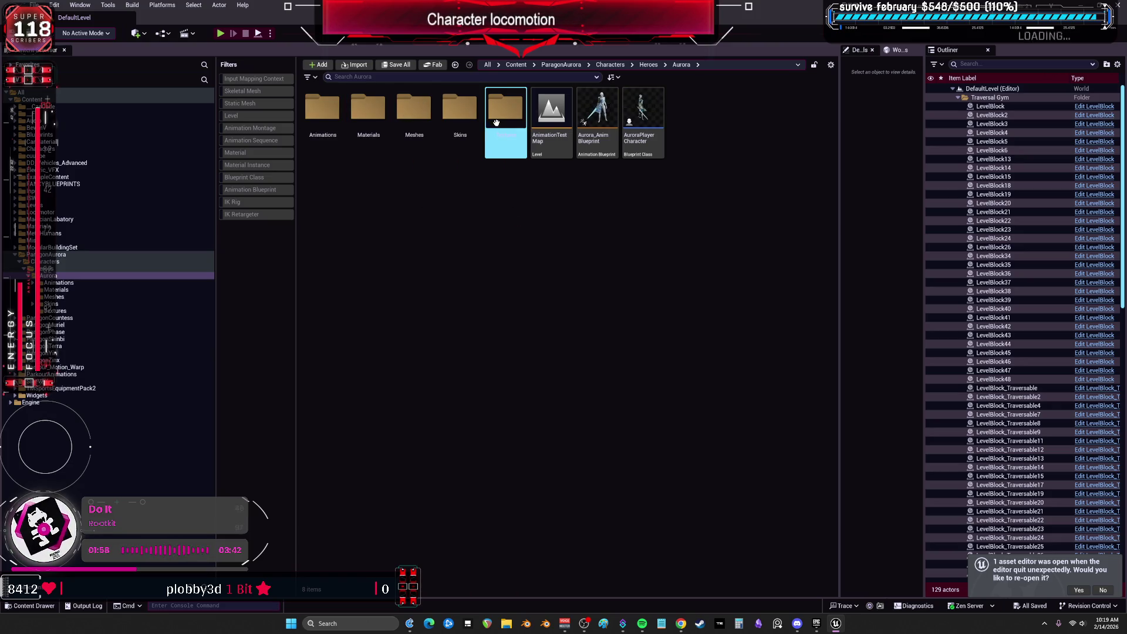
pyautogui.rightClick(42, 101)
pyautogui.click(427, 297)
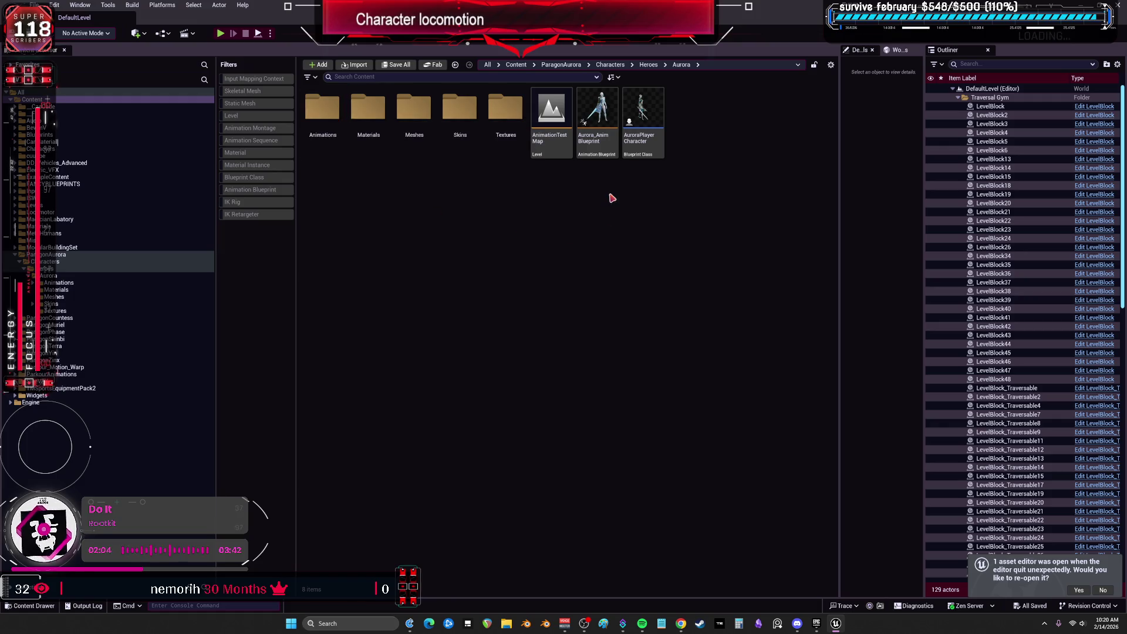
# Open Skins > FrozenHearth > Meshes and select the Aurora_FrozenHearth skeletal mesh
pyautogui.doubleClick(460, 109)
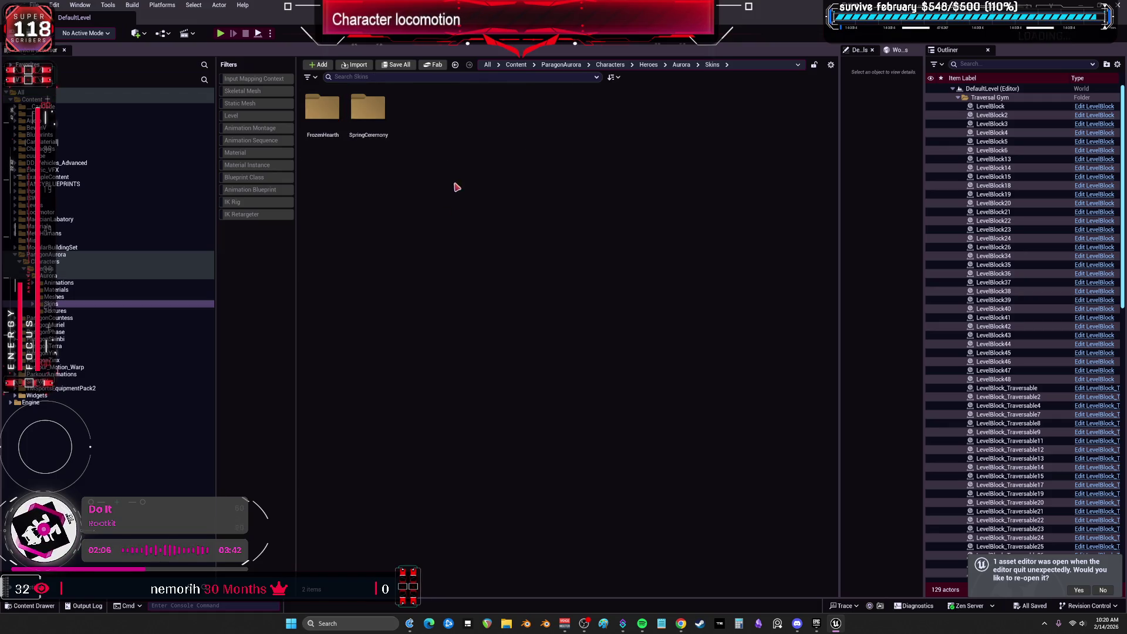
pyautogui.click(326, 106)
pyautogui.doubleClick(325, 106)
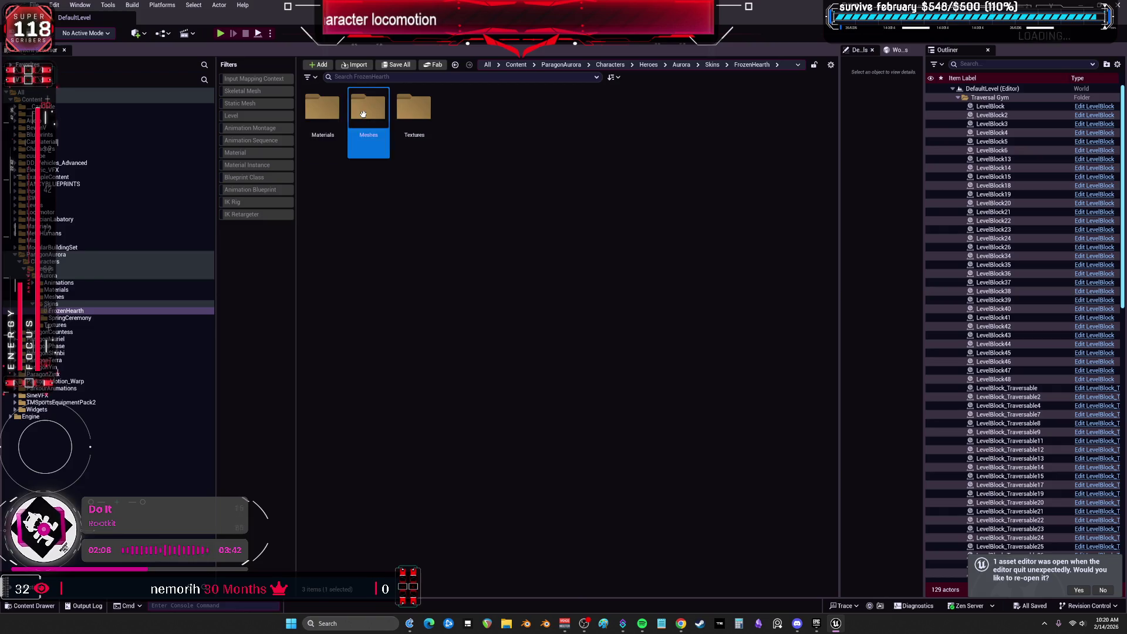
pyautogui.doubleClick(368, 106)
pyautogui.click(334, 133)
# Create the IK Rig IK_Aurora_FrozenHearth from the Aurora_FrozenHearth mesh and open it
pyautogui.rightClick(334, 124)
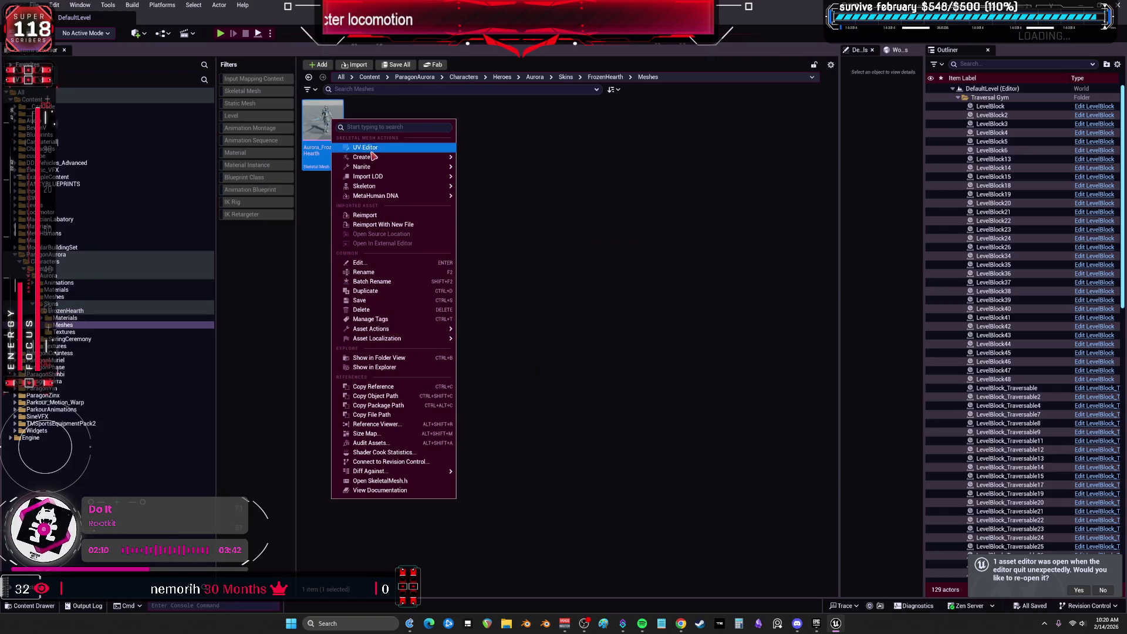
pyautogui.moveTo(376, 156)
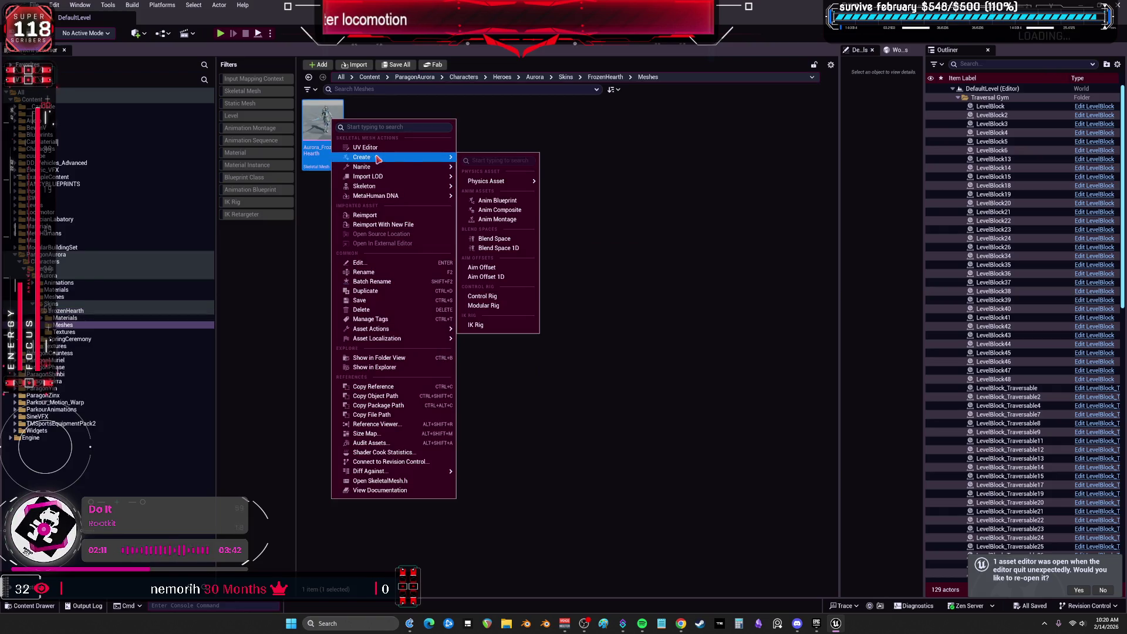
pyautogui.click(497, 326)
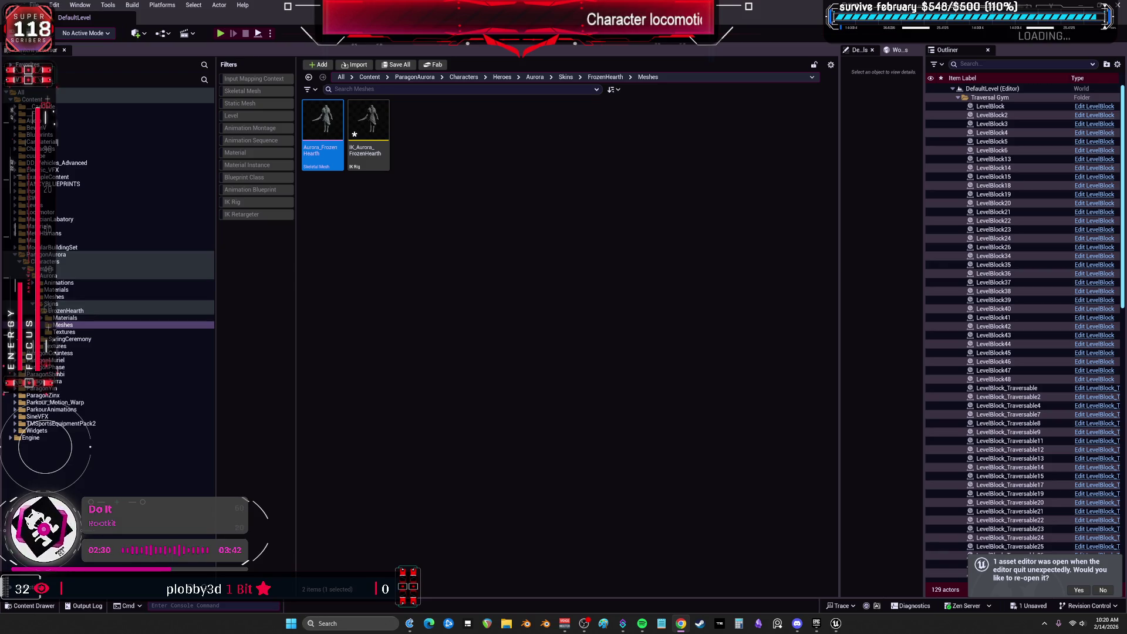
pyautogui.click(365, 128)
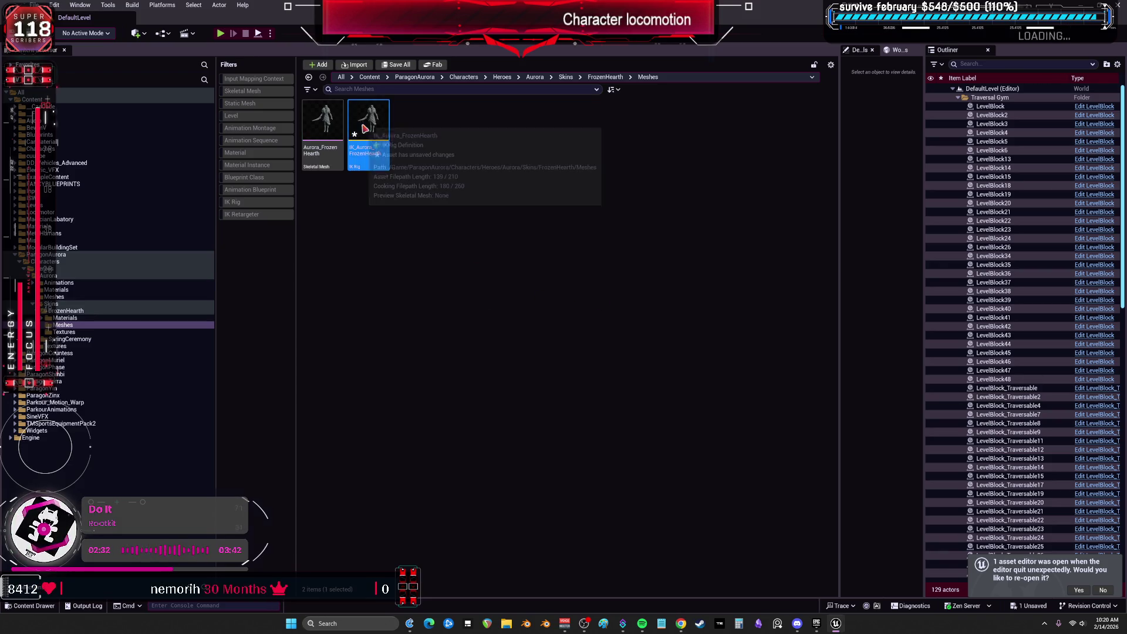
pyautogui.doubleClick(365, 128)
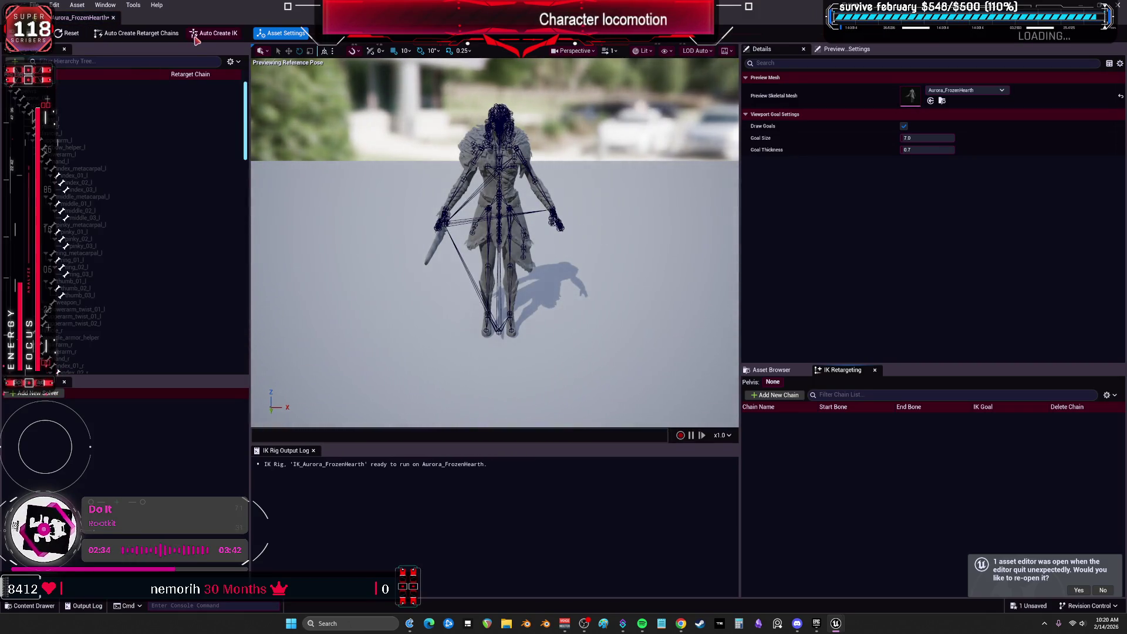
# Add a Full Body IK solver and auto-create the retarget chains and IK goals
pyautogui.click(45, 395)
pyautogui.click(47, 430)
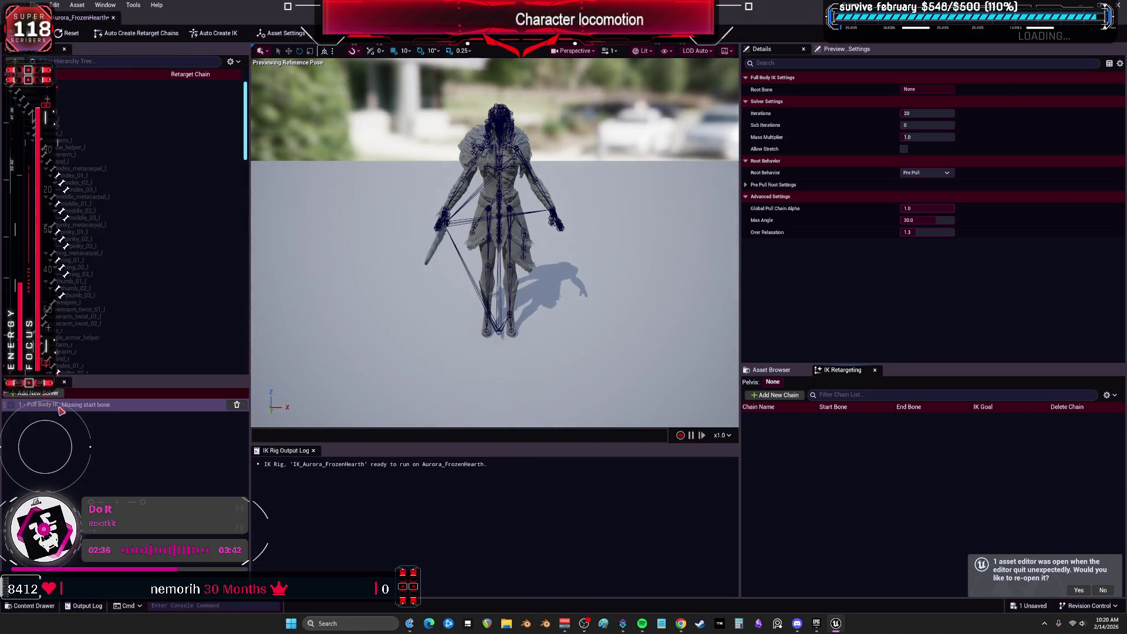
pyautogui.click(228, 38)
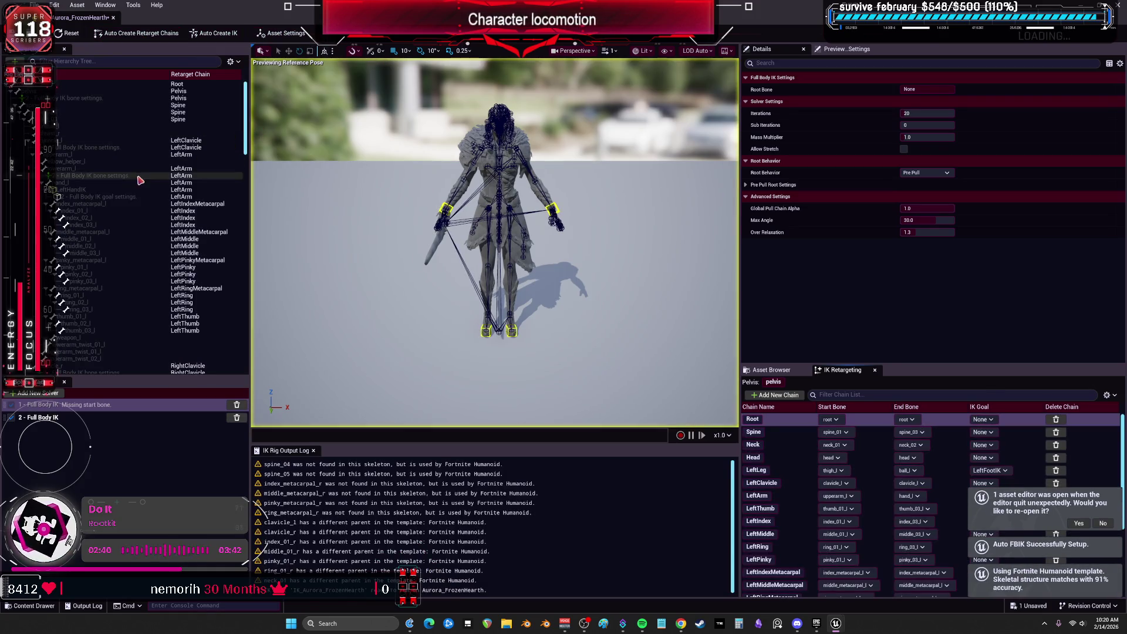
# Adjust the Chain Depth of the left and right hand IK goals
pyautogui.click(141, 196)
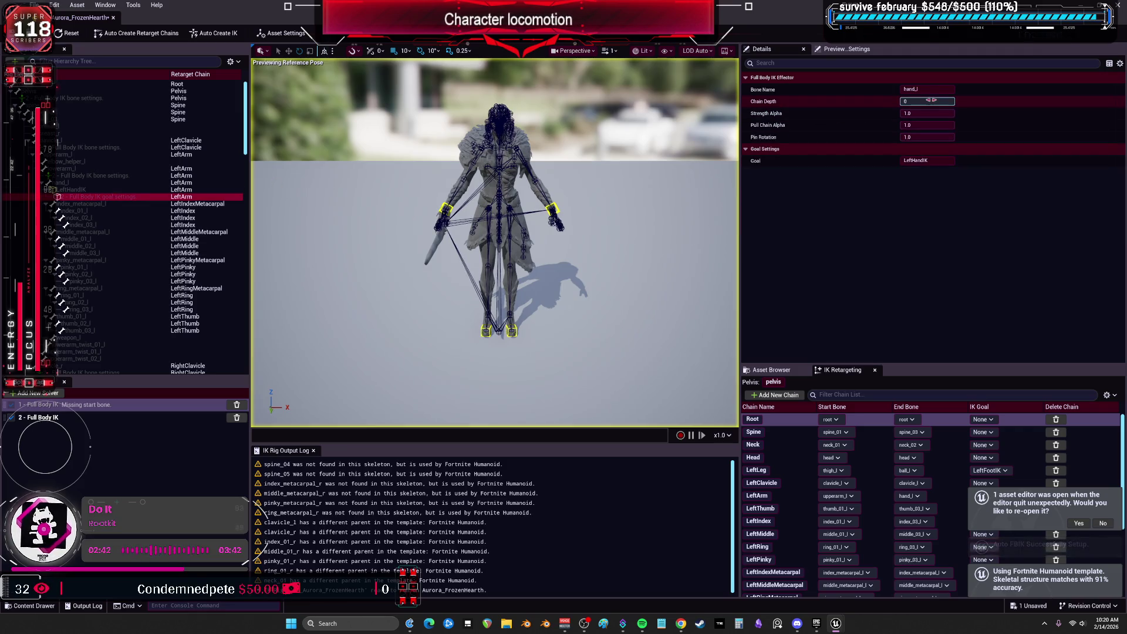
pyautogui.click(930, 101)
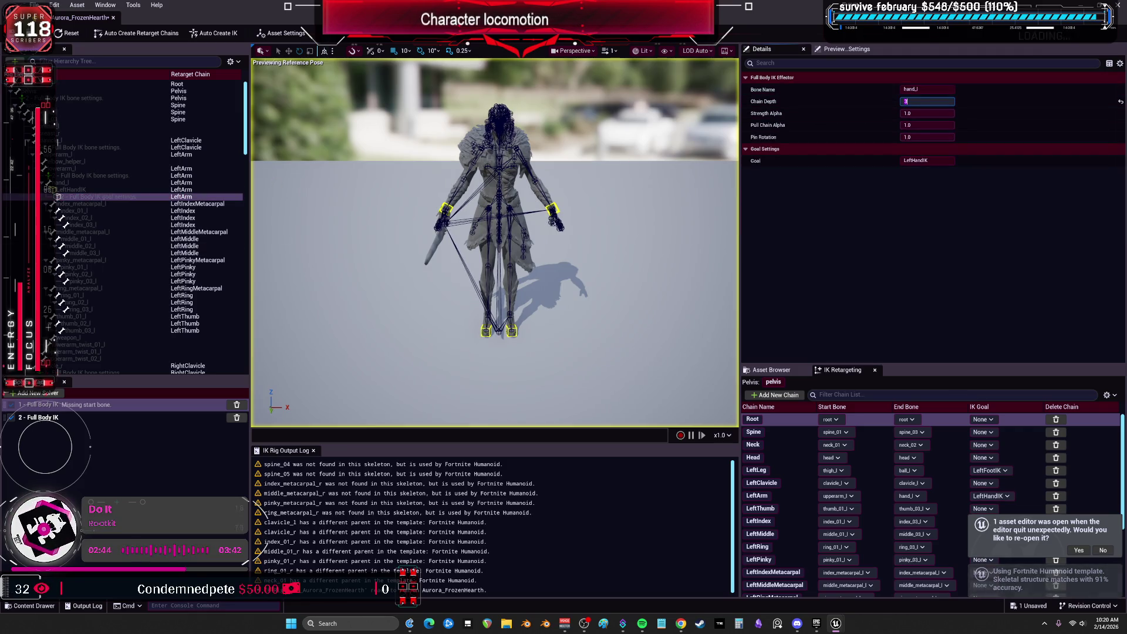
pyautogui.scroll(-5, 103, 257)
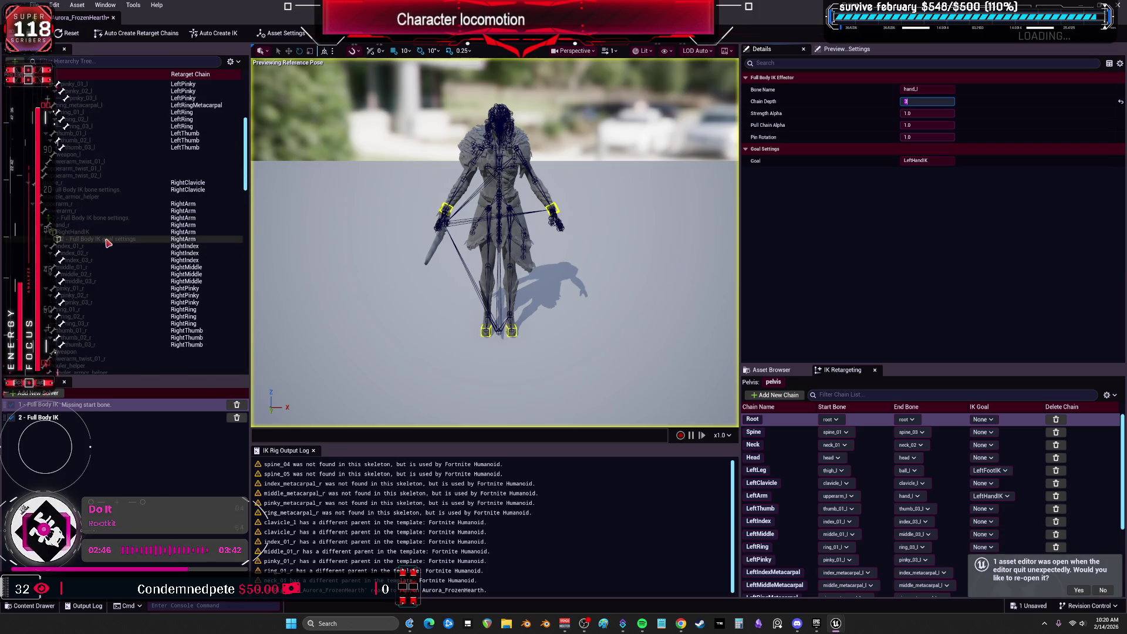
pyautogui.click(106, 239)
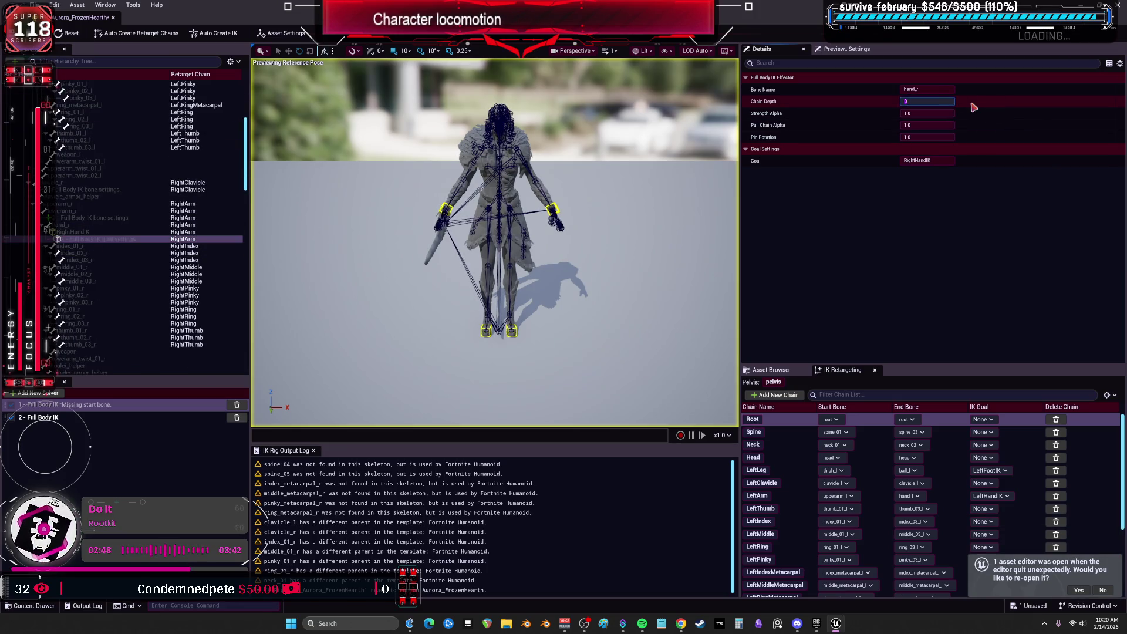
pyautogui.scroll(-10, 154, 278)
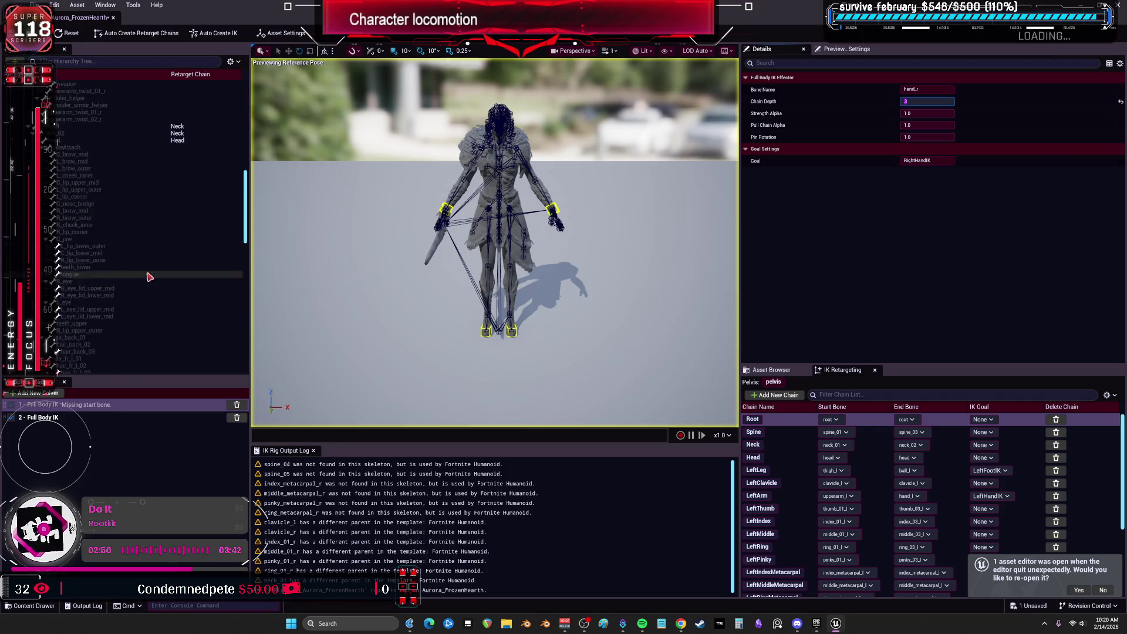
pyautogui.scroll(-3, 157, 271)
# Set the foot IK goals' Chain Depth, committing 4 for the right foot
pyautogui.click(105, 217)
pyautogui.scroll(-2, 88, 315)
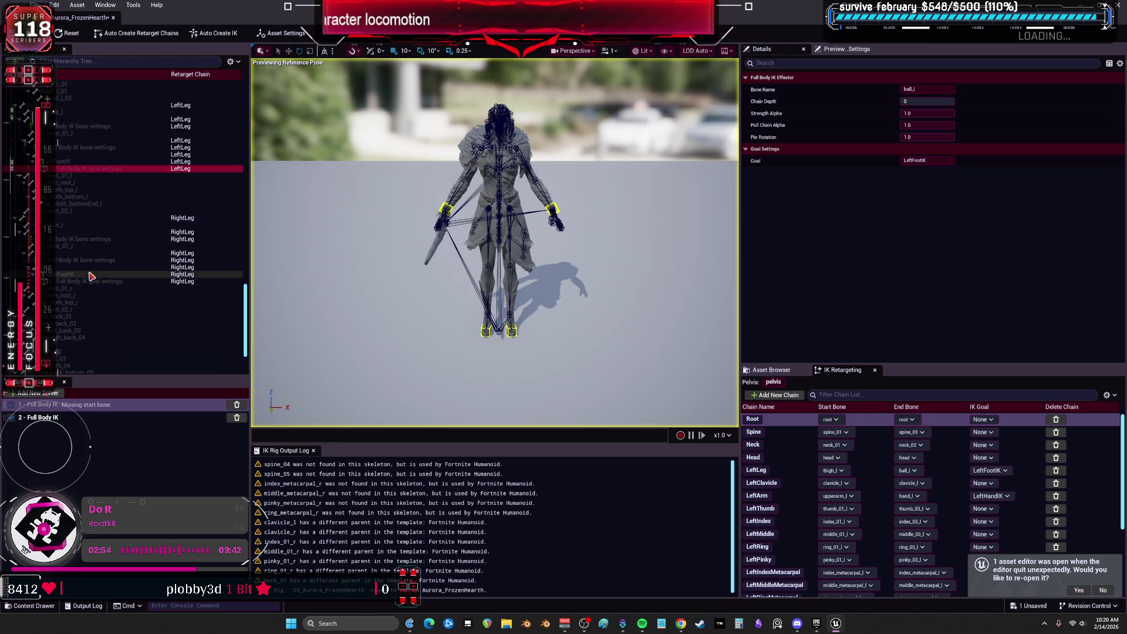
pyautogui.click(932, 102)
pyautogui.write('4')
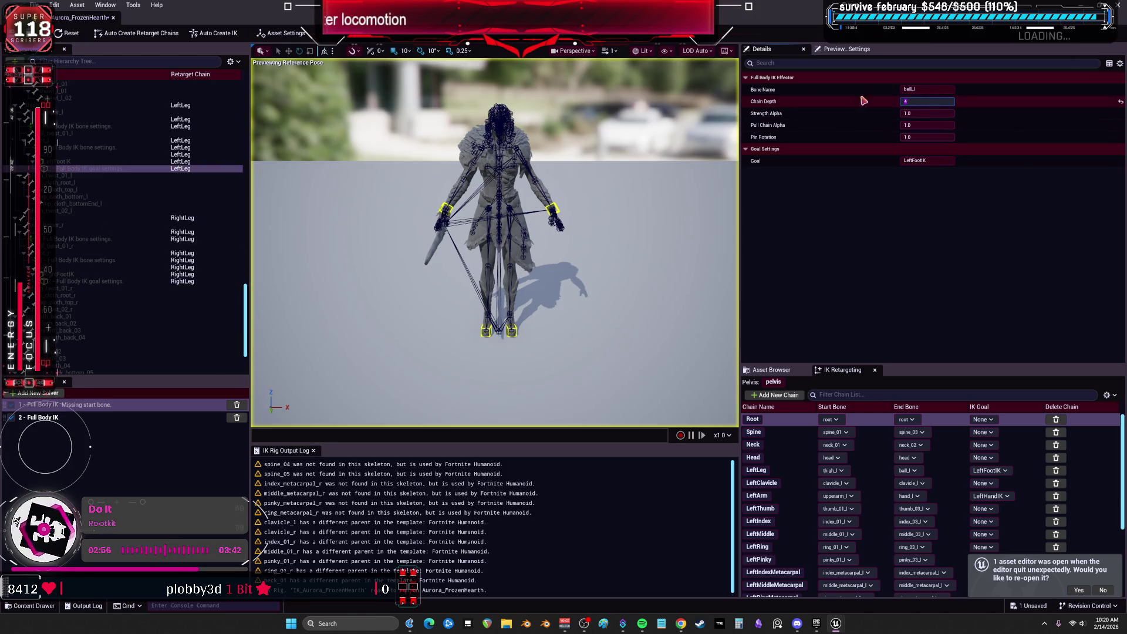
pyautogui.click(118, 281)
pyautogui.click(927, 101)
pyautogui.write('4')
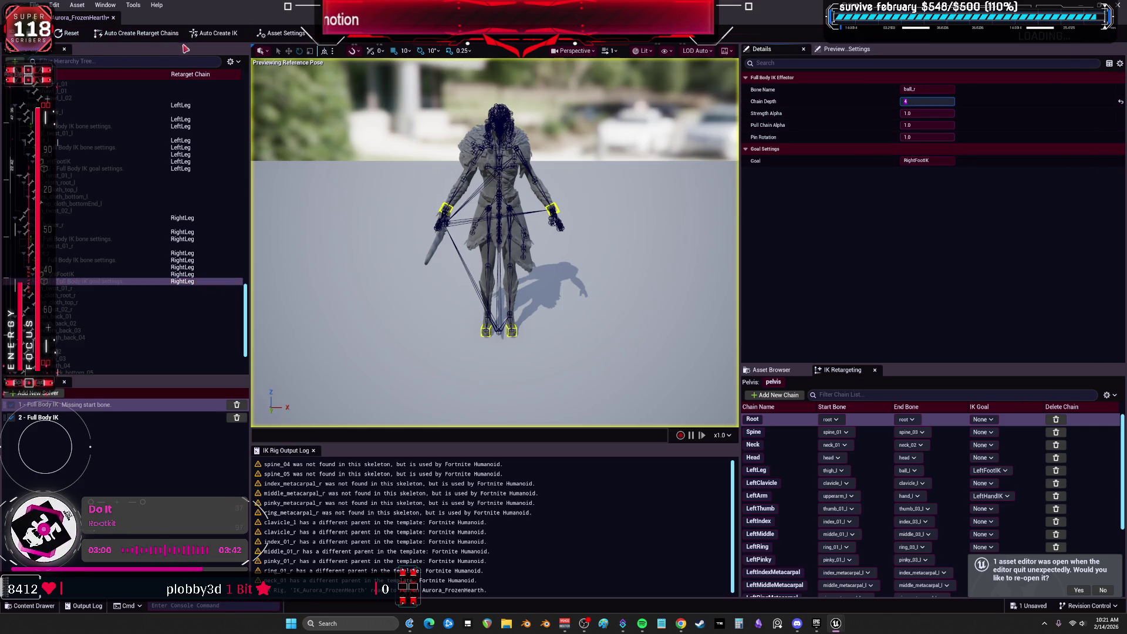
pyautogui.press('Return')
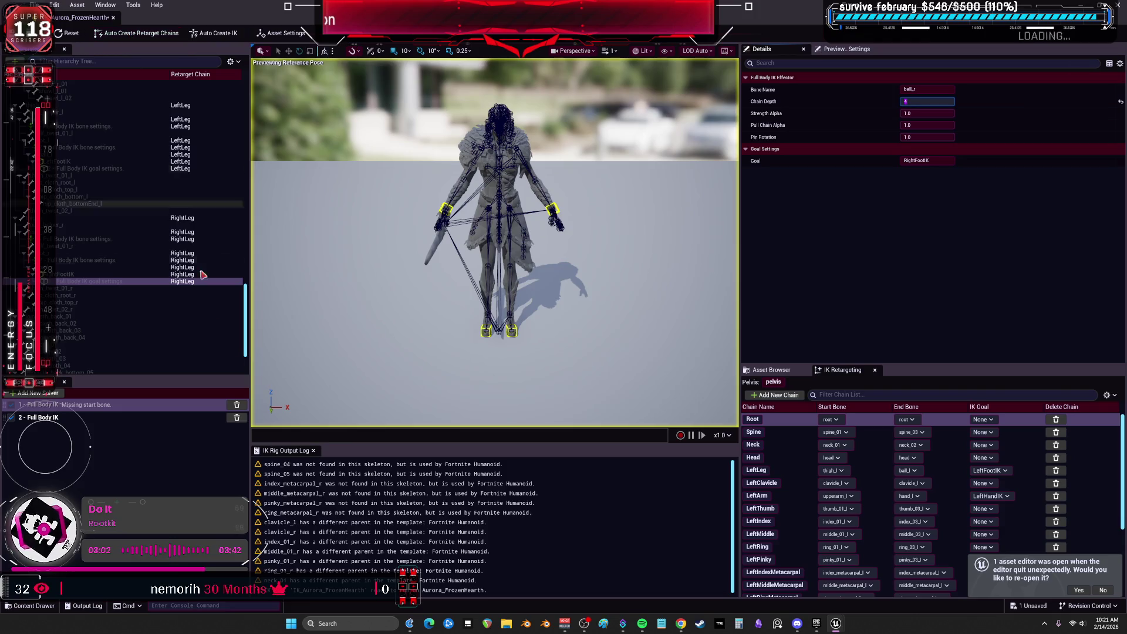
# Delete the solver missing its start bone, save the rig with Ctrl+S, and close the editor
pyautogui.click(236, 404)
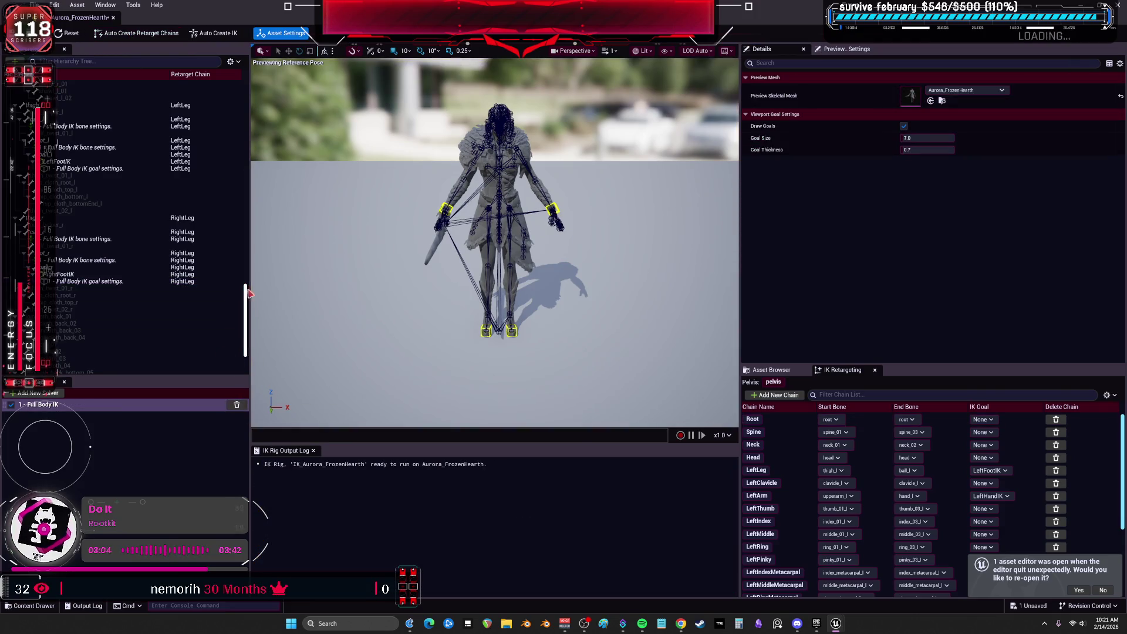
pyautogui.scroll(15, 176, 205)
pyautogui.click(188, 91)
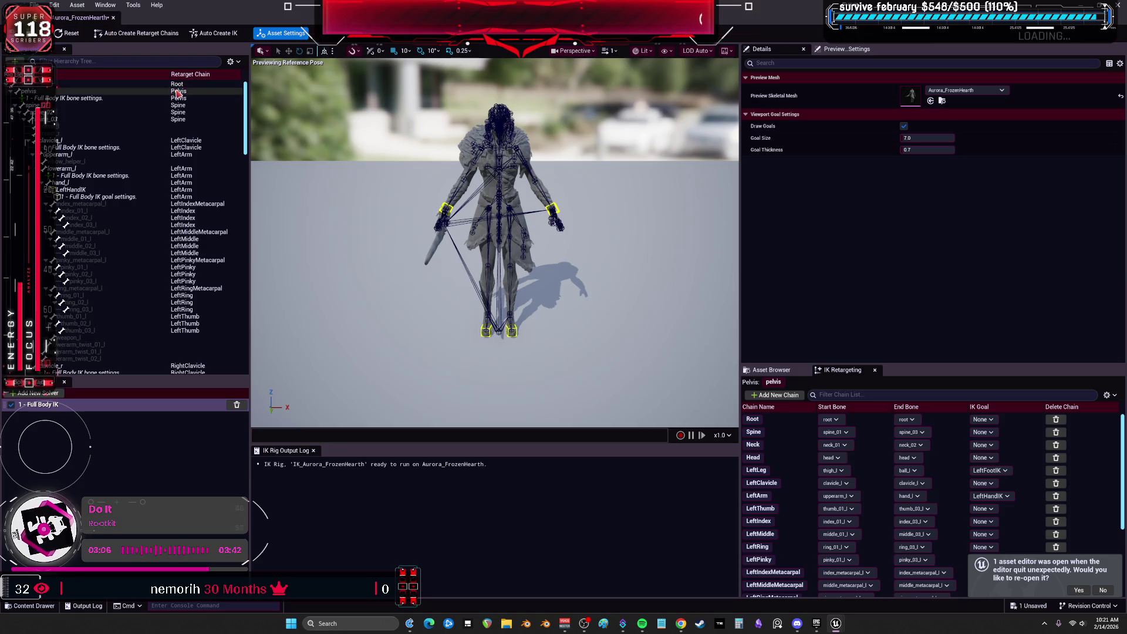
pyautogui.click(181, 84)
pyautogui.hotkey('ctrl', 's')
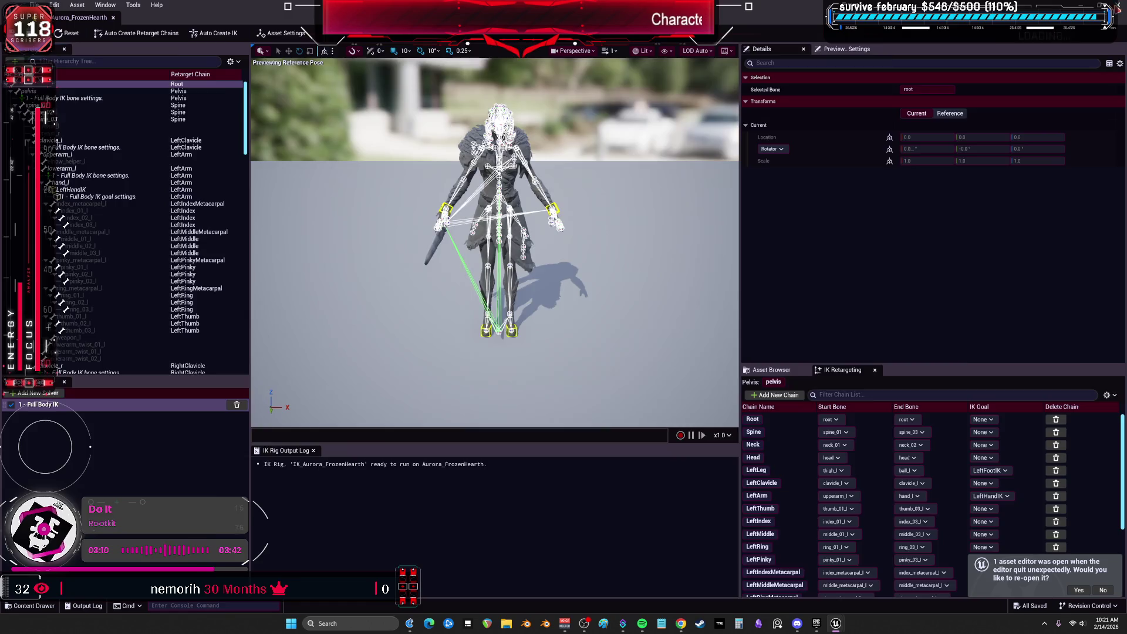
pyautogui.hotkey('alt', 'Tab')
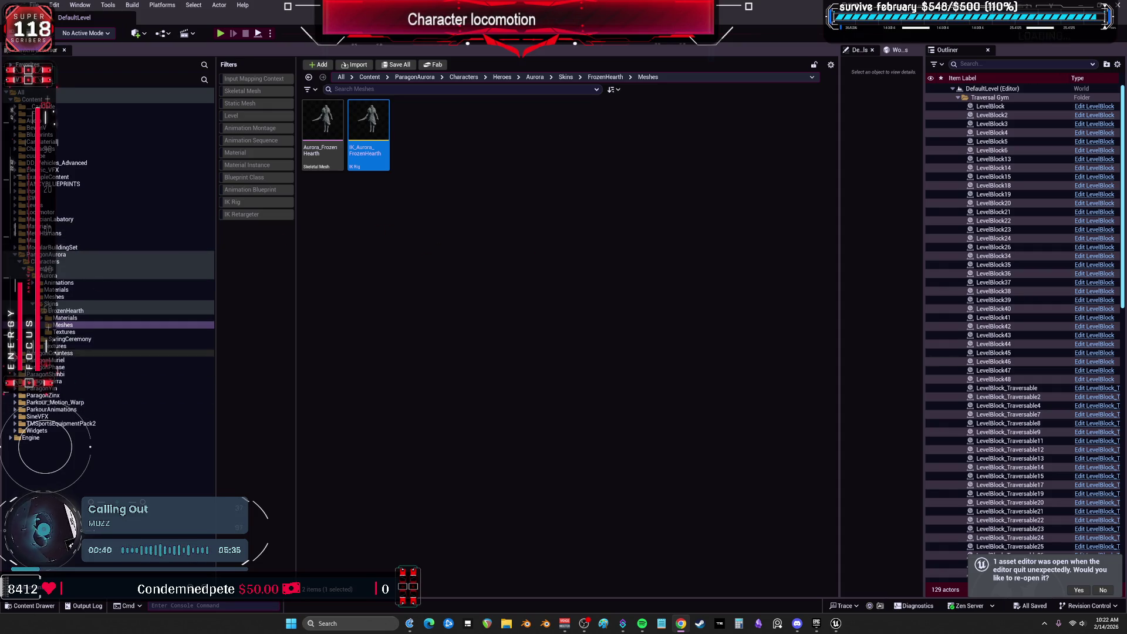
pyautogui.click(15, 353)
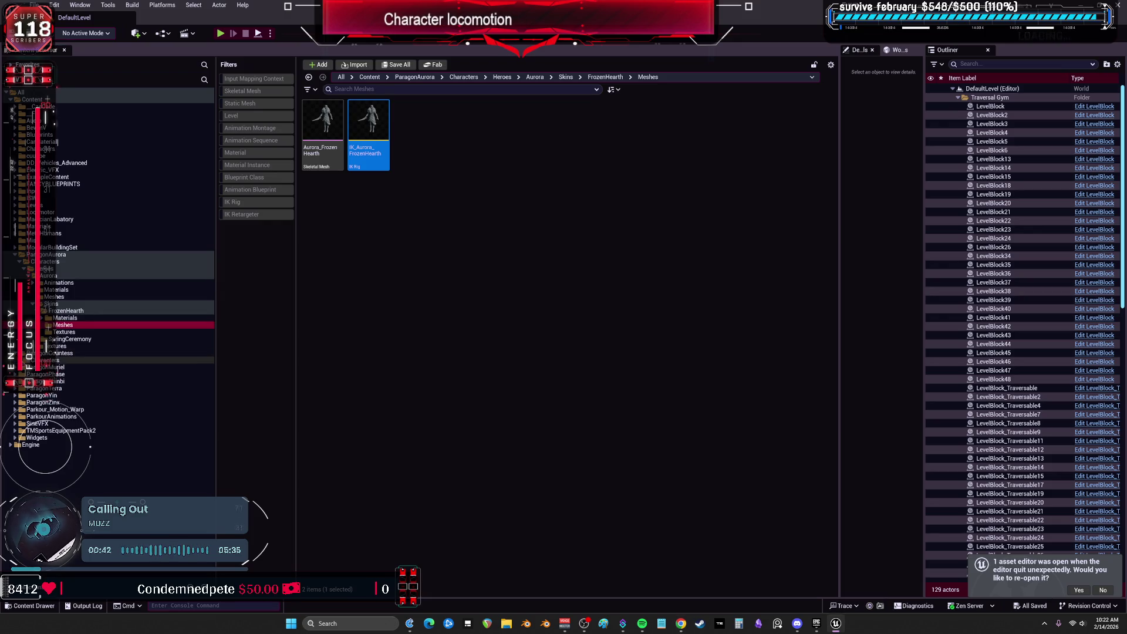
# Move IK_Aurora_FrozenHearth into the ParagonAurora folder
pyautogui.moveTo(387, 142)
pyautogui.mouseDown()
pyautogui.moveTo(65, 280)
pyautogui.moveTo(58, 258)
pyautogui.mouseUp()
pyautogui.click(82, 274)
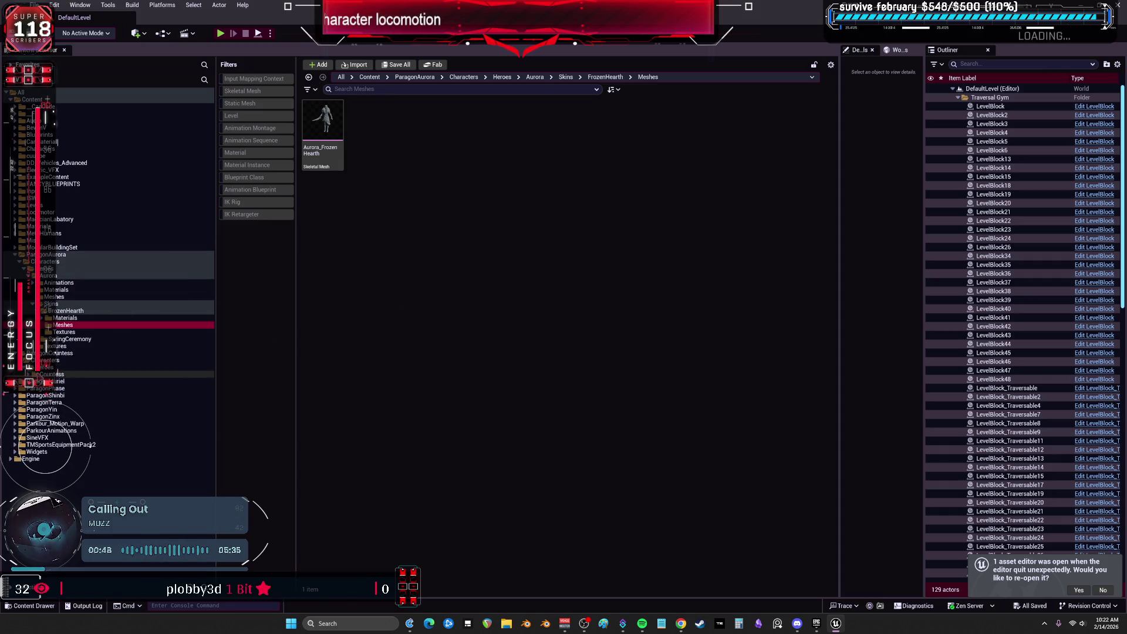
pyautogui.click(24, 367)
pyautogui.click(47, 396)
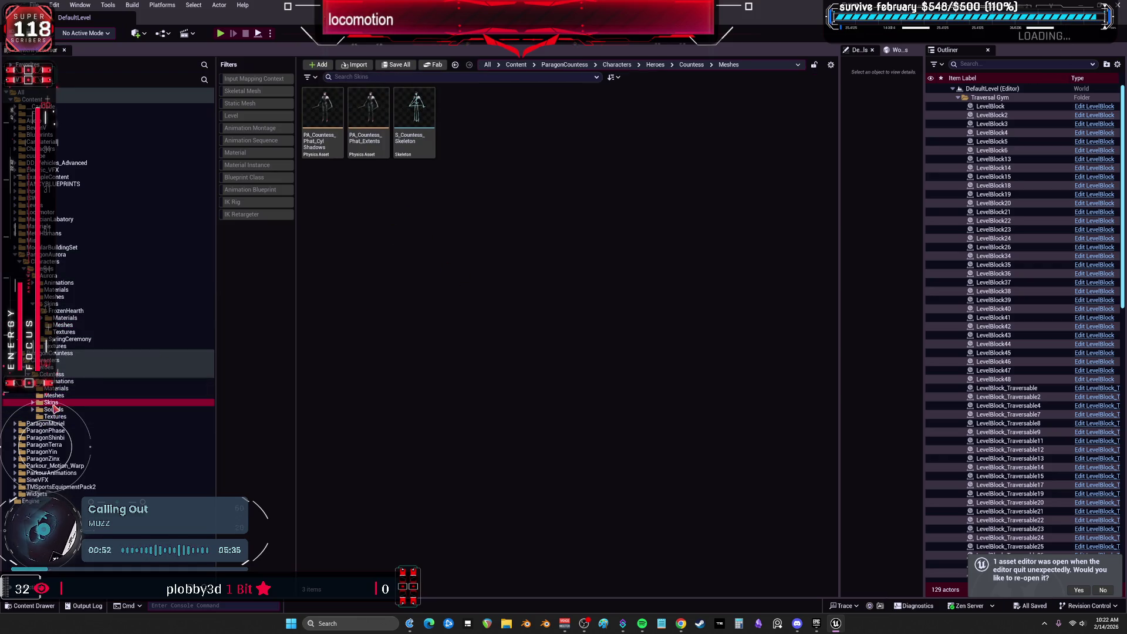
# Browse the Countess Skins to Tier1 > Count_Gold > Meshes
pyautogui.click(51, 402)
pyautogui.click(330, 119)
pyautogui.doubleClick(329, 119)
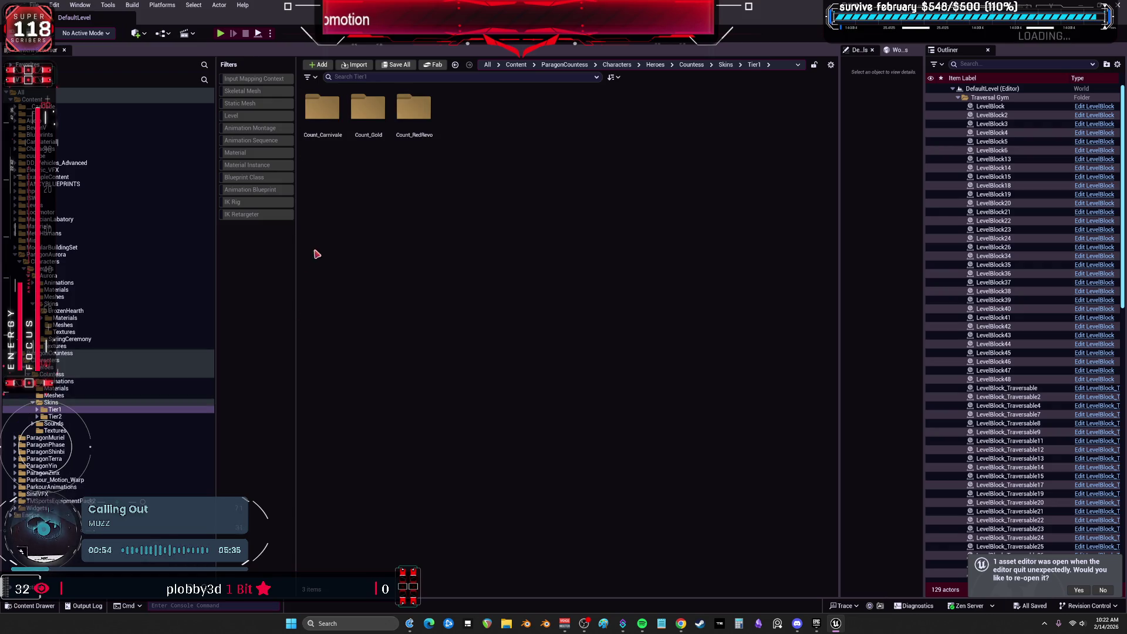
pyautogui.click(360, 115)
pyautogui.doubleClick(361, 115)
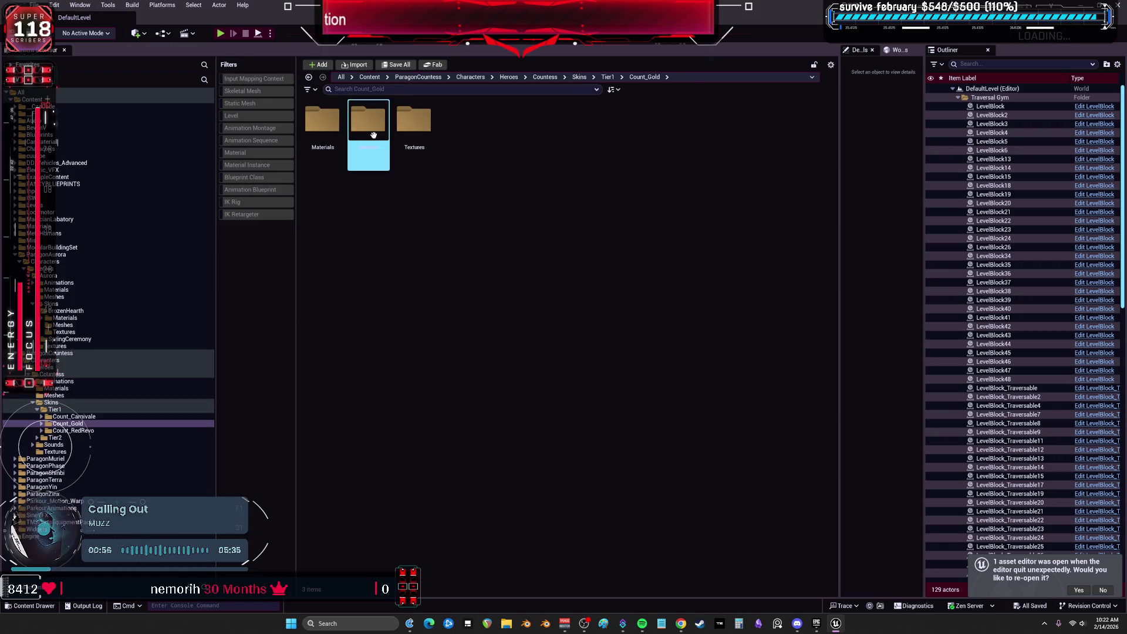
pyautogui.doubleClick(368, 111)
# Create an IK Rig from the SM_Countess Gilded mesh and open it
pyautogui.rightClick(341, 135)
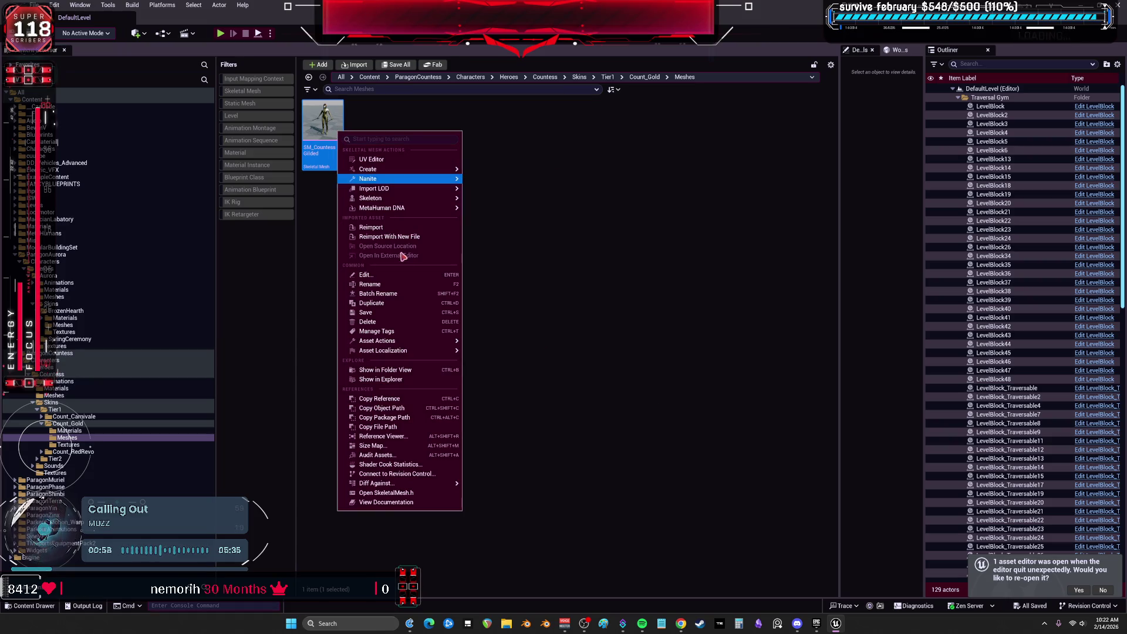
pyautogui.moveTo(399, 169)
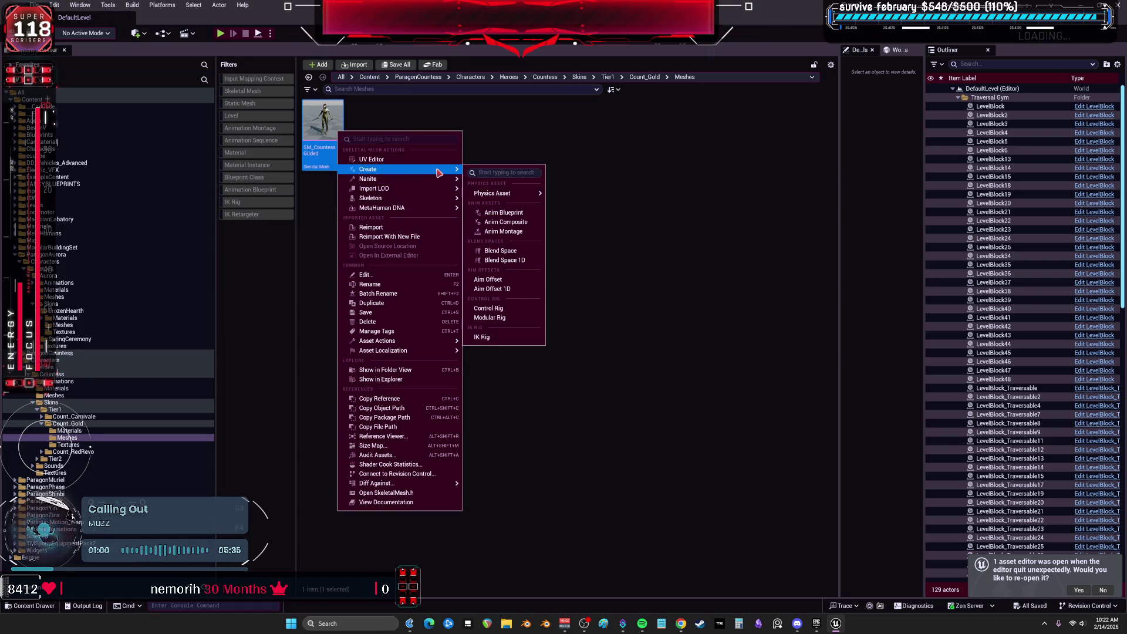
pyautogui.click(502, 337)
pyautogui.doubleClick(384, 132)
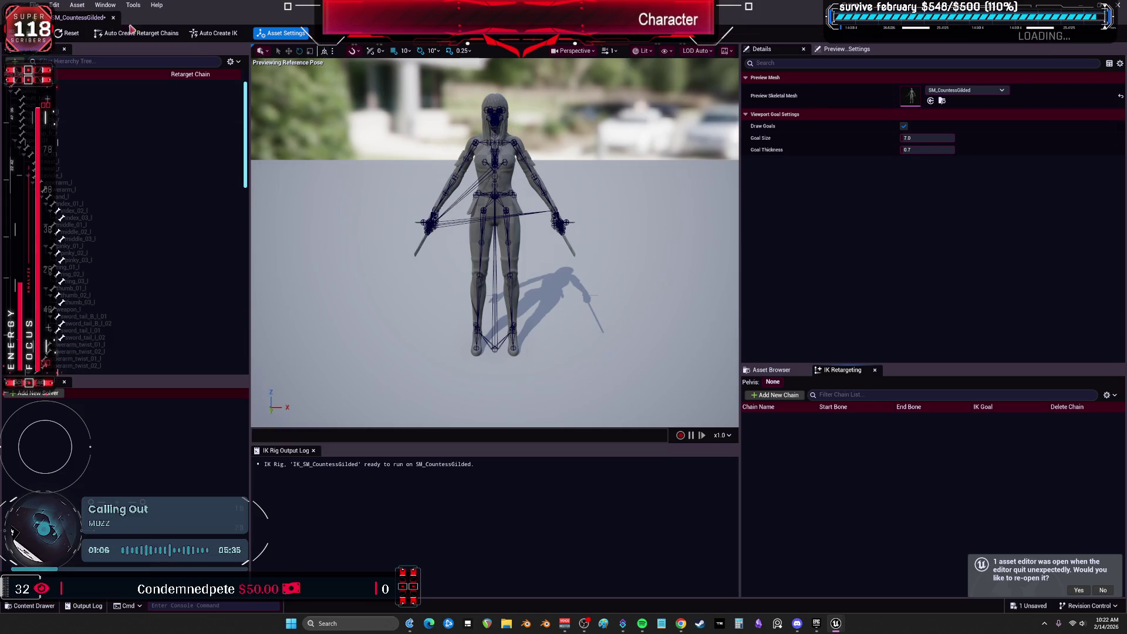
# Auto-create full-body IK and retarget chains, then set both hand goals' Chain Depth to 3
pyautogui.click(214, 33)
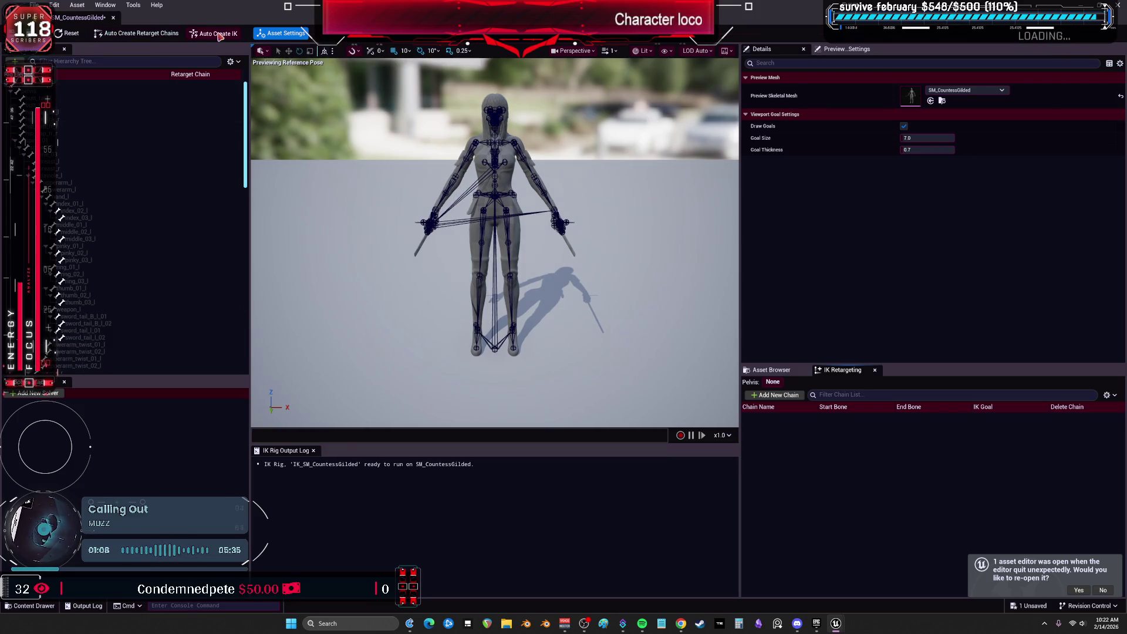
pyautogui.click(144, 34)
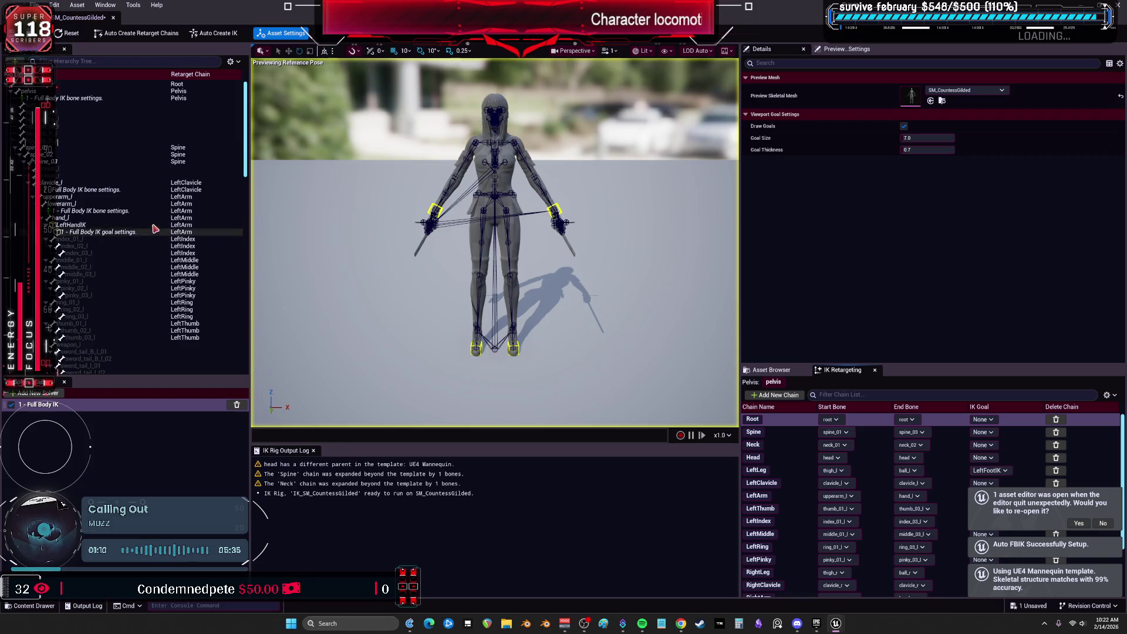
pyautogui.click(102, 232)
pyautogui.scroll(-5, 105, 235)
pyautogui.keyDown('ctrl'); pyautogui.click(103, 260); pyautogui.keyUp('ctrl')
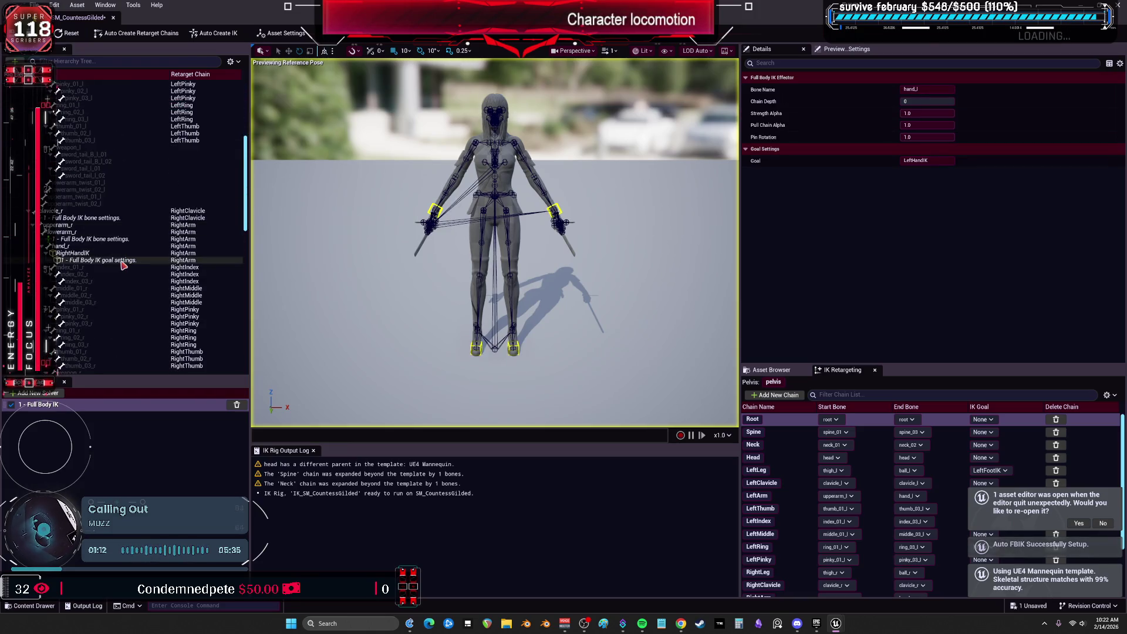
pyautogui.click(915, 101)
pyautogui.write('3')
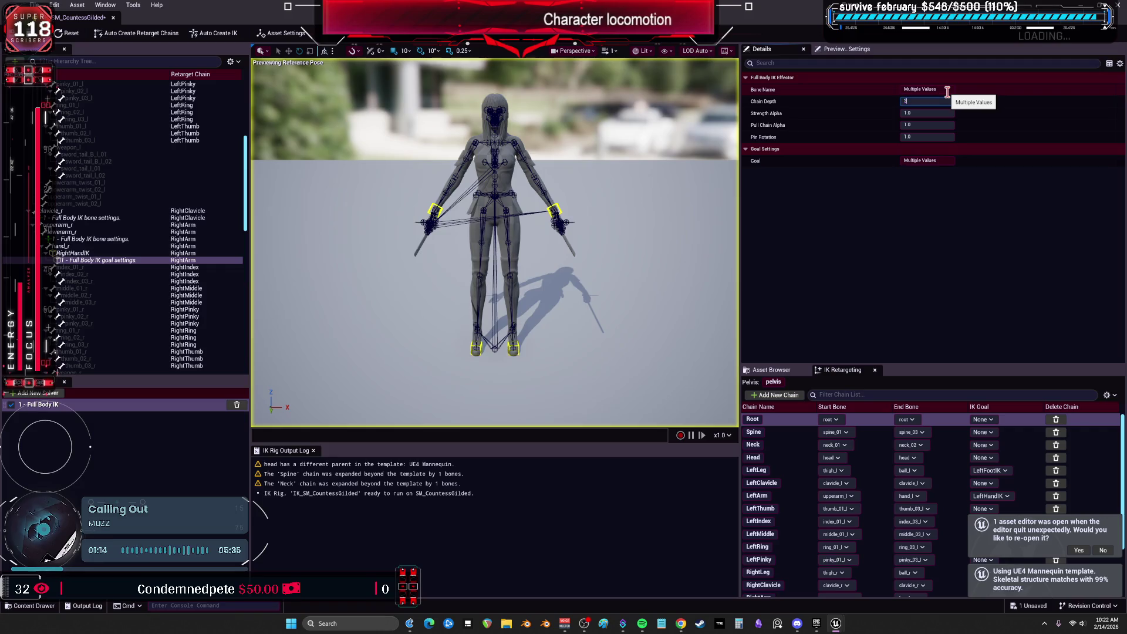
pyautogui.press('Return')
# Set both foot goals' Chain Depth to 4
pyautogui.scroll(-15, 78, 299)
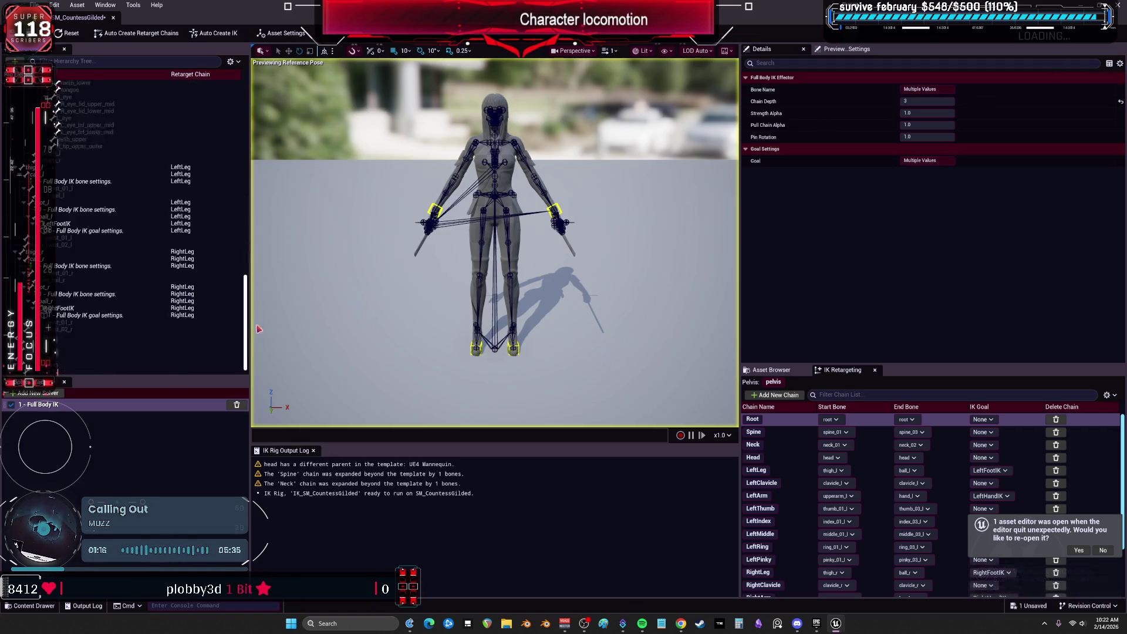
pyautogui.click(88, 306)
pyautogui.keyDown('ctrl'); pyautogui.click(88, 222); pyautogui.keyUp('ctrl')
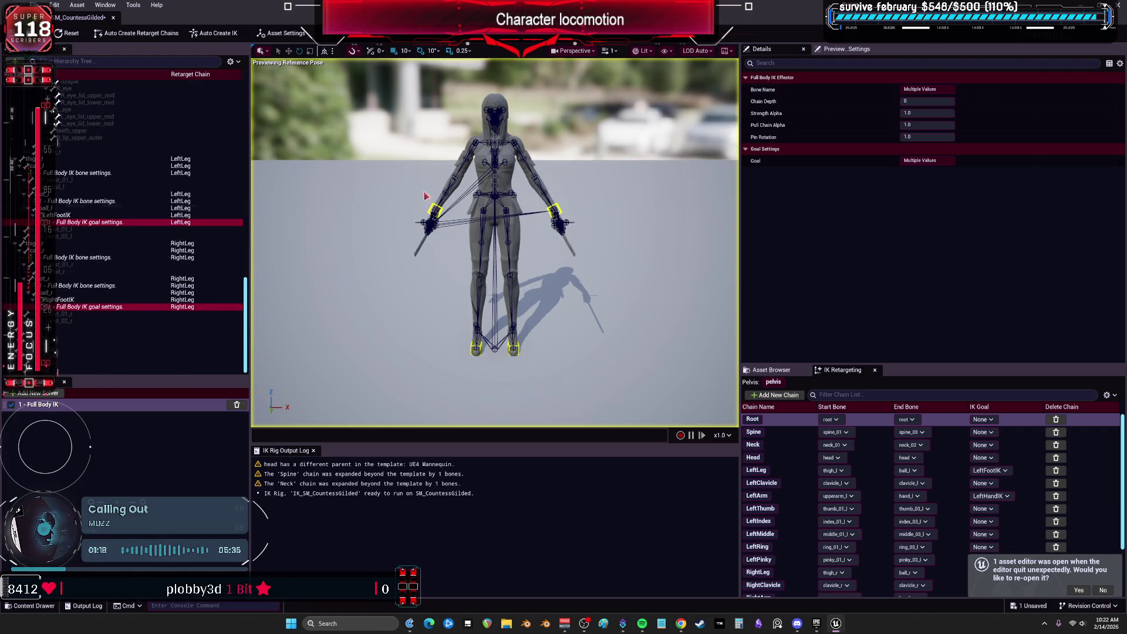
pyautogui.click(930, 101)
pyautogui.write('4')
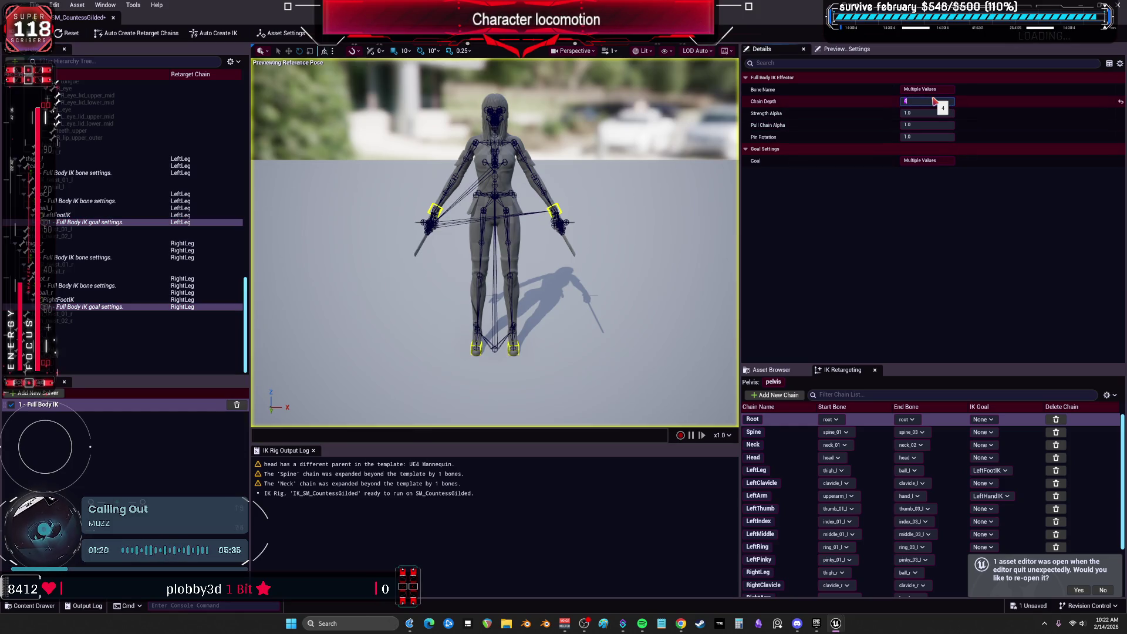
# Close the rig editor and move IK_SM_CountessGilded into the ParagonCountess folder
pyautogui.click(113, 18)
pyautogui.moveTo(322, 135)
pyautogui.mouseDown()
pyautogui.moveTo(112, 355)
pyautogui.moveTo(85, 355)
pyautogui.mouseUp()
pyautogui.click(107, 373)
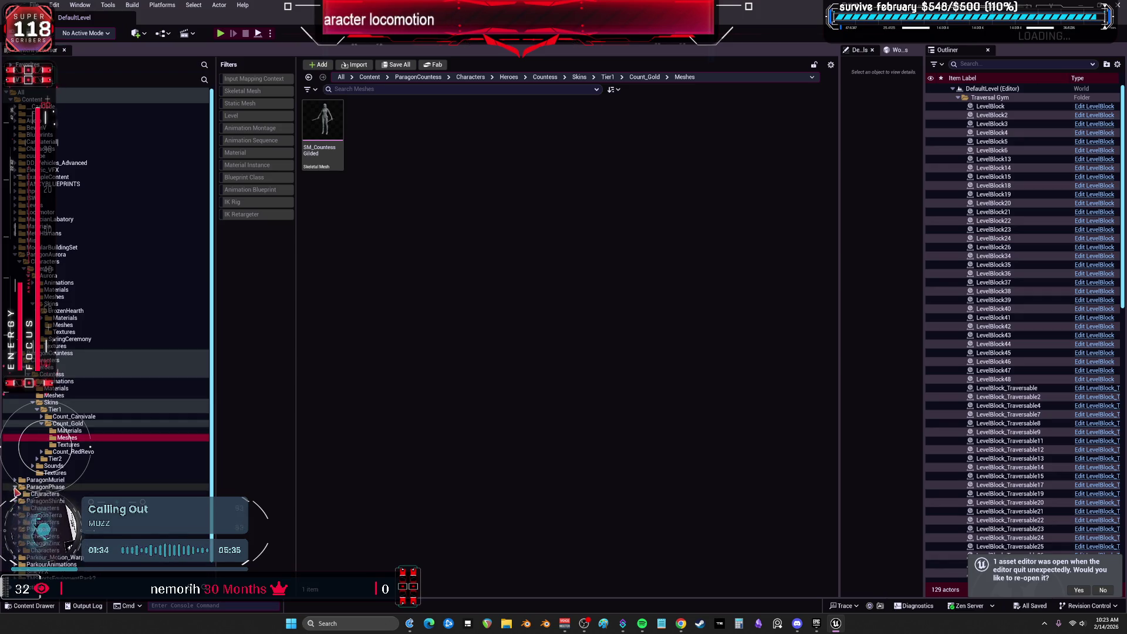
# Browse ParagonMuriel Heroes > Muriel > Tier_1 > Muriel_Amethyst > Meshes
pyautogui.scroll(-1, 16, 473)
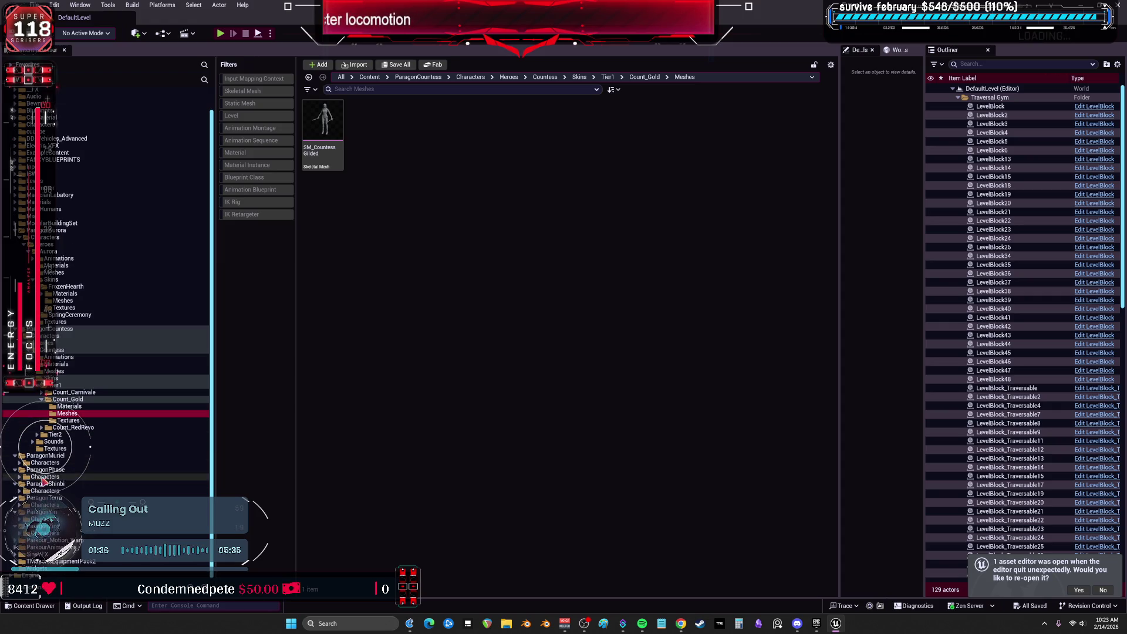
pyautogui.click(44, 463)
pyautogui.doubleClick(323, 108)
pyautogui.doubleClick(343, 115)
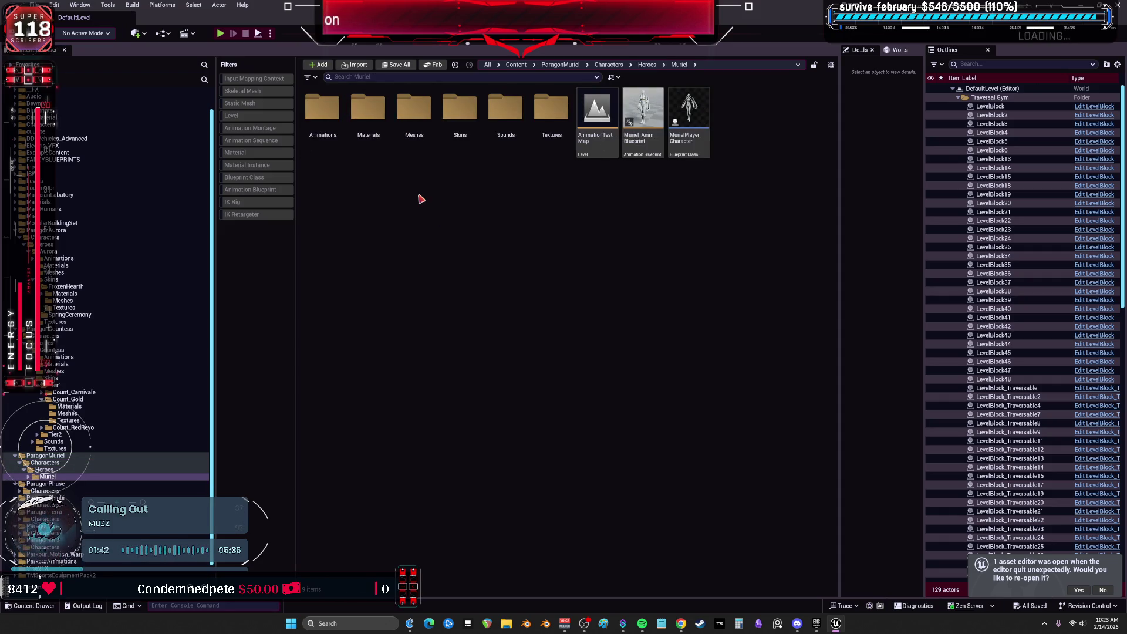
pyautogui.doubleClick(414, 108)
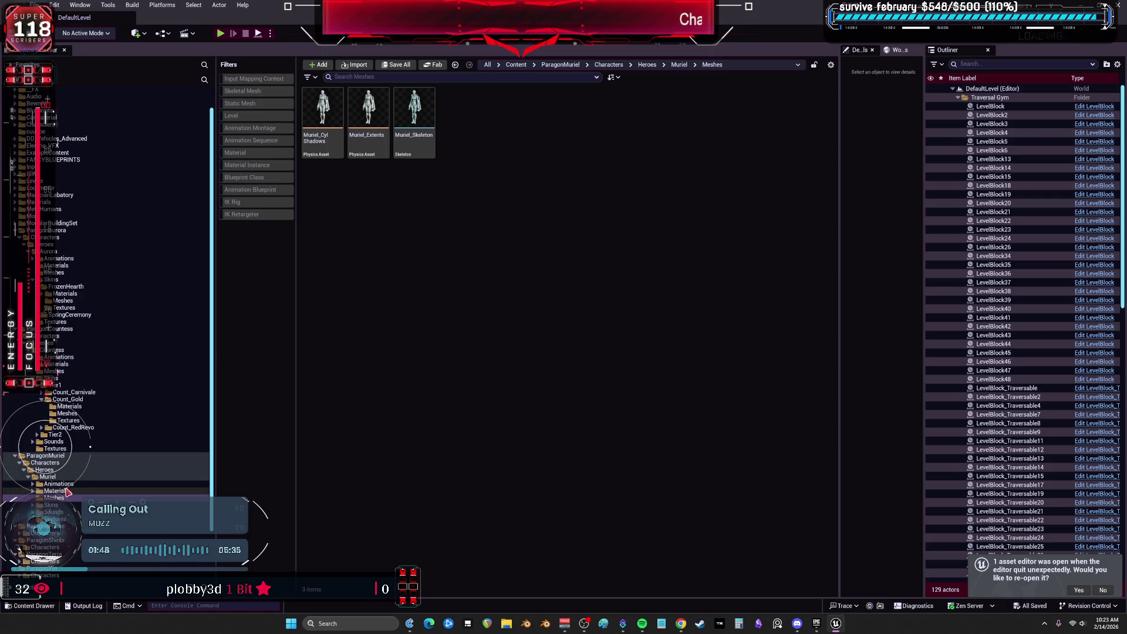
pyautogui.doubleClick(326, 119)
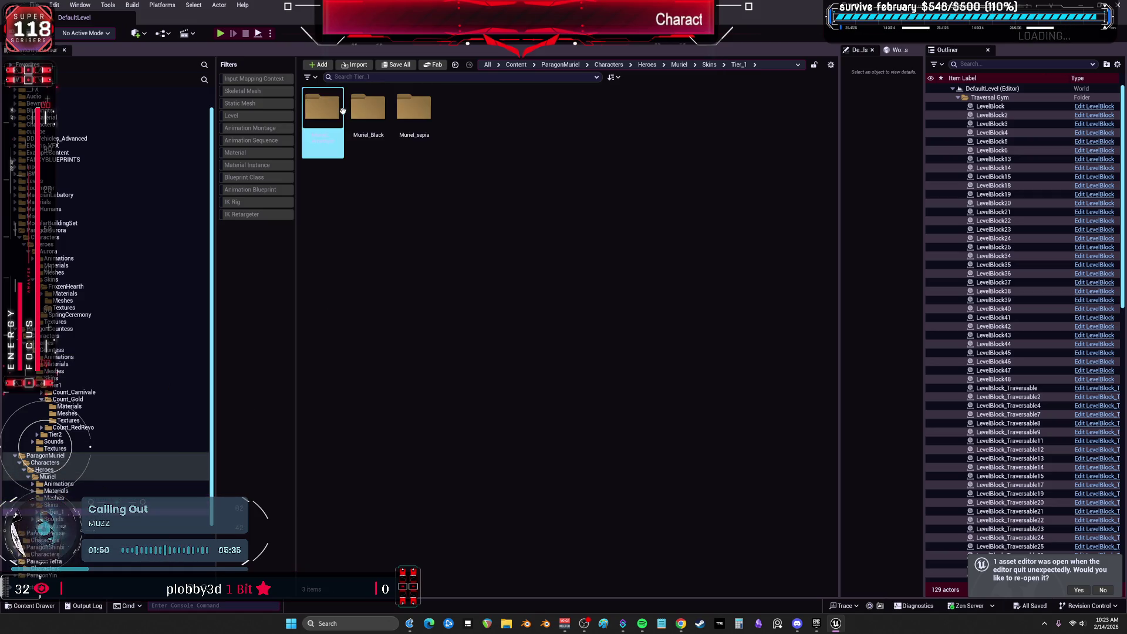
pyautogui.doubleClick(327, 119)
pyautogui.doubleClick(368, 122)
# Create an IK Rig from the MurielAmethyst mesh and open it
pyautogui.rightClick(338, 130)
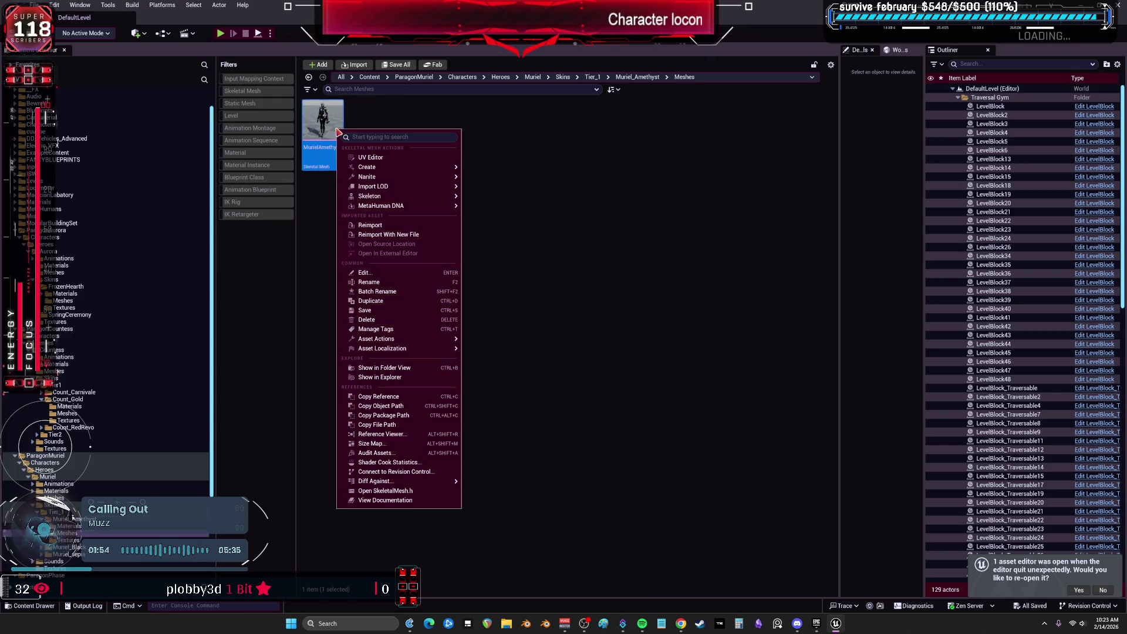
pyautogui.moveTo(401, 196)
pyautogui.moveTo(399, 167)
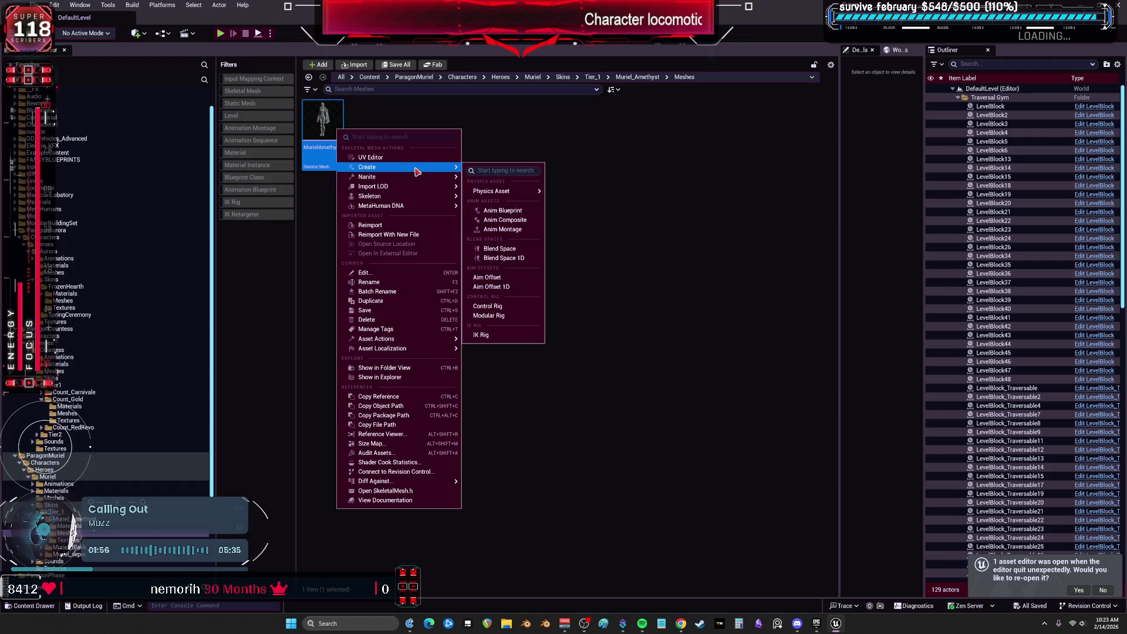
pyautogui.click(487, 335)
pyautogui.doubleClick(368, 124)
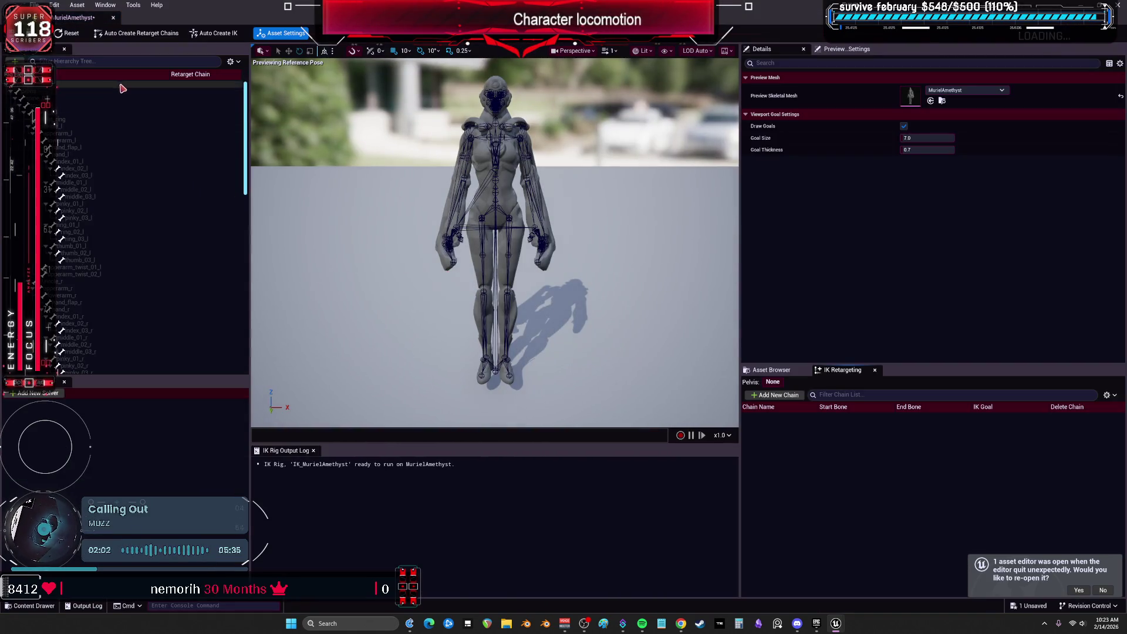
# Auto-generate retarget chains and full-body IK, and set both hand goals' Chain Depth to 3
pyautogui.click(147, 35)
pyautogui.click(214, 32)
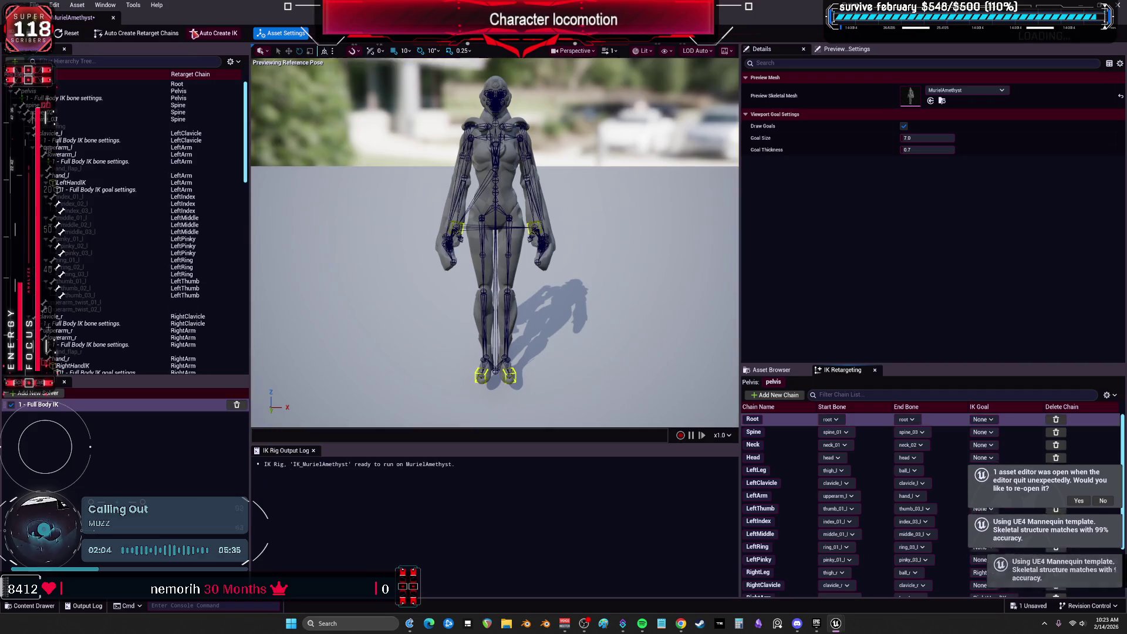
pyautogui.click(99, 190)
pyautogui.scroll(-5, 157, 225)
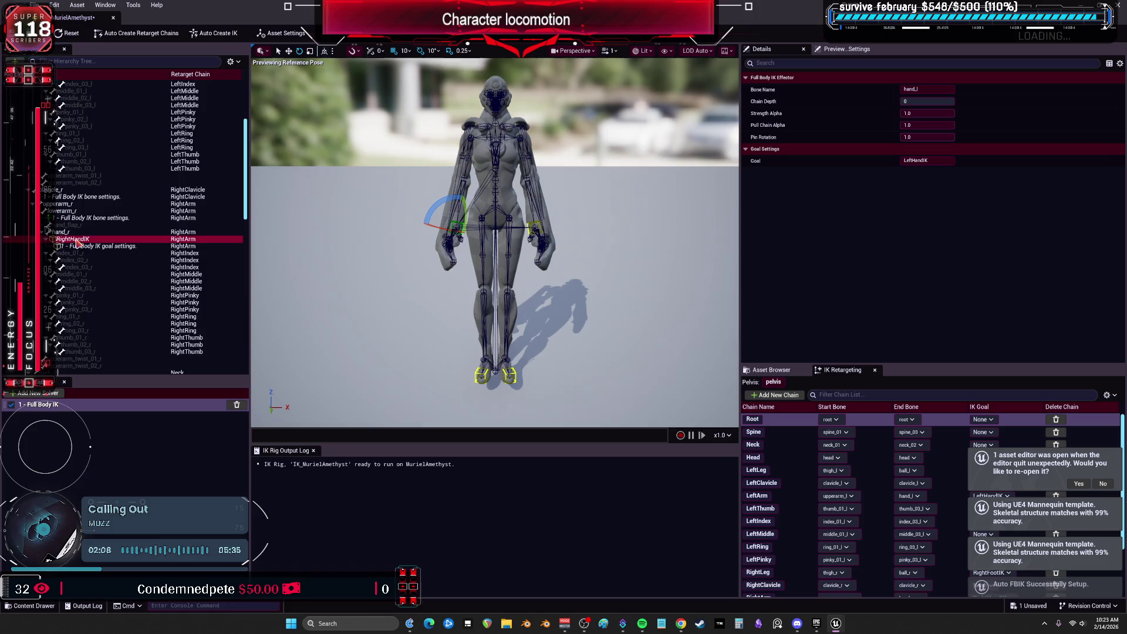
pyautogui.click(97, 240)
pyautogui.click(101, 249)
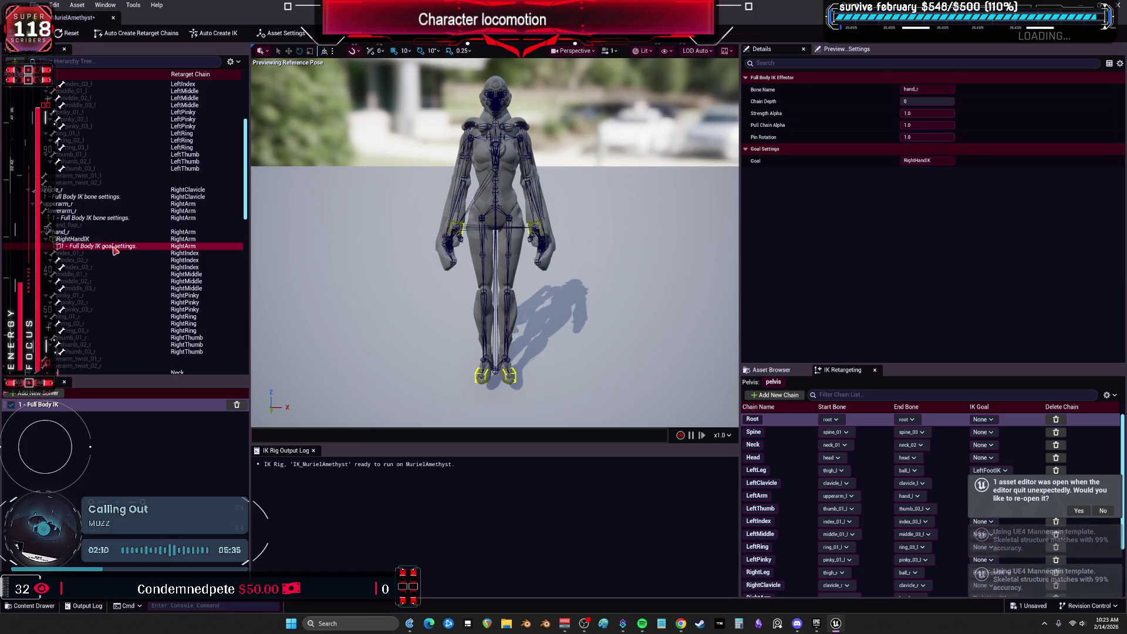
pyautogui.scroll(5, 141, 194)
pyautogui.keyDown('ctrl'); pyautogui.click(133, 176); pyautogui.keyUp('ctrl')
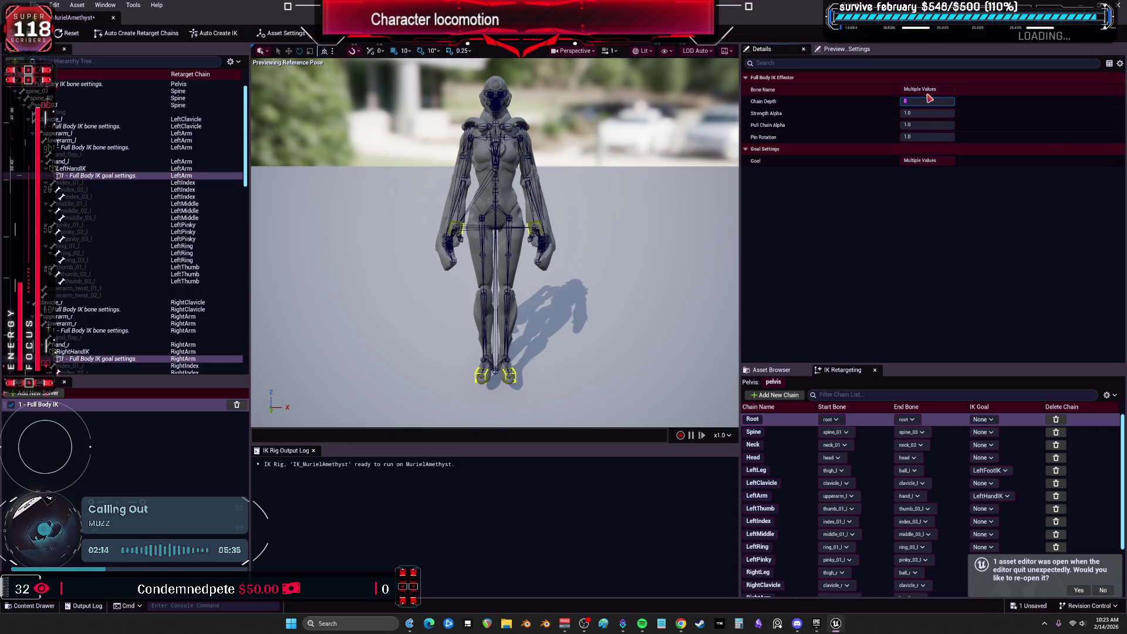
# Set both foot goals' Chain Depth to 4, save the rig, and close the editor
pyautogui.scroll(-15, 101, 253)
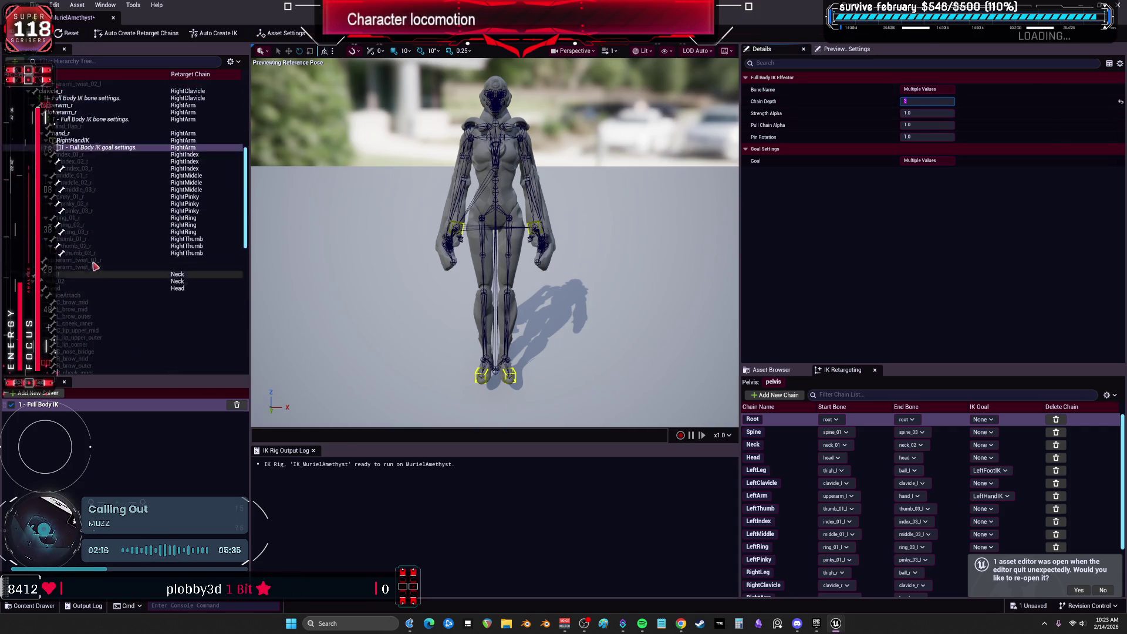
pyautogui.scroll(-10, 101, 252)
pyautogui.click(93, 246)
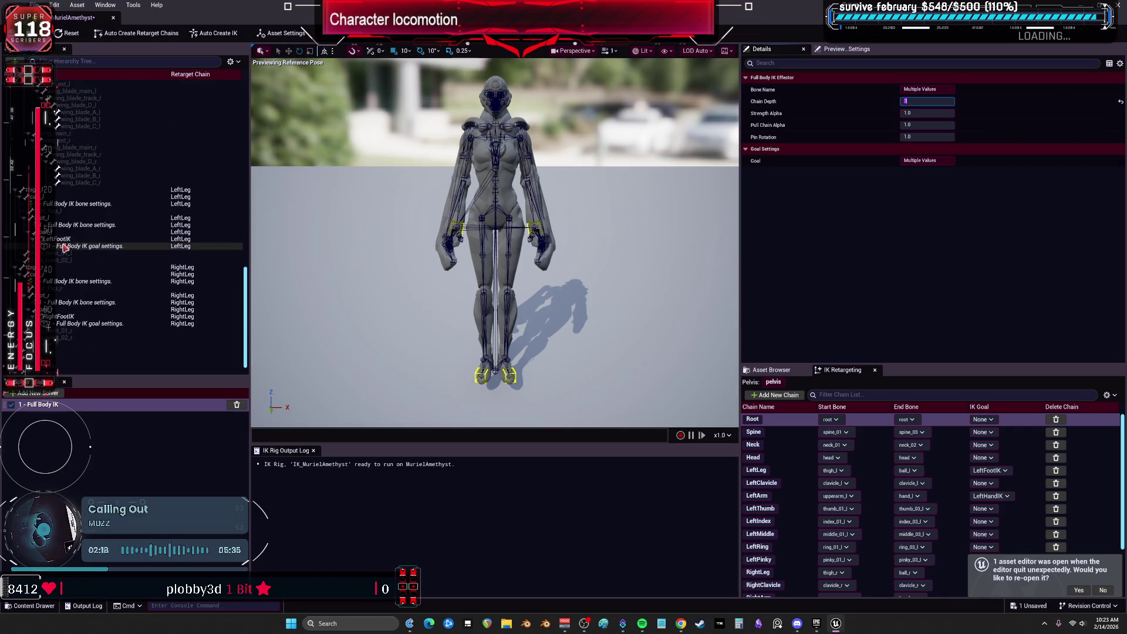
pyautogui.keyDown('ctrl'); pyautogui.click(98, 324); pyautogui.keyUp('ctrl')
pyautogui.click(948, 99)
pyautogui.write('4')
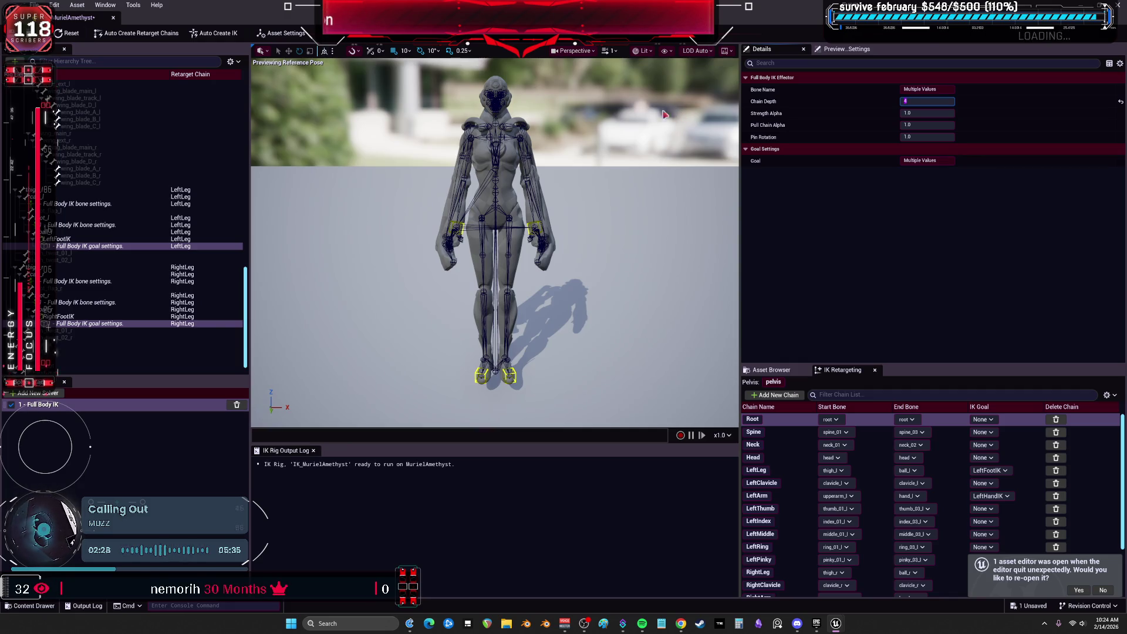
pyautogui.hotkey('ctrl', 's')
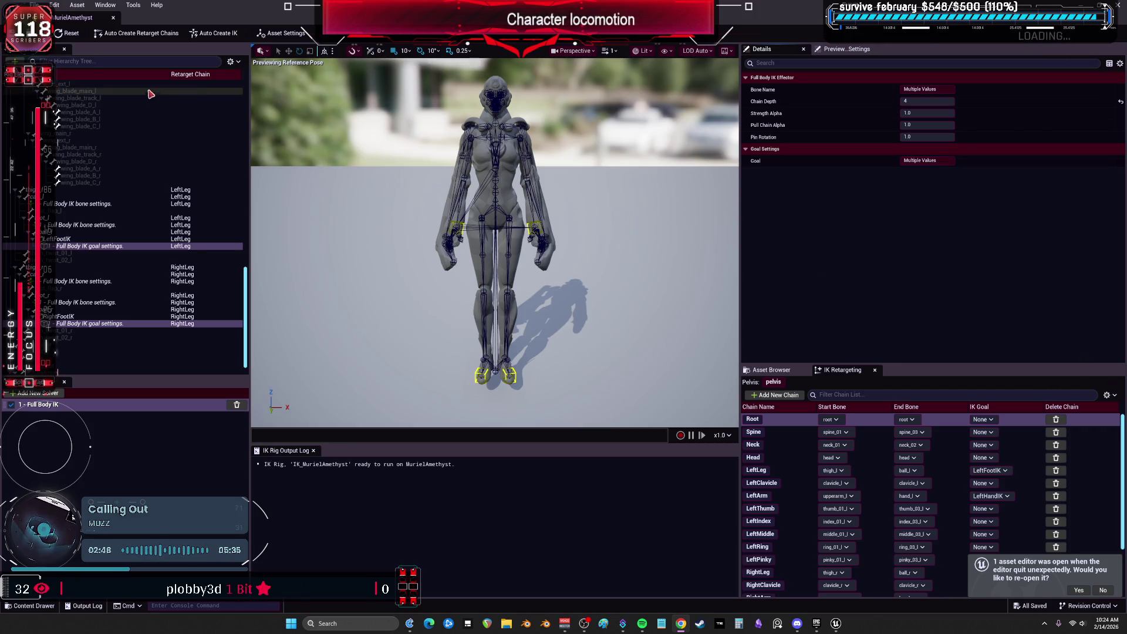
pyautogui.hotkey('alt', 'Tab')
pyautogui.scroll(-5, 158, 438)
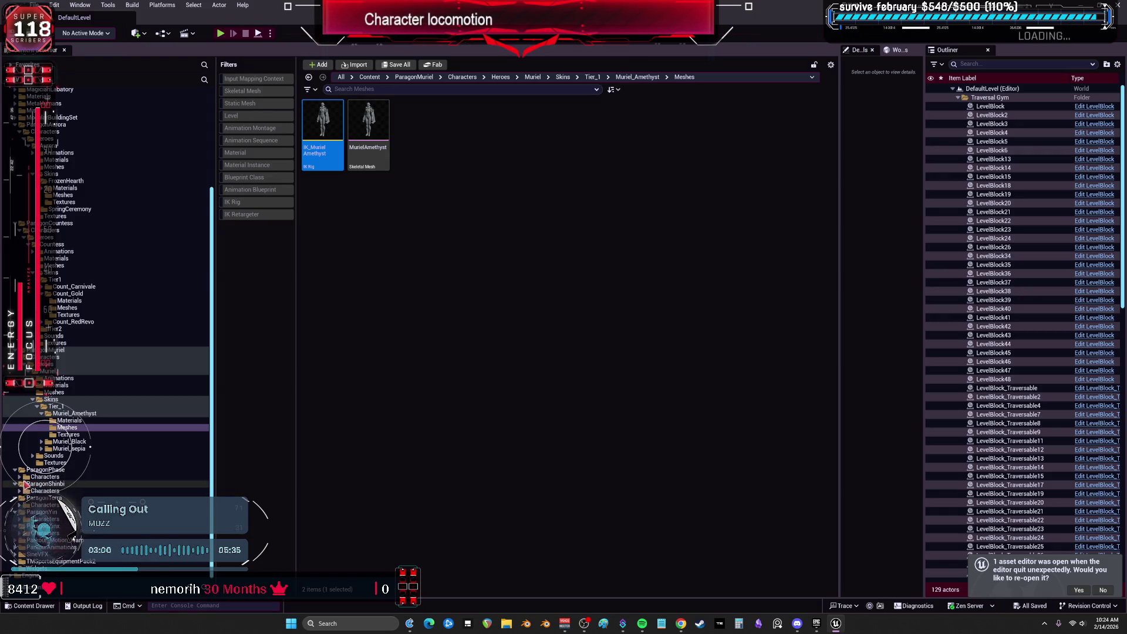
# Browse to Phase's Skins > Tier_1_5 > Kitty > Meshes folder
pyautogui.click(26, 491)
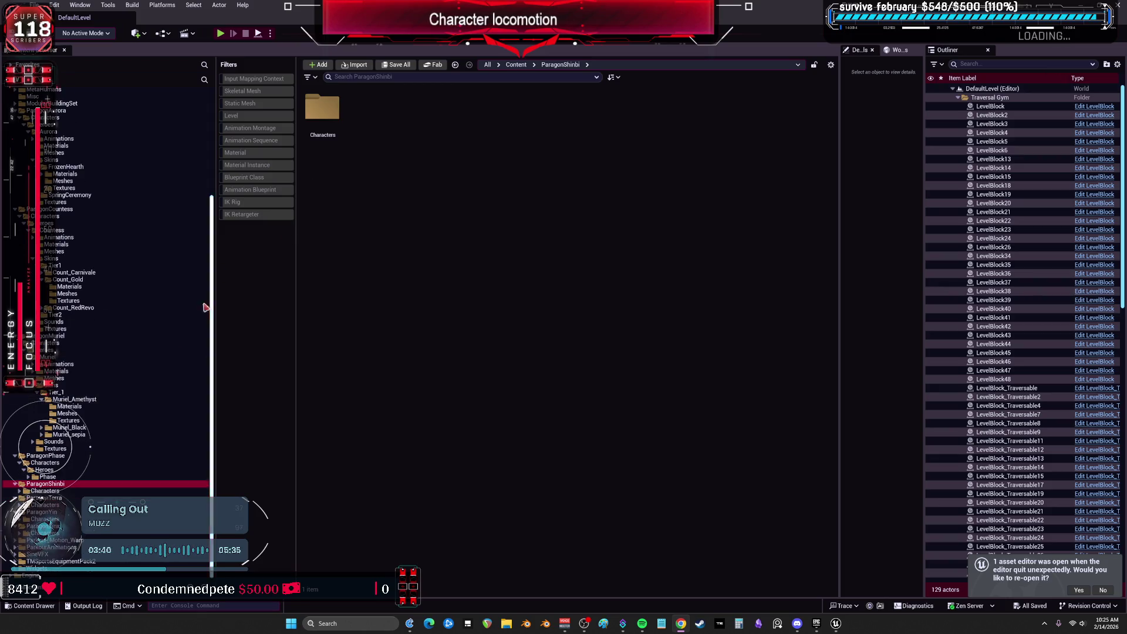
pyautogui.scroll(-1, 59, 499)
pyautogui.click(28, 476)
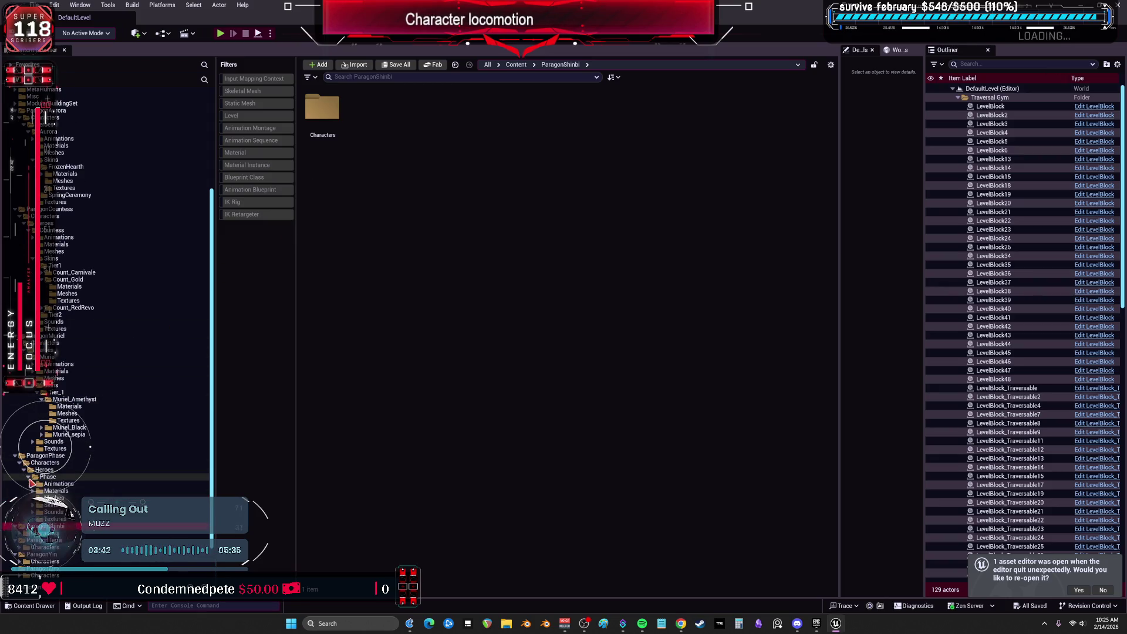
pyautogui.click(54, 498)
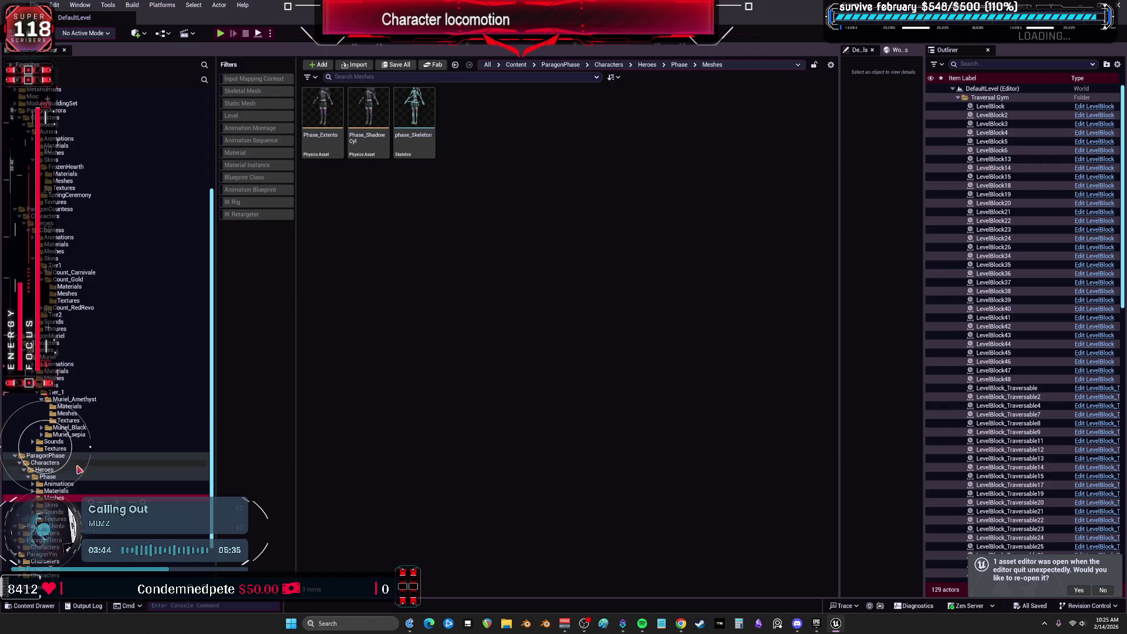
pyautogui.click(53, 504)
pyautogui.click(321, 105)
pyautogui.doubleClick(321, 105)
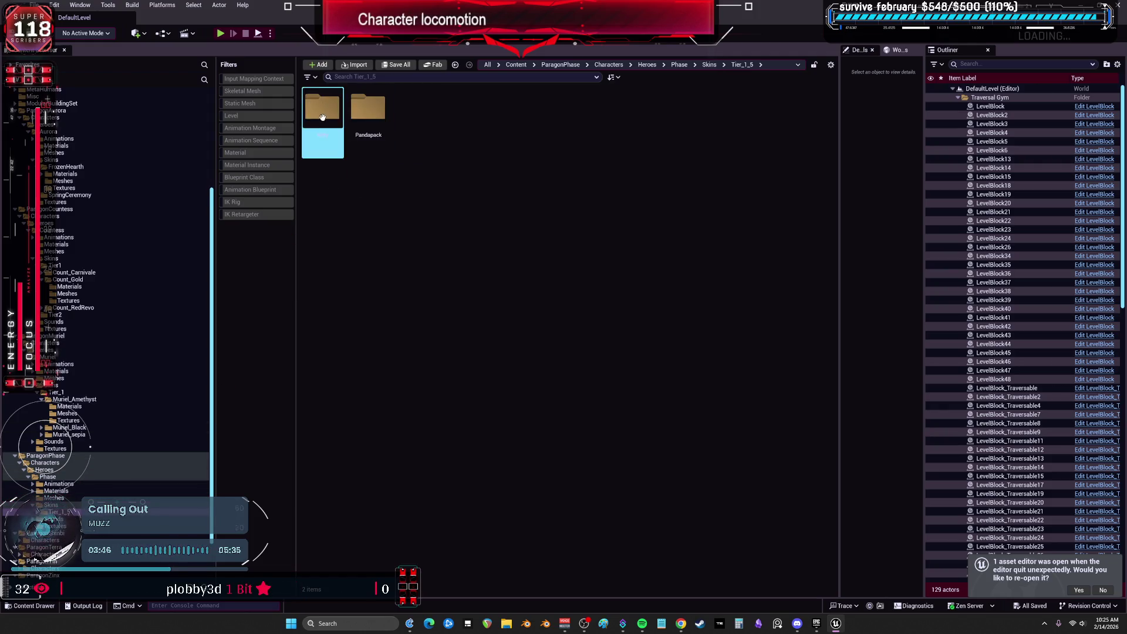
pyautogui.doubleClick(323, 107)
pyautogui.doubleClick(368, 108)
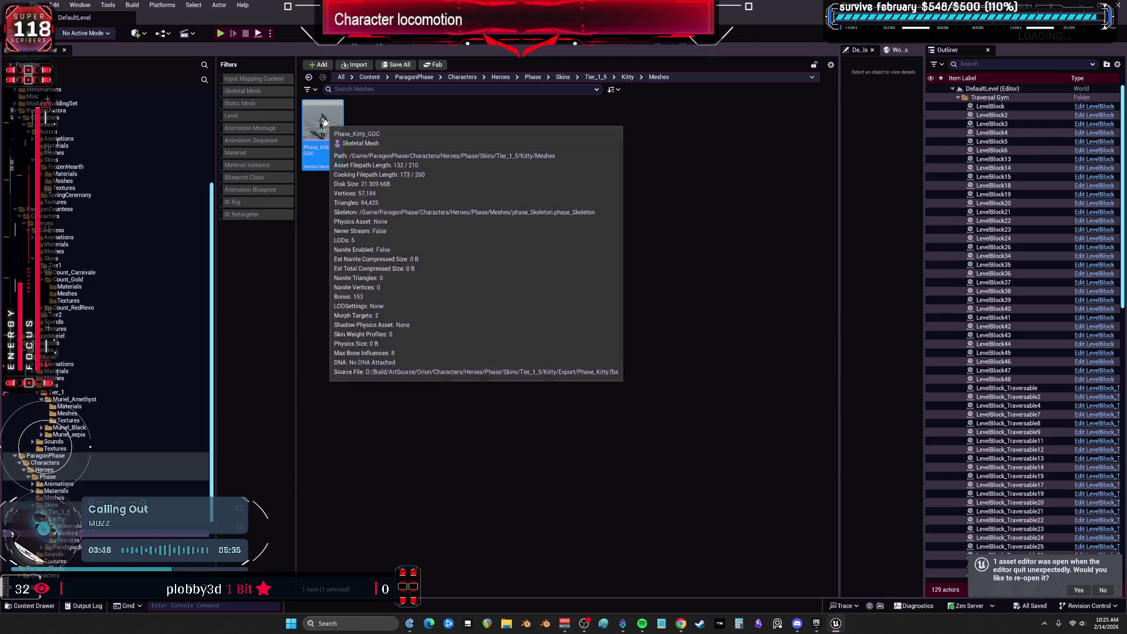
# Create an IK Rig from the Phase_Kitty_GDC mesh and open it
pyautogui.rightClick(325, 122)
pyautogui.moveTo(399, 164)
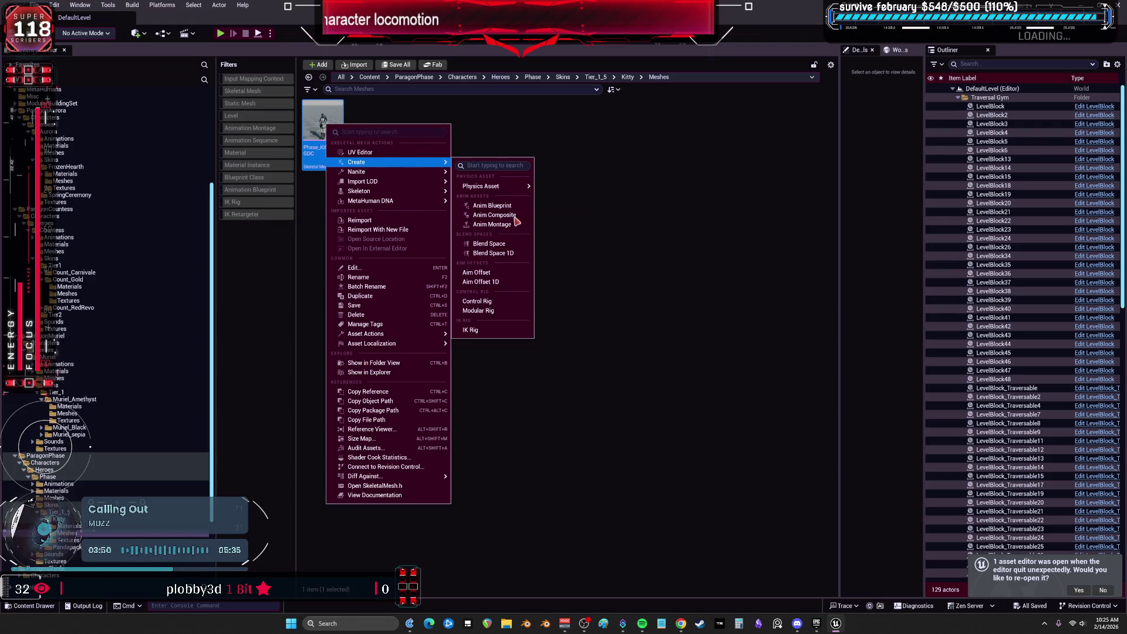
pyautogui.click(480, 330)
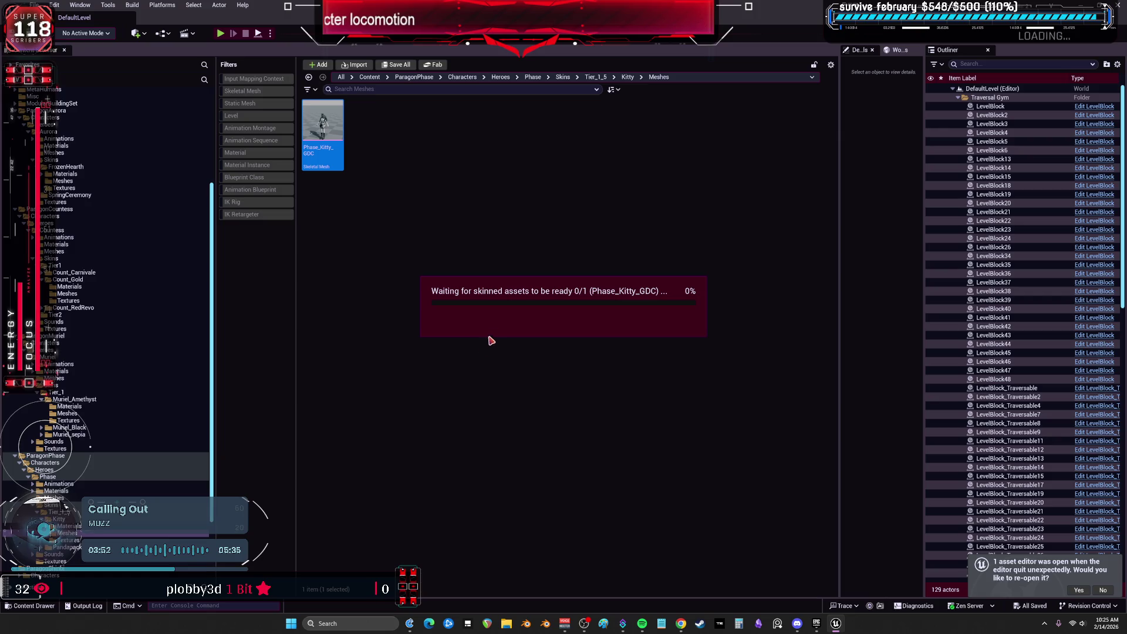
pyautogui.doubleClick(368, 135)
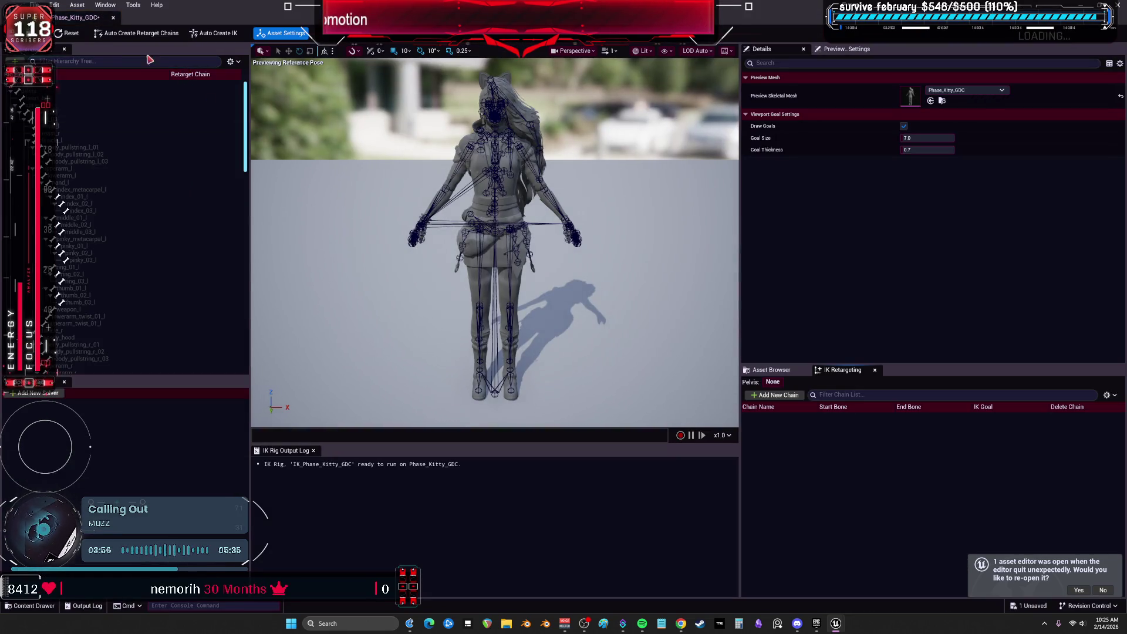
# Auto-generate retarget chains and full-body IK, then set both hand goals' Chain Depth to 3
pyautogui.click(206, 35)
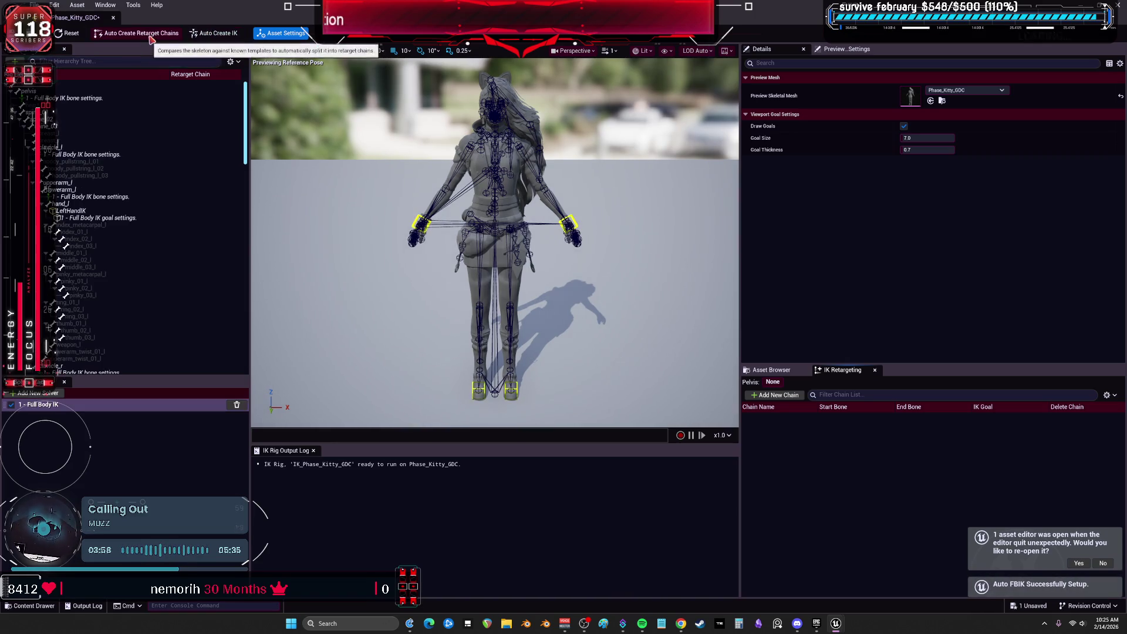
pyautogui.click(139, 217)
pyautogui.scroll(-3, 140, 225)
pyautogui.scroll(-7, 140, 224)
pyautogui.keyDown('ctrl'); pyautogui.click(117, 218); pyautogui.keyUp('ctrl')
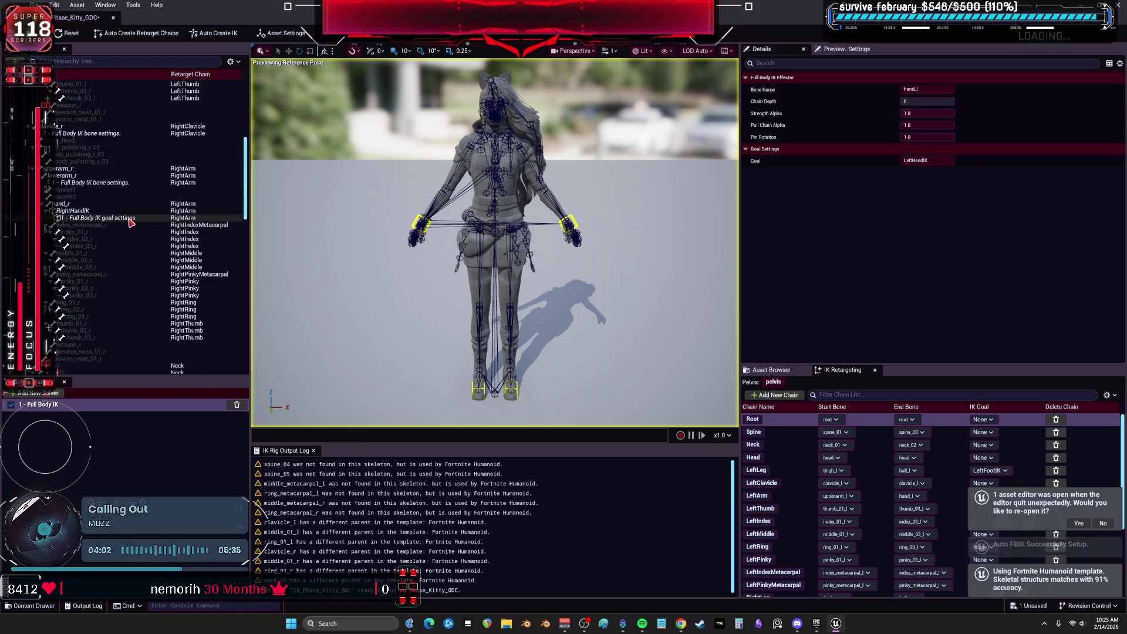
pyautogui.click(932, 104)
pyautogui.write('3')
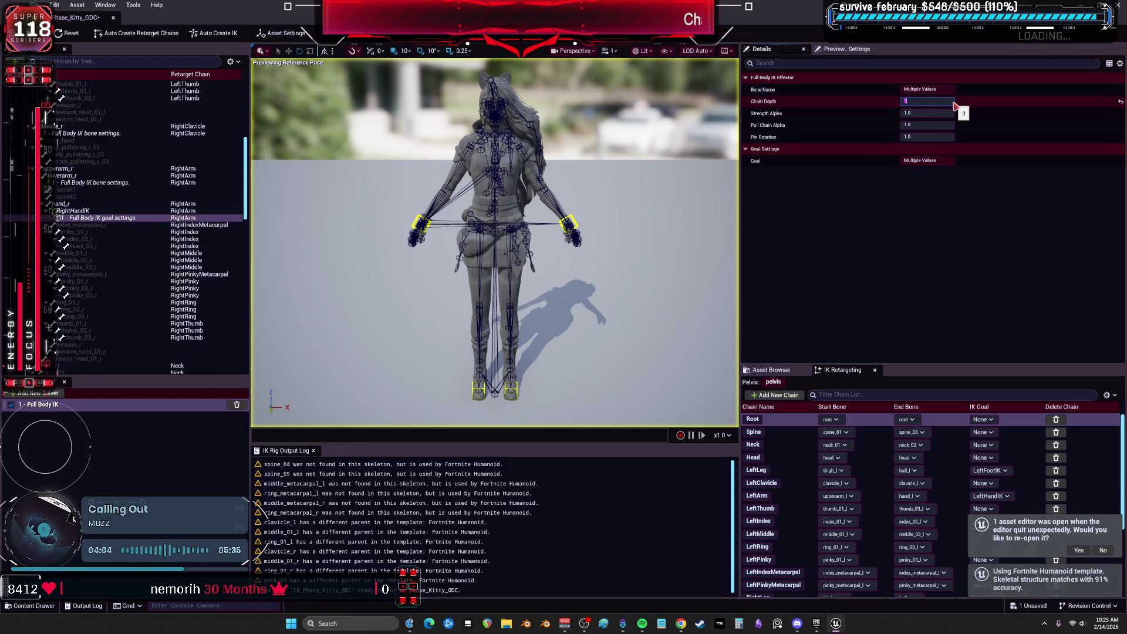
pyautogui.press('Return')
# Edit the Chain Depth of both foot IK goals and close the Kitty rig editor
pyautogui.scroll(-10, 95, 317)
pyautogui.scroll(10, 91, 305)
pyautogui.click(88, 244)
pyautogui.scroll(-5, 87, 283)
pyautogui.click(91, 272)
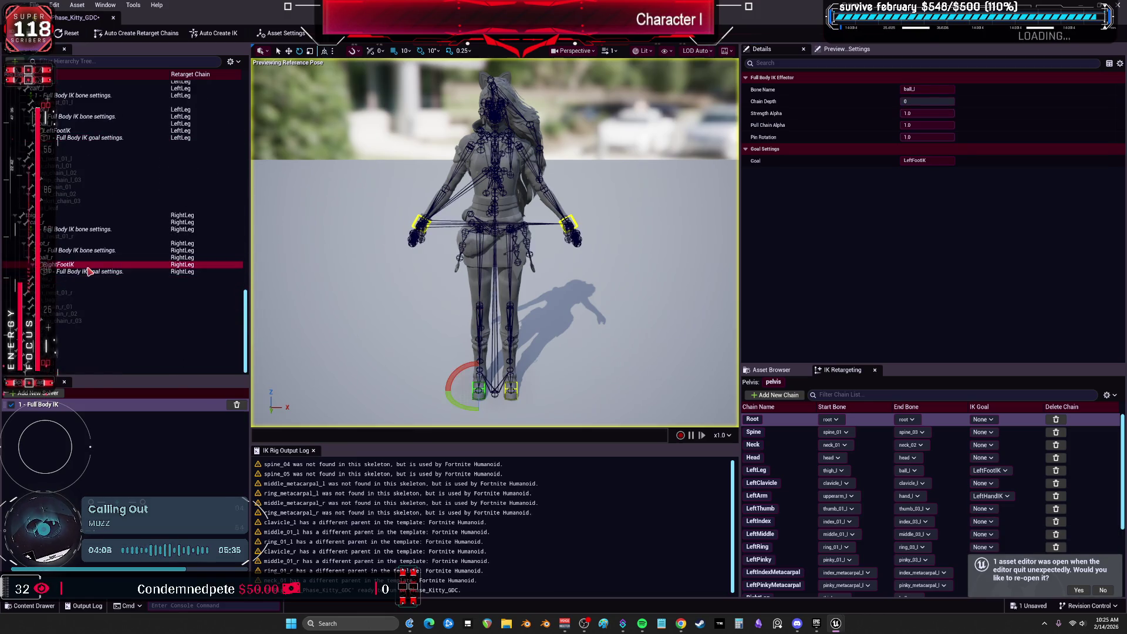
pyautogui.keyDown('ctrl'); pyautogui.click(88, 137); pyautogui.keyUp('ctrl')
pyautogui.click(916, 101)
pyautogui.write('1')
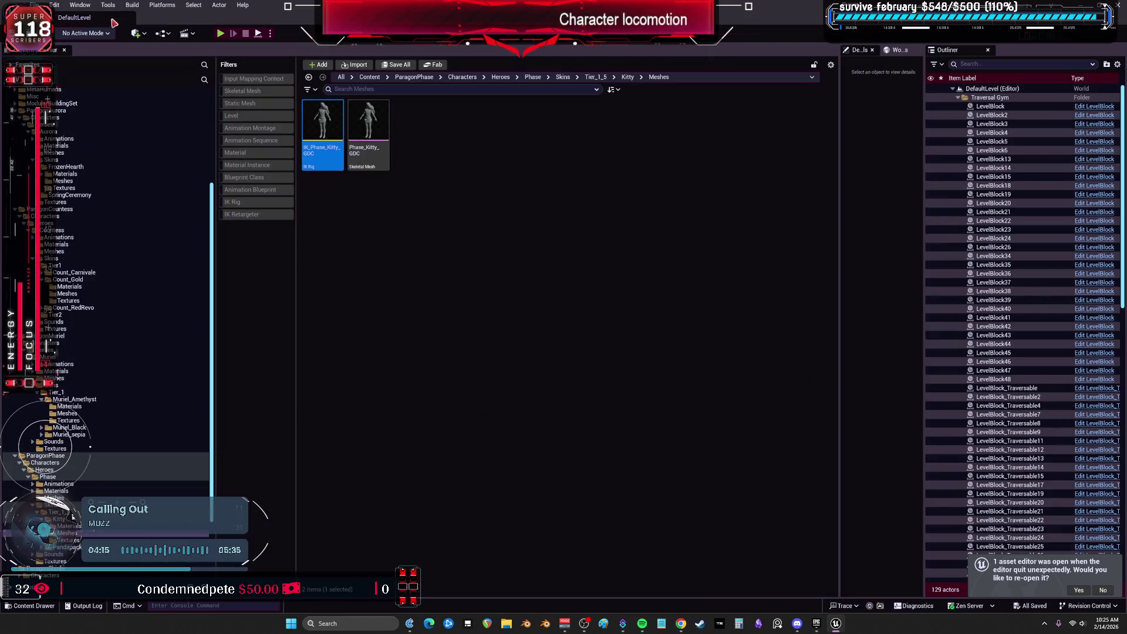
pyautogui.hotkey('ctrl', 'b')
# Move the Kitty IK Rig into ParagonPhase and the Muriel Amethyst IK Rig into ParagonMuriel
pyautogui.moveTo(322, 138); pyautogui.dragTo(61, 384)
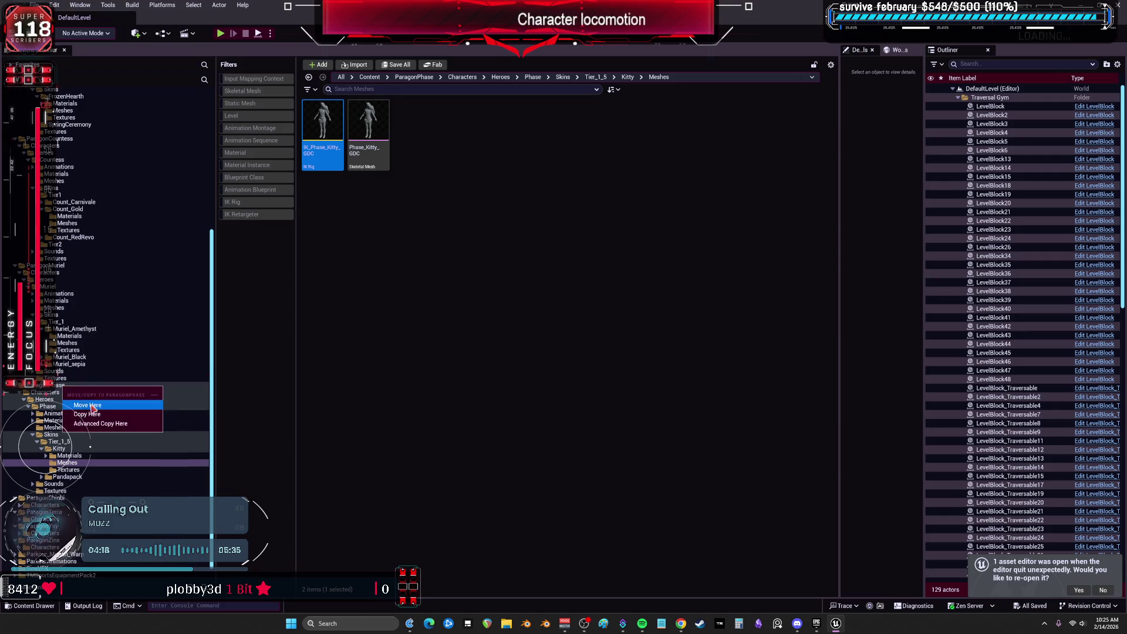
pyautogui.click(82, 409)
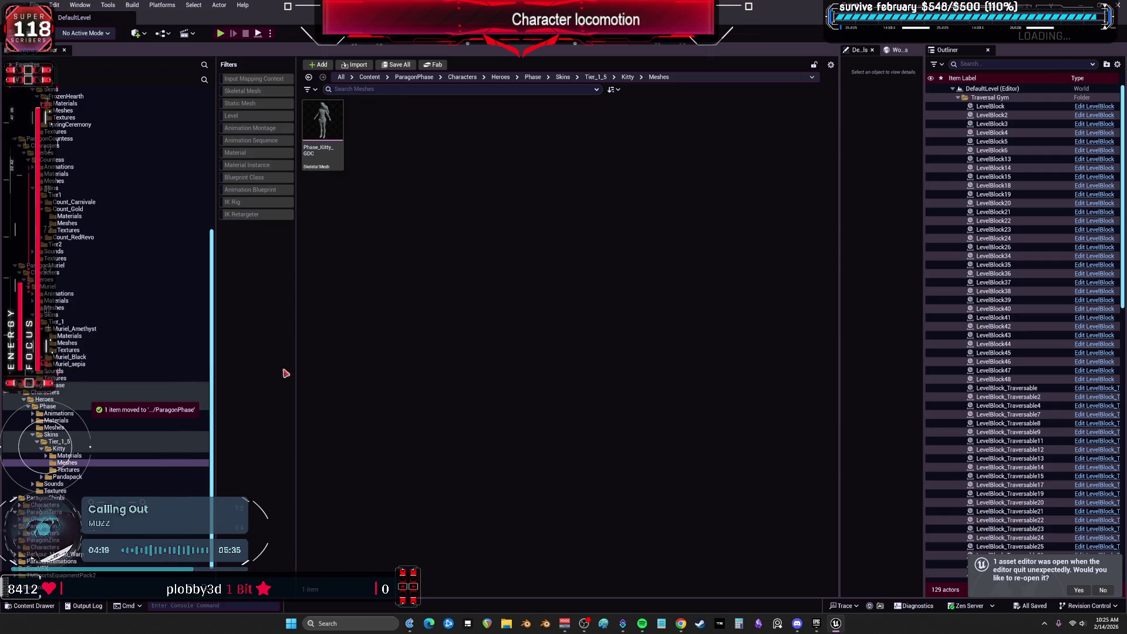
pyautogui.click(53, 266)
pyautogui.click(54, 308)
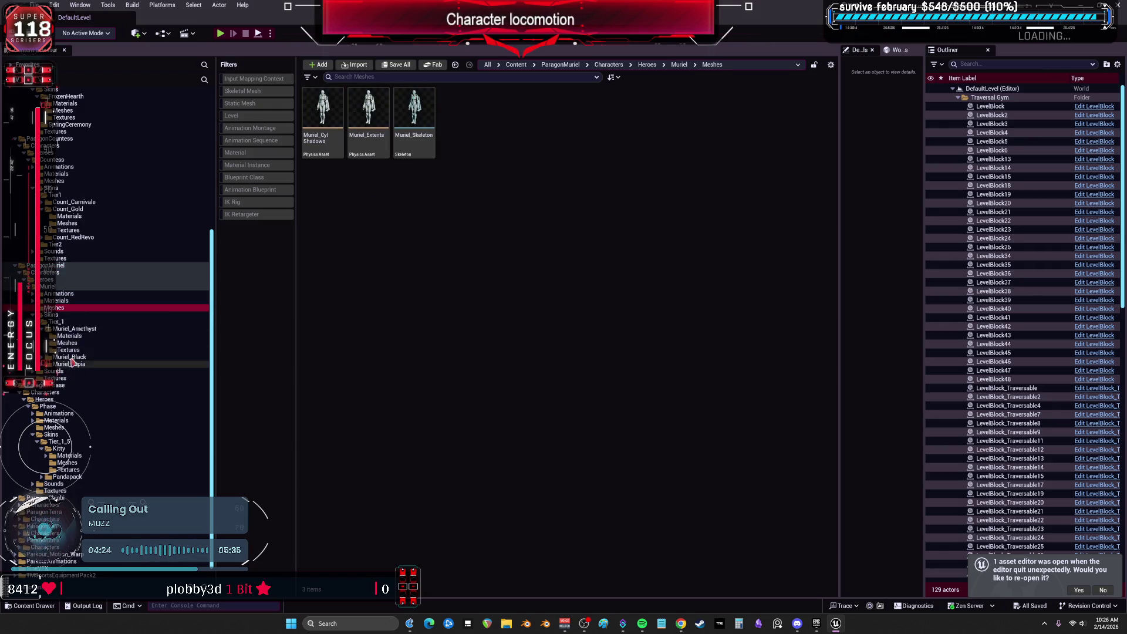
pyautogui.click(82, 330)
pyautogui.click(70, 336)
pyautogui.click(67, 343)
pyautogui.click(322, 129)
pyautogui.moveTo(323, 129)
pyautogui.mouseDown()
pyautogui.moveTo(144, 265)
pyautogui.moveTo(72, 274)
pyautogui.mouseUp()
pyautogui.click(91, 283)
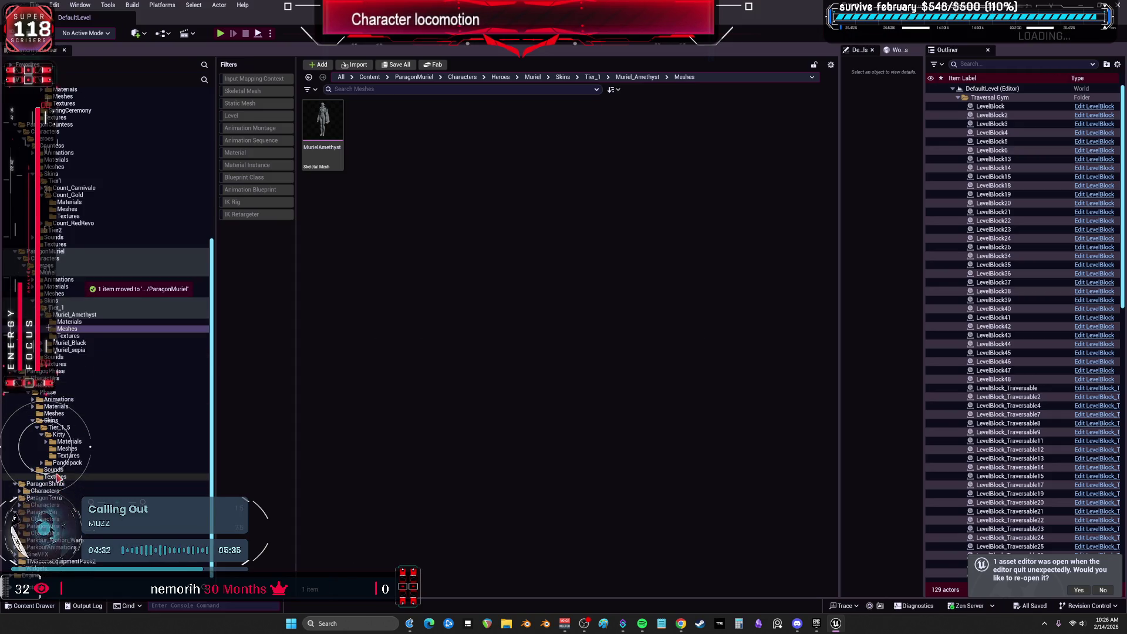
# Browse ParagonShinbi's Characters folder to the Shinbi_Jade skin's Meshes folder
pyautogui.click(20, 491)
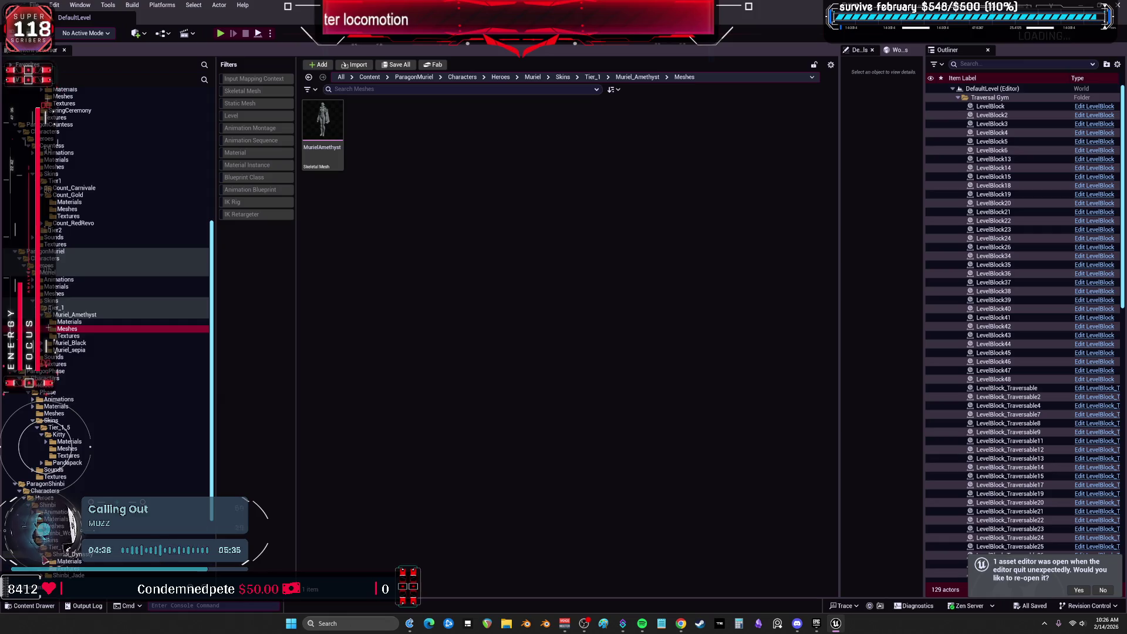
pyautogui.click(47, 555)
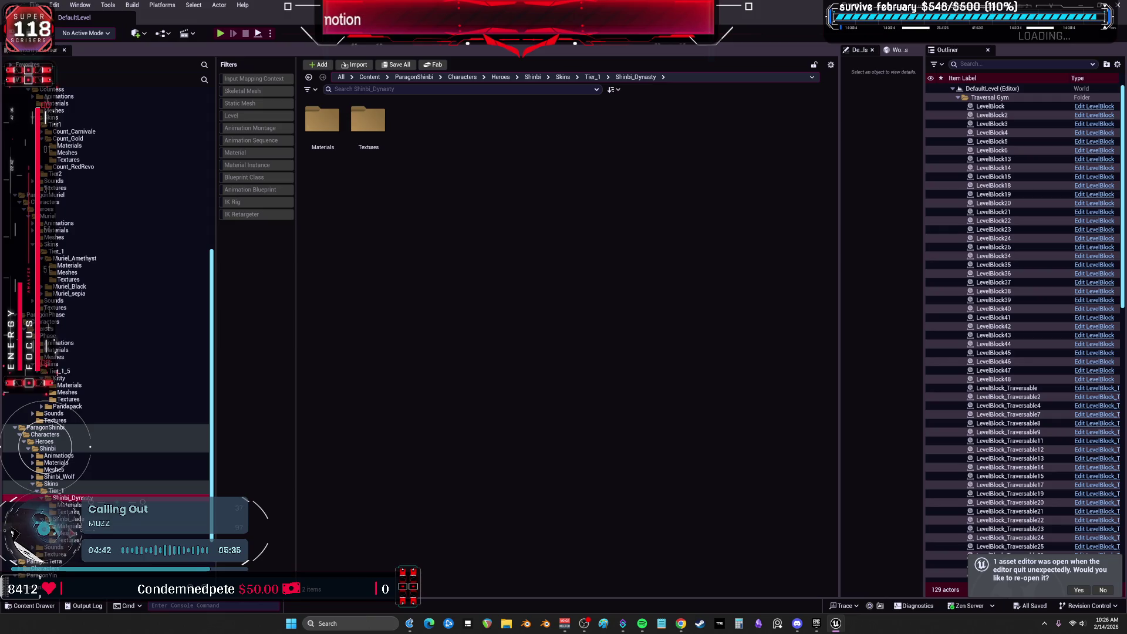
pyautogui.click(66, 533)
# Create IK_ShinbiJade from the ShinbiJade mesh and move it into ParagonShinbi
pyautogui.rightClick(333, 124)
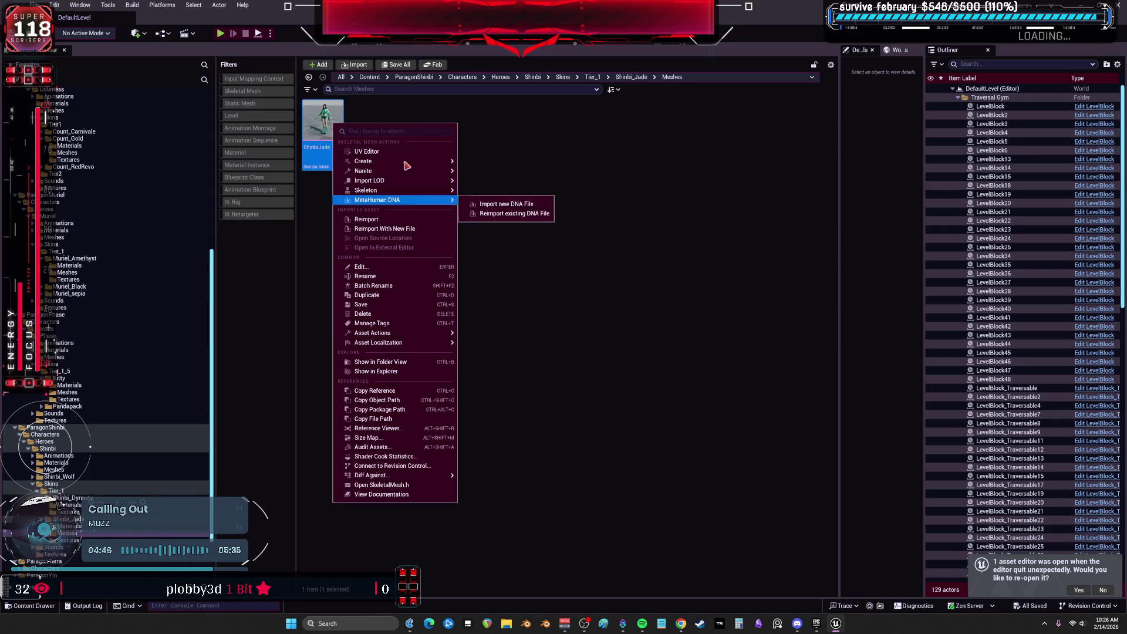
pyautogui.moveTo(406, 162)
pyautogui.click(480, 330)
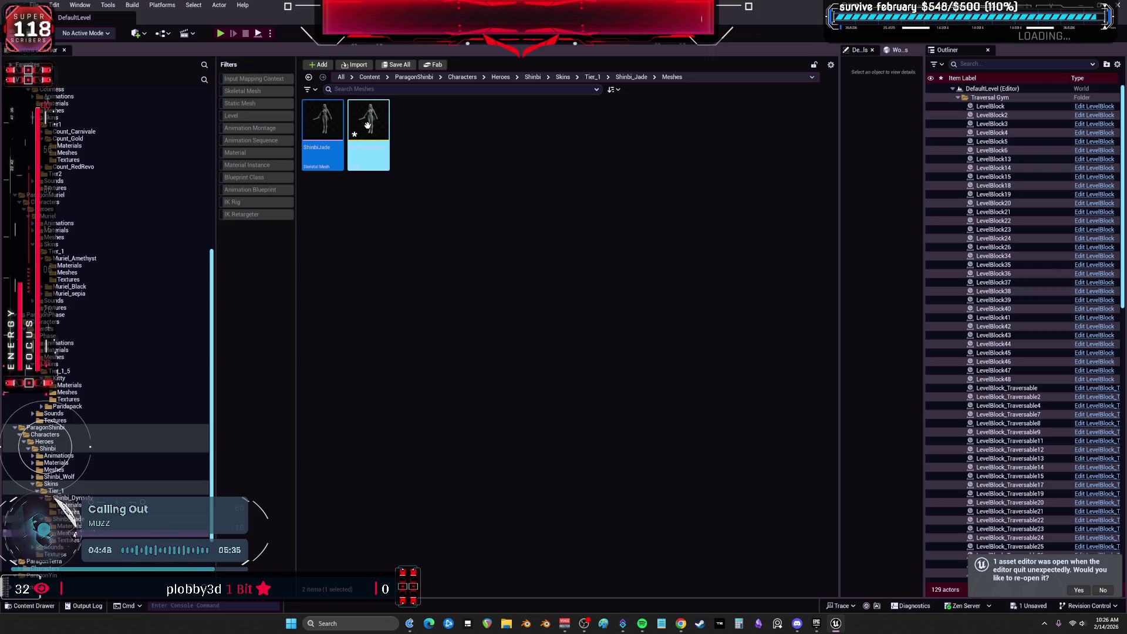
pyautogui.moveTo(369, 126)
pyautogui.mouseDown()
pyautogui.moveTo(88, 438)
pyautogui.moveTo(97, 444)
pyautogui.mouseUp()
pyautogui.click(118, 447)
# Open IK_ShinbiJade, auto-create retarget chains and full-body IK, and edit the right hand goal's chain depth
pyautogui.doubleClick(368, 126)
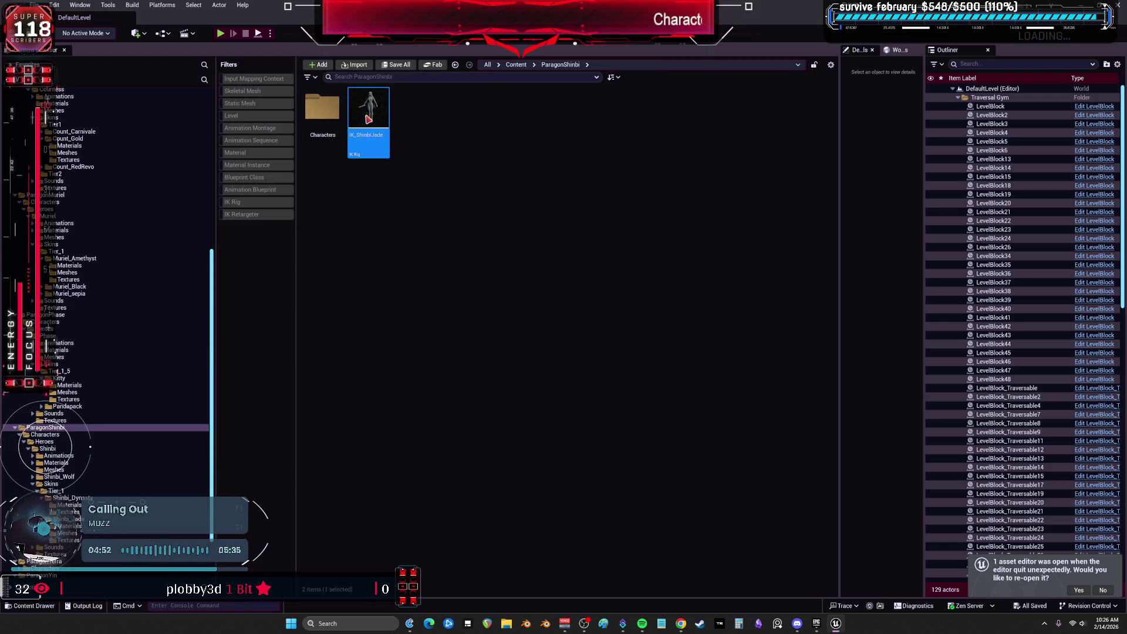
pyautogui.click(227, 35)
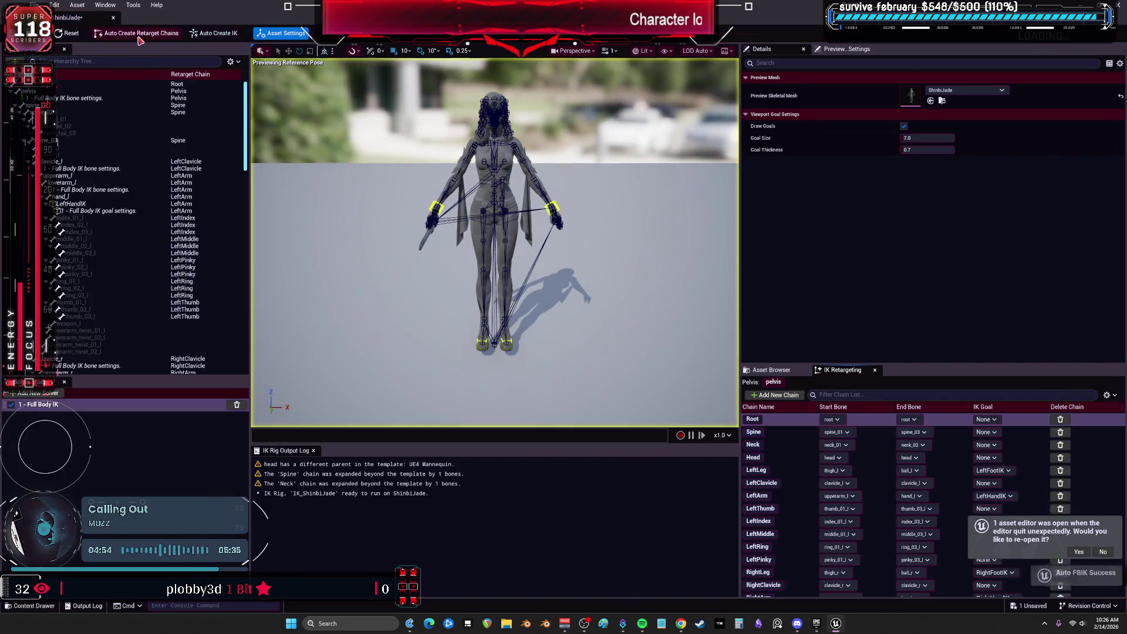
pyautogui.click(140, 211)
pyautogui.scroll(-5, 140, 214)
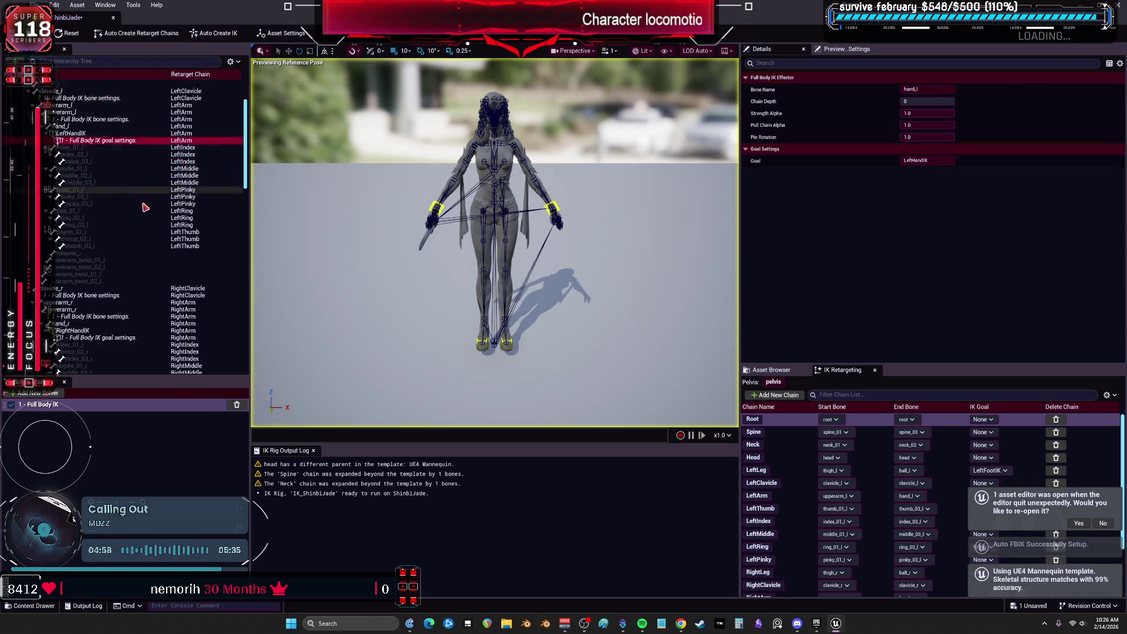
pyautogui.click(98, 295)
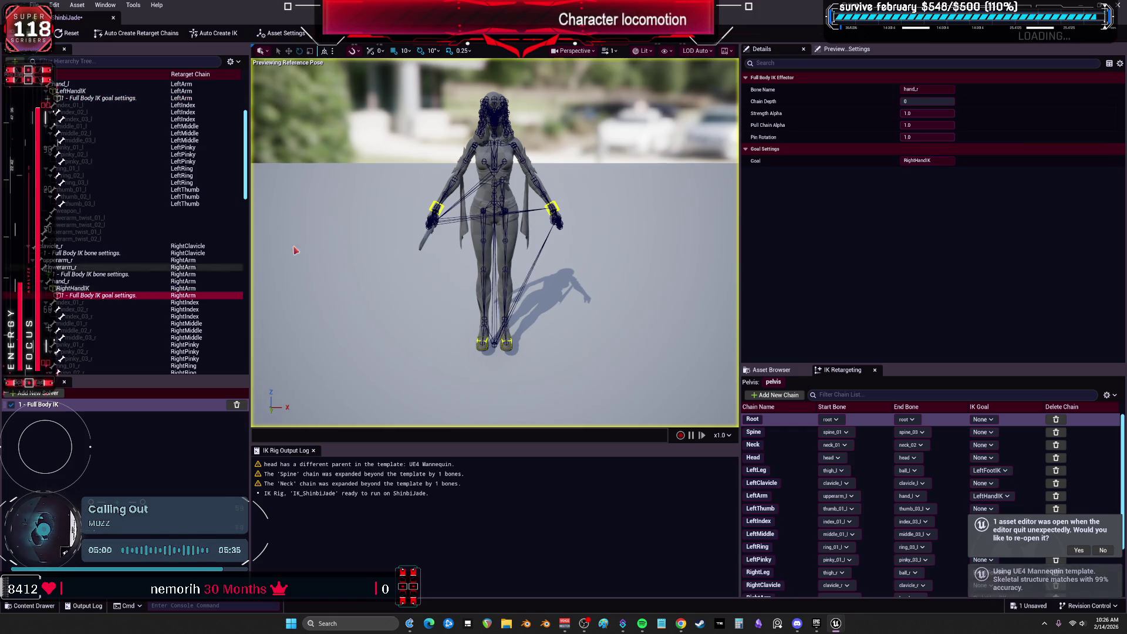
pyautogui.click(930, 101)
pyautogui.write('4')
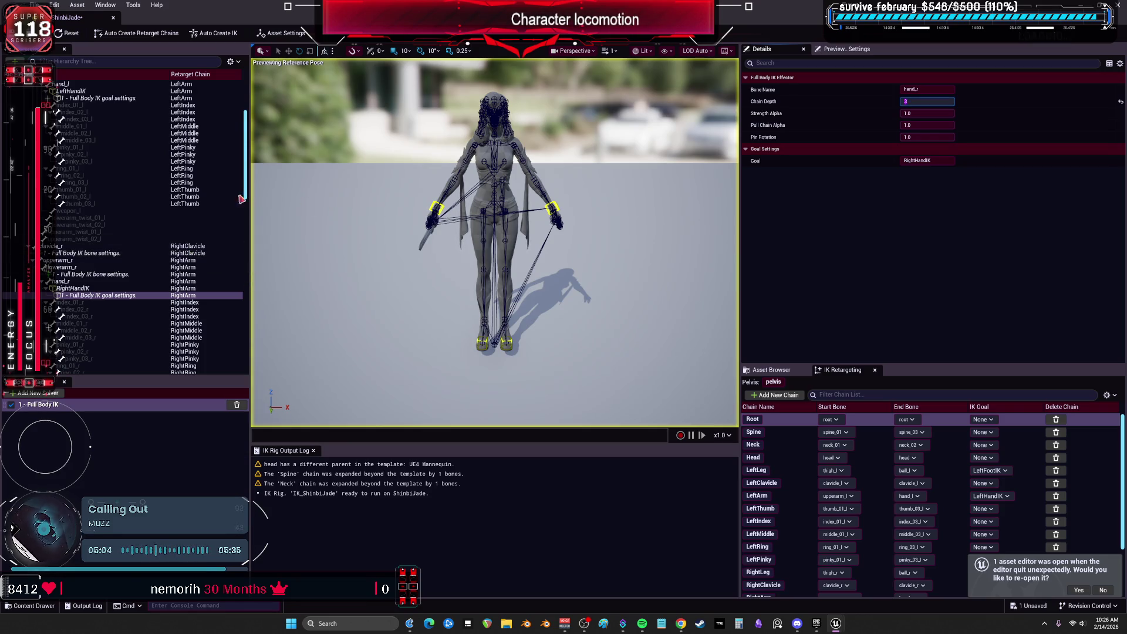
# Set the foot goals' chain depth to 4 and close the ShinbiJade IK Rig editor
pyautogui.scroll(-10, 101, 268)
pyautogui.scroll(-5, 101, 268)
pyautogui.click(88, 221)
pyautogui.click(88, 299)
pyautogui.click(927, 100)
pyautogui.write('4')
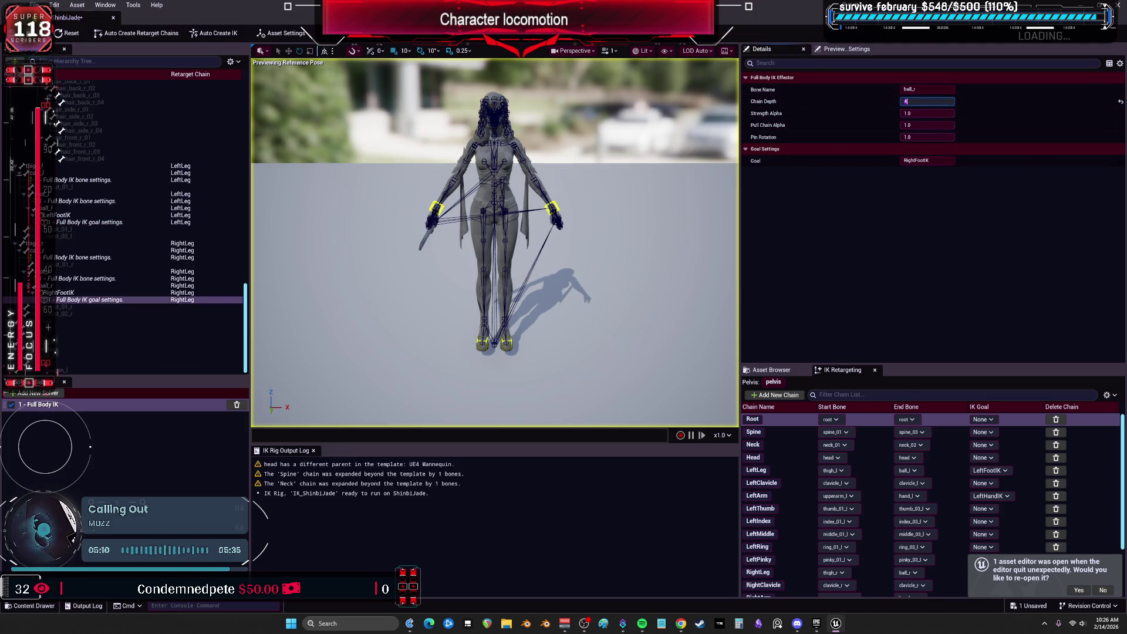
pyautogui.click(113, 17)
pyautogui.scroll(-1, 130, 405)
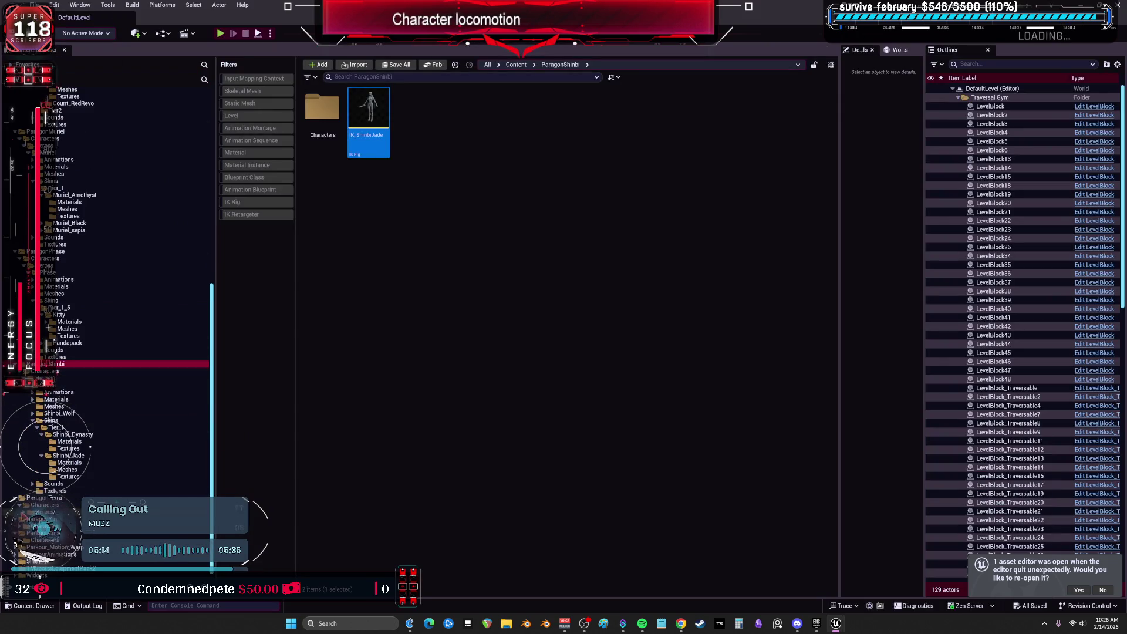
# In Terra's GryphonKnight Meshes folder, create IK_Terra_GryphonKnight from the Terra_GryphonKnight mesh and open it
pyautogui.click(51, 547)
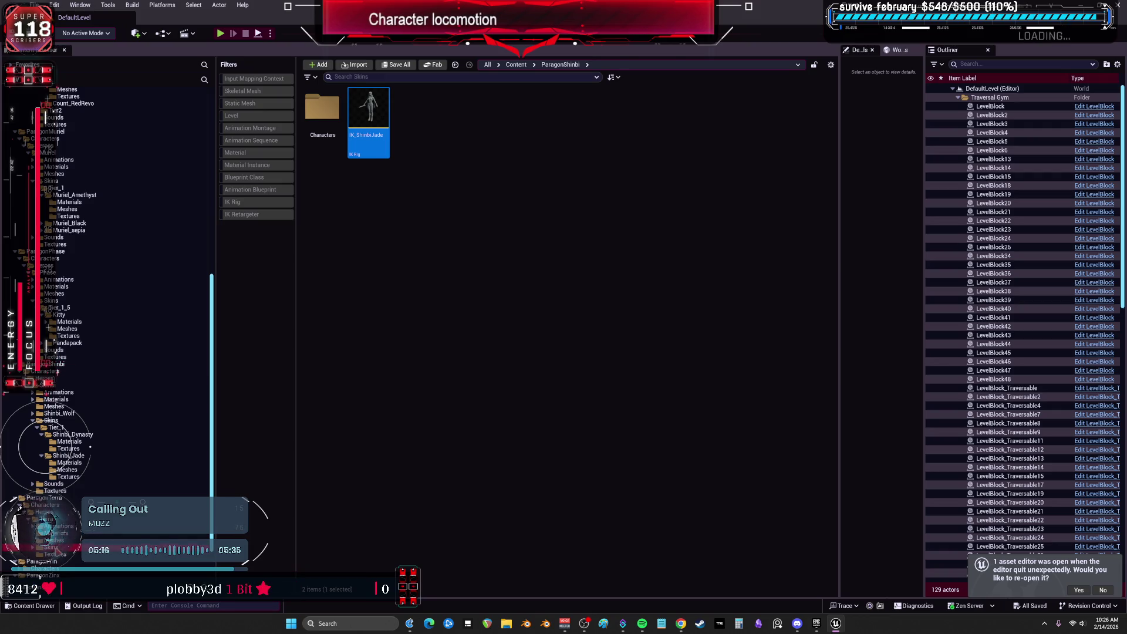
pyautogui.click(327, 128)
pyautogui.doubleClick(327, 128)
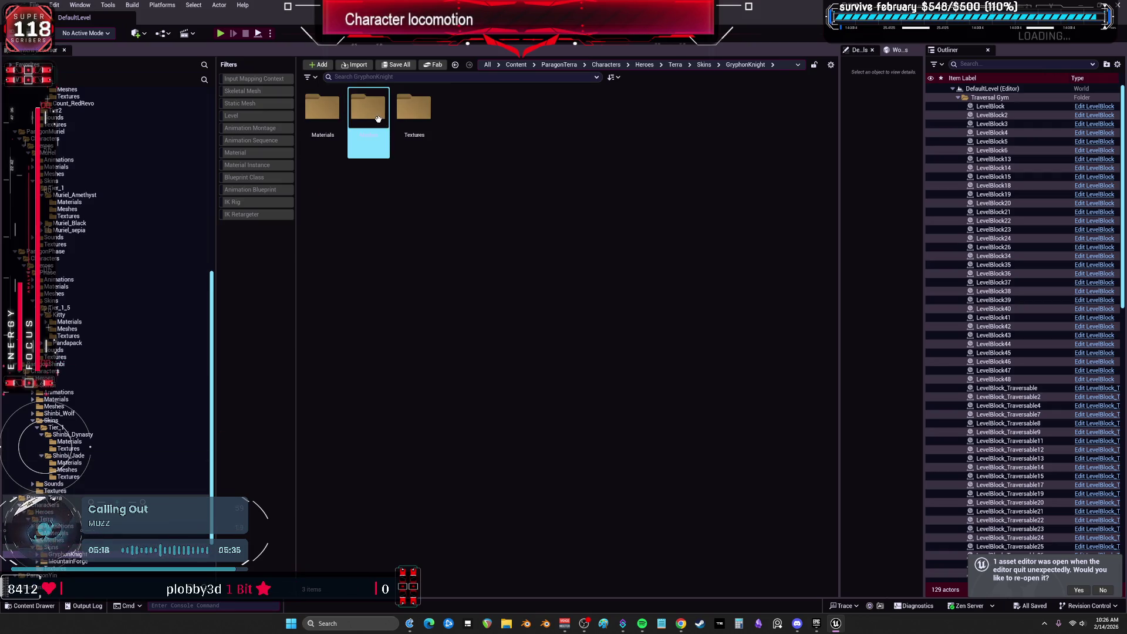
pyautogui.doubleClick(368, 118)
pyautogui.click(327, 121)
pyautogui.rightClick(327, 121)
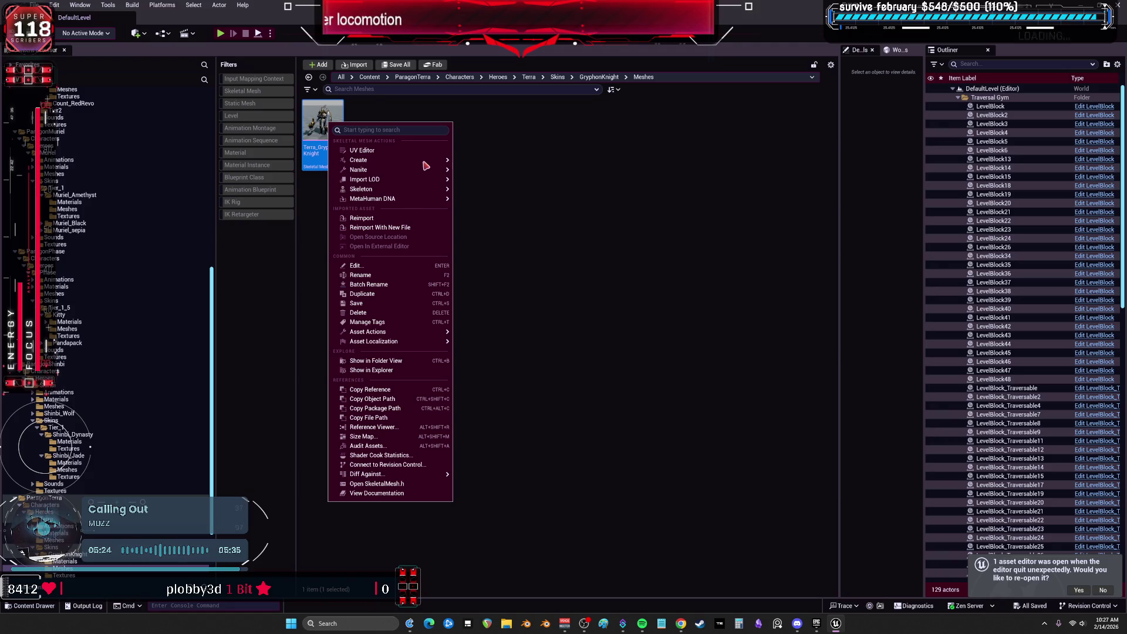
pyautogui.moveTo(395, 164)
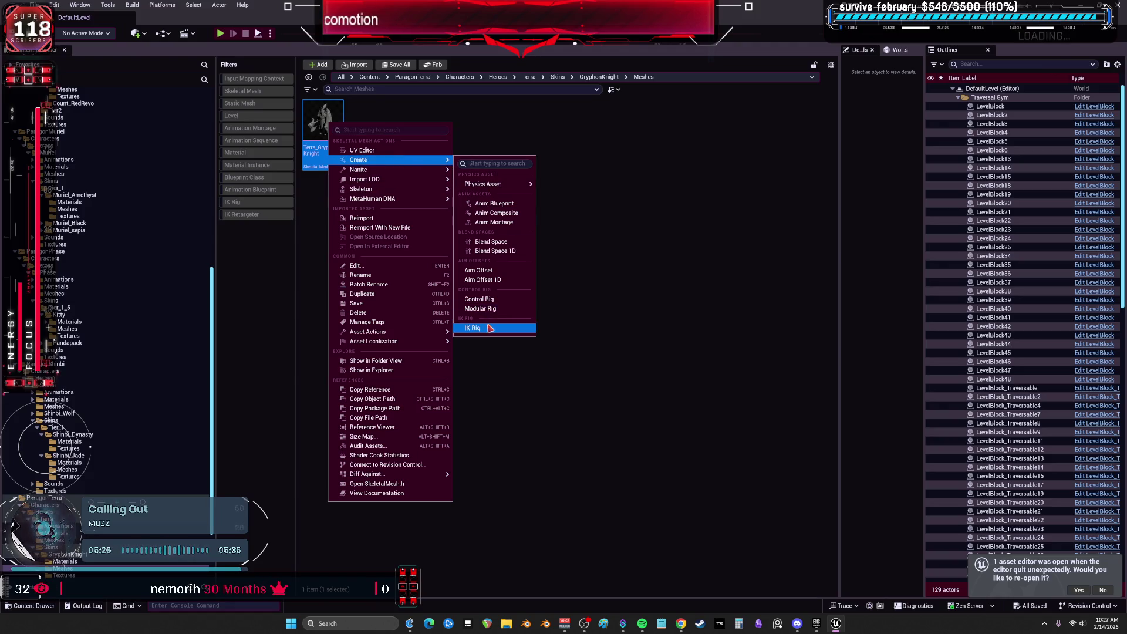
pyautogui.click(487, 328)
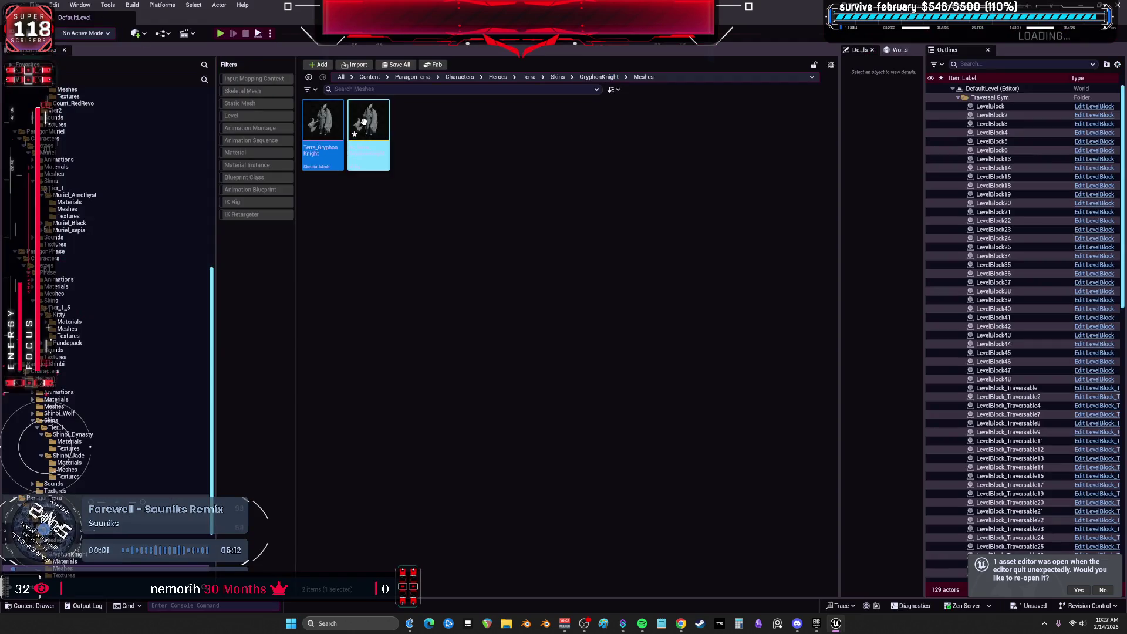
pyautogui.doubleClick(364, 121)
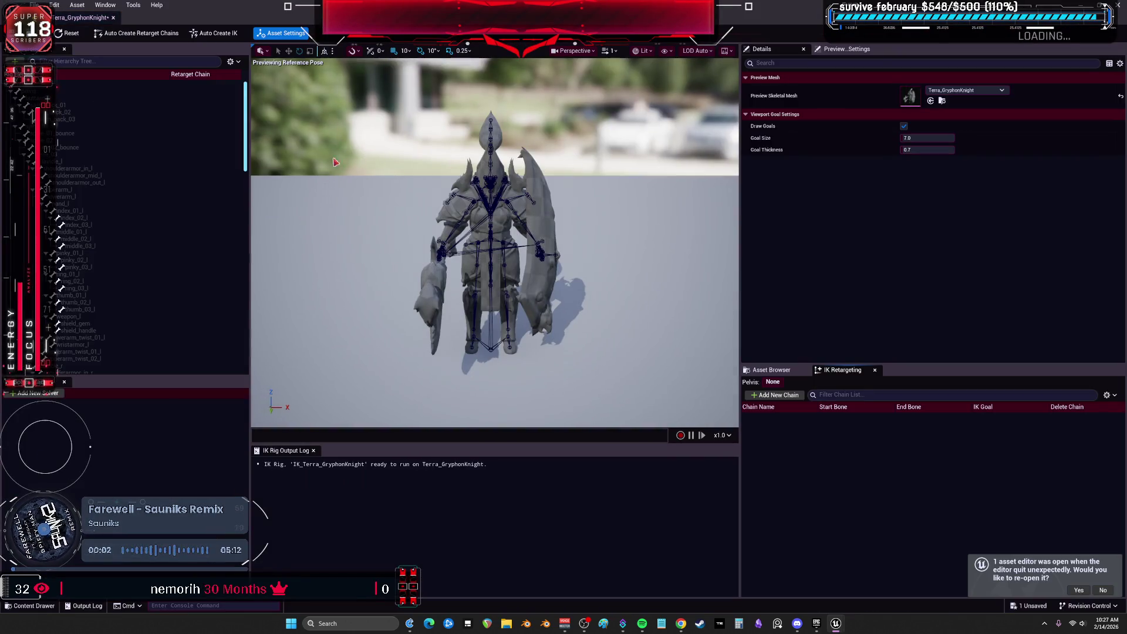
# Auto-create retarget chains and full-body IK, then set the right hand goal's chain depth to 3
pyautogui.click(209, 32)
pyautogui.click(171, 33)
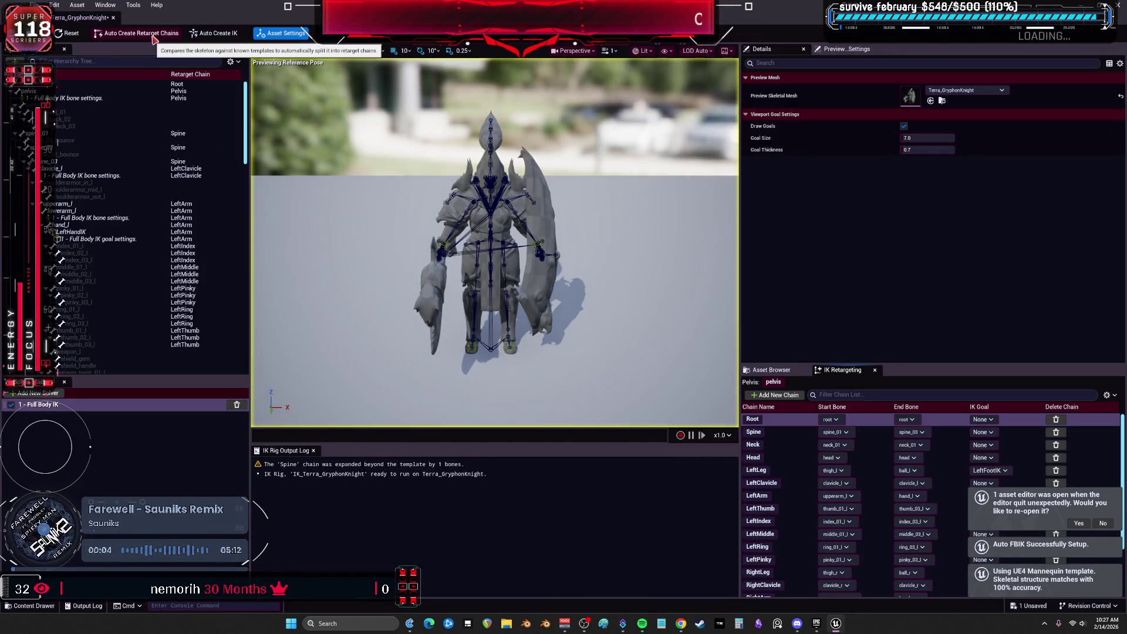
pyautogui.click(210, 33)
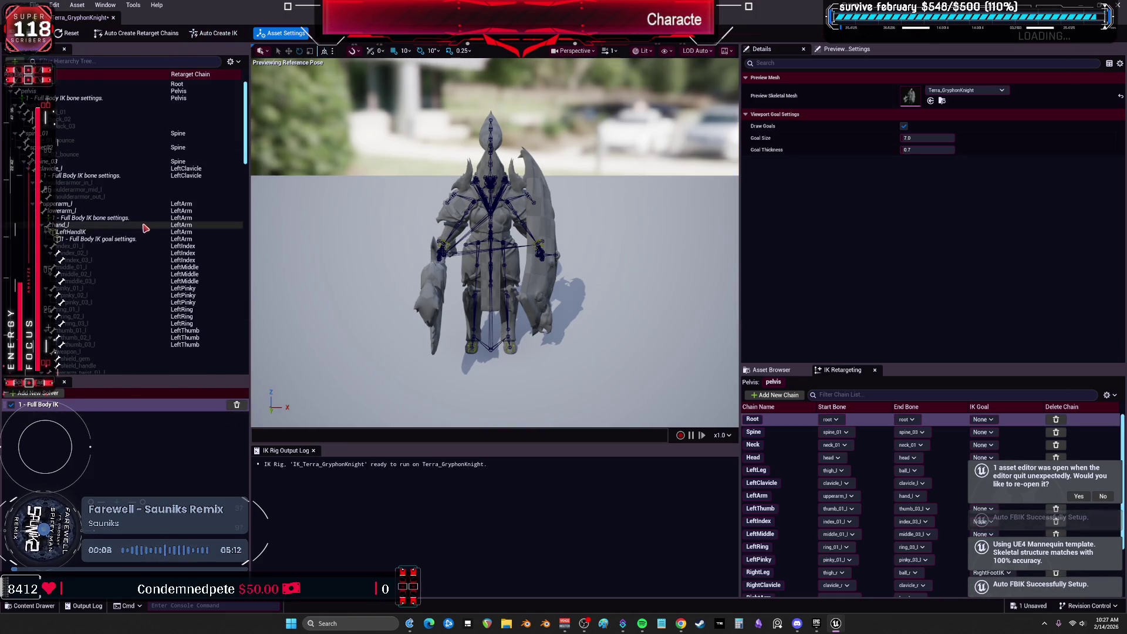
pyautogui.click(113, 239)
pyautogui.scroll(-10, 118, 235)
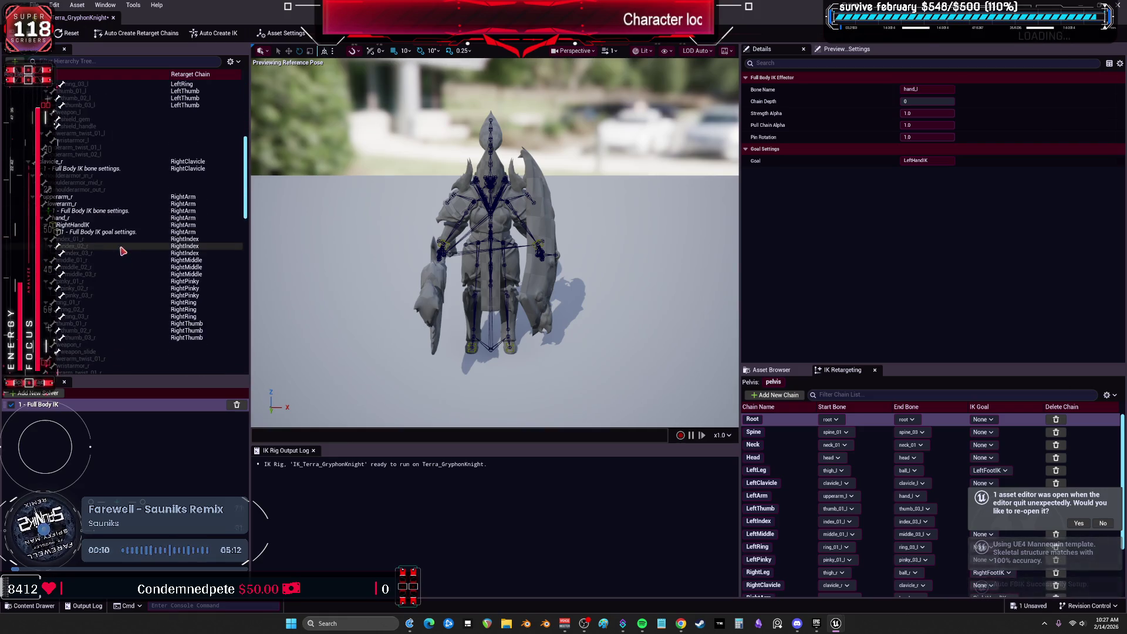
pyautogui.click(119, 234)
pyautogui.click(940, 100)
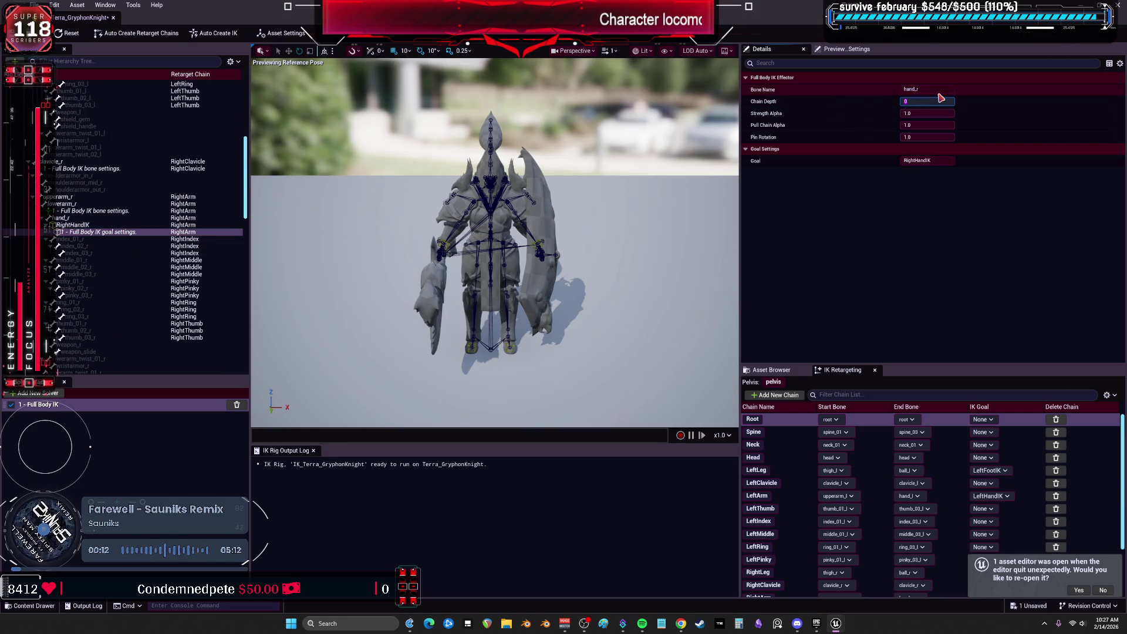
pyautogui.write('3')
# Set both foot goals' chain depth to 4 and close the GryphonKnight IK Rig editor
pyautogui.scroll(-15, 117, 258)
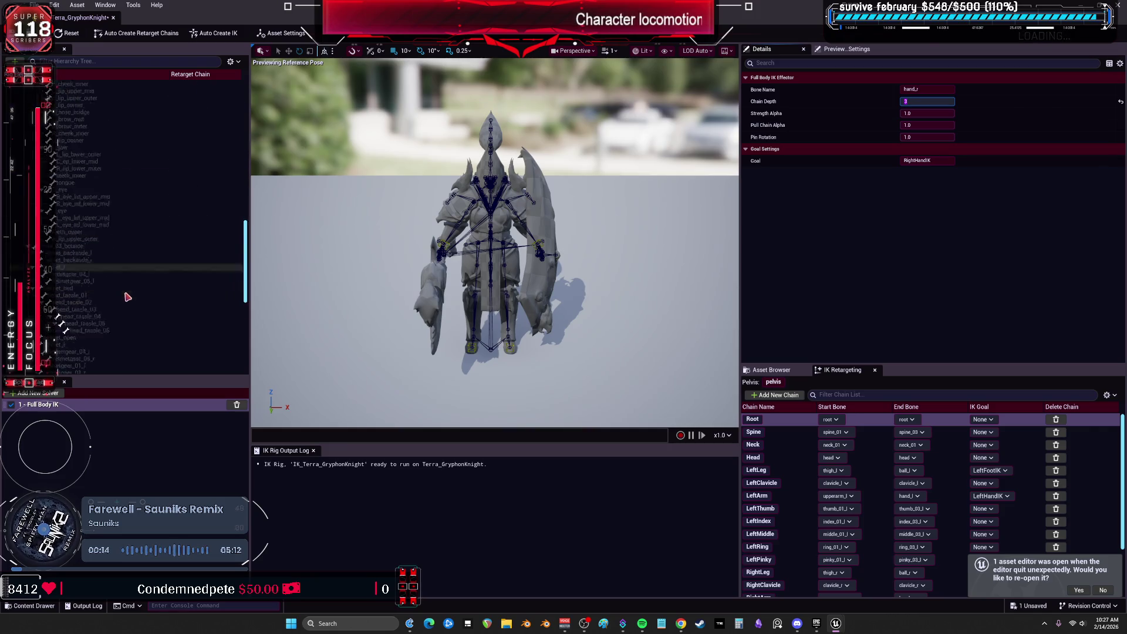
pyautogui.scroll(-5, 135, 281)
pyautogui.click(95, 323)
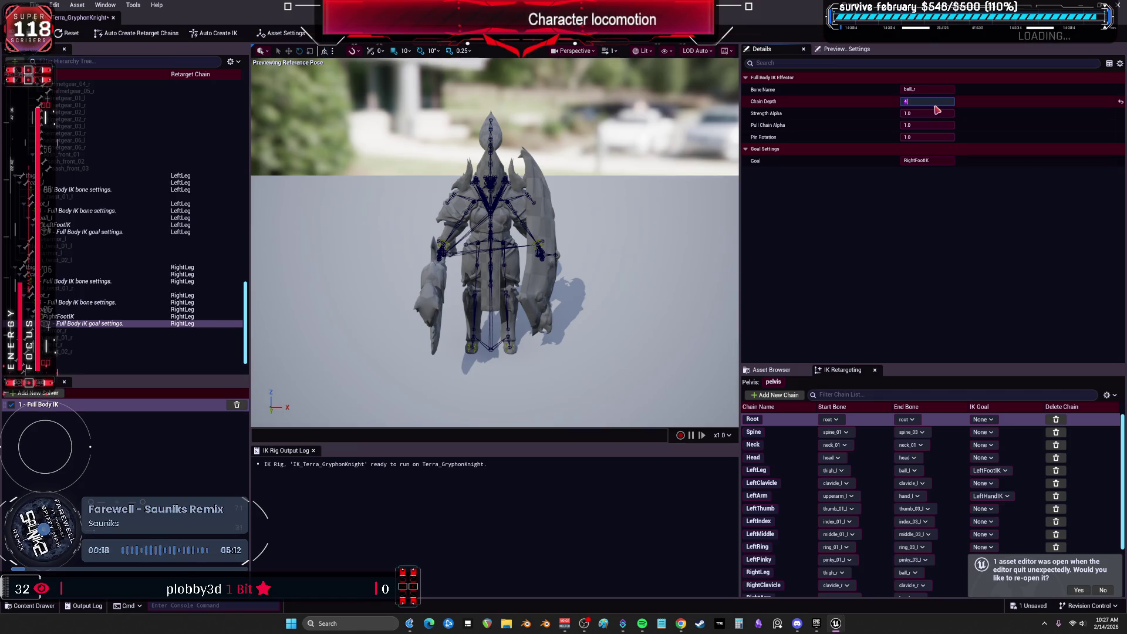
pyautogui.click(88, 232)
pyautogui.click(902, 101)
pyautogui.write('4')
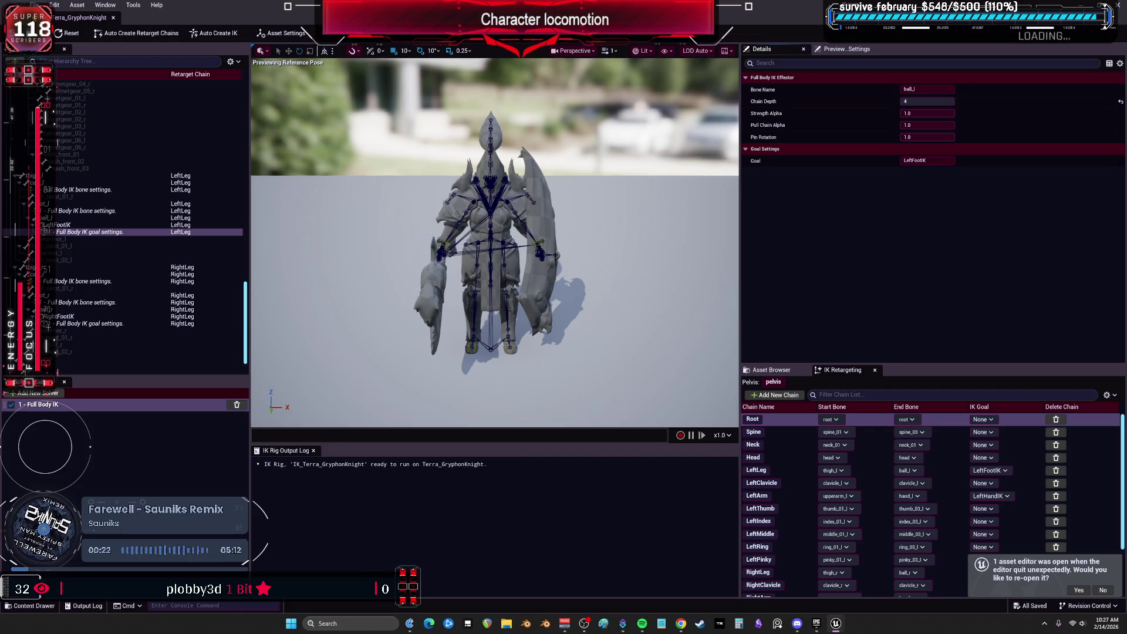
pyautogui.click(113, 17)
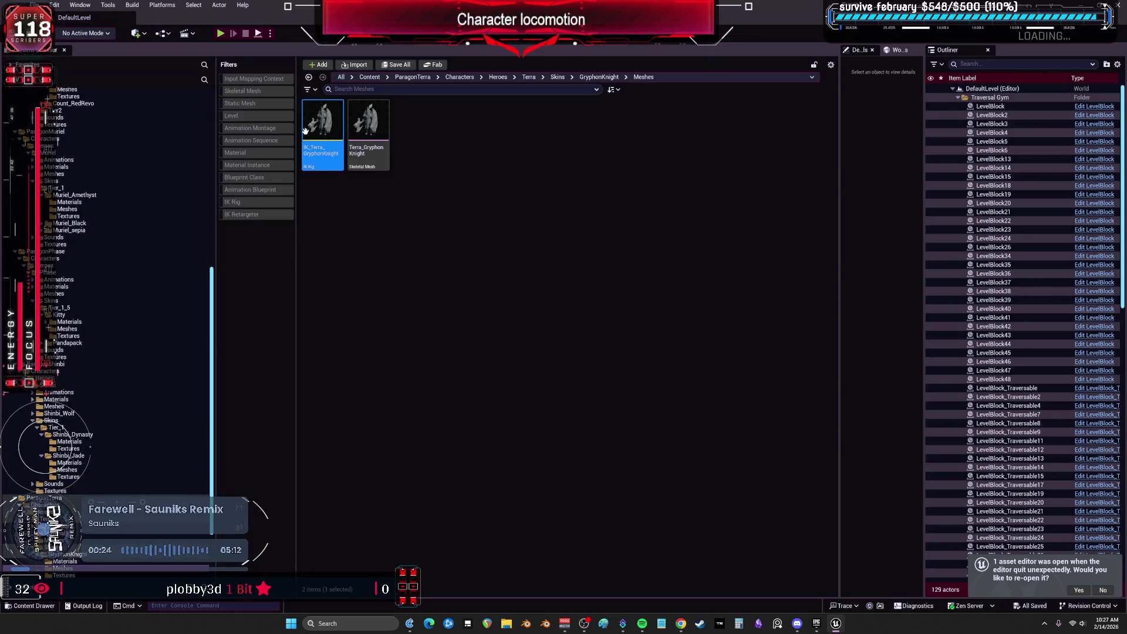
# Move IK_Terra_GryphonKnight out of Meshes and delete the old Yin WindGauntlet IK rig
pyautogui.moveTo(325, 113)
pyautogui.mouseDown()
pyautogui.moveTo(88, 396)
pyautogui.moveTo(74, 360)
pyautogui.moveTo(59, 511)
pyautogui.mouseUp()
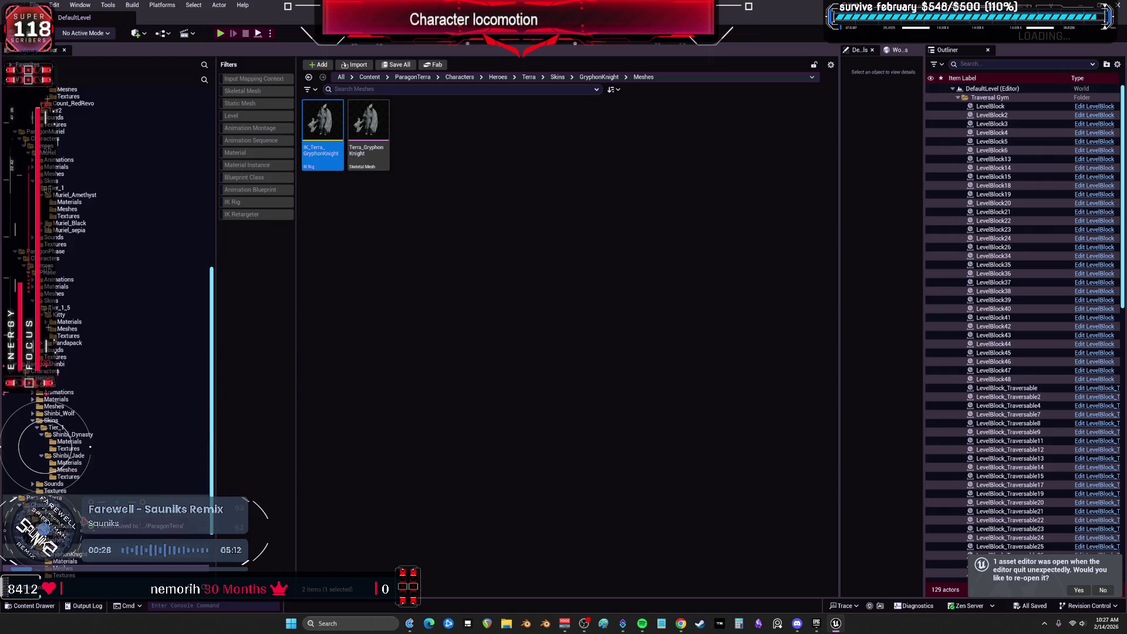
pyautogui.scroll(-3, 125, 440)
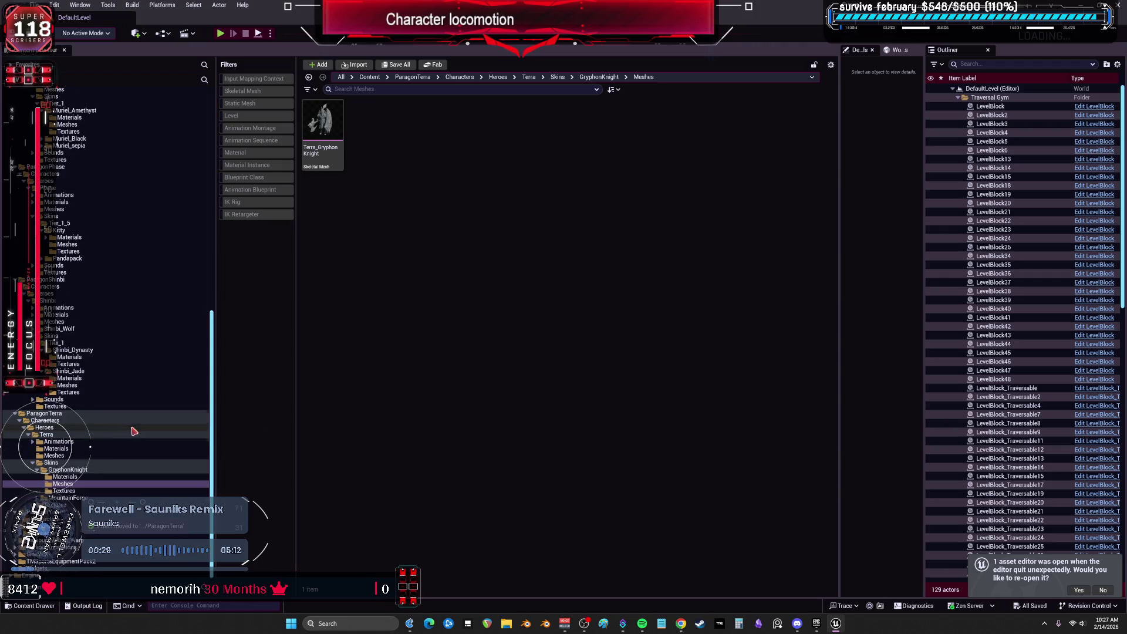
pyautogui.scroll(-1, 134, 431)
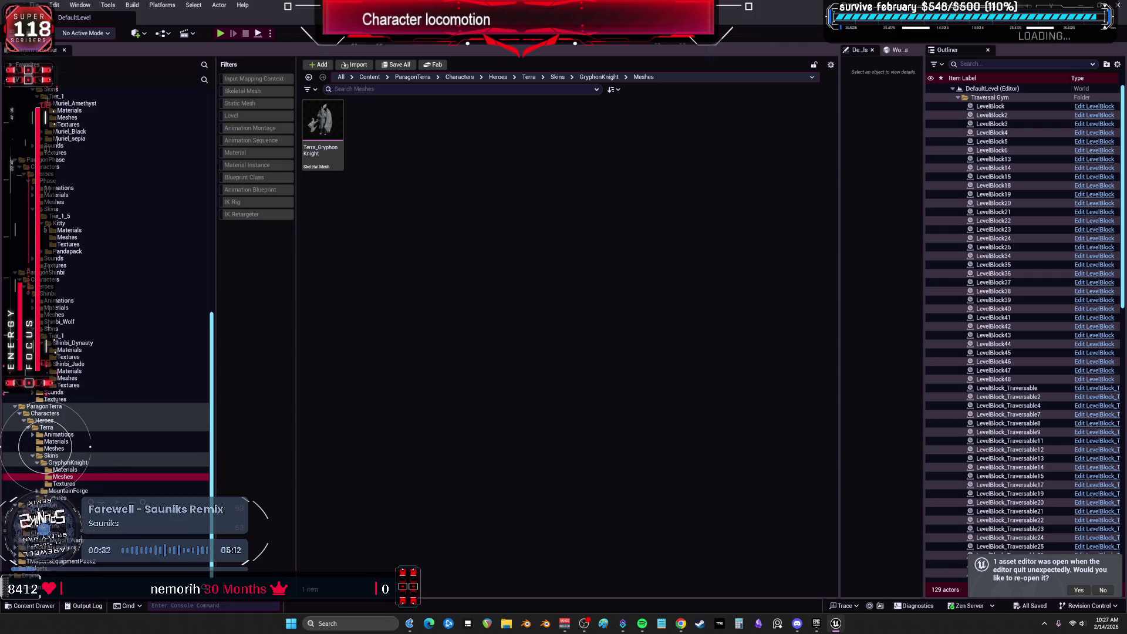
pyautogui.scroll(-1, 106, 411)
pyautogui.scroll(-5, 105, 446)
pyautogui.click(54, 505)
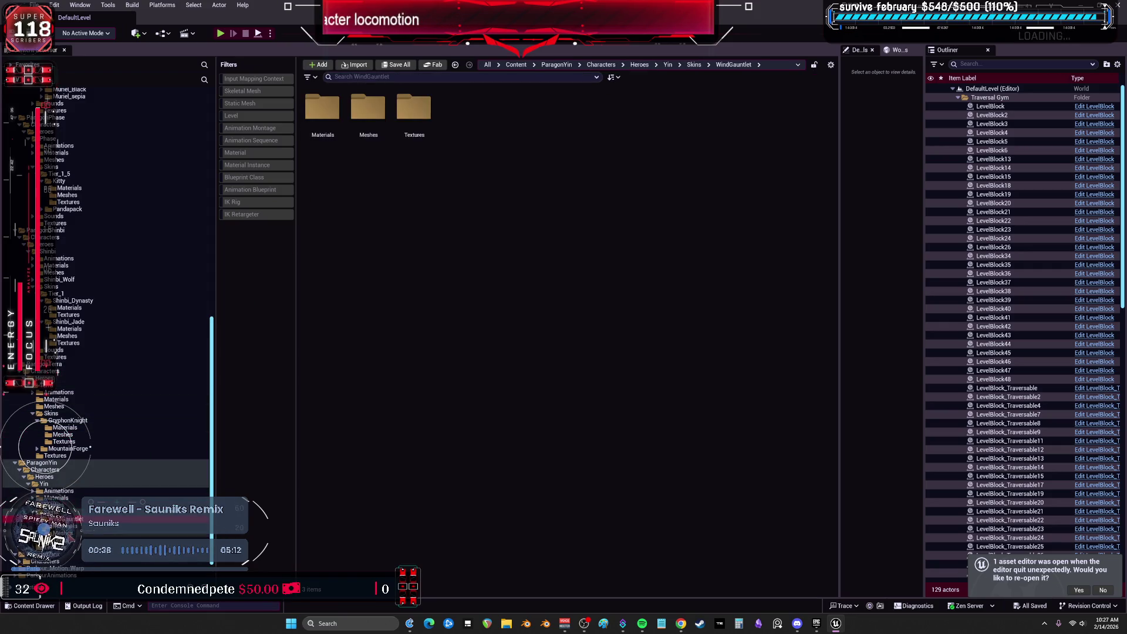
pyautogui.doubleClick(367, 109)
pyautogui.click(324, 154)
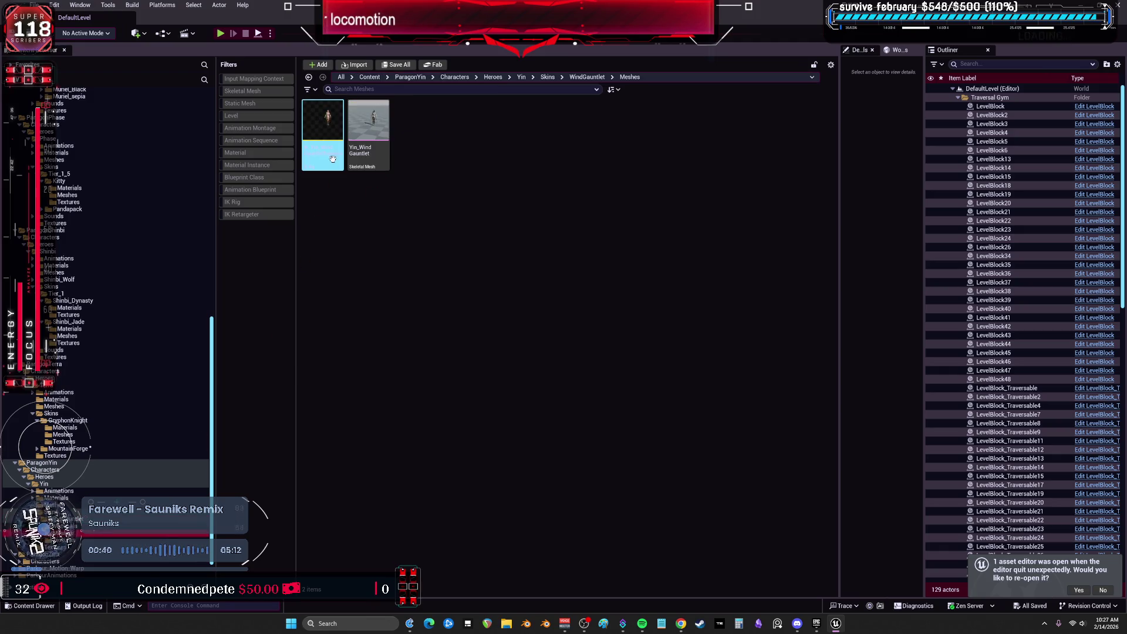
pyautogui.click(325, 154)
pyautogui.press('Escape')
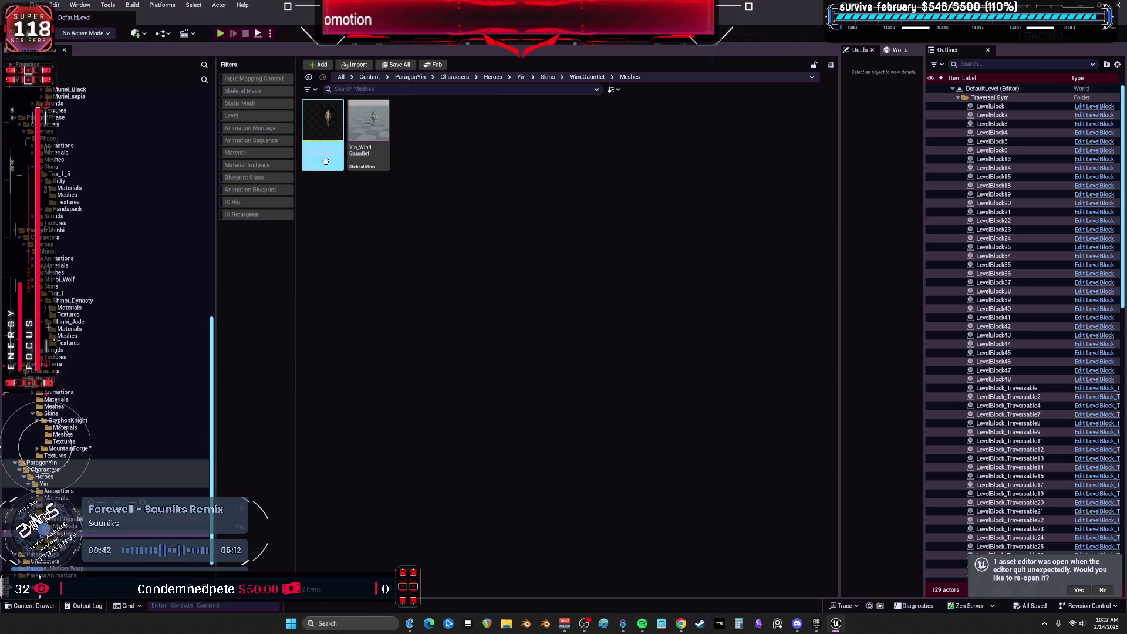
pyautogui.press('Delete')
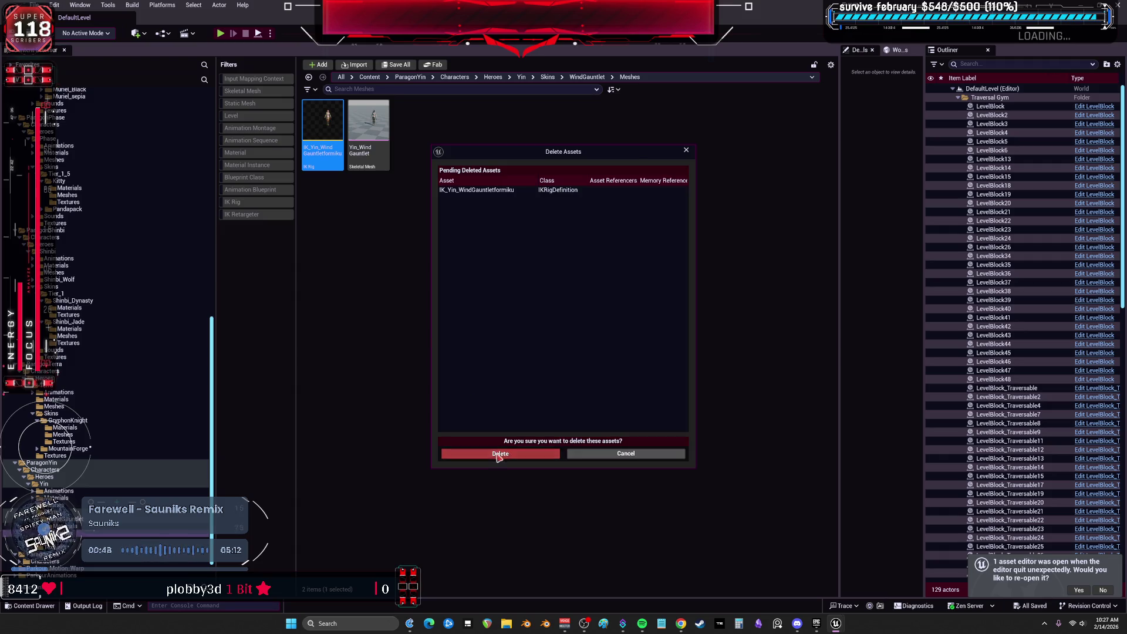
pyautogui.click(498, 453)
# Create IK_Yin_WindGauntlet from the Yin mesh and auto-create its retarget chains and full-body IK
pyautogui.click(326, 131)
pyautogui.rightClick(327, 129)
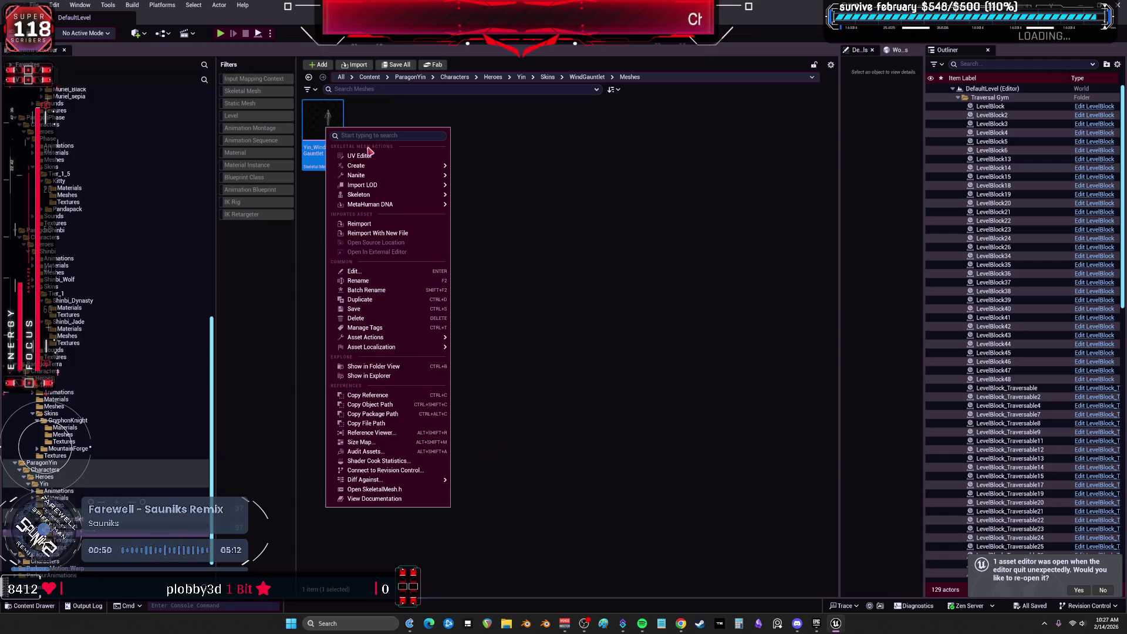
pyautogui.moveTo(356, 175)
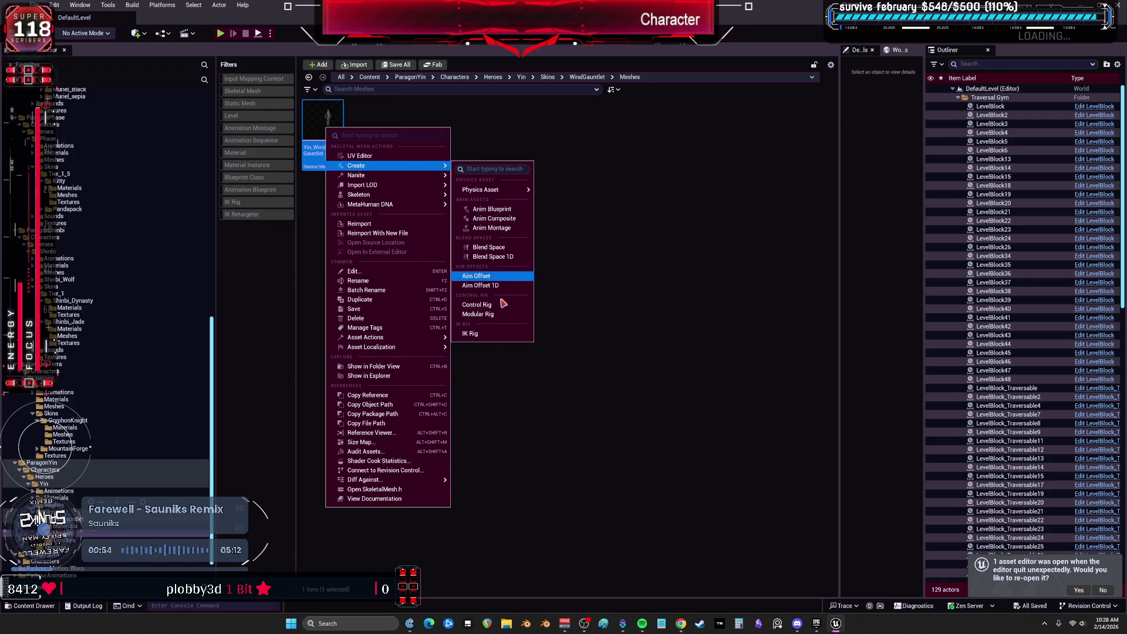
pyautogui.click(485, 334)
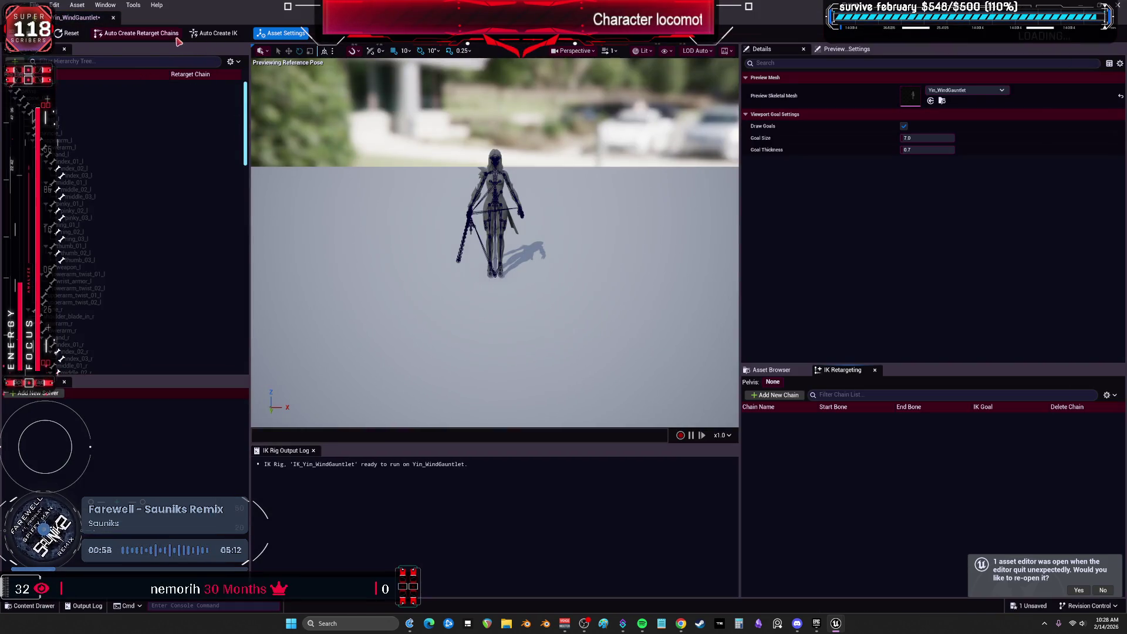
pyautogui.click(207, 34)
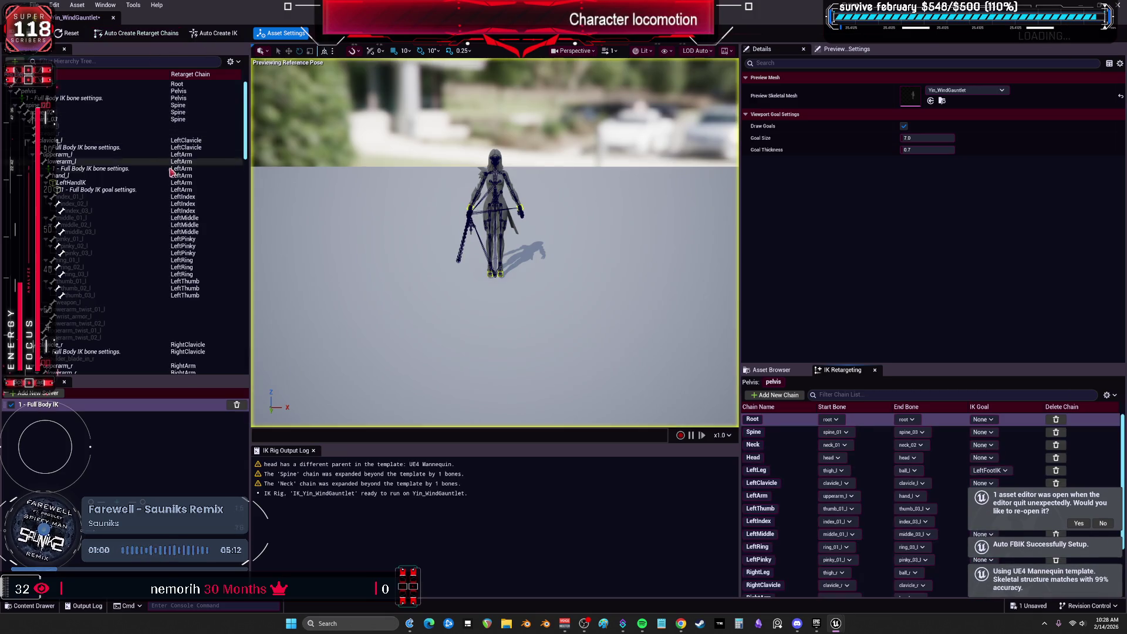
# Set the RightHandIK goal's chain depth to 3
pyautogui.click(170, 189)
pyautogui.scroll(-4, 182, 235)
pyautogui.click(187, 246)
pyautogui.click(946, 103)
pyautogui.write('3')
pyautogui.press('Return')
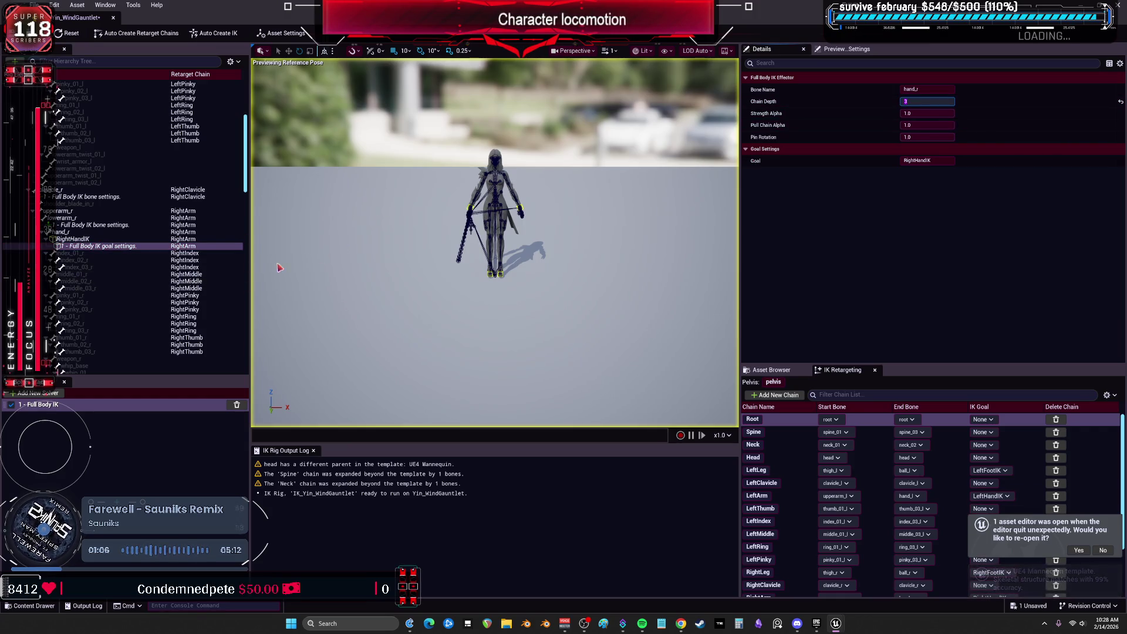
# Set the RightFootIK goal's chain depth to 4, save the rig, and close the editor
pyautogui.scroll(-15, 173, 268)
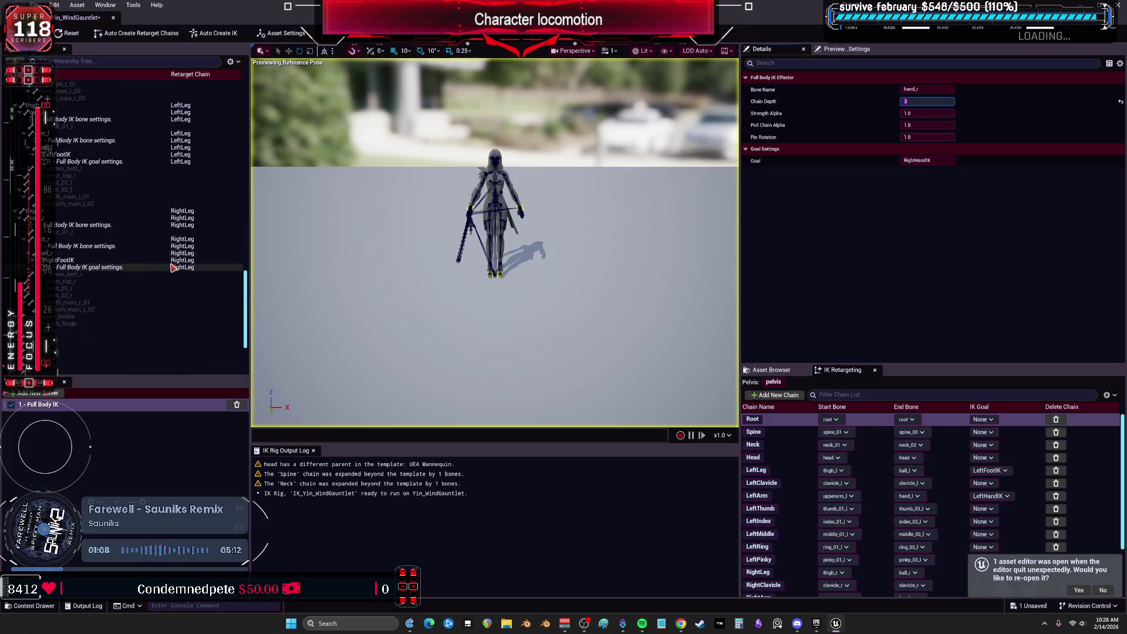
pyautogui.click(173, 267)
pyautogui.click(918, 102)
pyautogui.write('4')
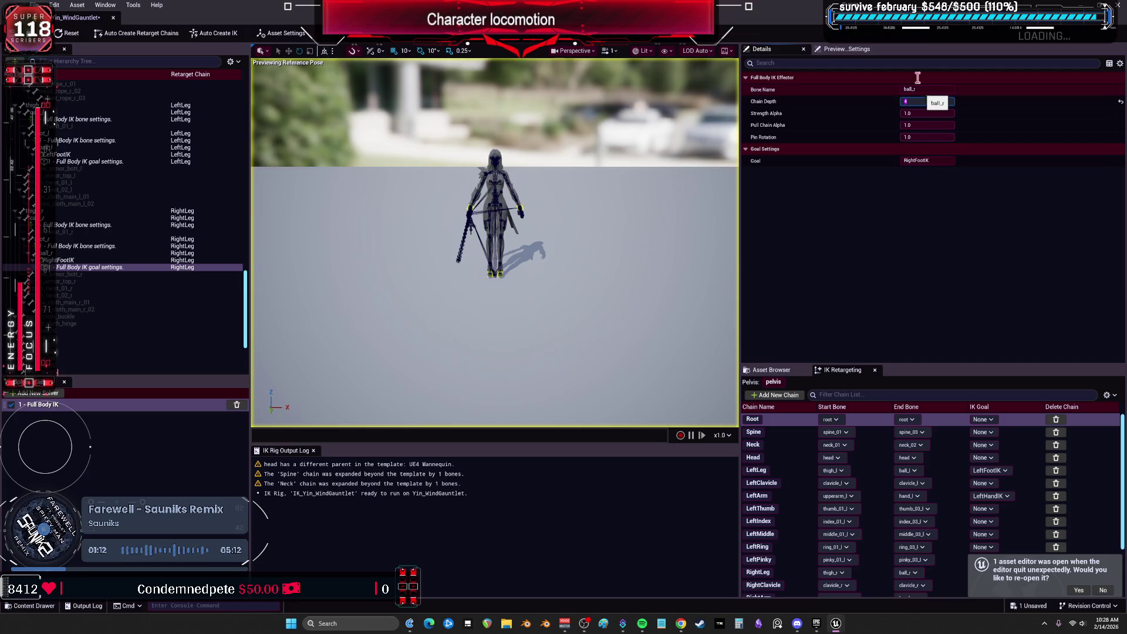
pyautogui.hotkey('ctrl', 's')
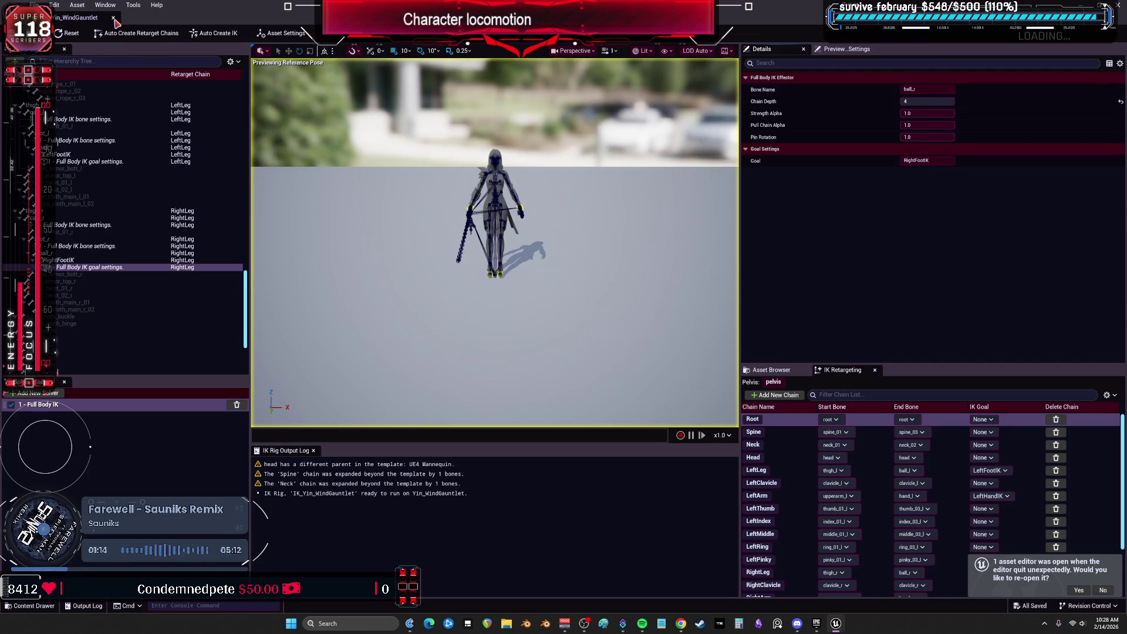
pyautogui.click(113, 18)
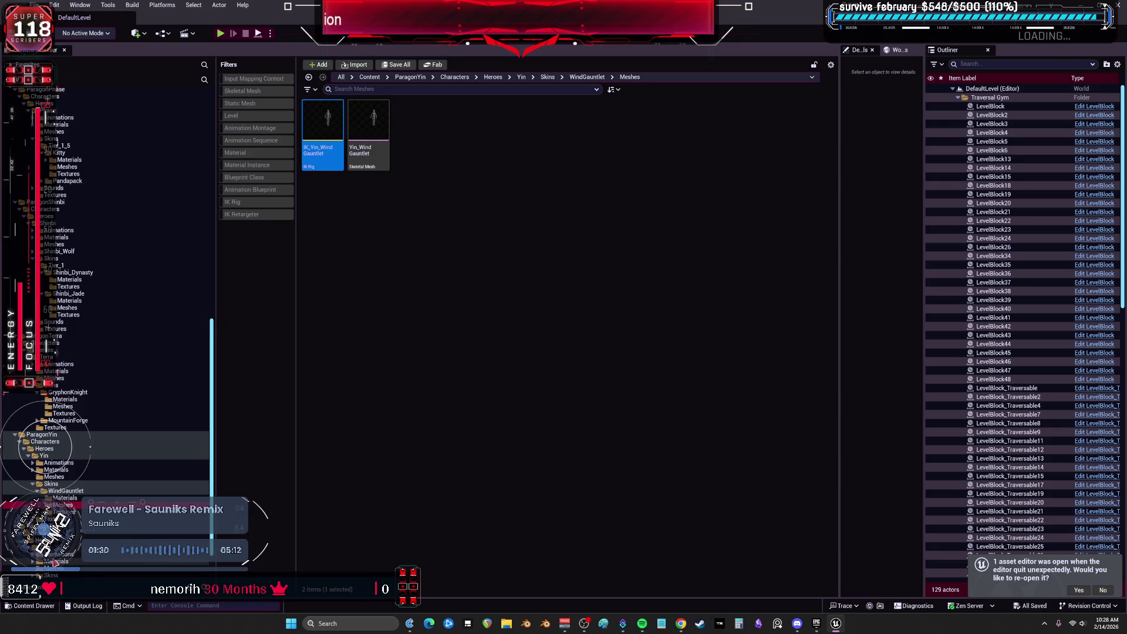
# In Zinx's BattleQueen Meshes folder, create IK_Zinx_BattleQueen from the Zinx_BattleQueen mesh and open it
pyautogui.scroll(-1, 106, 329)
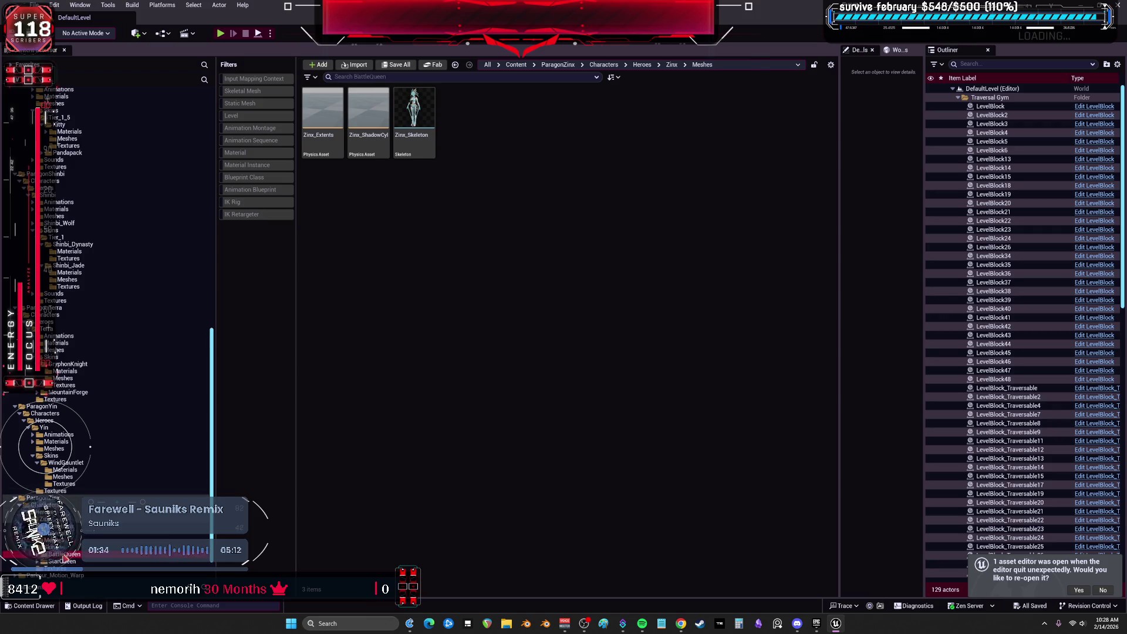
pyautogui.click(368, 121)
pyautogui.doubleClick(369, 120)
pyautogui.click(316, 120)
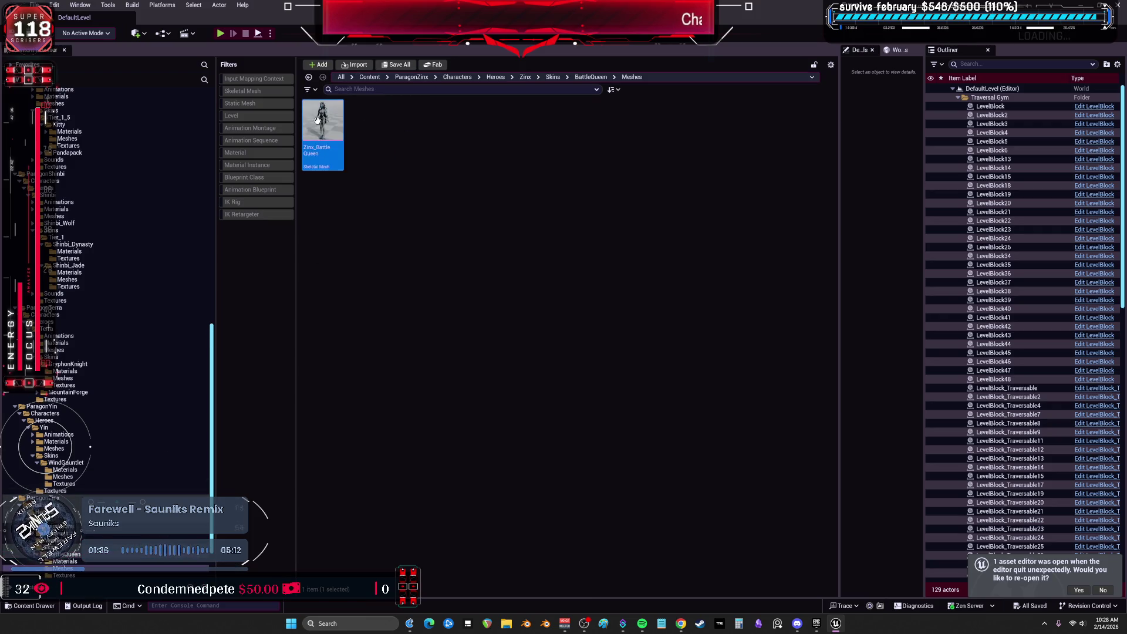
pyautogui.rightClick(316, 120)
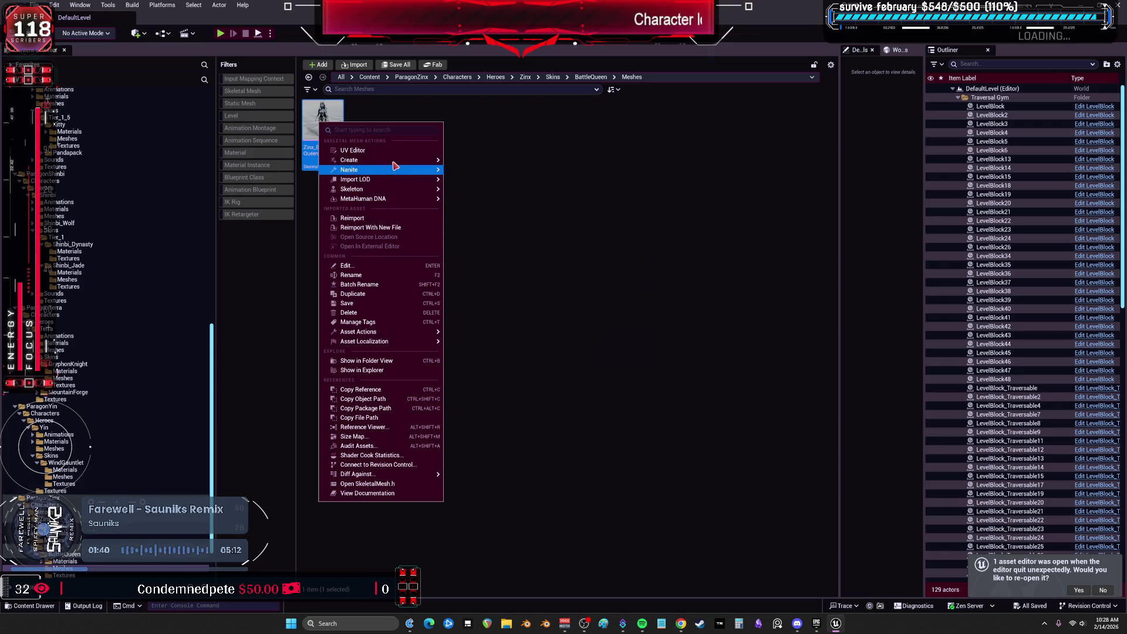
pyautogui.moveTo(411, 159)
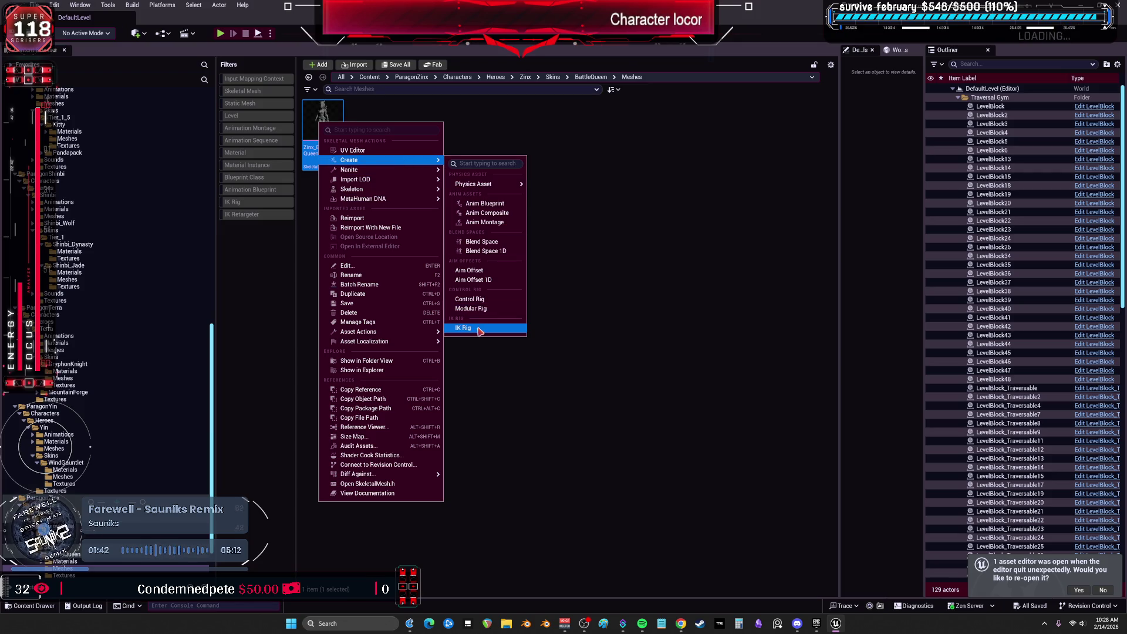
pyautogui.click(463, 329)
pyautogui.doubleClick(370, 148)
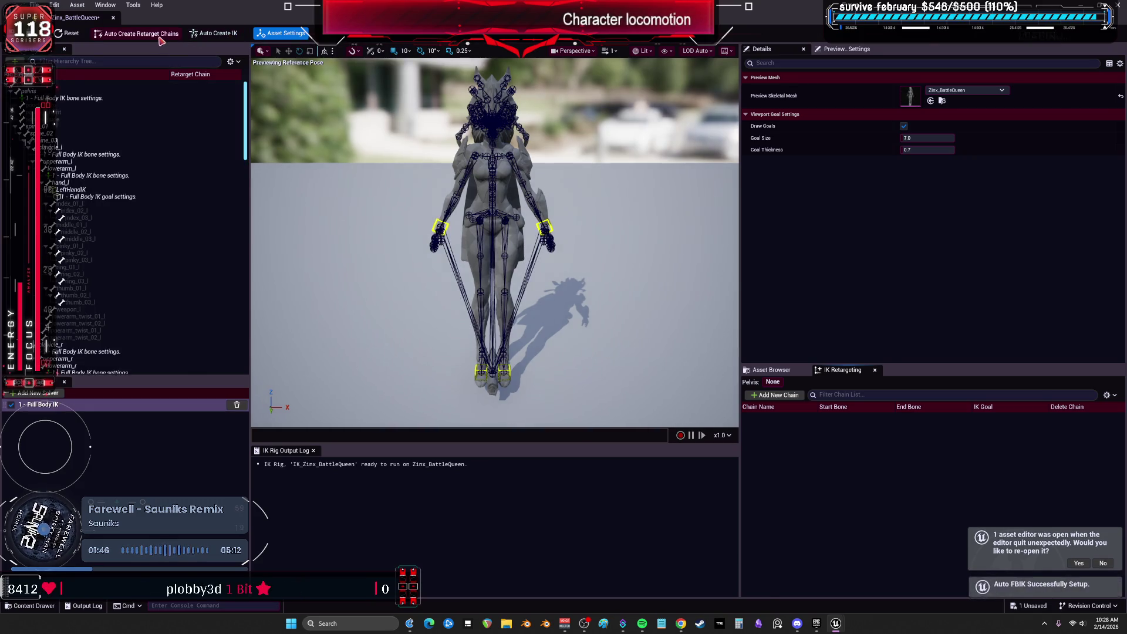
# Set the RightHandIK goal's chain depth to 3
pyautogui.click(138, 198)
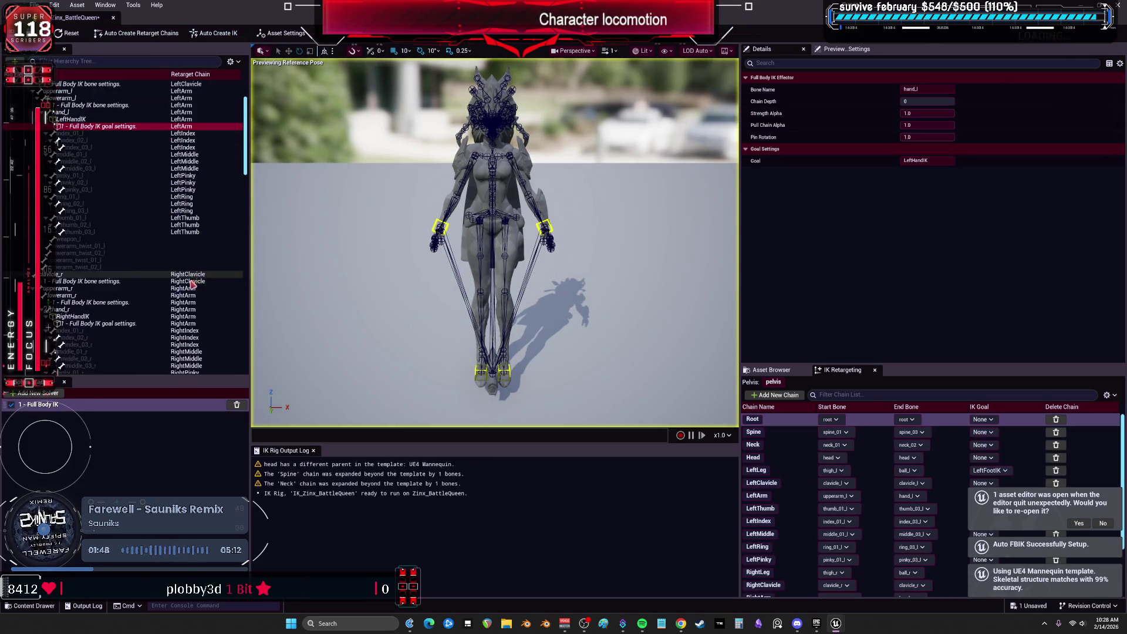
pyautogui.scroll(-4, 143, 267)
pyautogui.click(144, 268)
pyautogui.click(943, 102)
pyautogui.write('3')
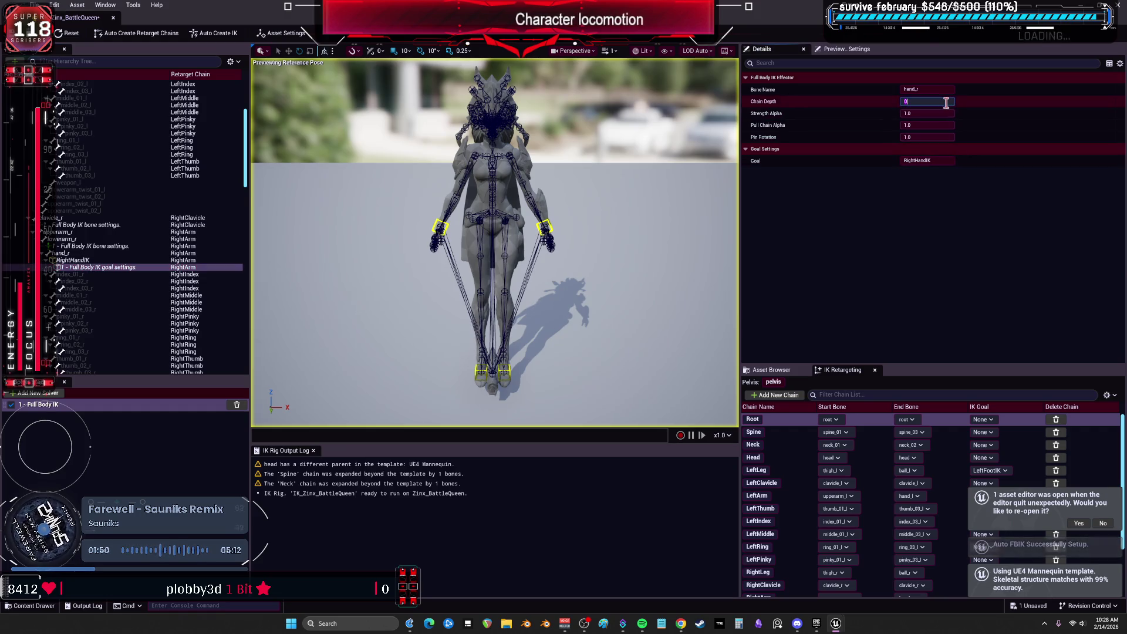
# Set the RightFootIK and LeftFootIK goals' chain depth to 4
pyautogui.scroll(-10, 143, 267)
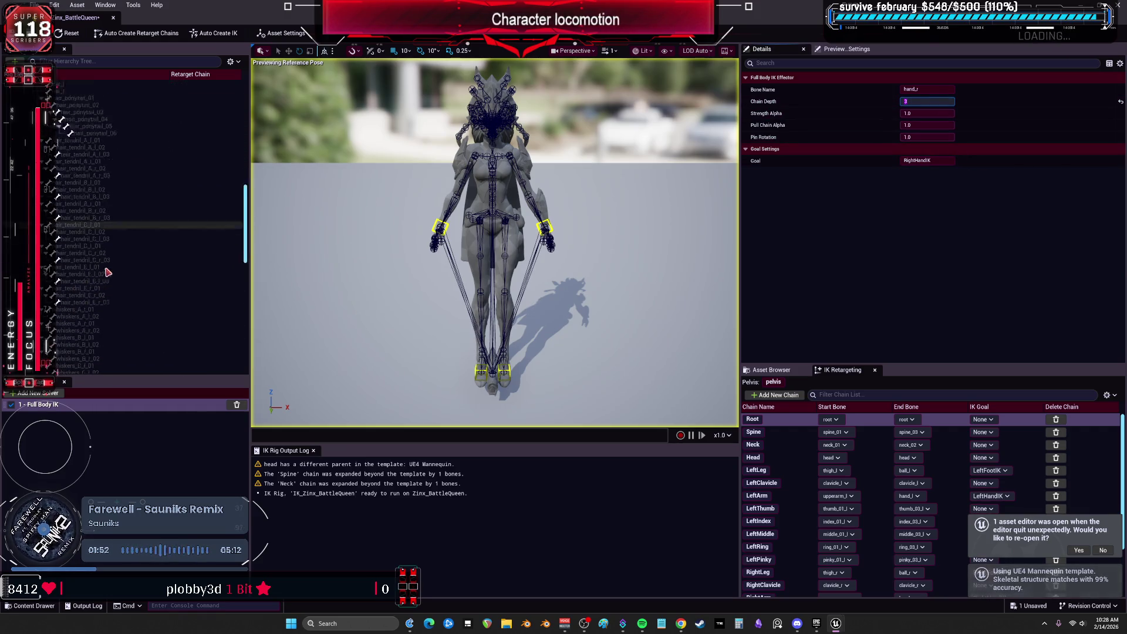
pyautogui.scroll(-10, 143, 267)
pyautogui.click(88, 215)
pyautogui.click(88, 301)
pyautogui.click(943, 102)
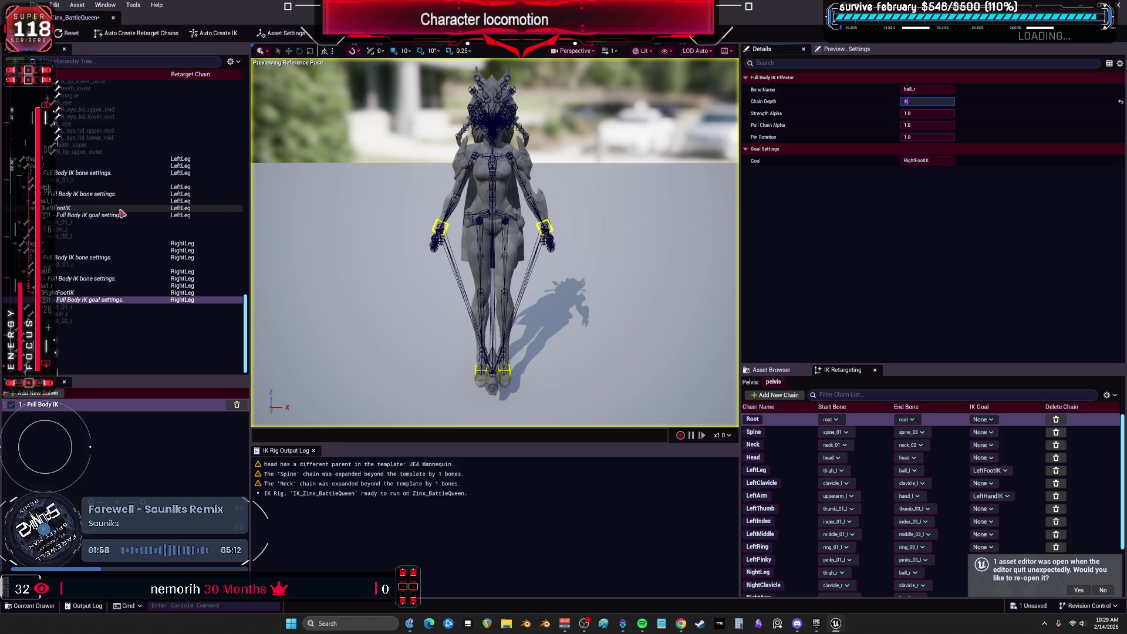
pyautogui.click(101, 215)
pyautogui.click(941, 103)
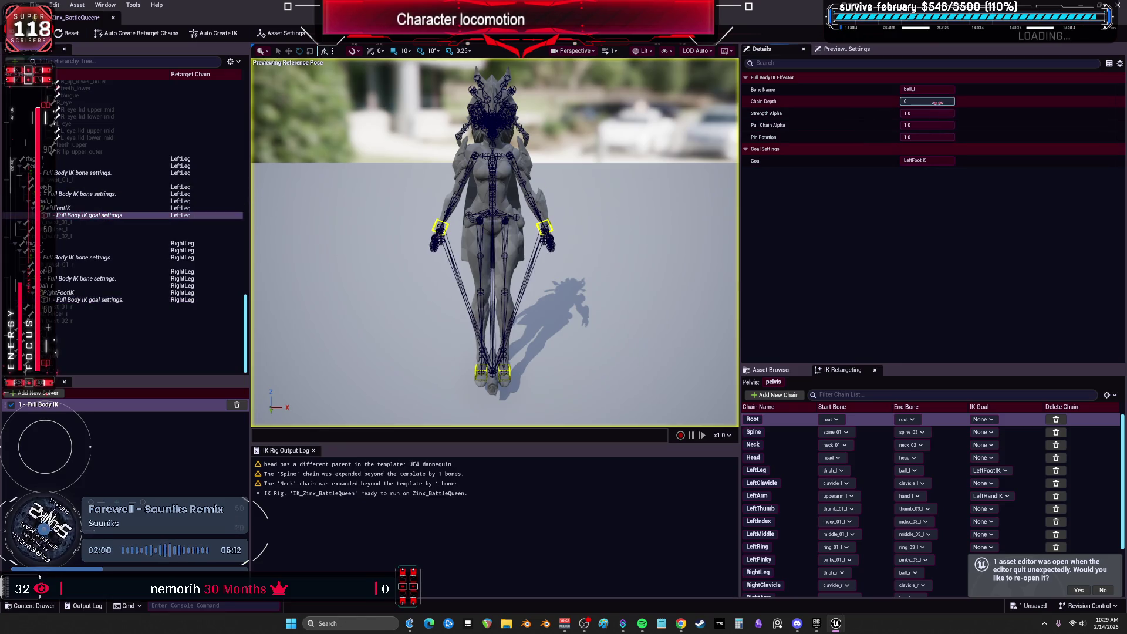
# Set the LeftHandIK goal's chain depth to 3 and close the Zinx IK Rig editor
pyautogui.scroll(10, 128, 192)
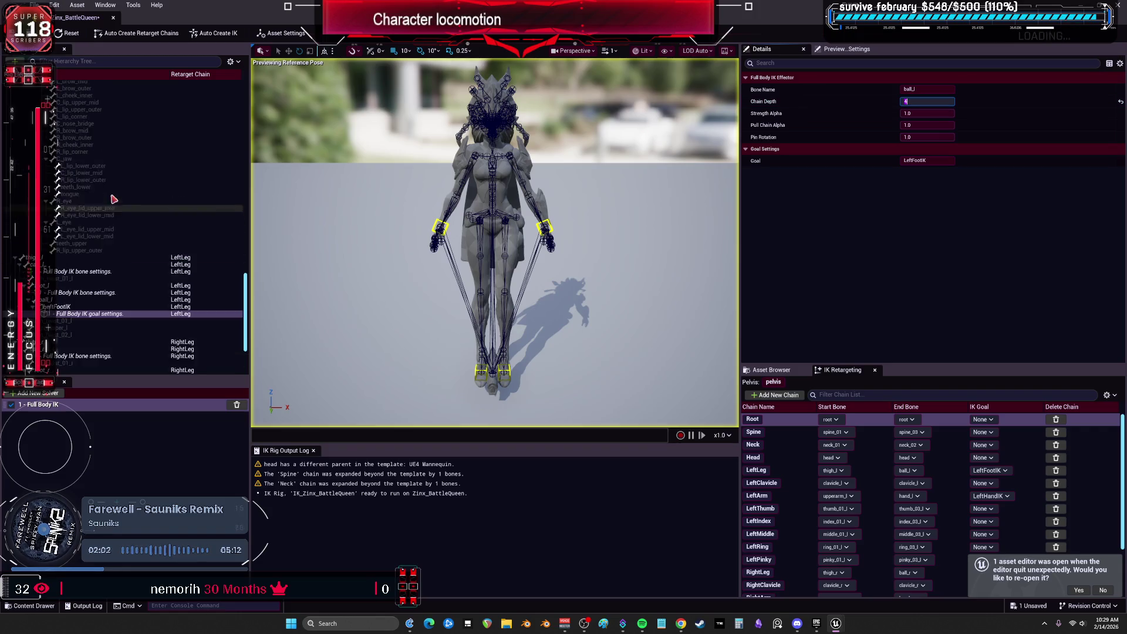
pyautogui.scroll(5, 127, 192)
pyautogui.click(128, 226)
pyautogui.scroll(3, 128, 226)
pyautogui.scroll(1, 128, 226)
pyautogui.click(111, 194)
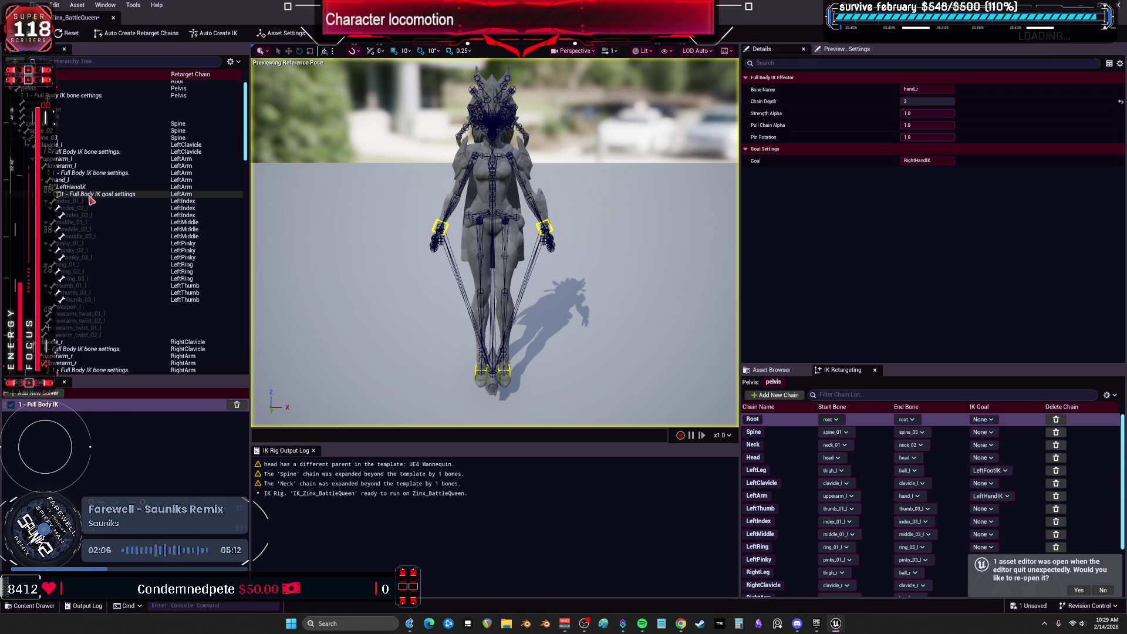
pyautogui.click(919, 103)
pyautogui.write('3')
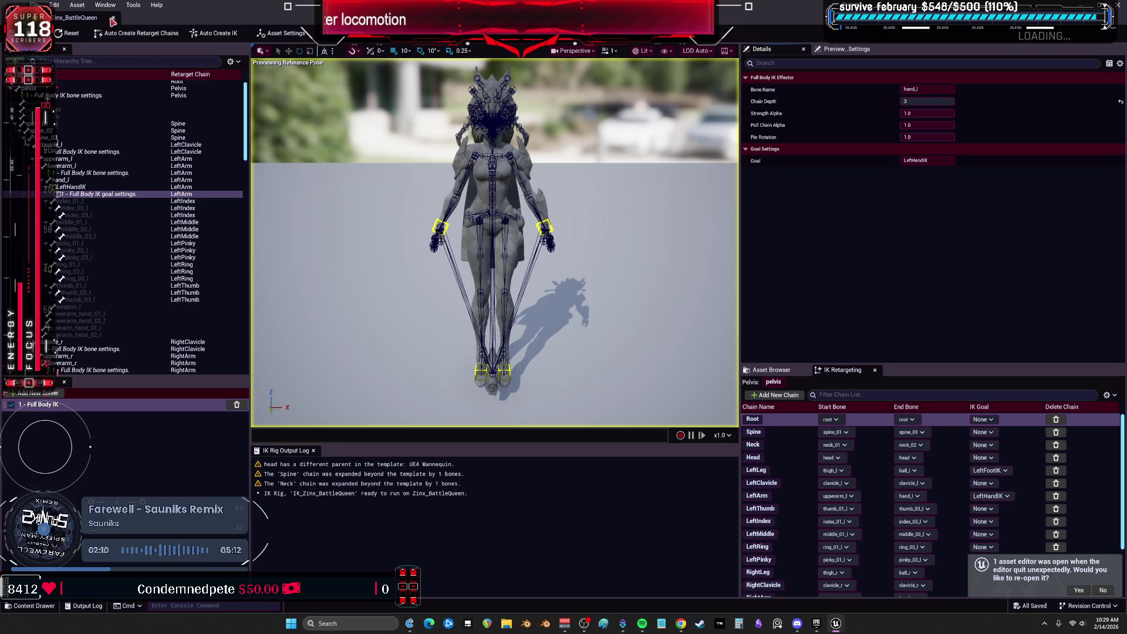
pyautogui.click(113, 20)
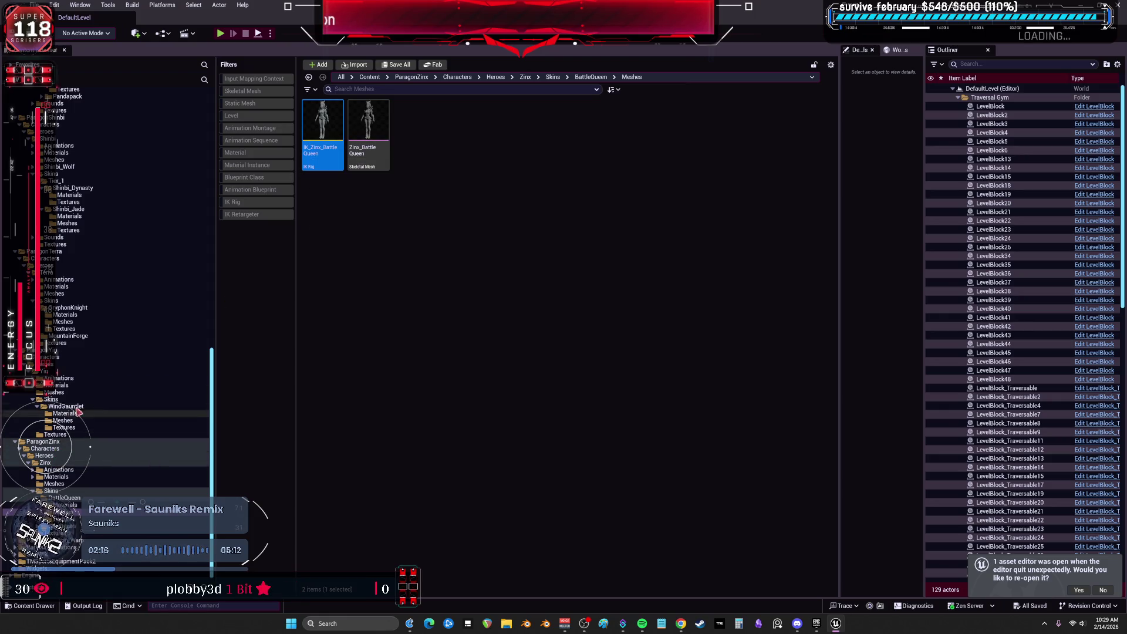
# Filter the Content Browser to IK Rigs and open the Muriel, Phase and Shinbi rigs
pyautogui.moveTo(213, 427); pyautogui.dragTo(234, 104)
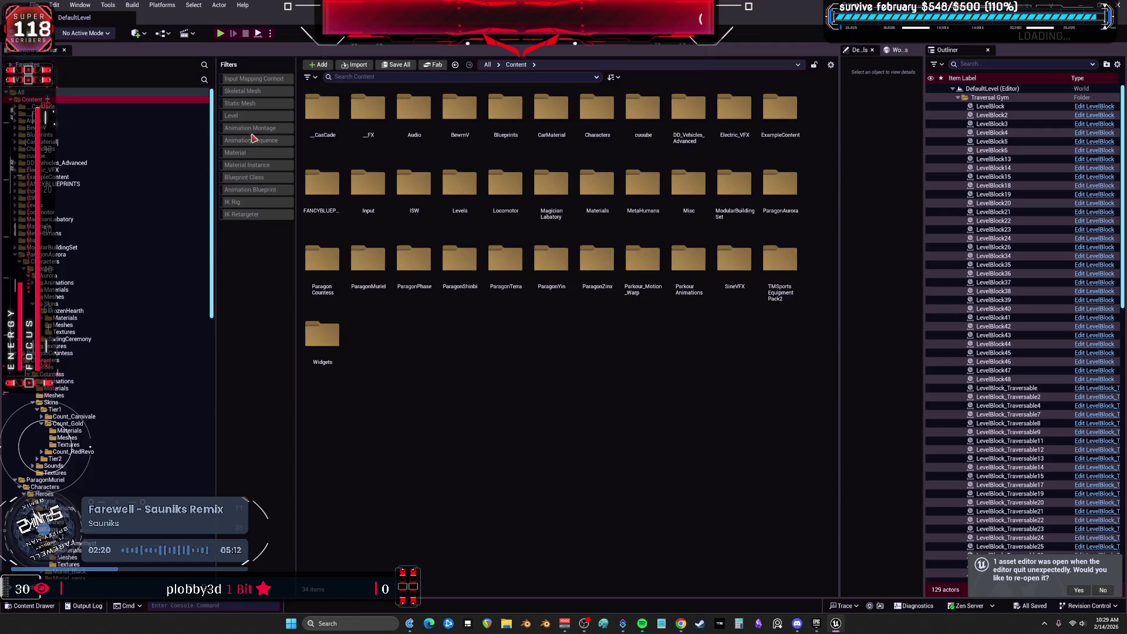
pyautogui.click(259, 201)
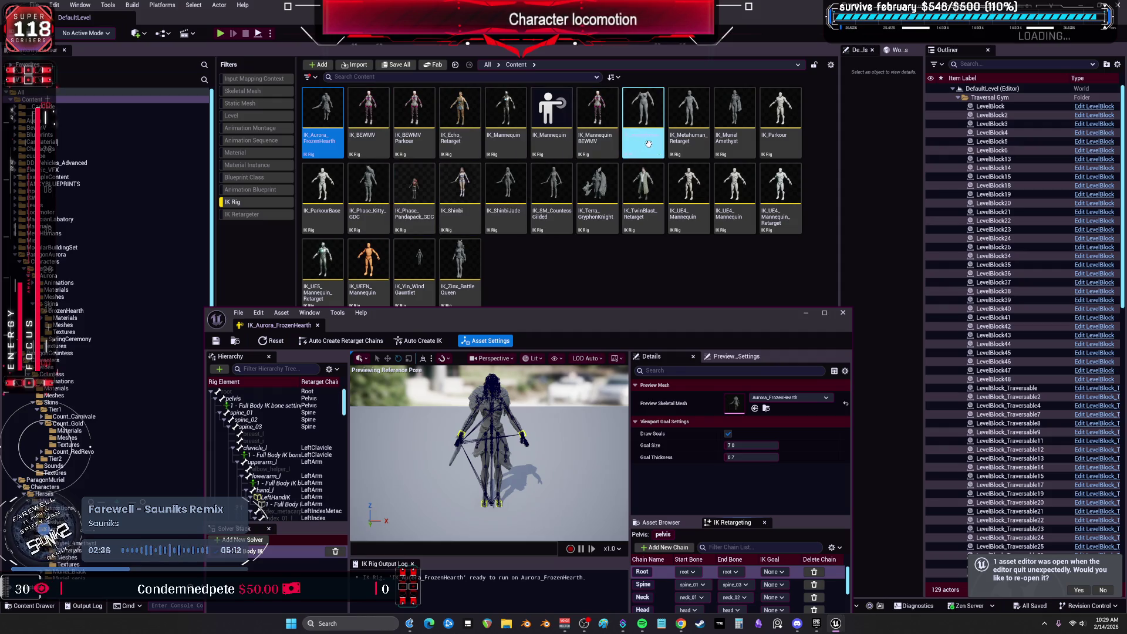
pyautogui.click(732, 149)
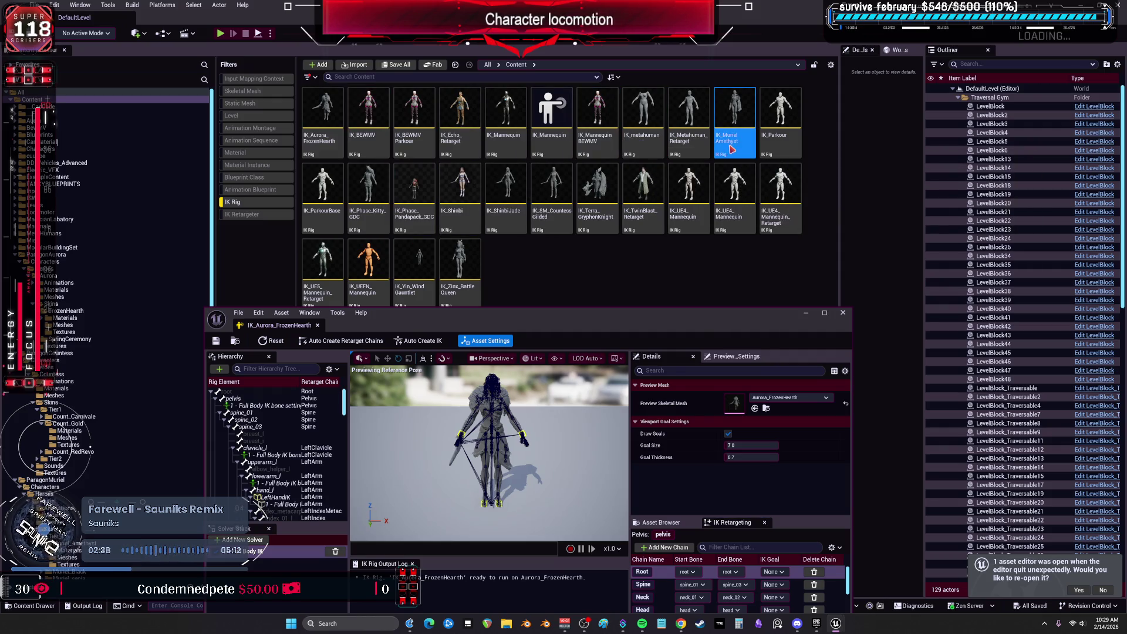
pyautogui.doubleClick(732, 150)
pyautogui.doubleClick(369, 194)
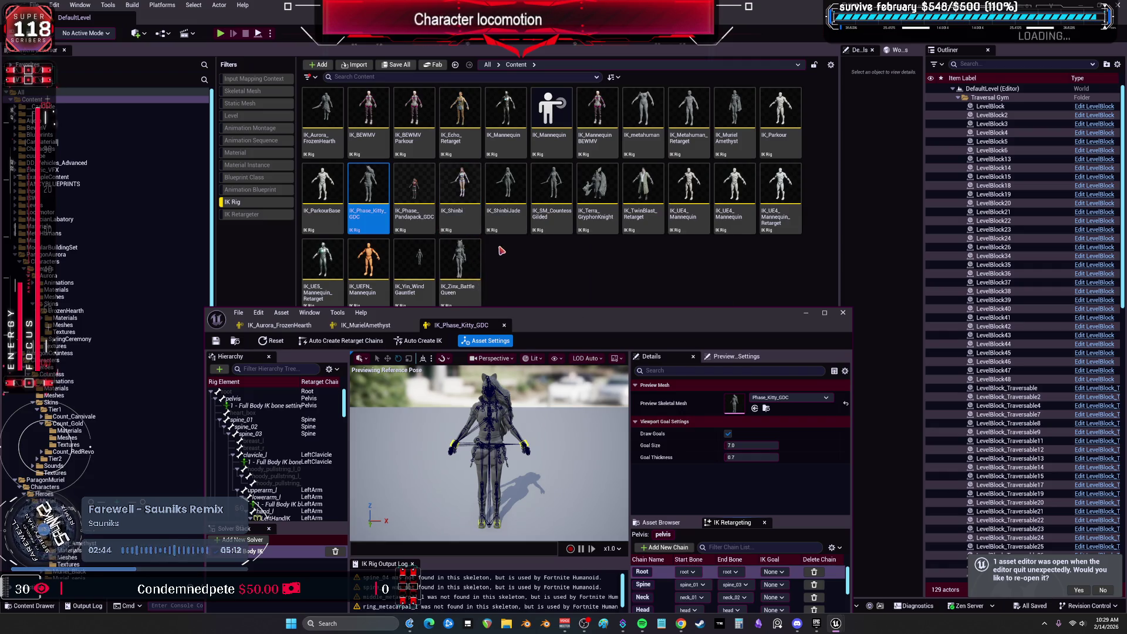
pyautogui.doubleClick(505, 193)
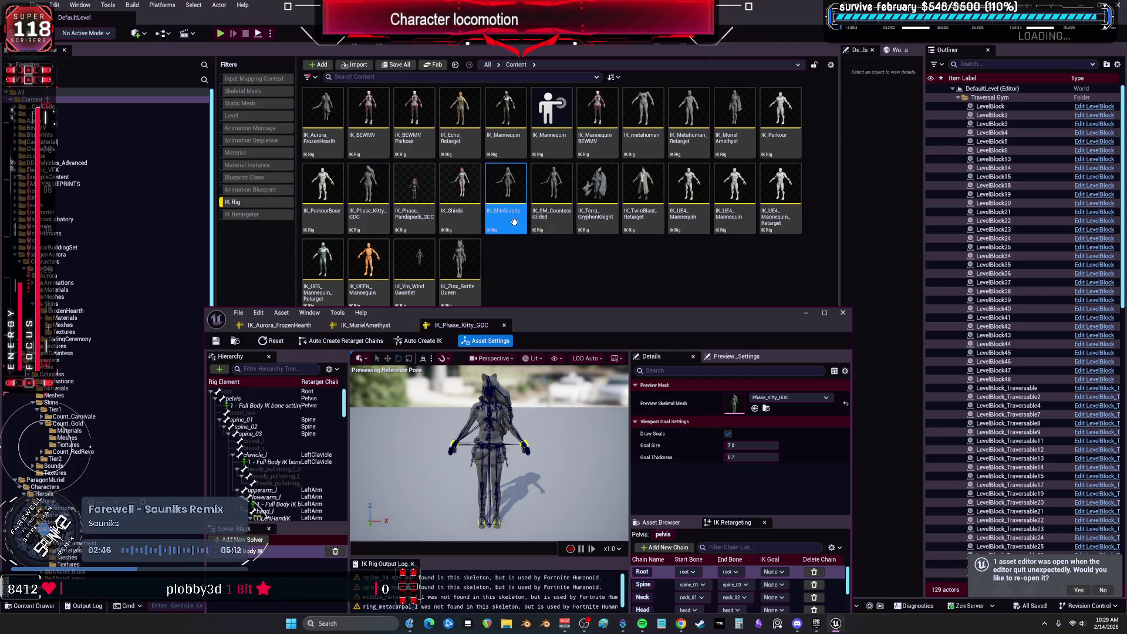
# Open the Countess, Terra, Yin and Zinx IK Rigs and maximize the IK Rig editor
pyautogui.click(550, 228)
pyautogui.doubleClick(550, 228)
pyautogui.doubleClick(597, 194)
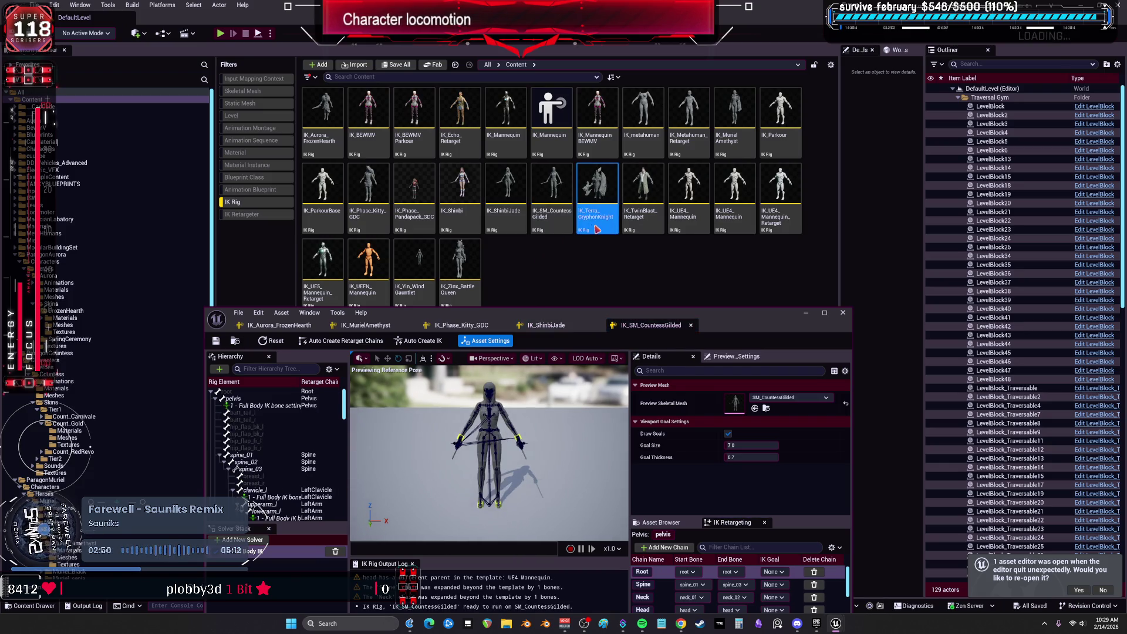
pyautogui.doubleClick(414, 259)
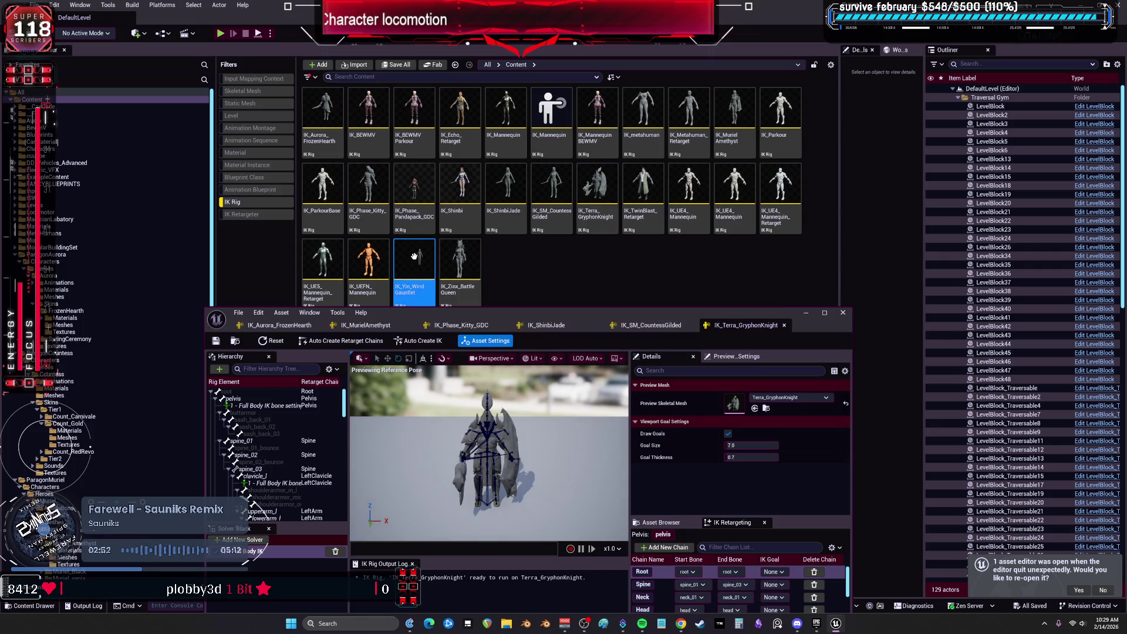
pyautogui.doubleClick(458, 262)
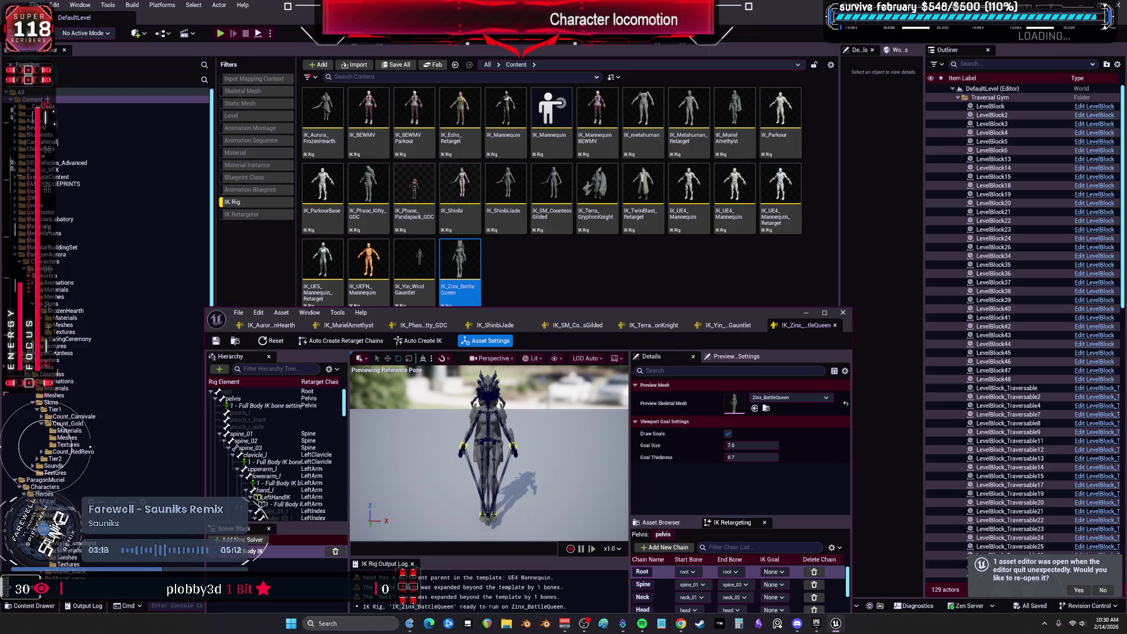
pyautogui.doubleClick(577, 314)
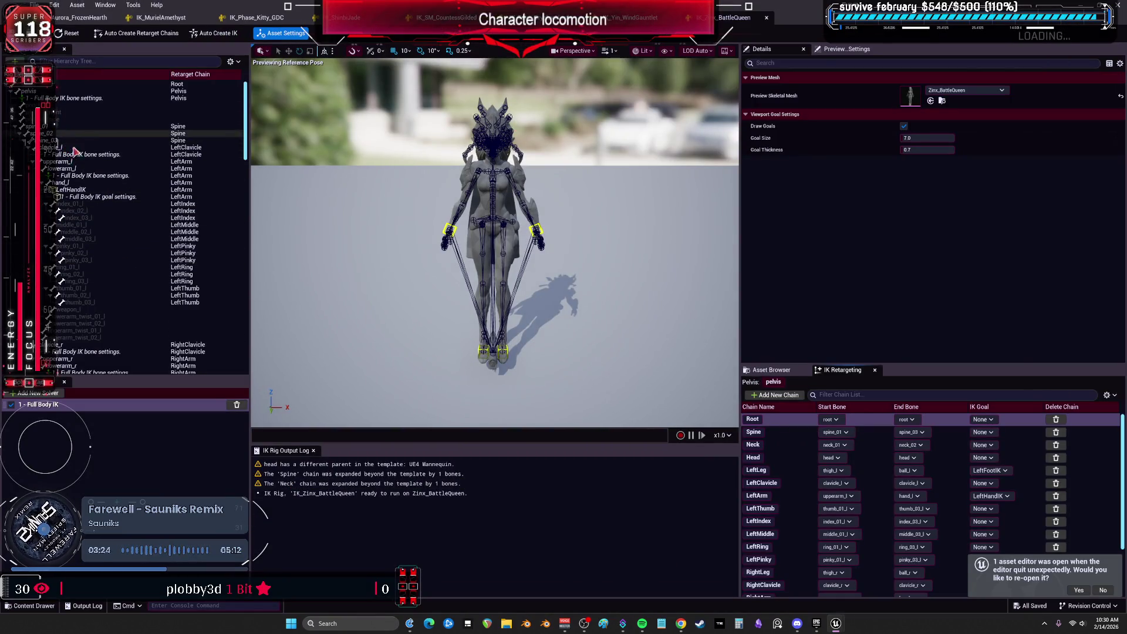
# Review the chain depth settings of the RightHandIK, RightFootIK and LeftHandIK goals
pyautogui.scroll(-5, 100, 264)
pyautogui.scroll(-2, 104, 275)
pyautogui.click(121, 226)
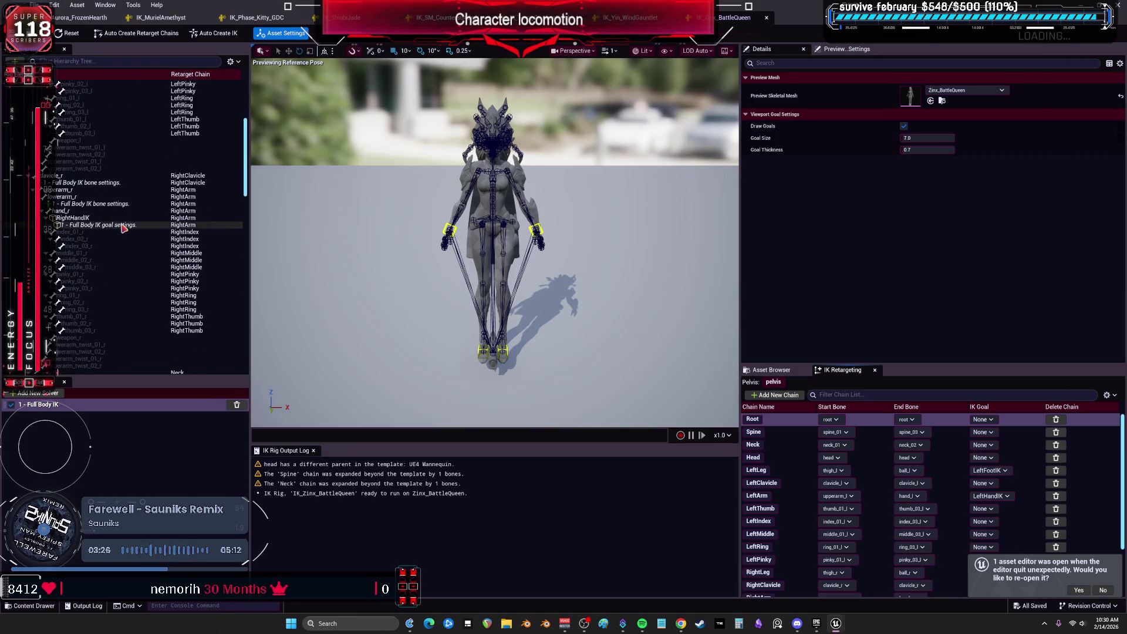
pyautogui.scroll(-15, 119, 235)
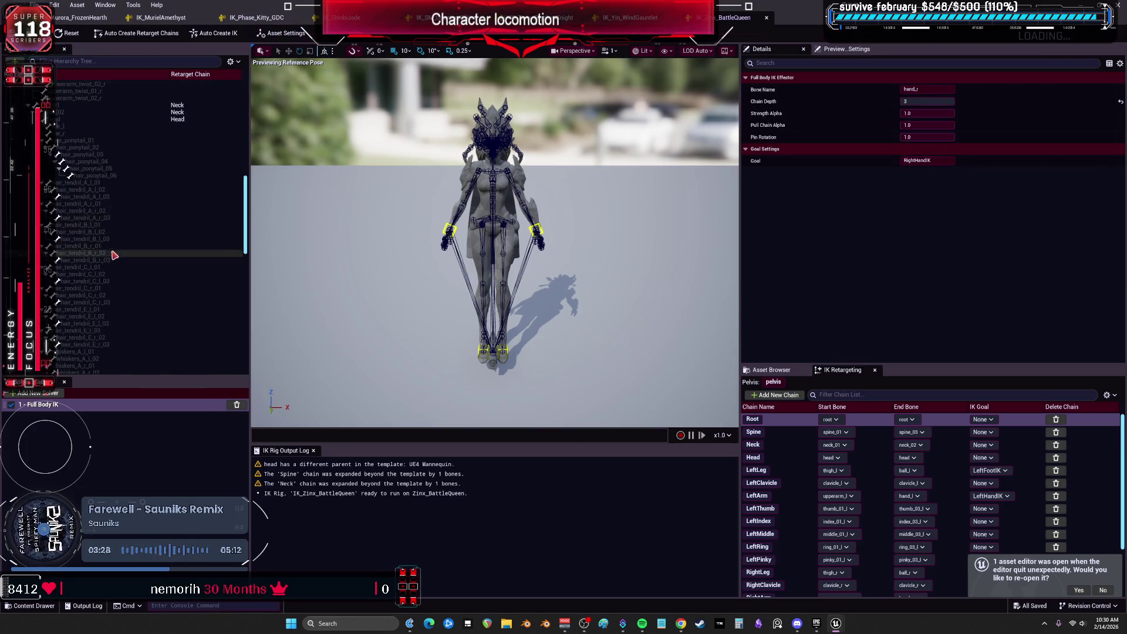
pyautogui.scroll(-5, 120, 249)
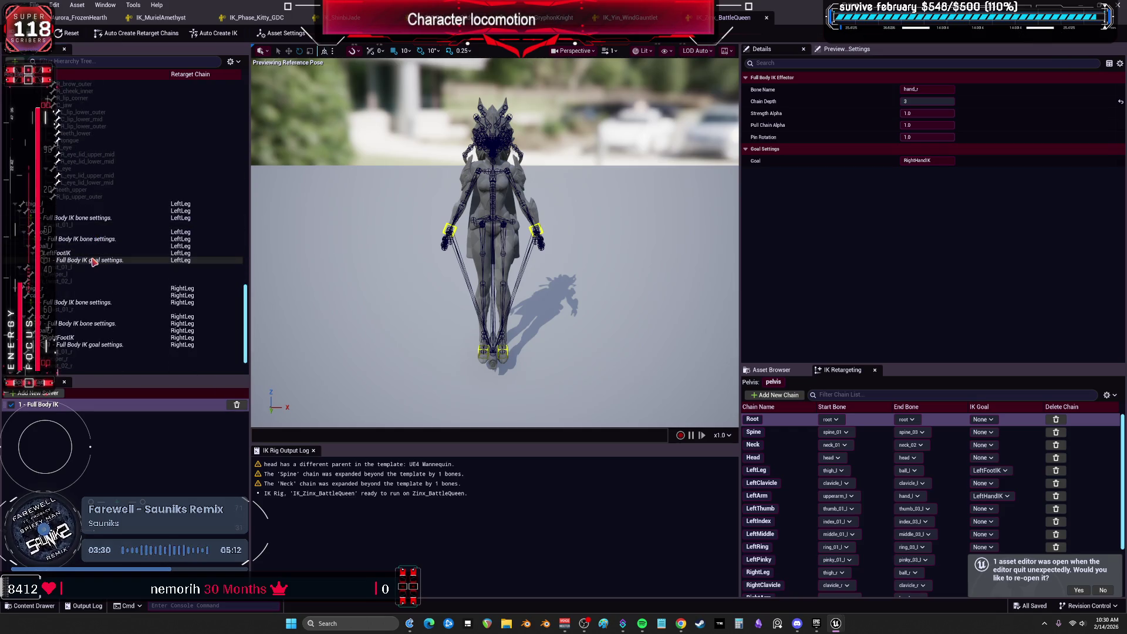
pyautogui.click(93, 344)
pyautogui.scroll(20, 236, 326)
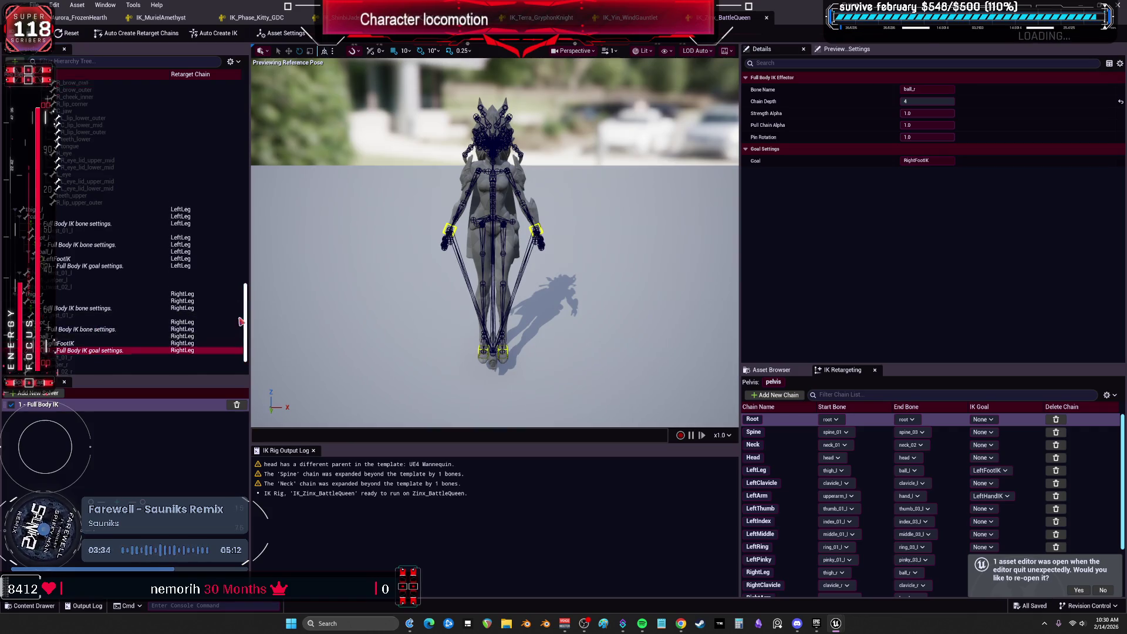
pyautogui.click(91, 197)
# Check the warning about the head's parent and rearrange the spine and left thigh hierarchy branches
pyautogui.scroll(-7, 97, 252)
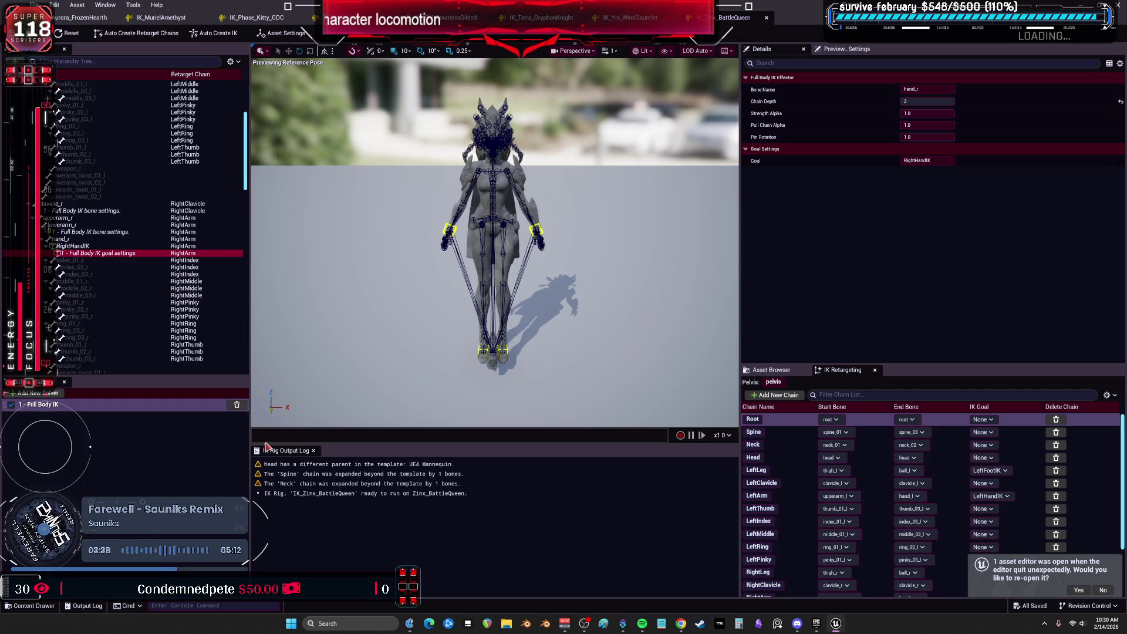
pyautogui.click(267, 464)
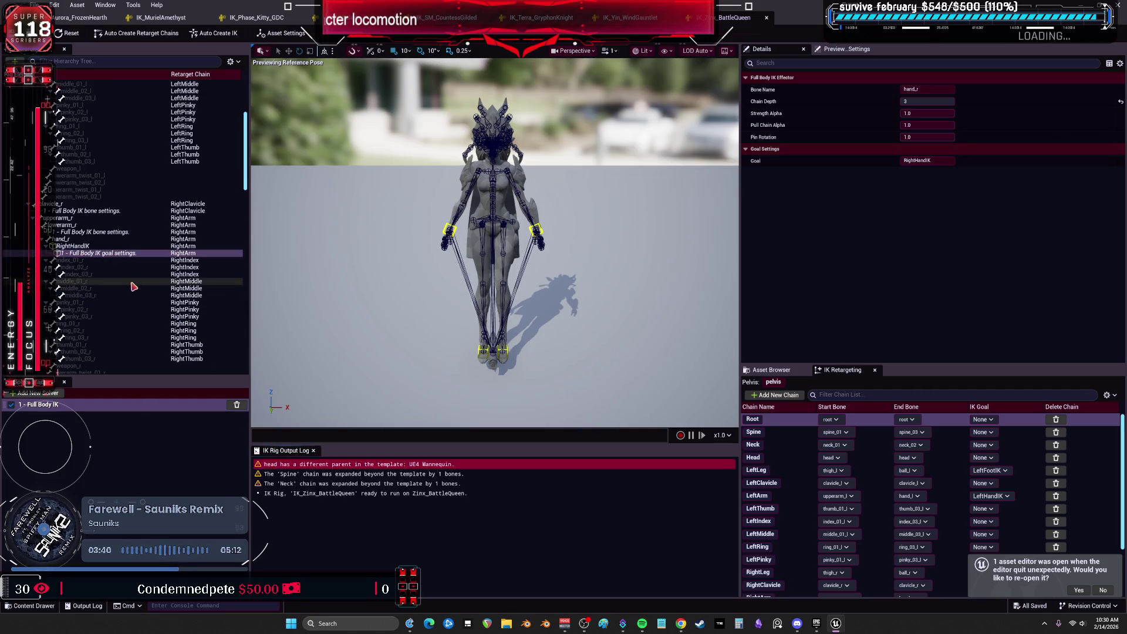
pyautogui.scroll(5, 141, 241)
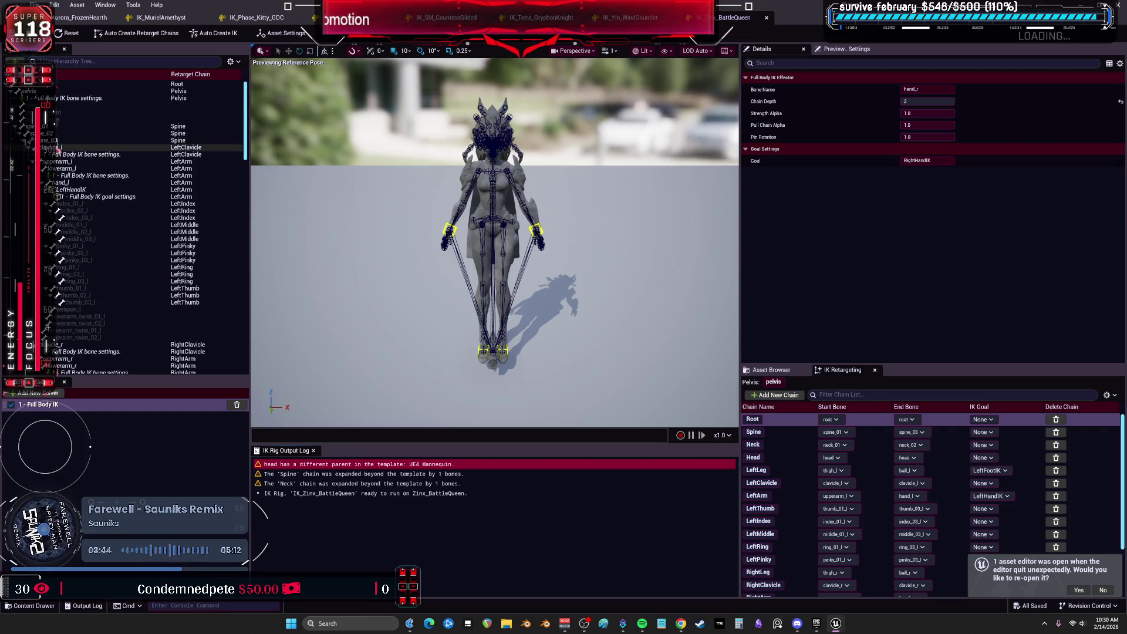
pyautogui.click(21, 127)
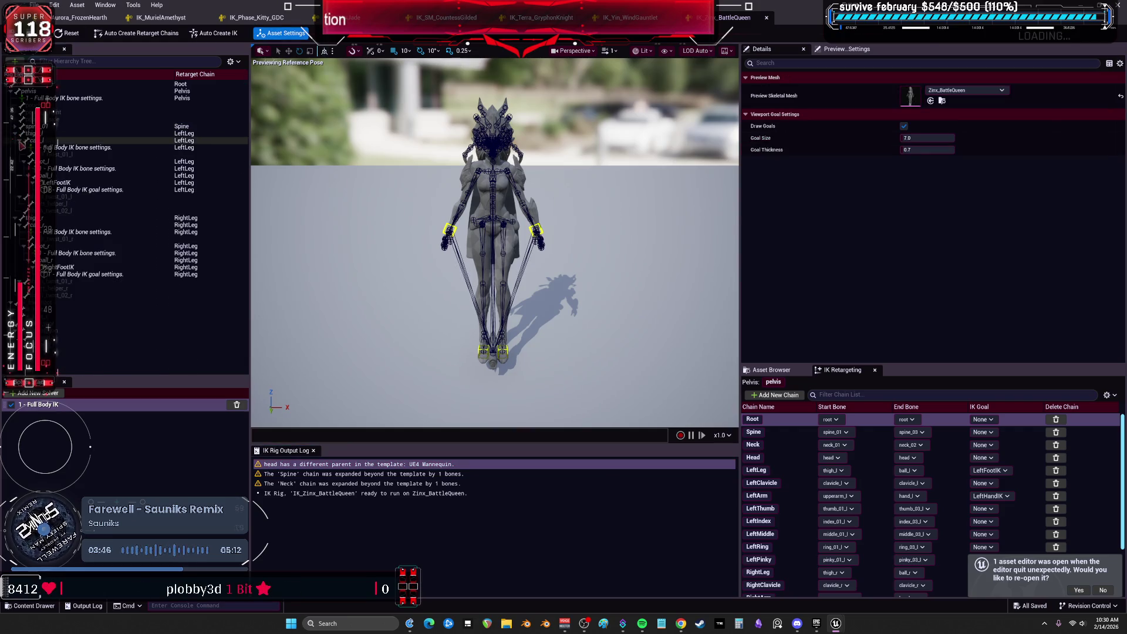
pyautogui.click(18, 140)
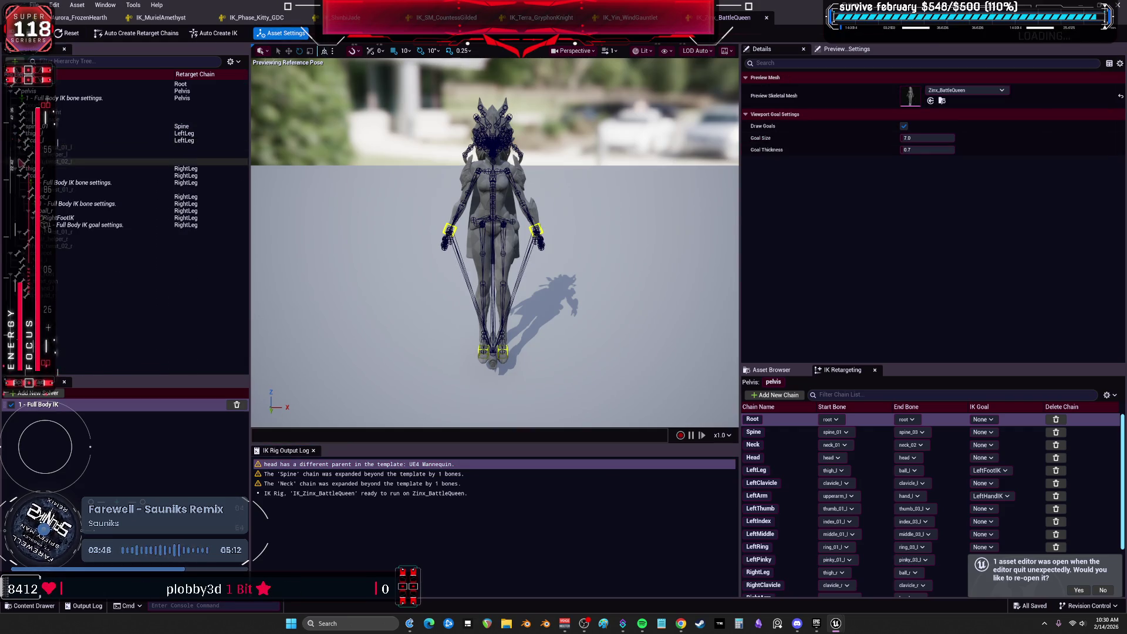
pyautogui.click(19, 127)
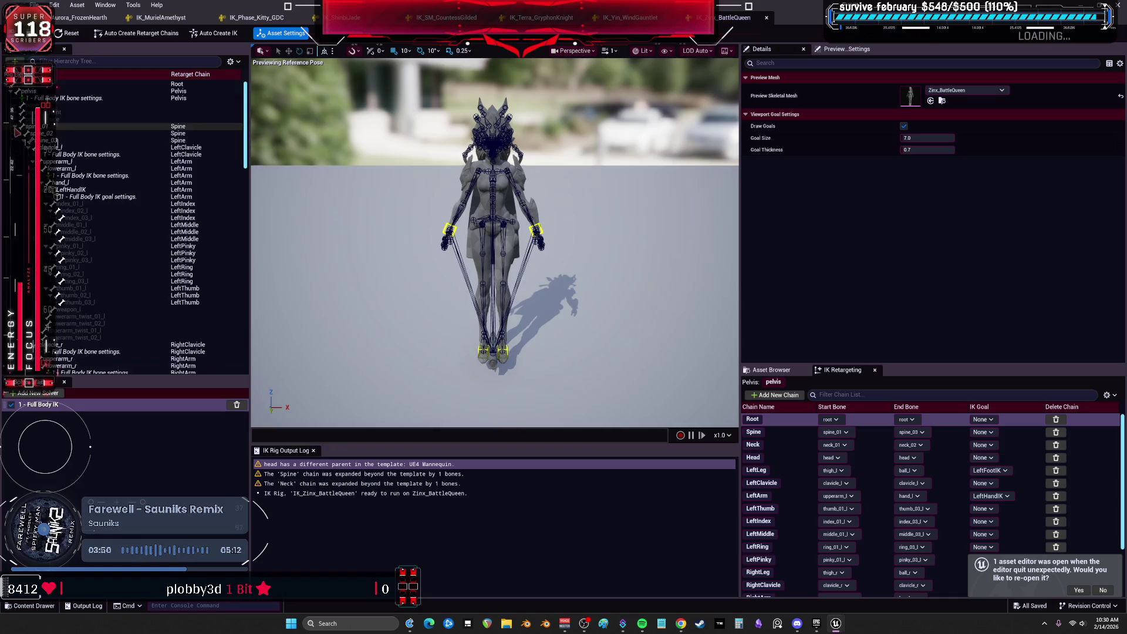
# Select the neck_02 bone in the hierarchy to inspect it
pyautogui.scroll(-20, 80, 205)
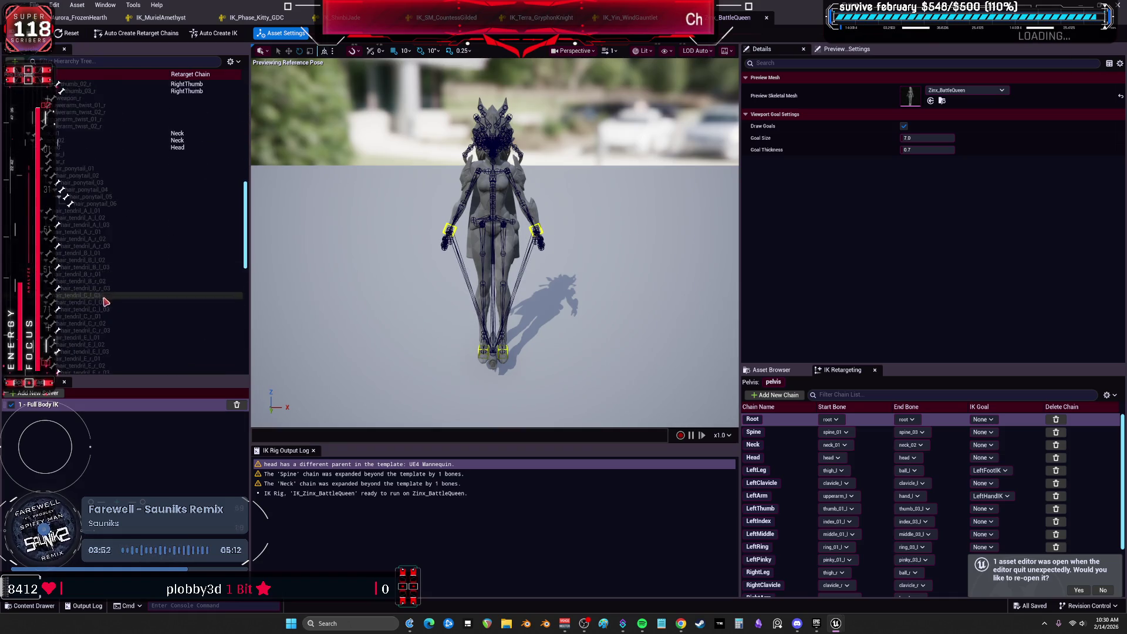
pyautogui.scroll(-10, 113, 277)
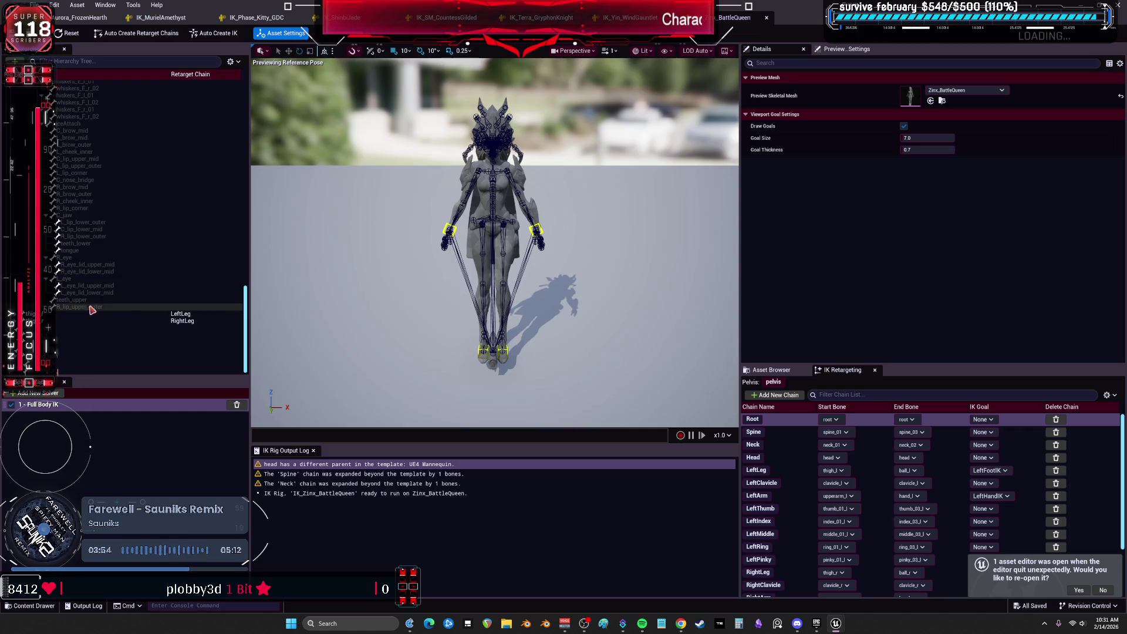
pyautogui.scroll(15, 132, 258)
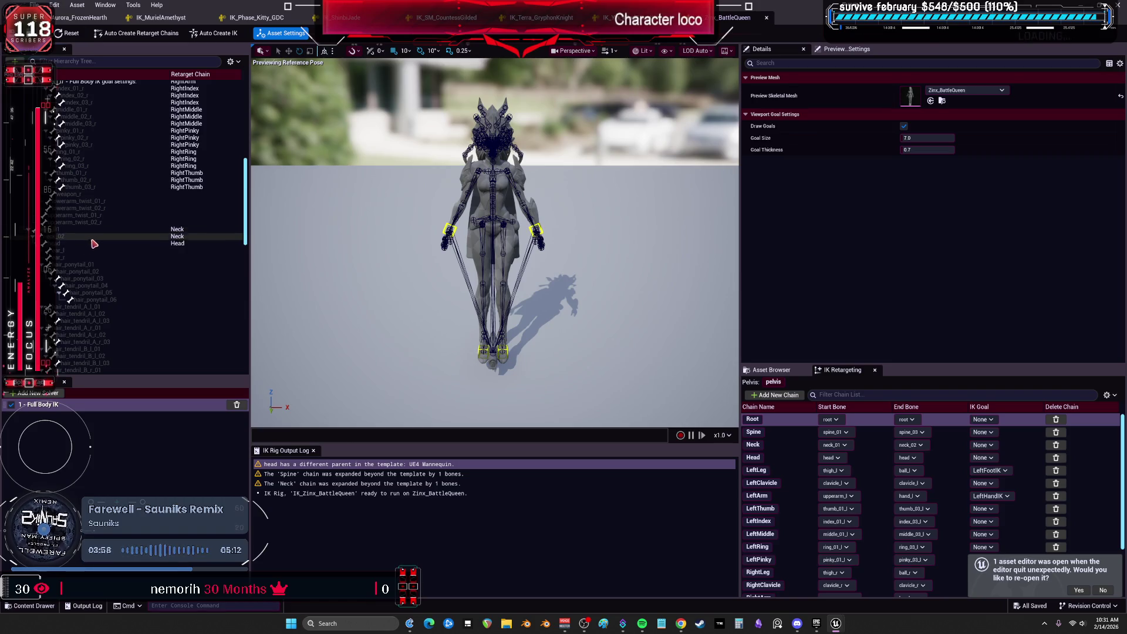
pyautogui.click(98, 237)
pyautogui.scroll(4, 131, 242)
pyautogui.scroll(-3, 799, 466)
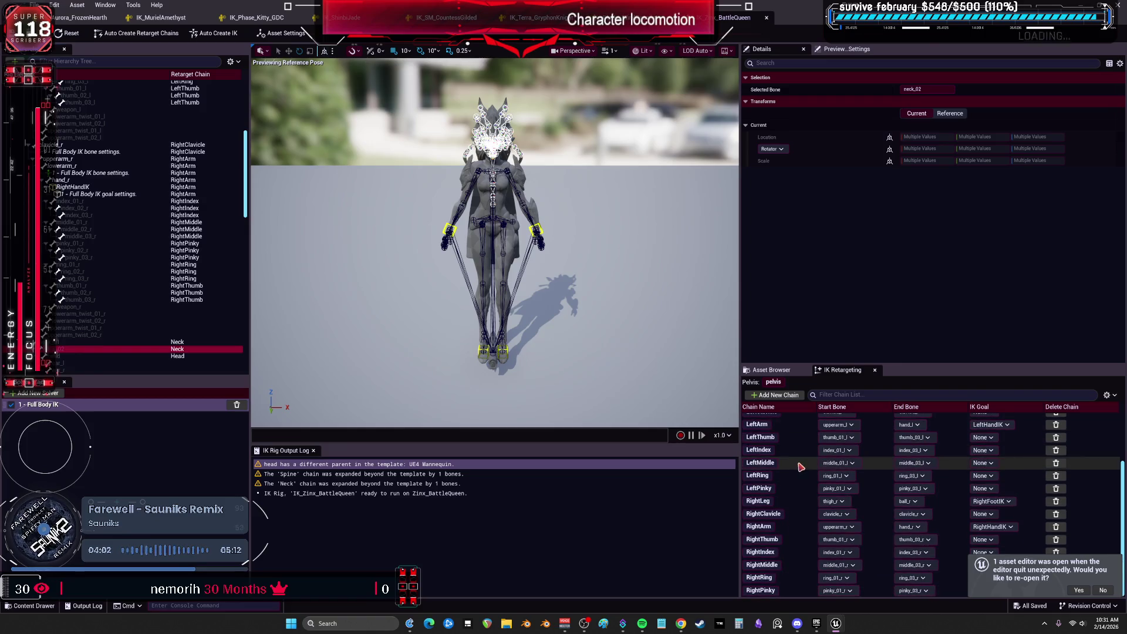
pyautogui.scroll(3, 801, 485)
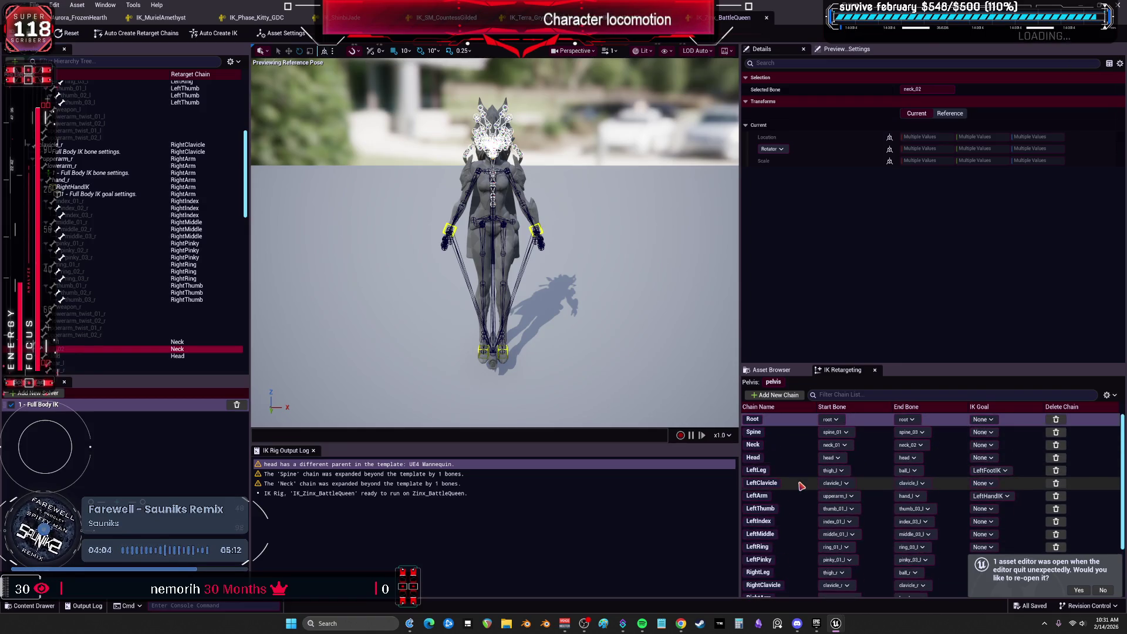